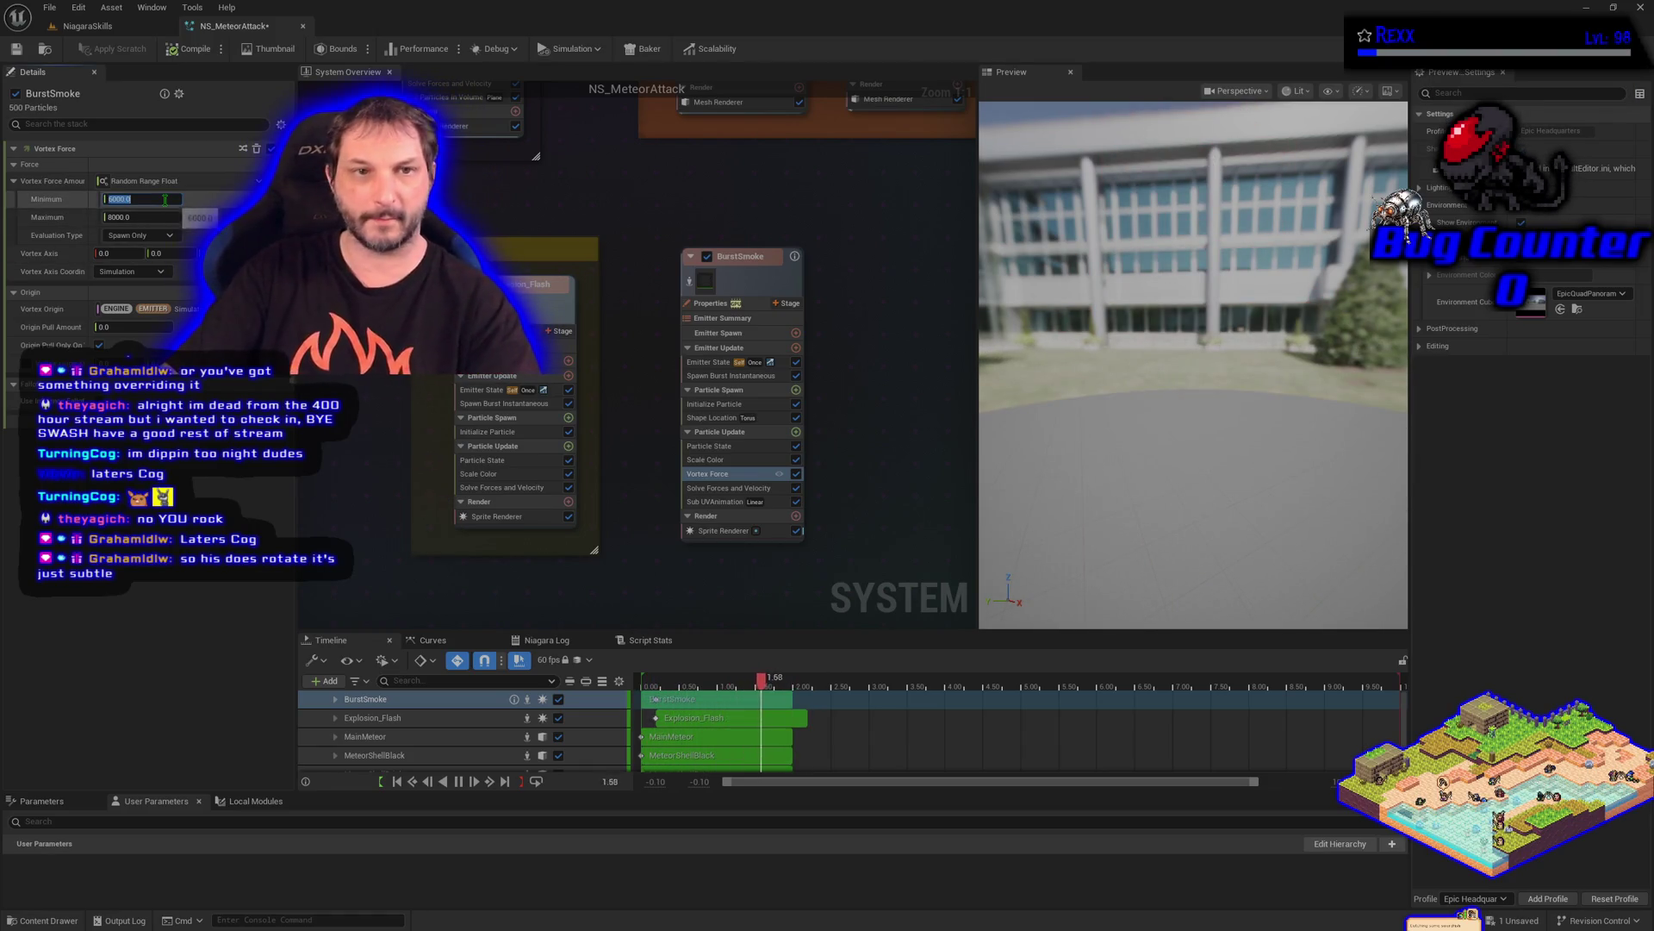
# Set vortex force minimum 600 and maximum 800, then enable a Speed Limit of 1000 in Solve Forces and Velocity
pyautogui.write('600')
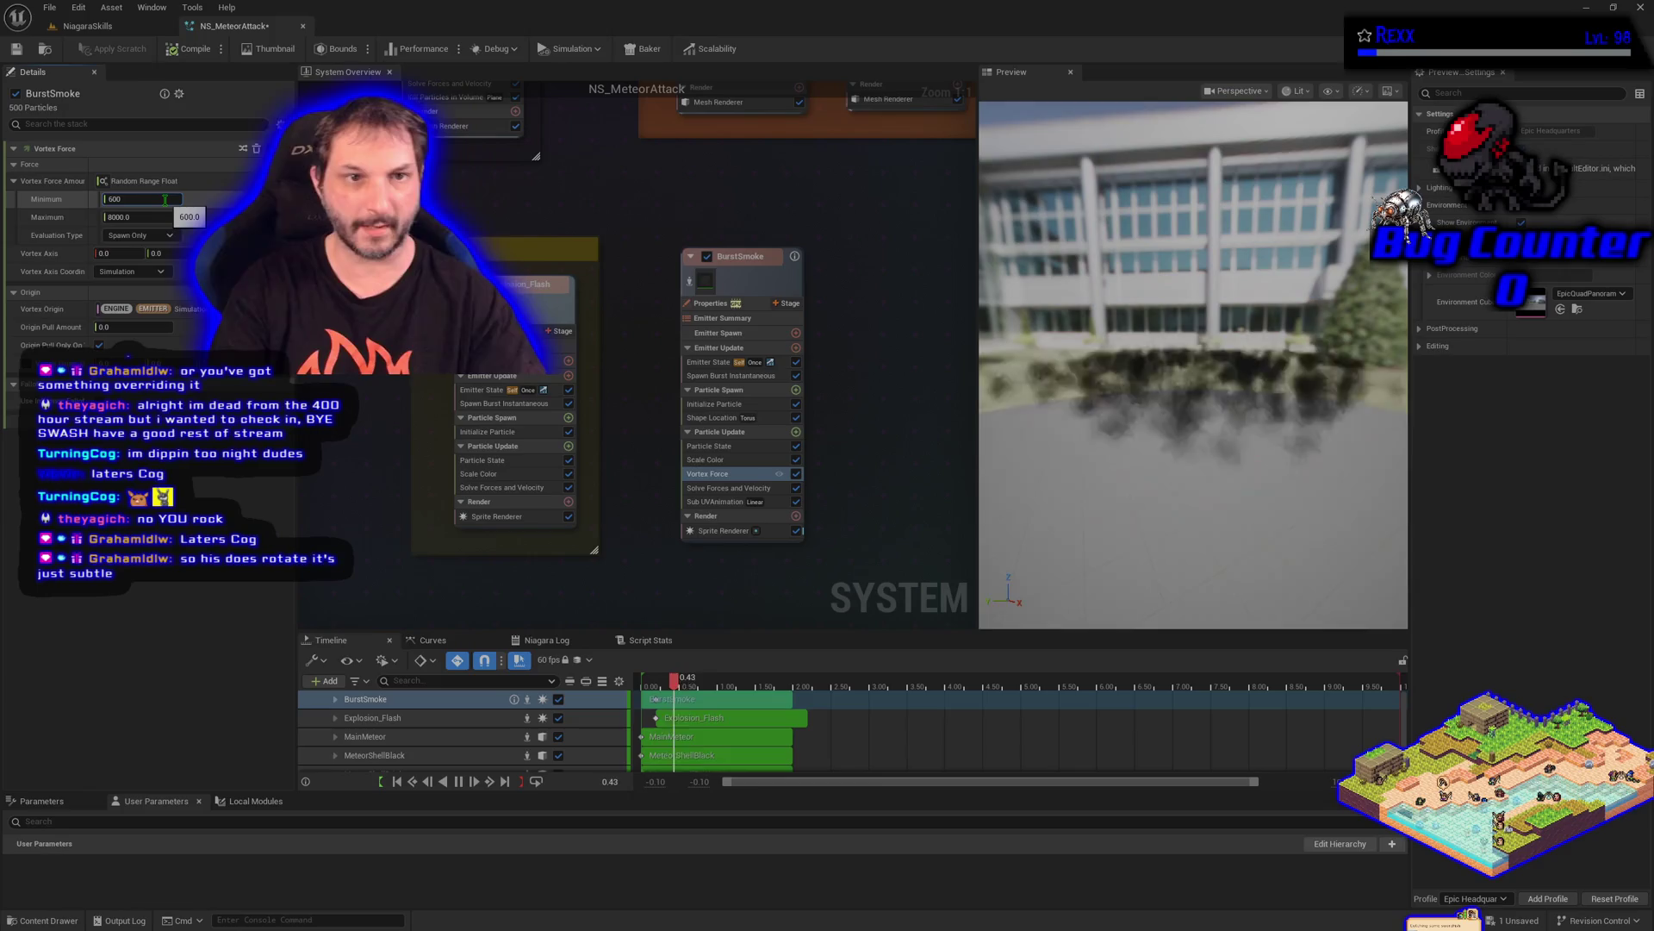
pyautogui.write('800')
pyautogui.press('Return')
pyautogui.click(737, 488)
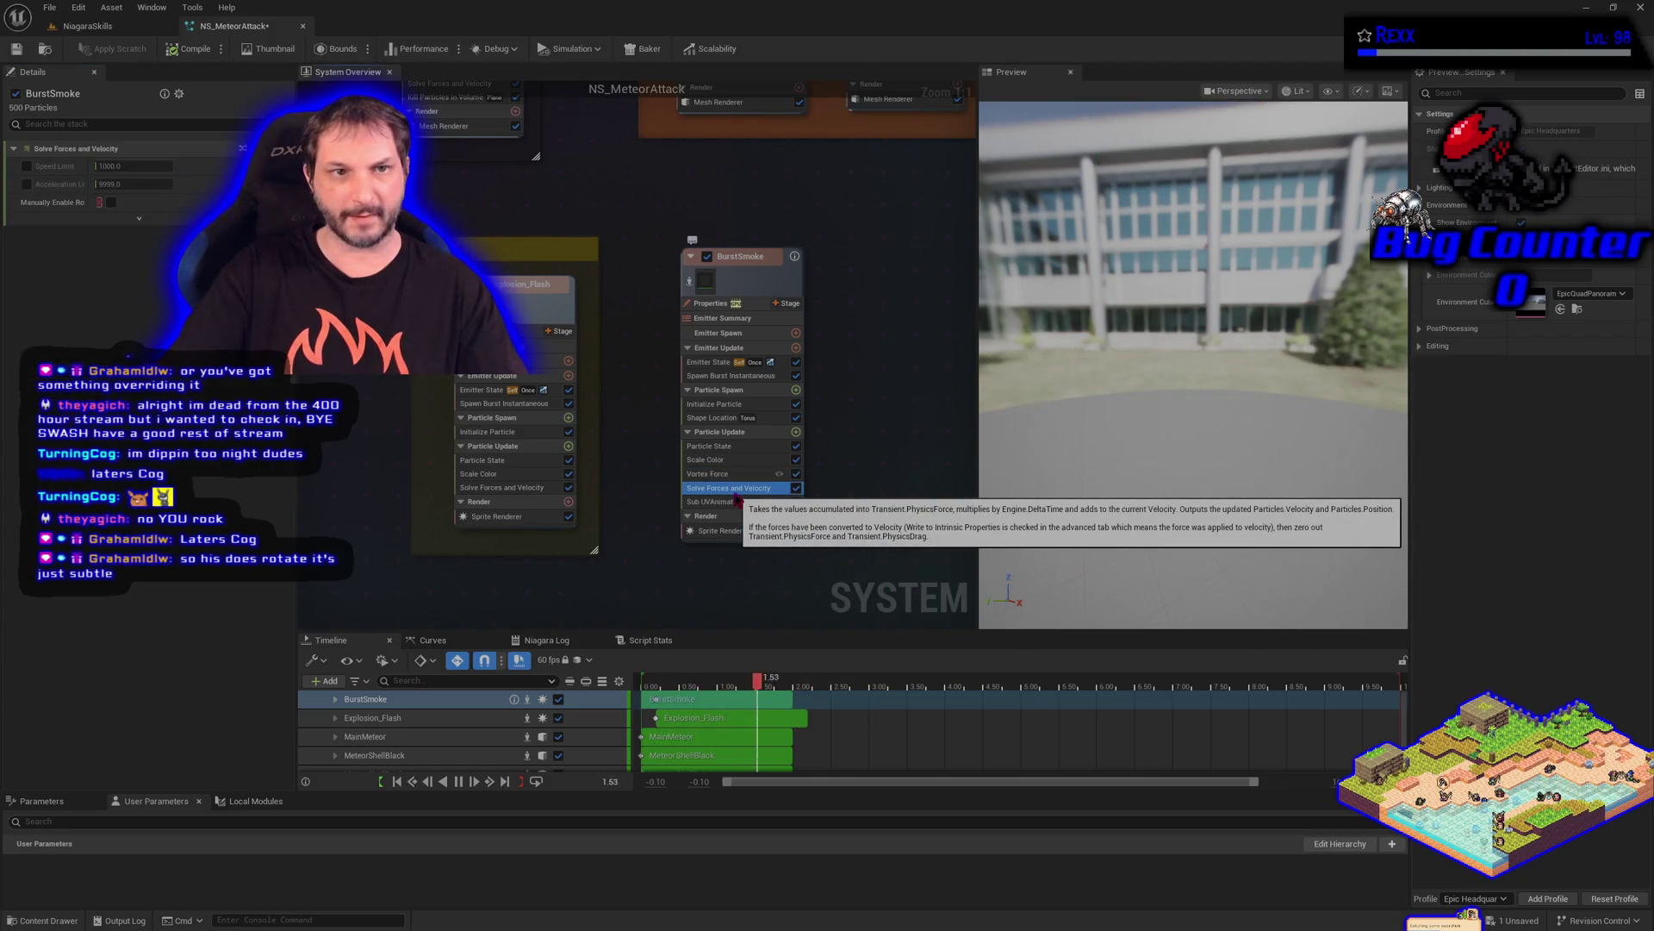
pyautogui.click(27, 166)
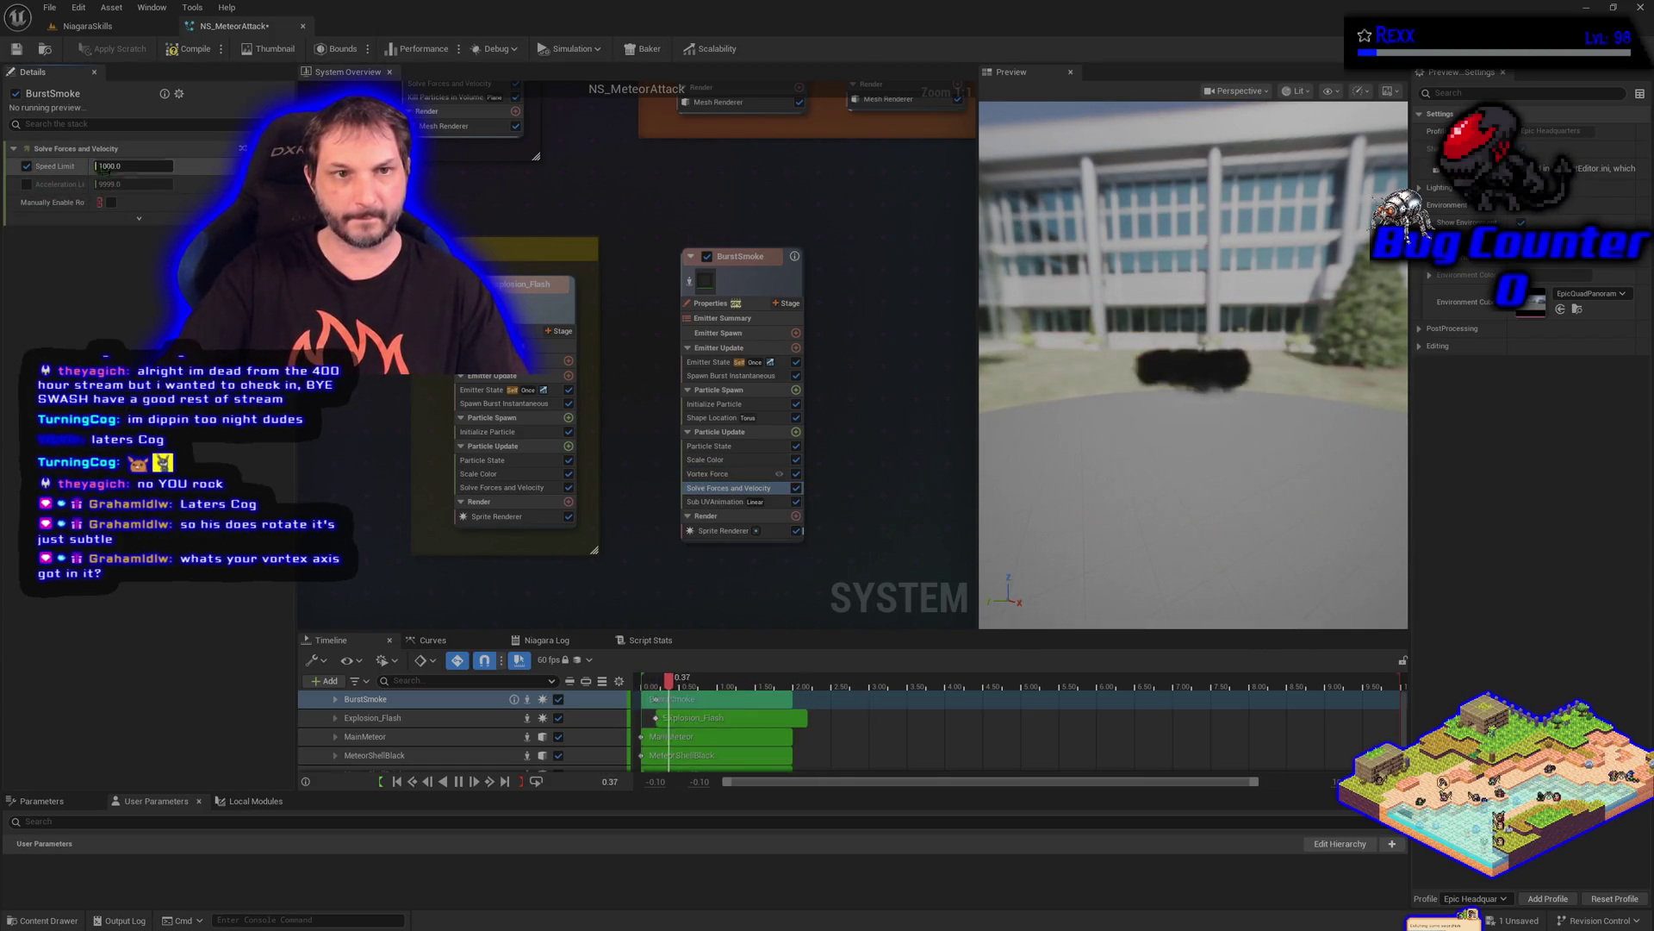
pyautogui.write('2000')
pyautogui.press('Return')
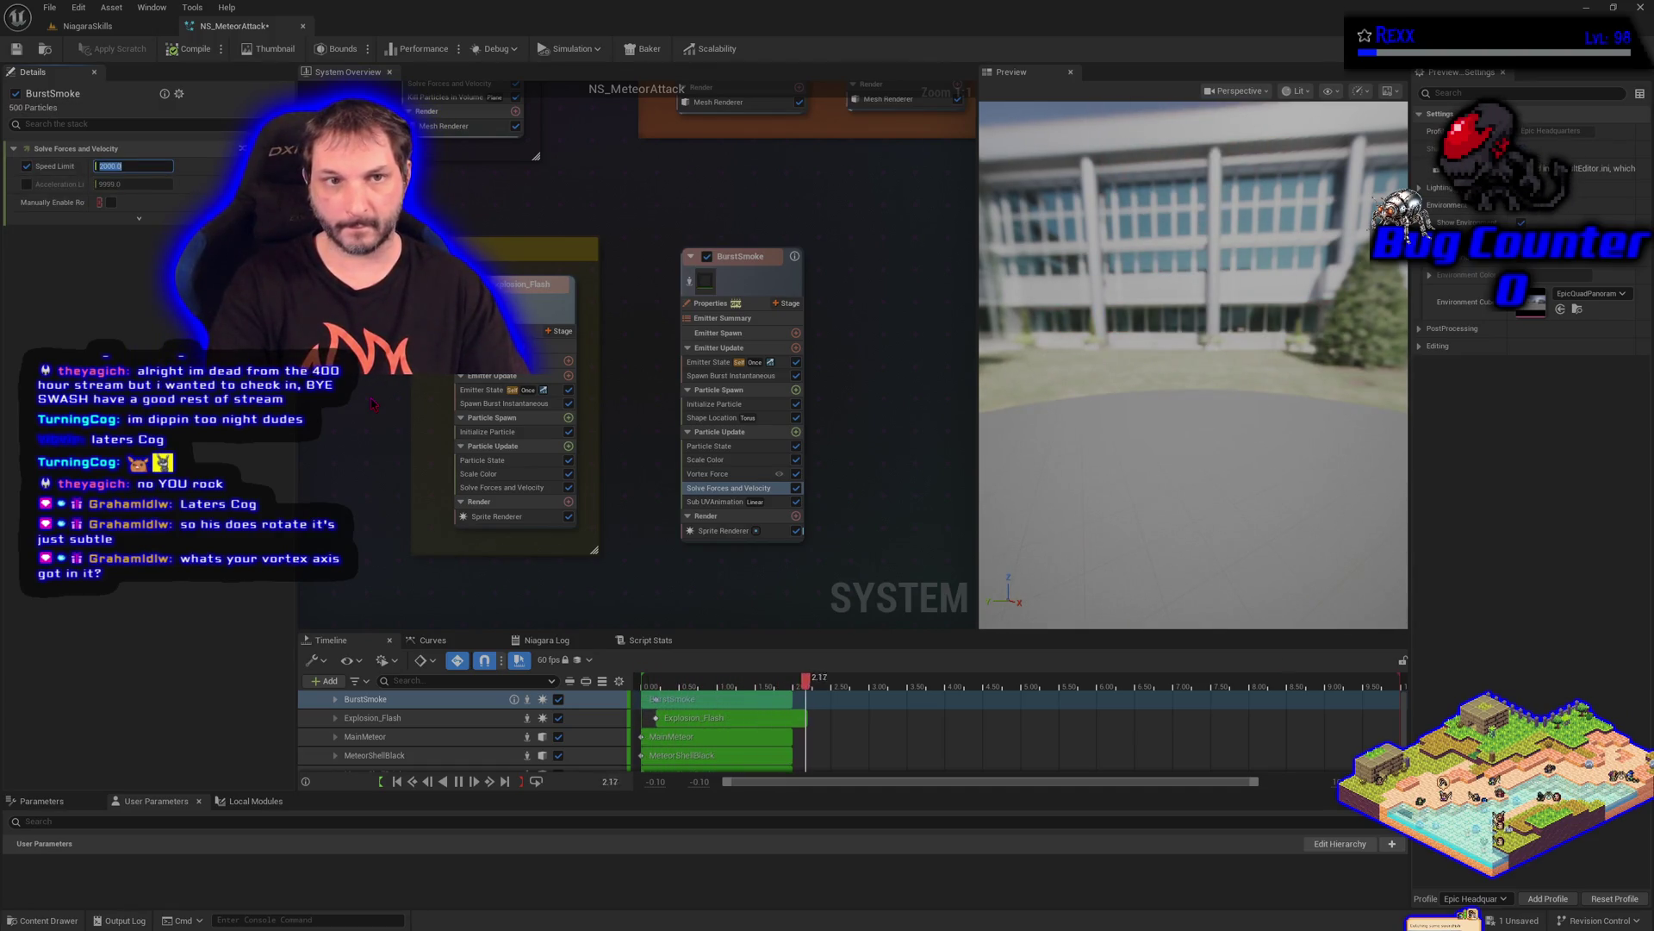
pyautogui.write('10000')
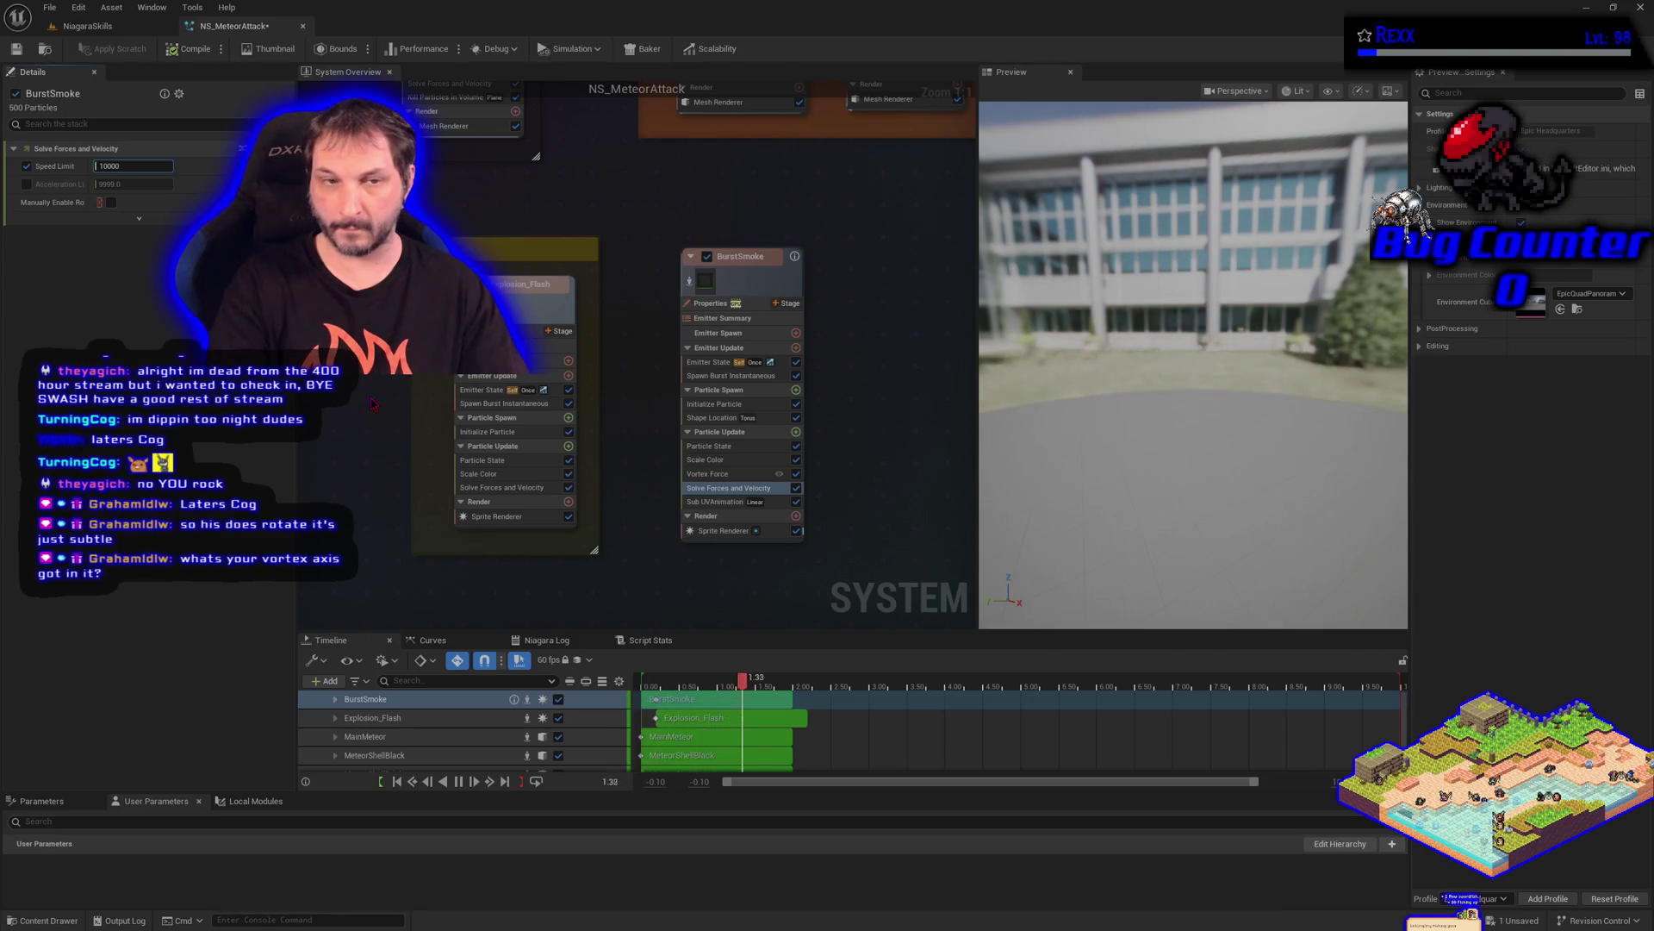
pyautogui.write('1000')
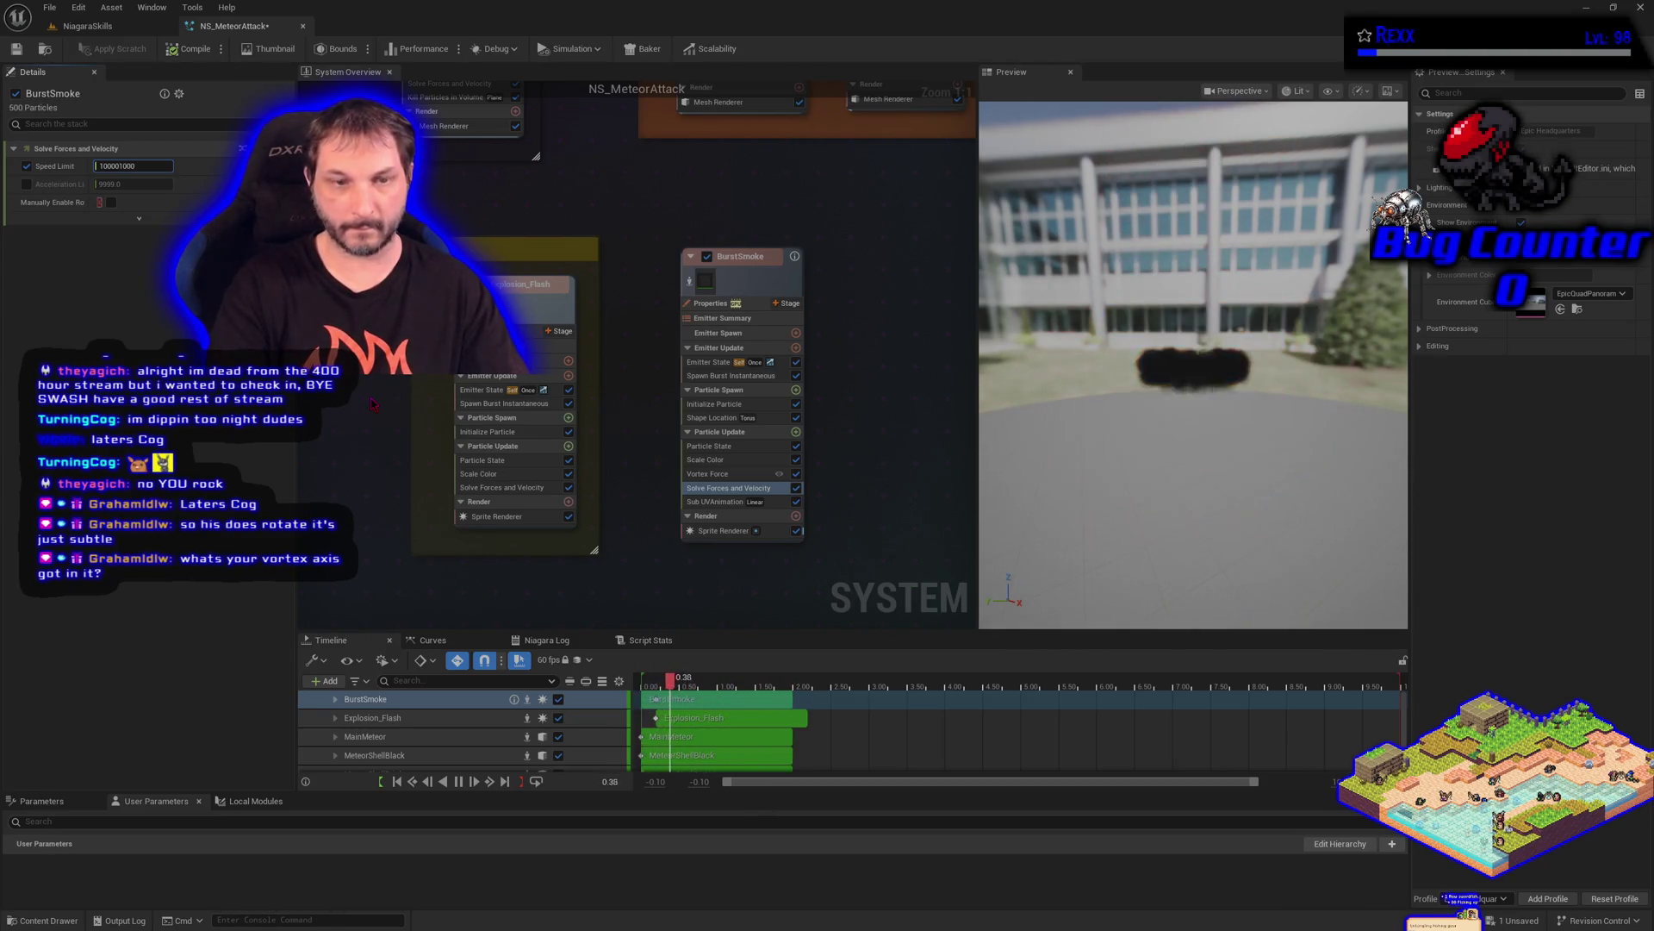
pyautogui.press('BackSpace')
pyautogui.press('BackSpace')
pyautogui.press('BackSpace')
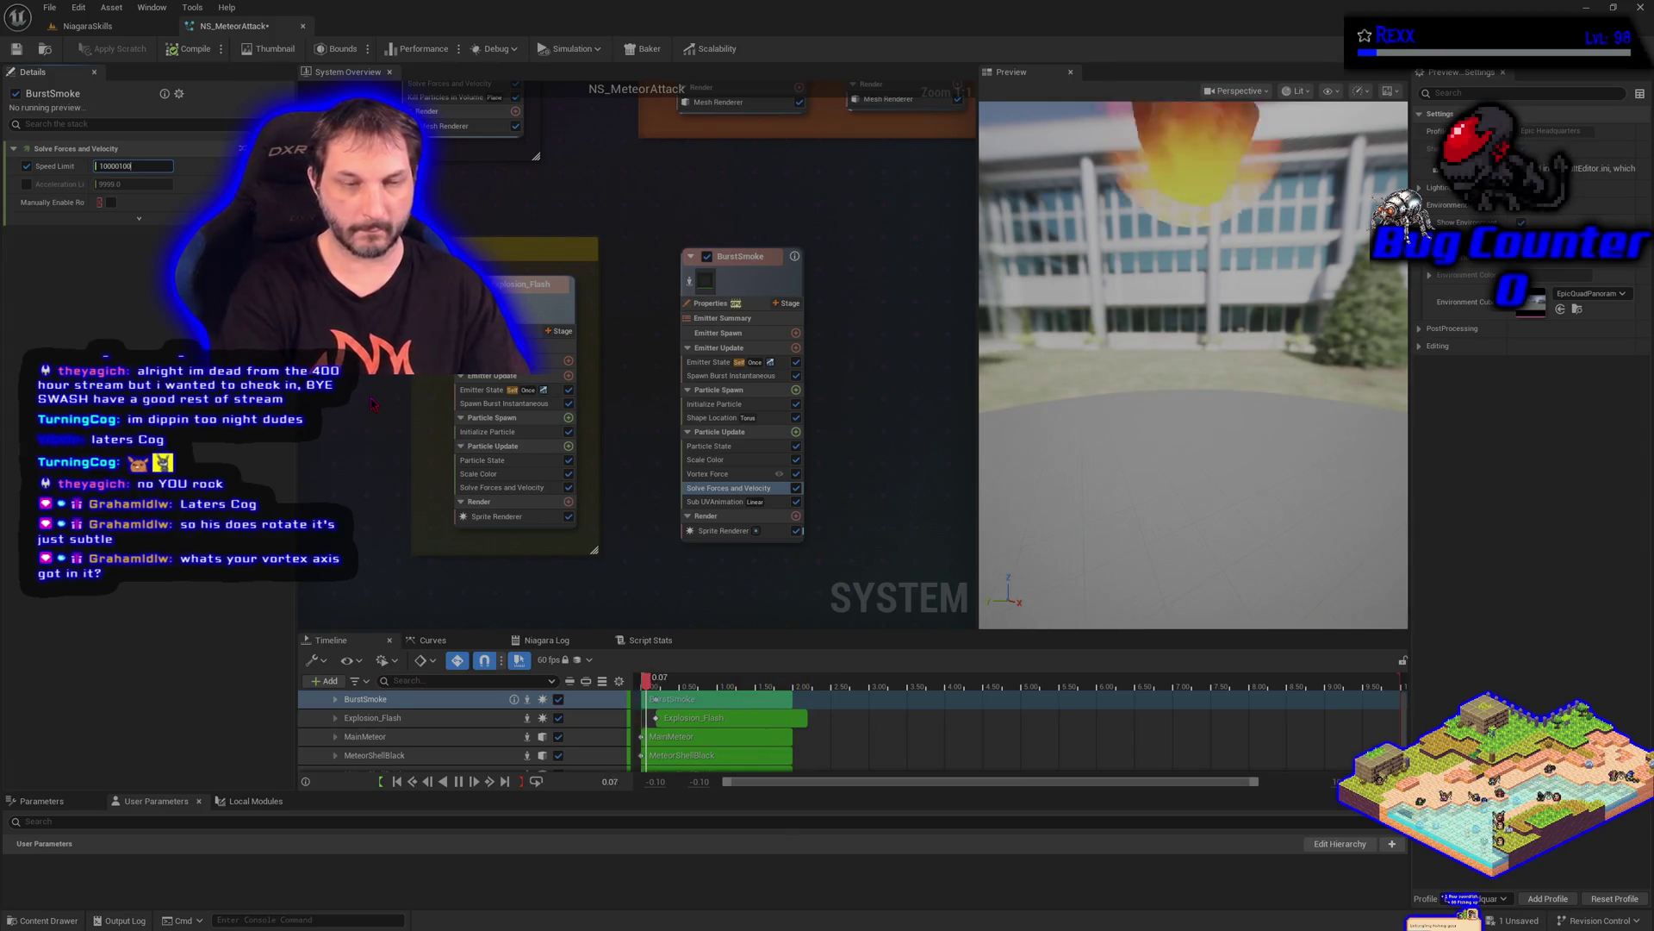
pyautogui.press('Return')
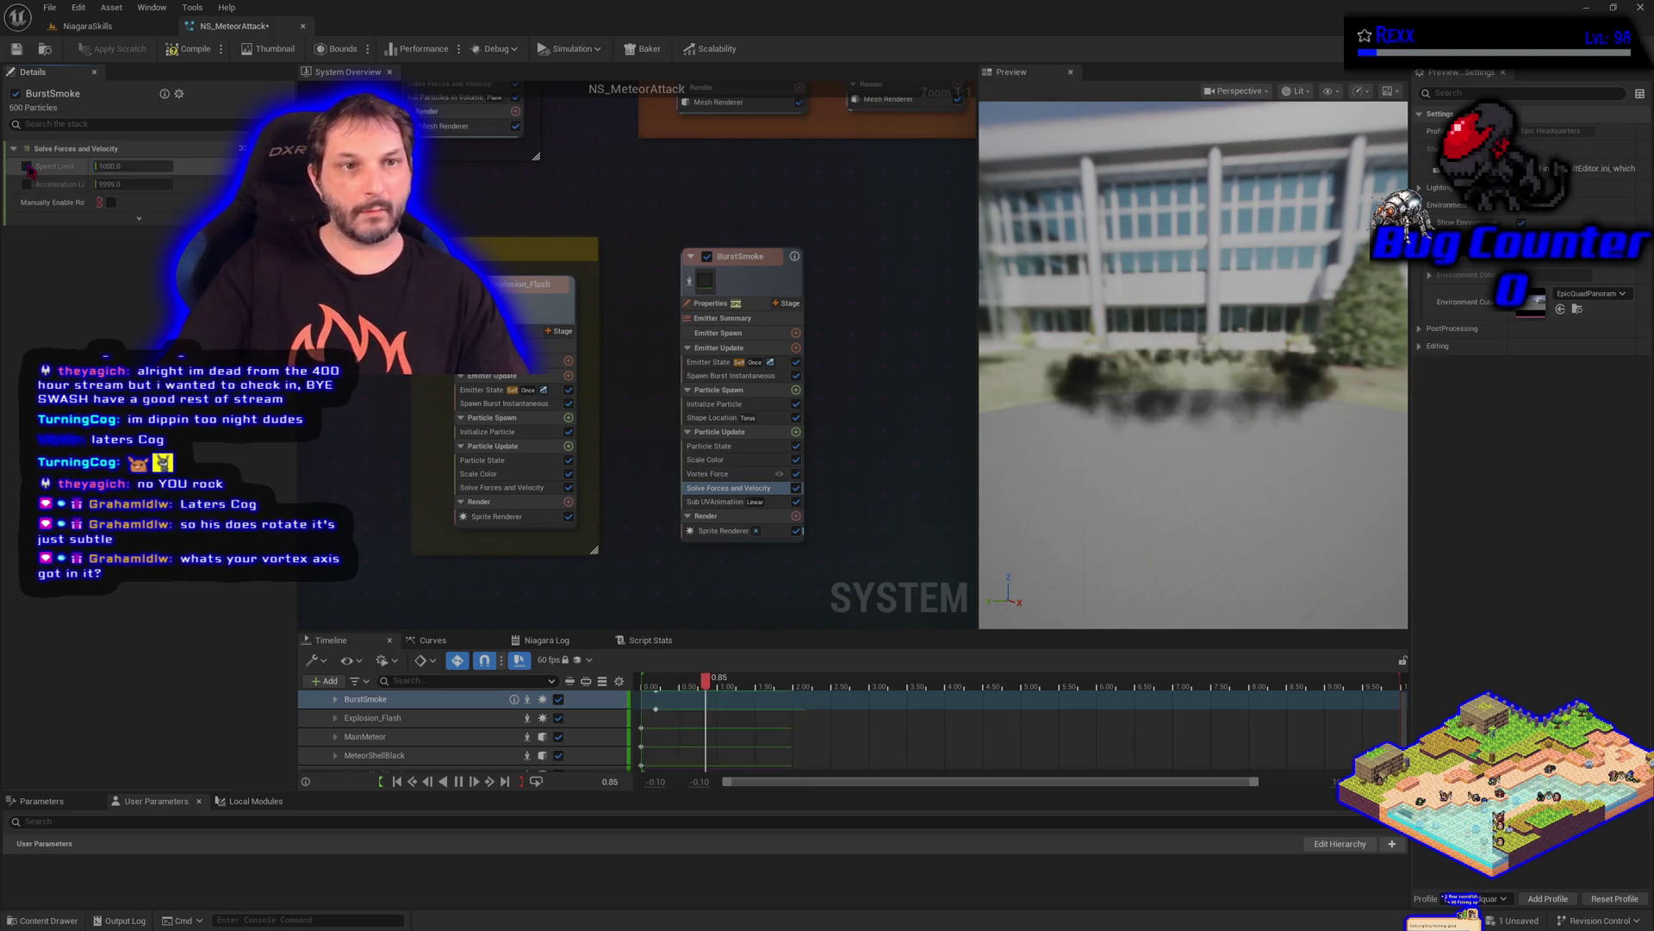
pyautogui.click(716, 474)
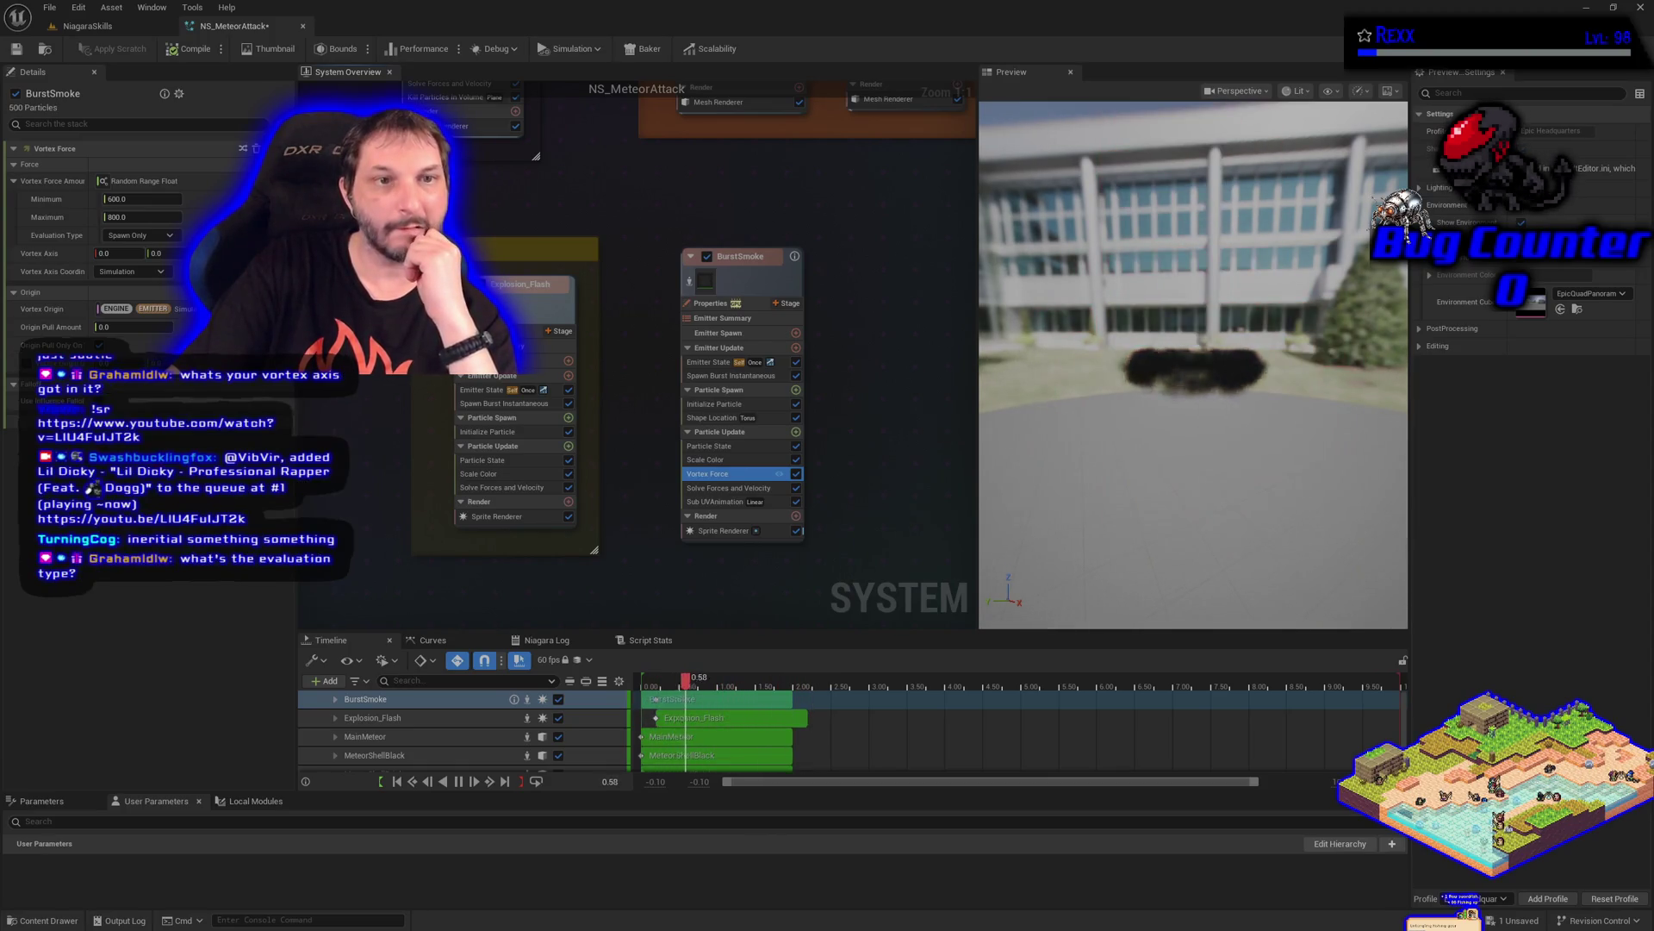
# Keep the Vortex Force evaluation type at Spawn Only
pyautogui.click(151, 238)
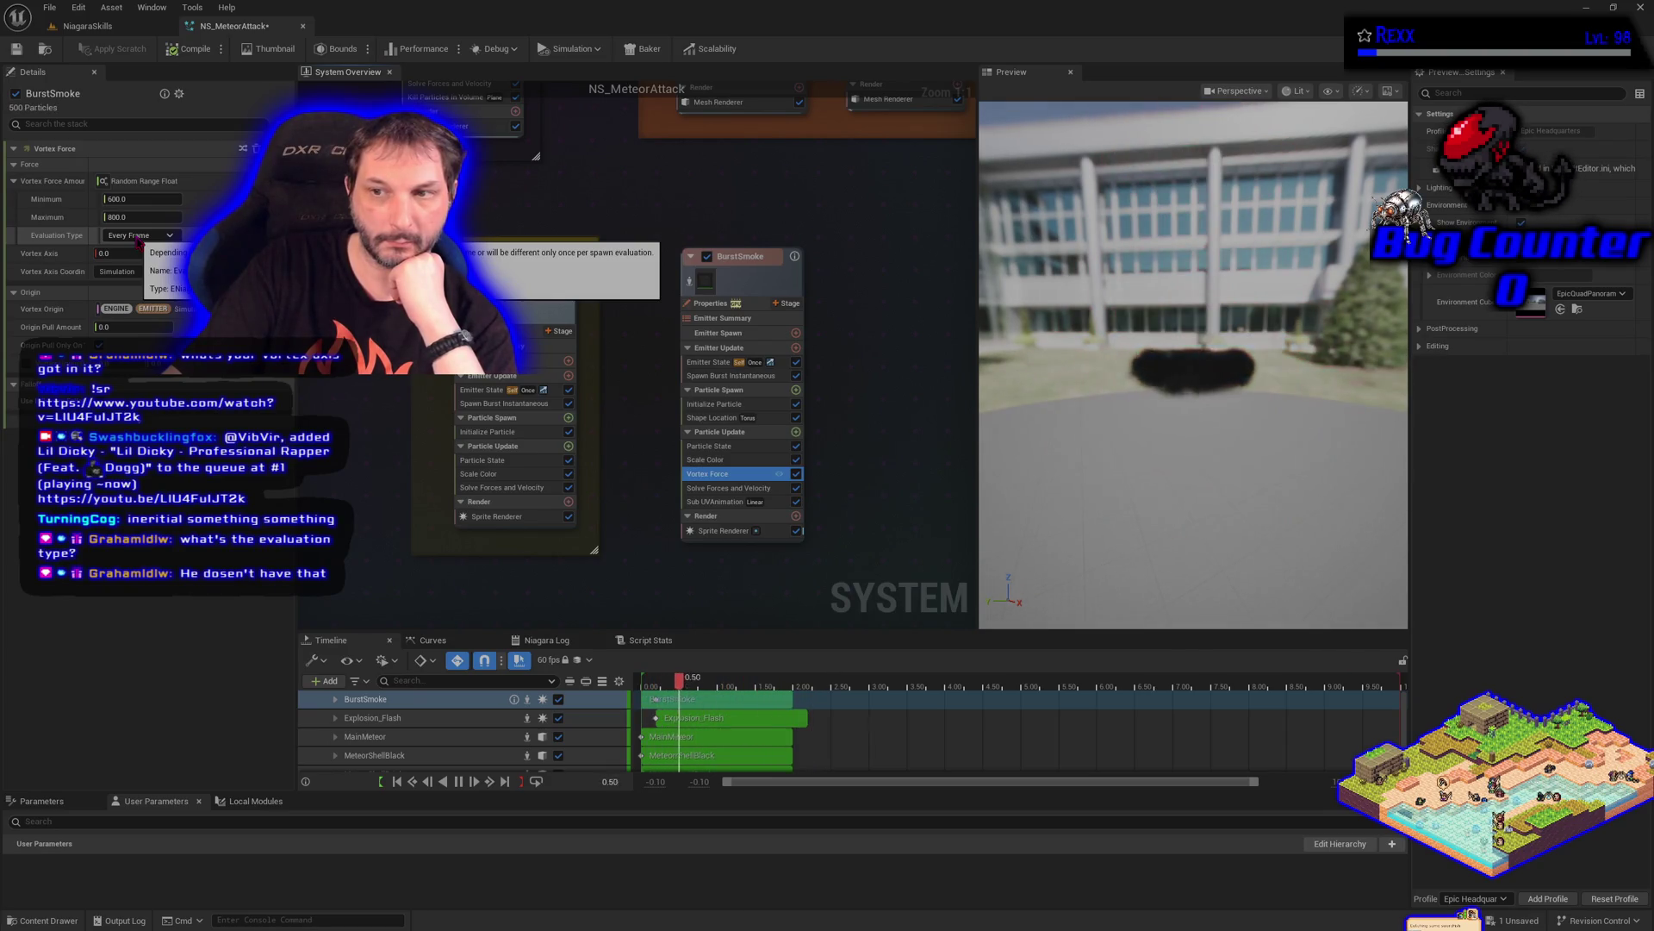
pyautogui.click(137, 237)
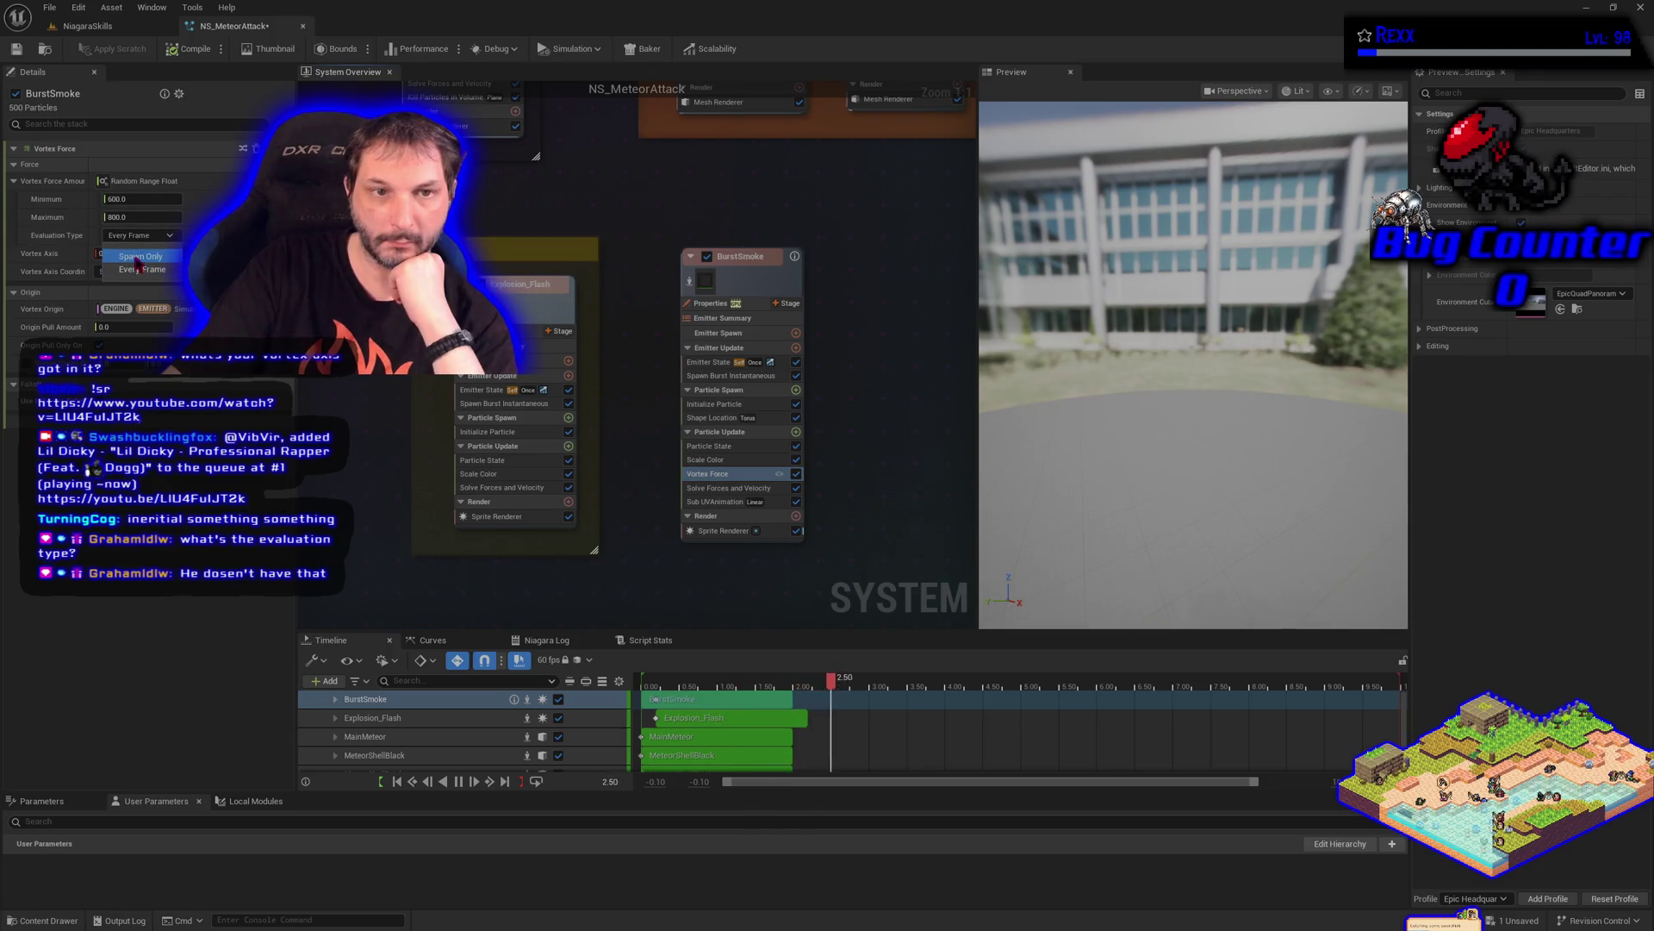
pyautogui.click(138, 257)
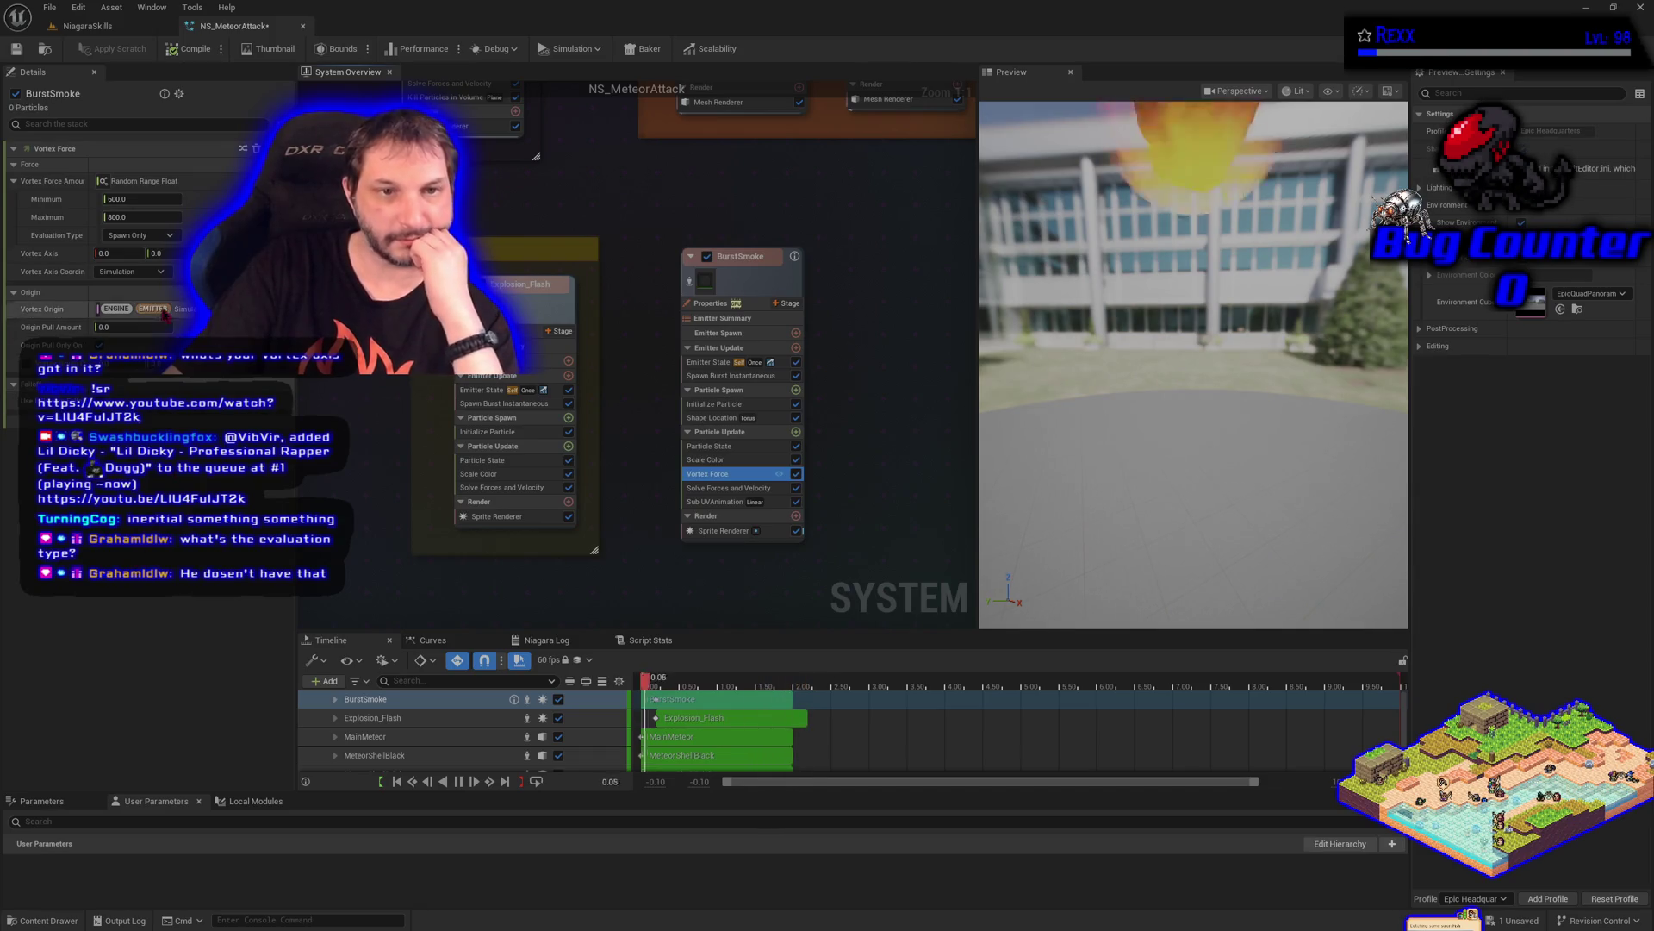
pyautogui.click(147, 272)
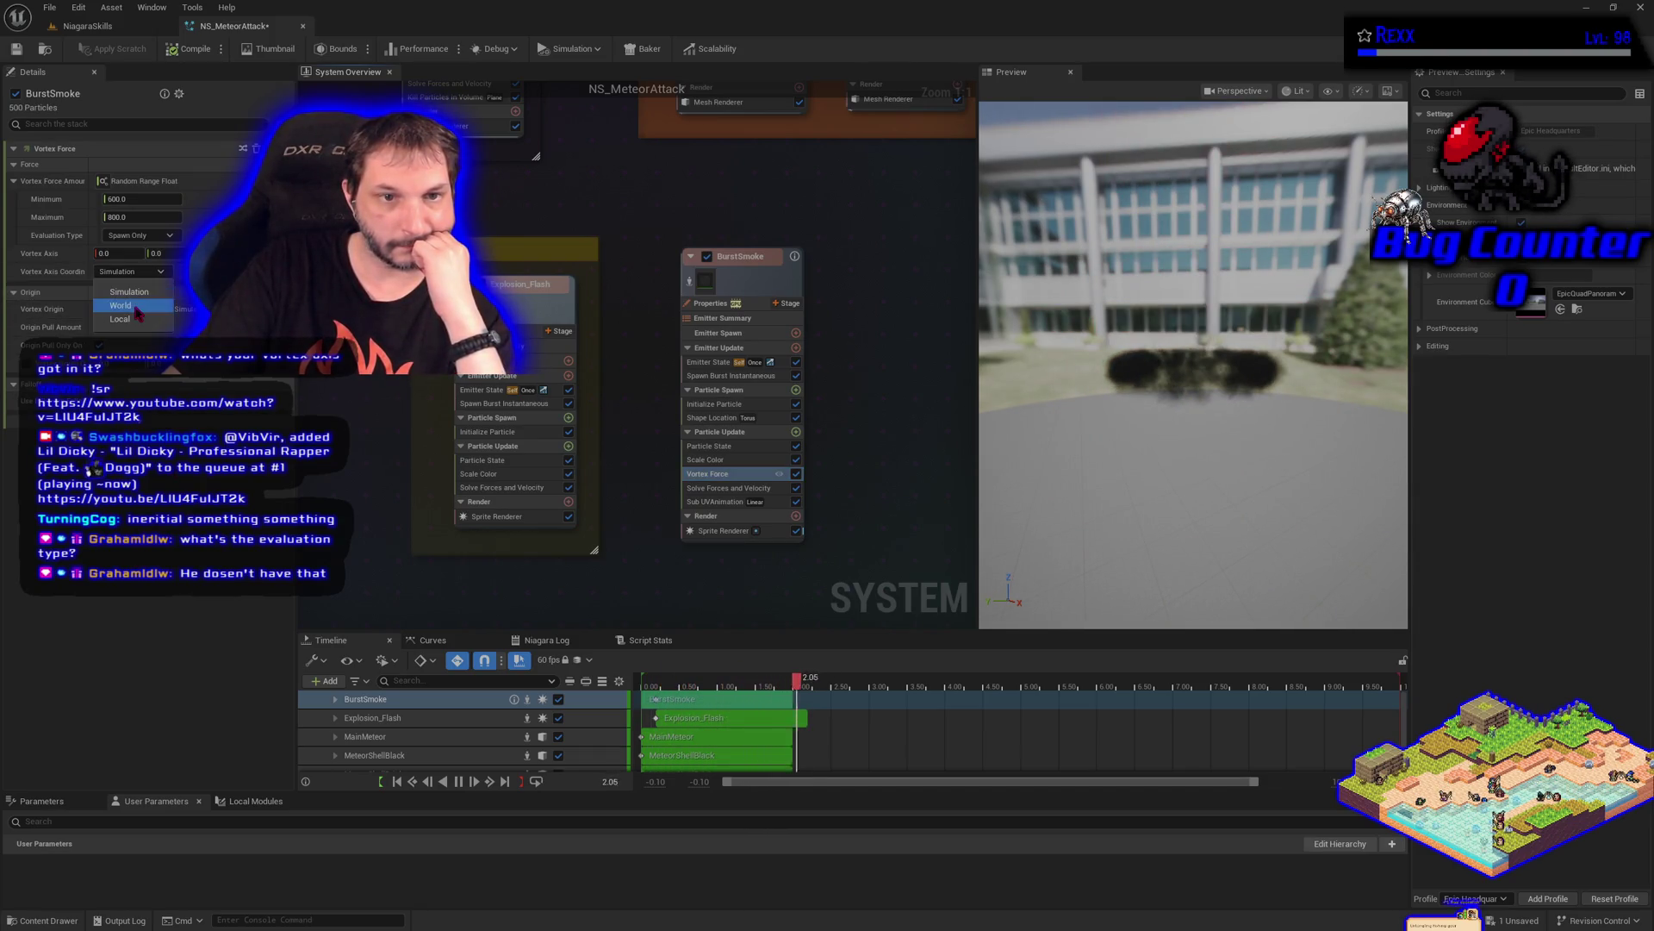
# Try World and Local for the vortex axis coordinate space, settling back on Simulation
pyautogui.click(135, 309)
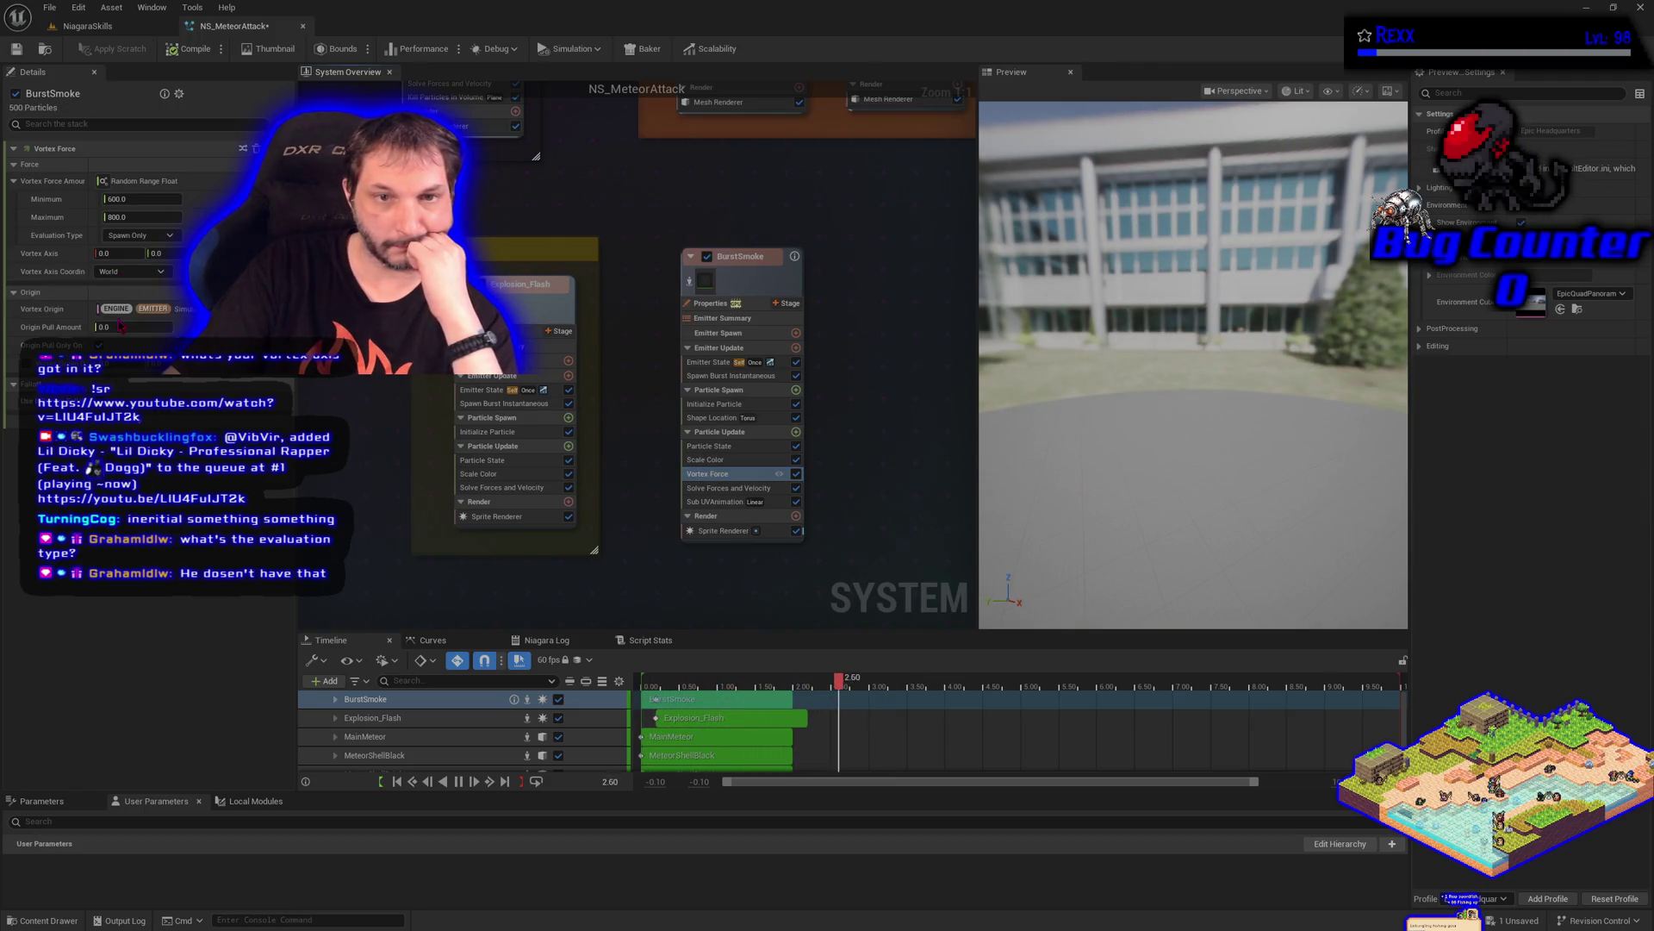
pyautogui.click(130, 271)
pyautogui.click(121, 327)
pyautogui.click(107, 279)
pyautogui.click(121, 292)
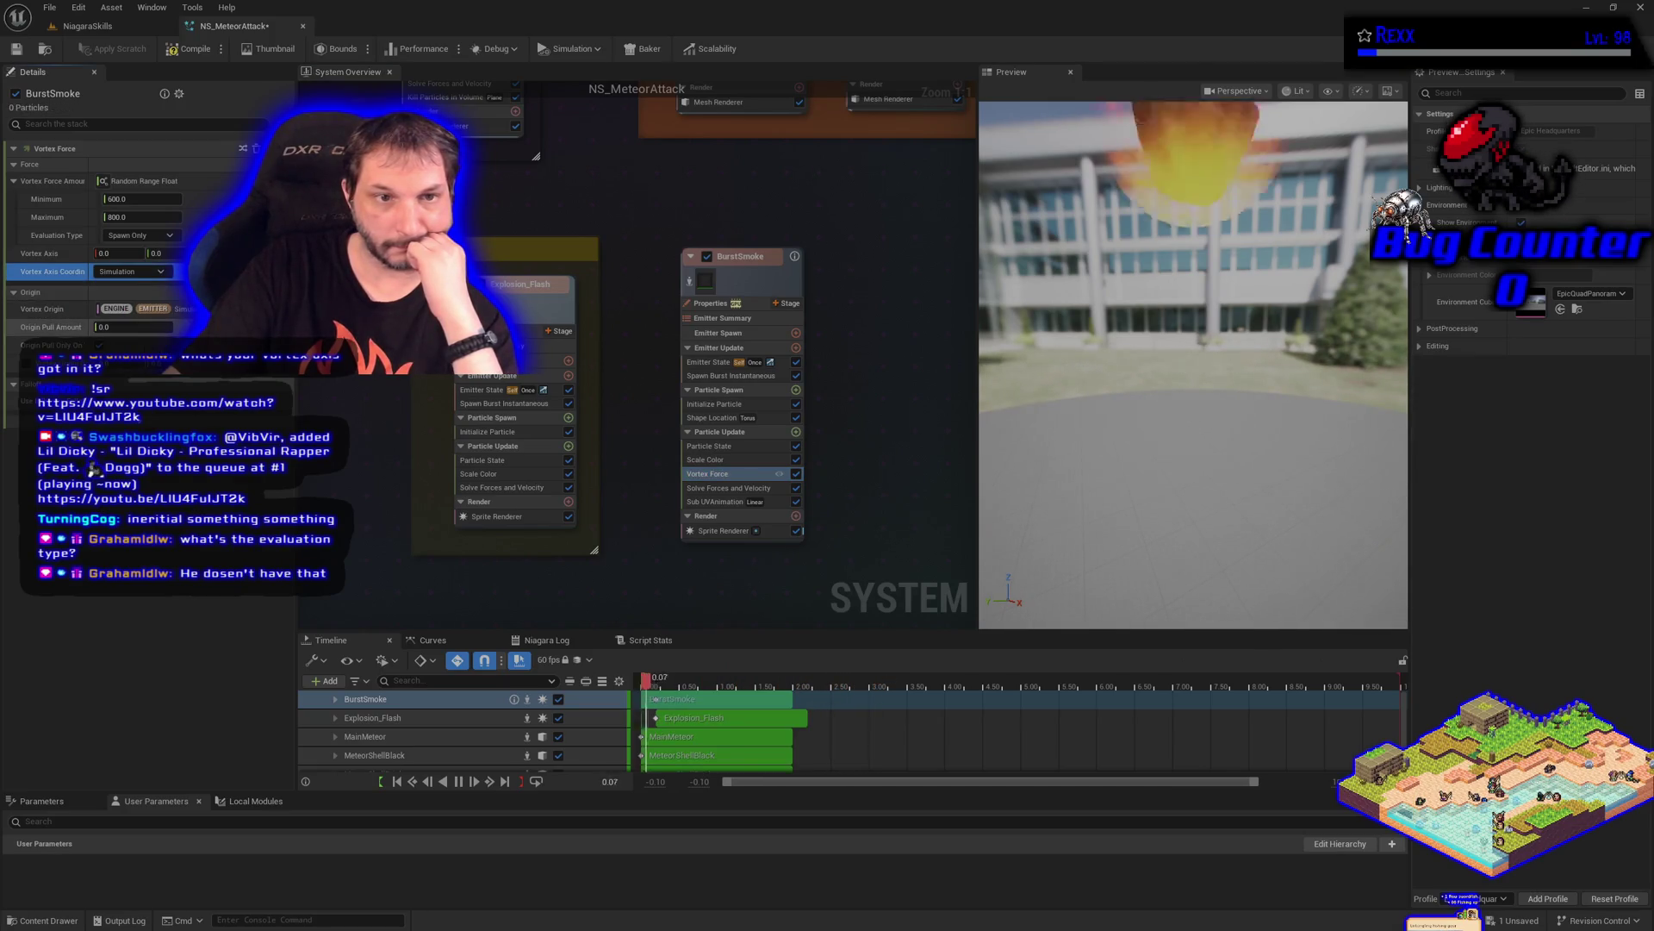
pyautogui.click(258, 309)
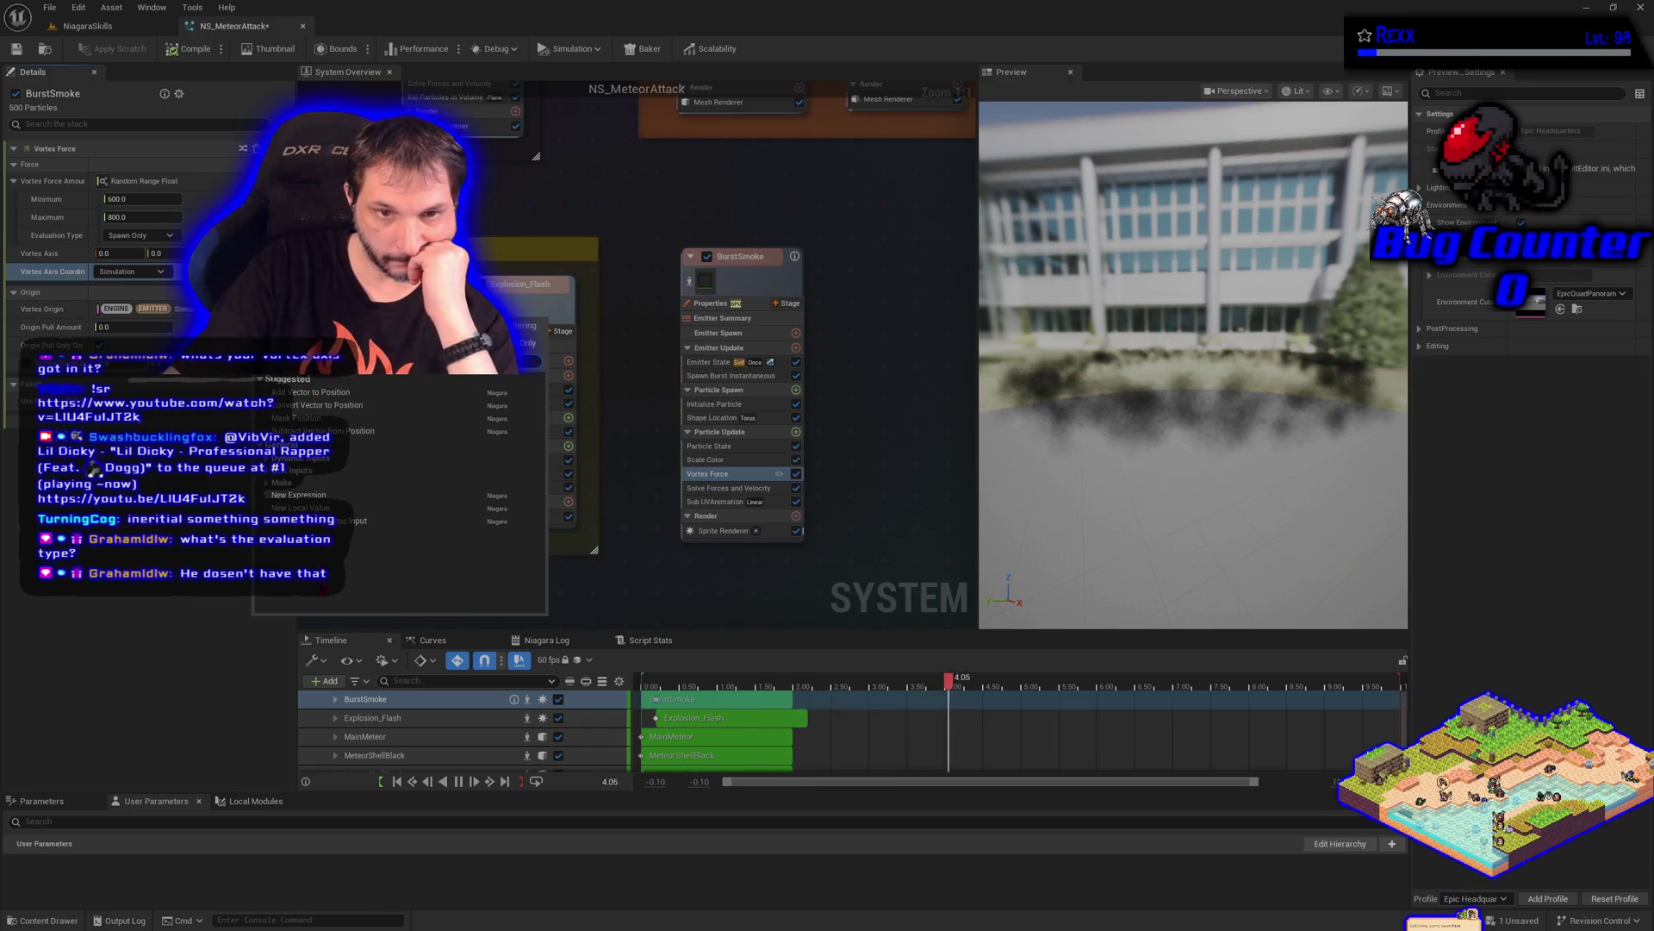
# Set the vortex origin pull amount to -1000 and view the effect in the NiagaraSkills level
pyautogui.click(131, 327)
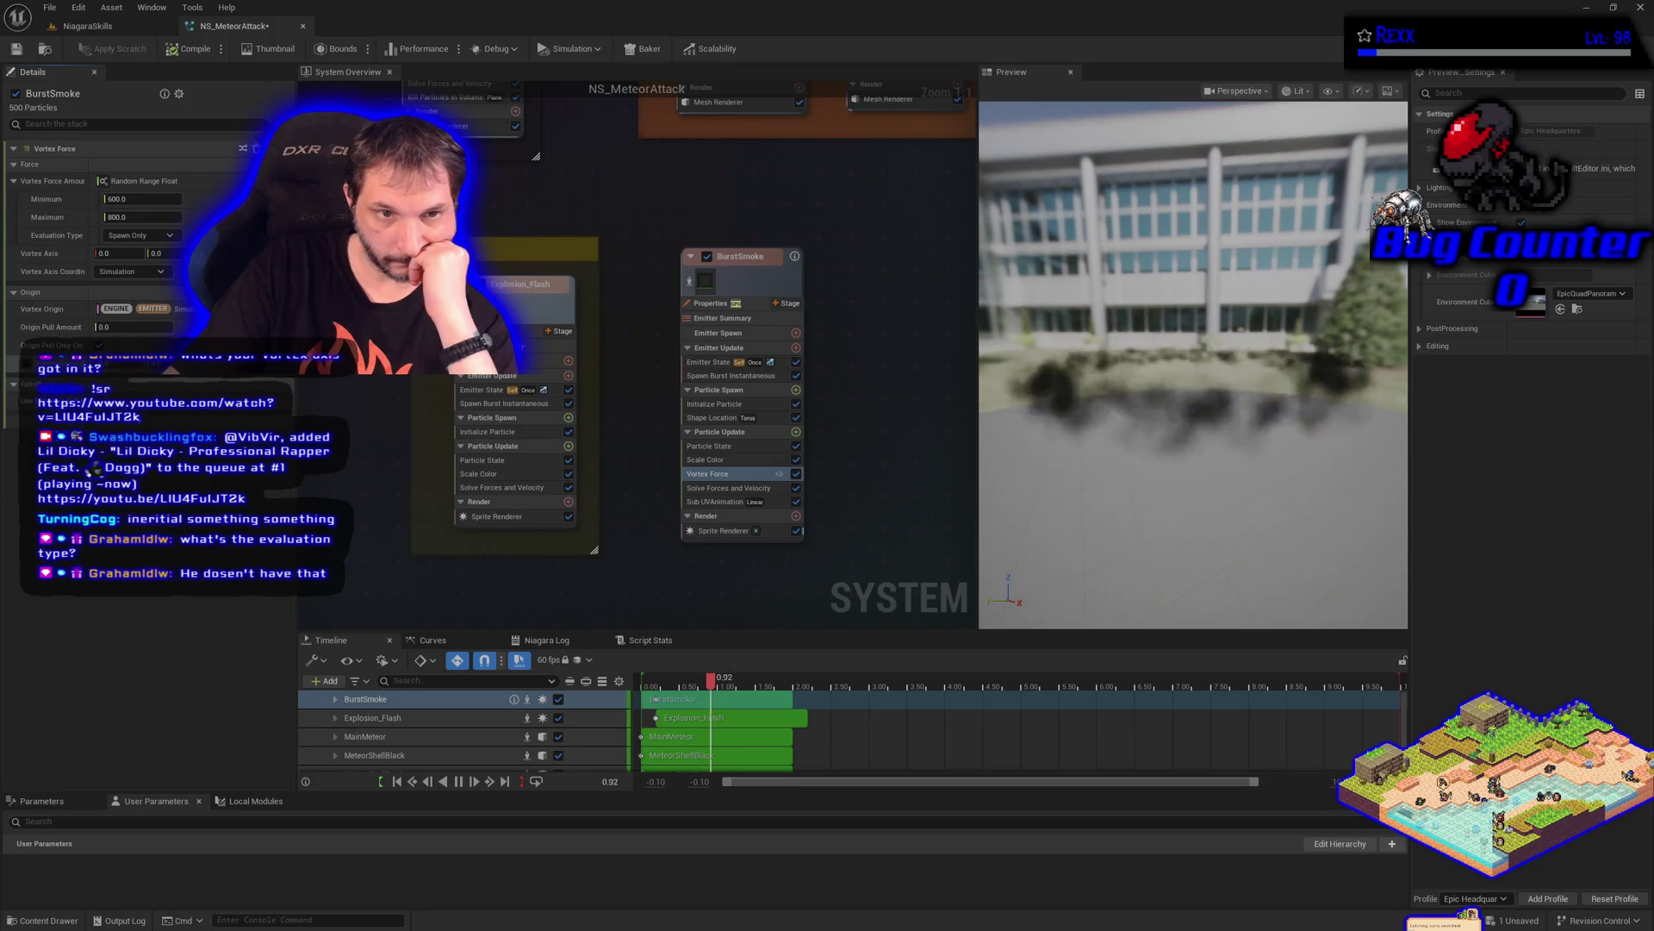
pyautogui.moveTo(132, 326); pyautogui.dragTo(110, 327)
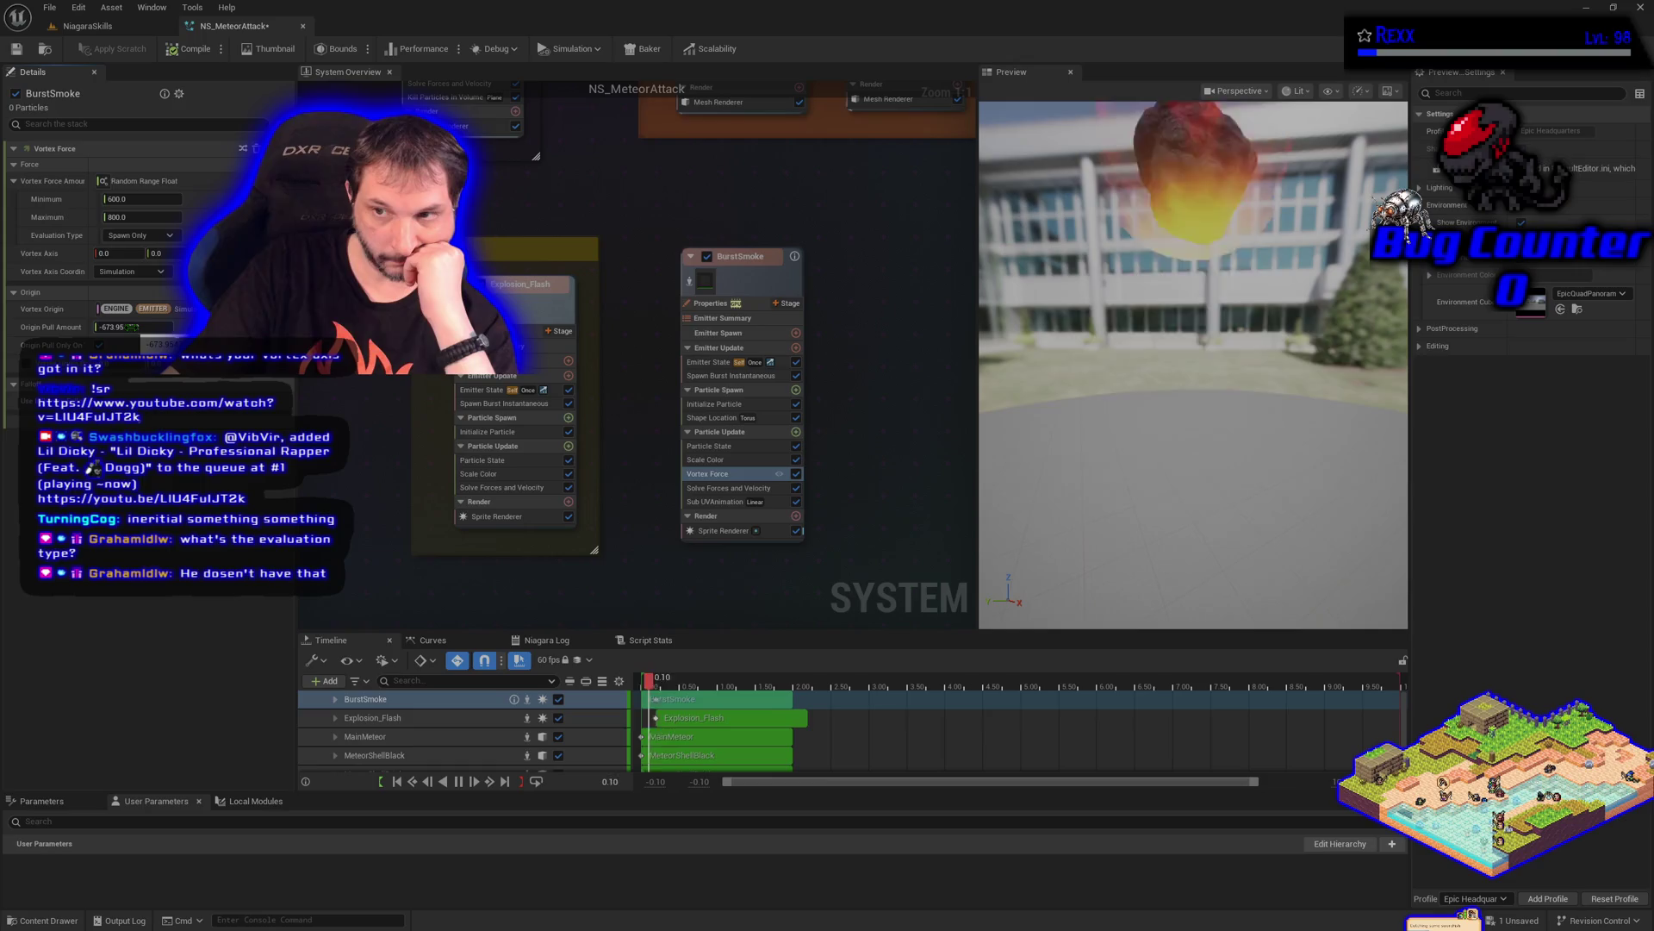
pyautogui.click(129, 326)
pyautogui.write('-1000')
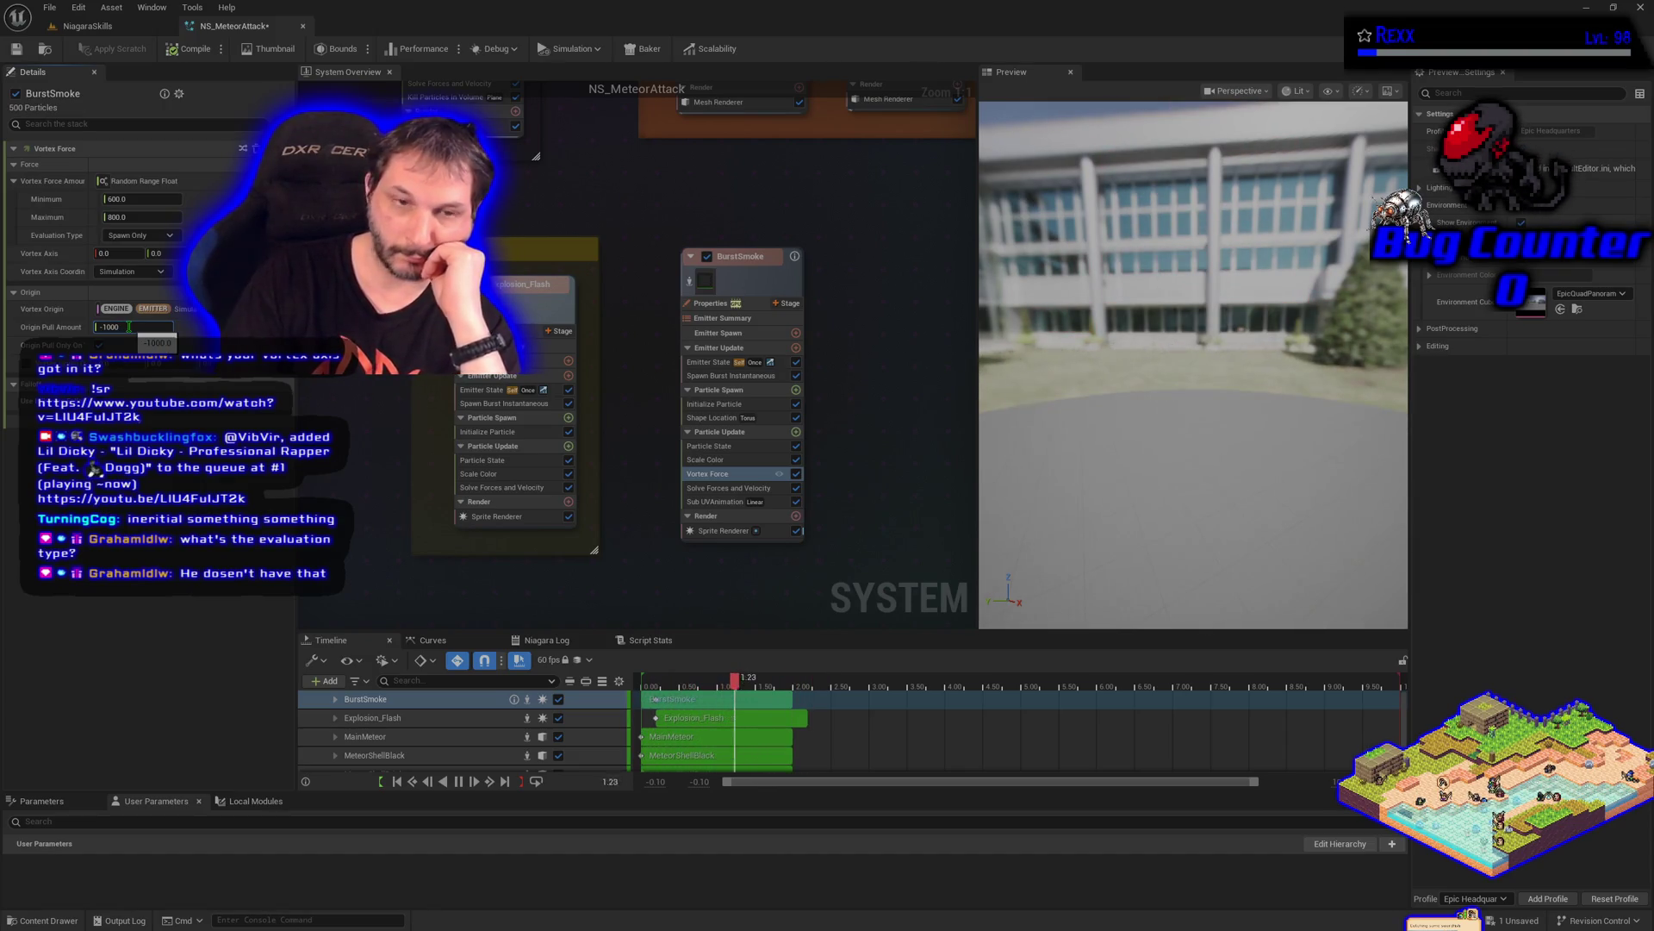
pyautogui.press('Return')
pyautogui.click(88, 29)
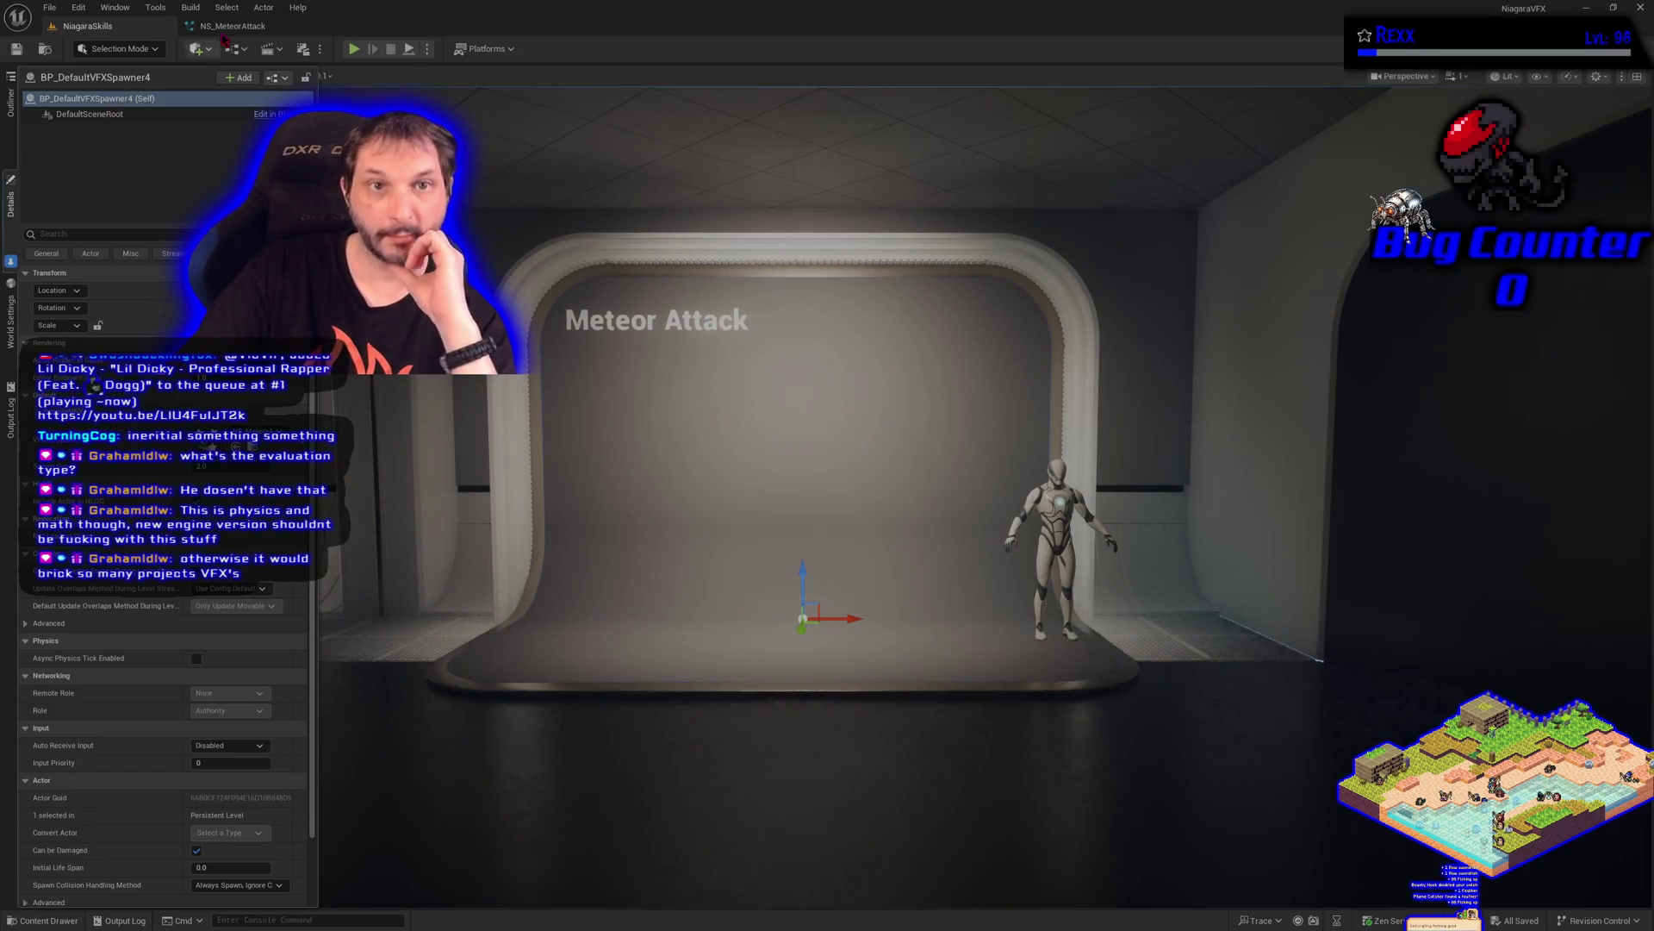
# Try origin pull amounts of -100 and 1000, settle on -9999, and check the smoke in the level
pyautogui.click(231, 25)
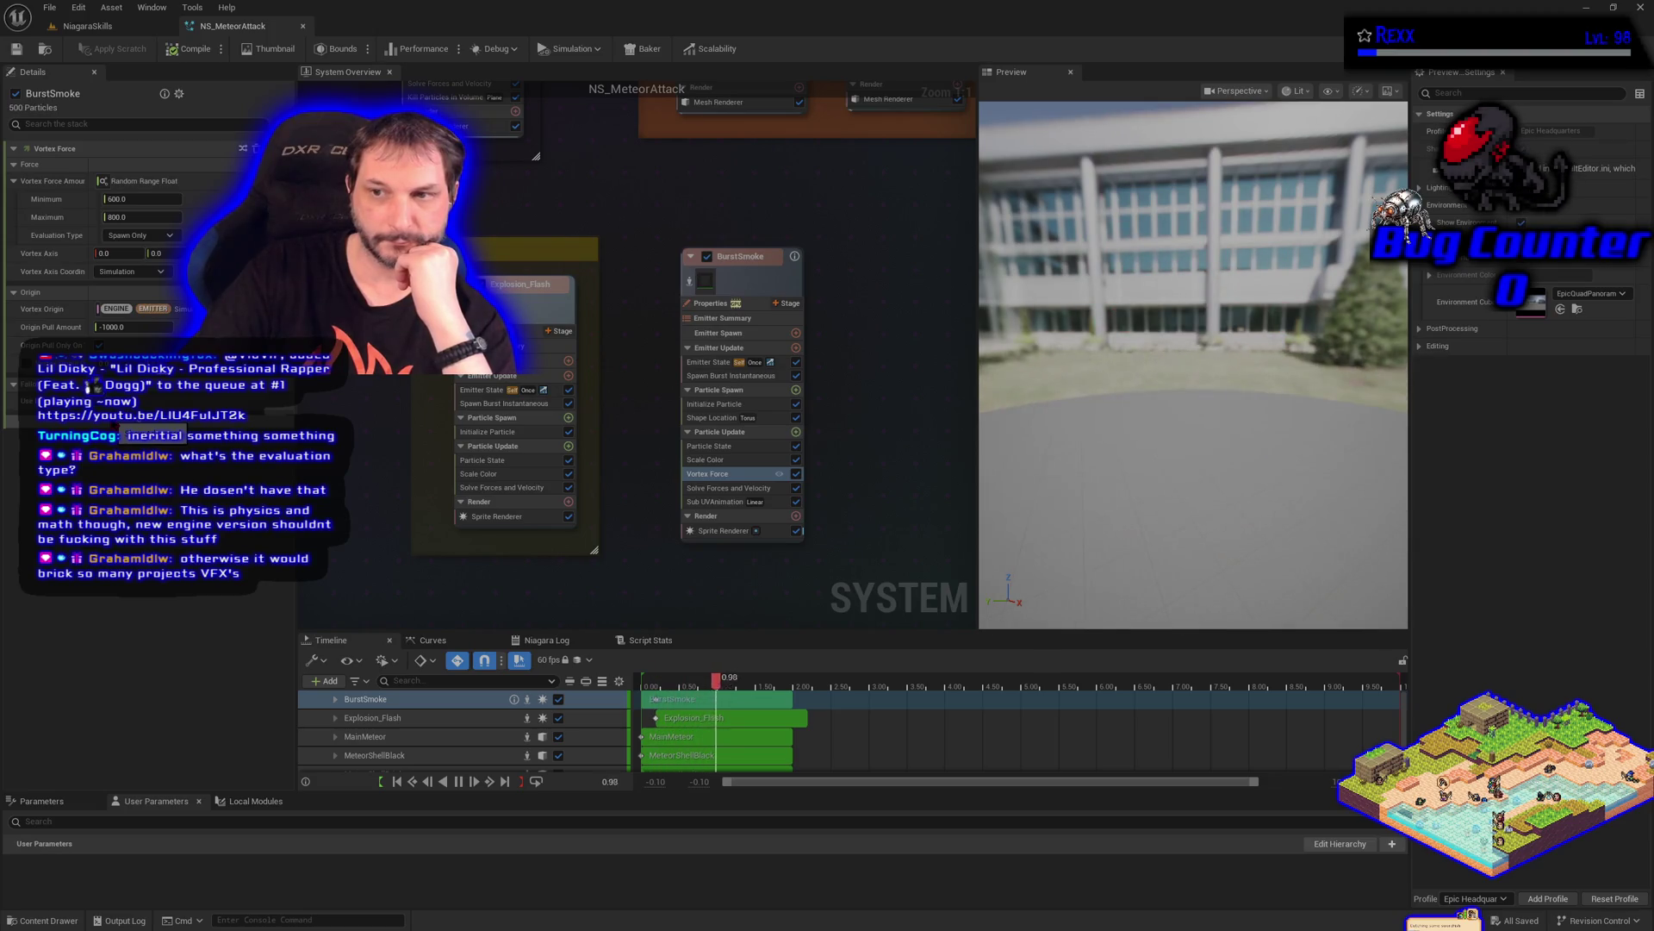
pyautogui.write('-1')
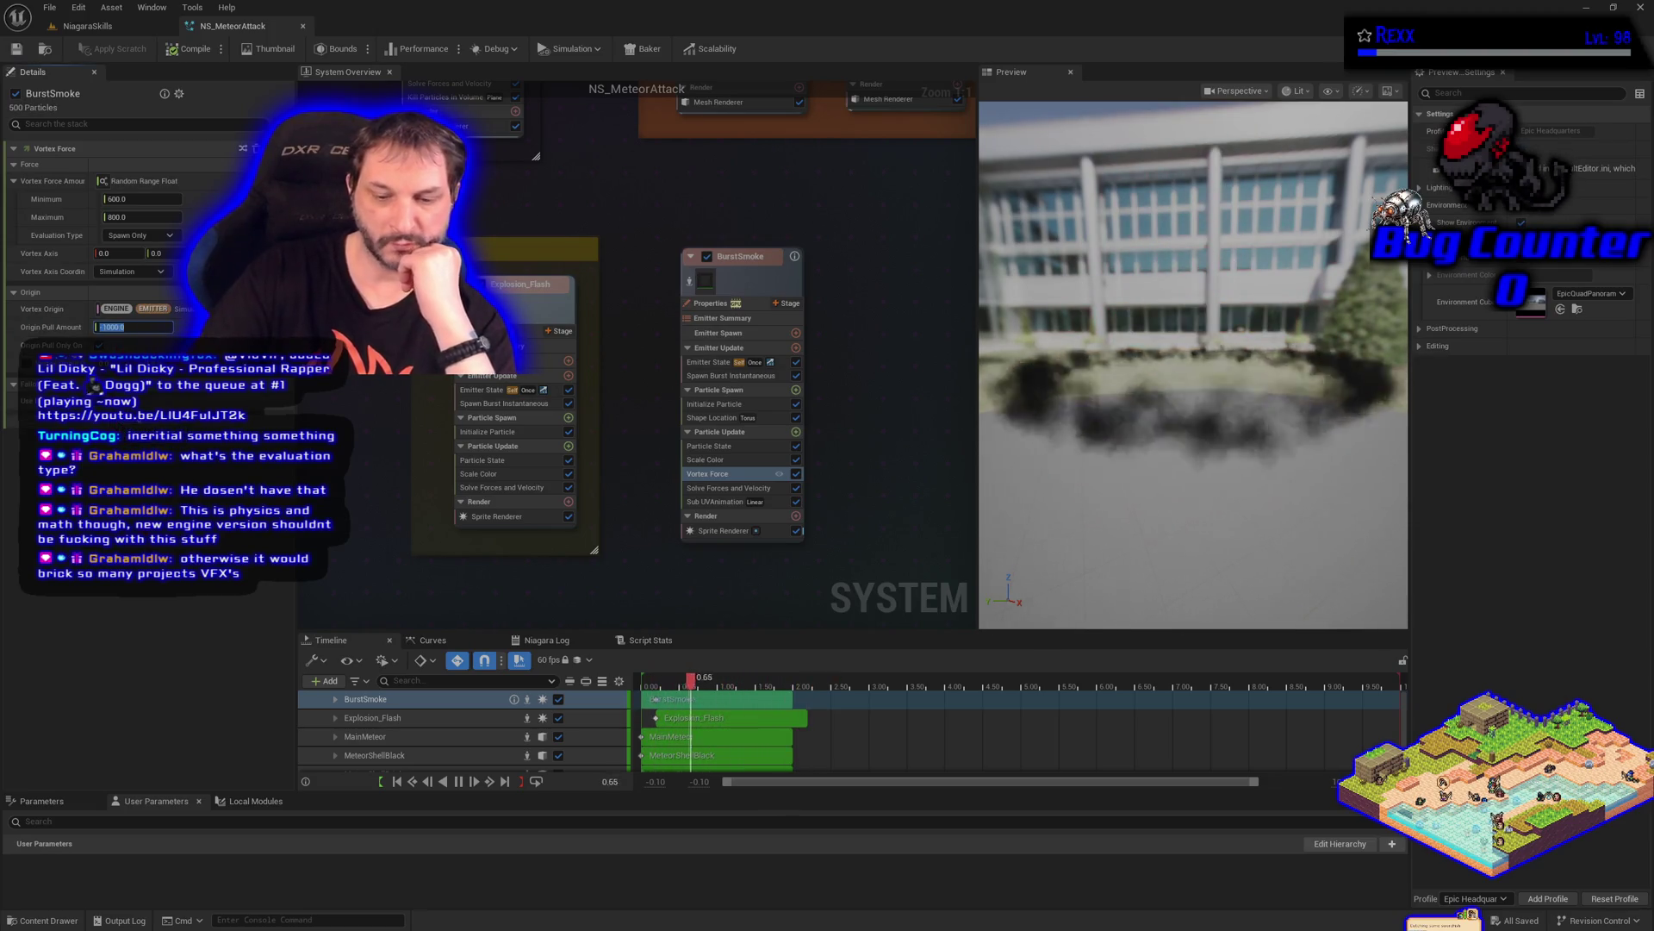
pyautogui.write('00')
pyautogui.press('Return')
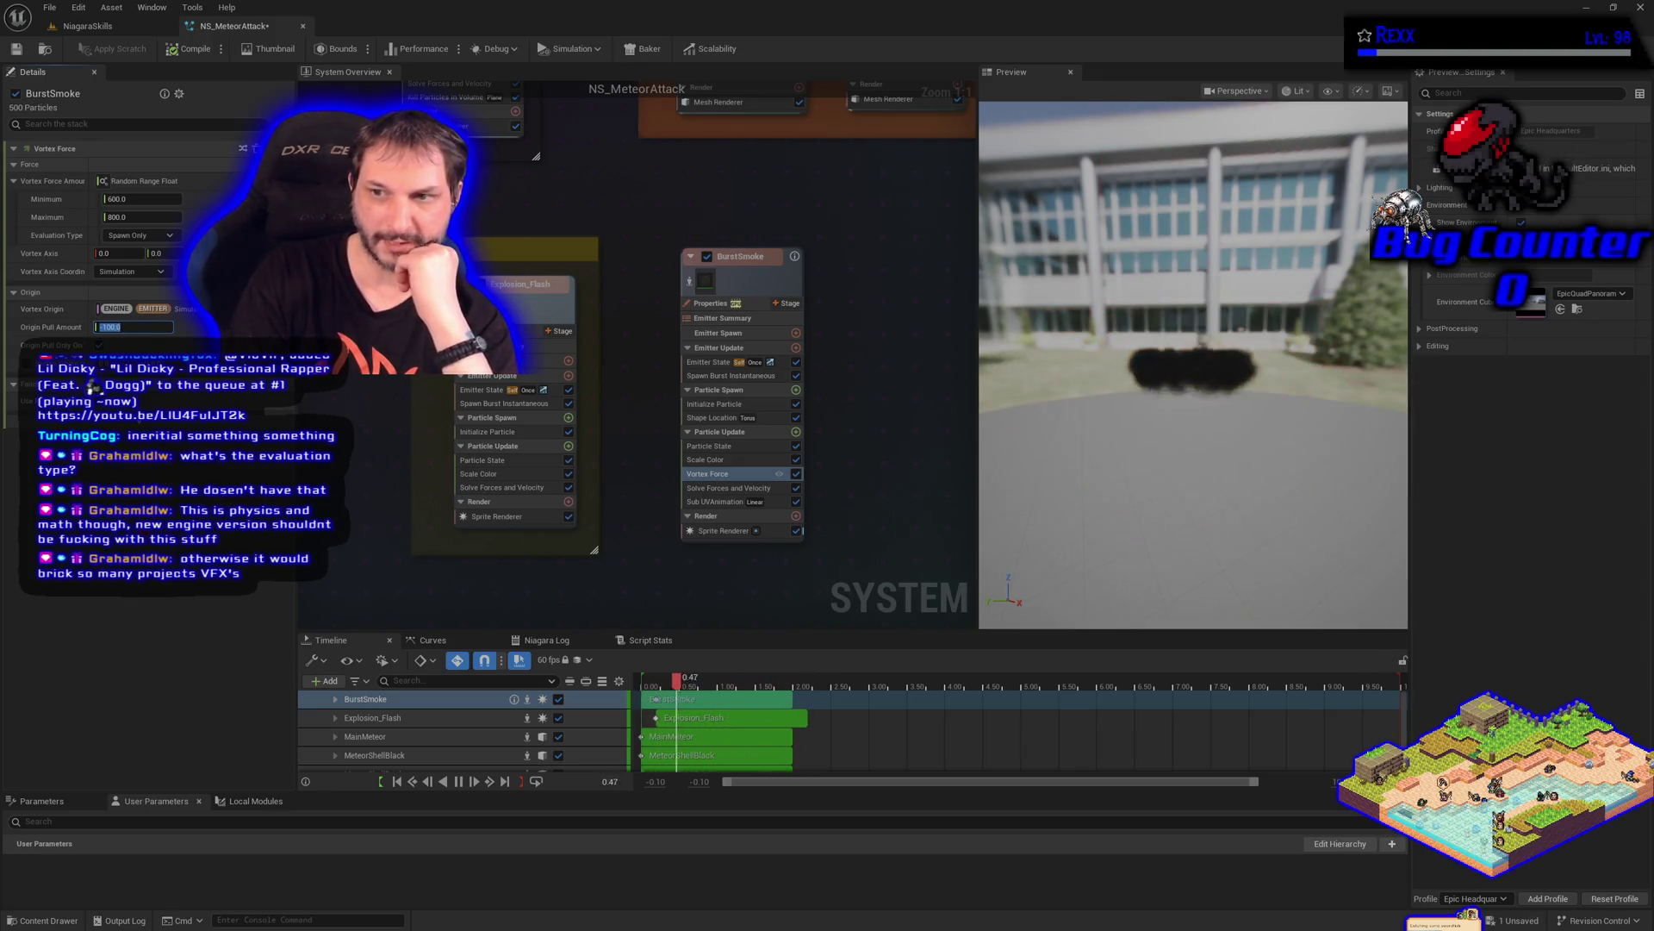
pyautogui.write('1000')
pyautogui.press('Return')
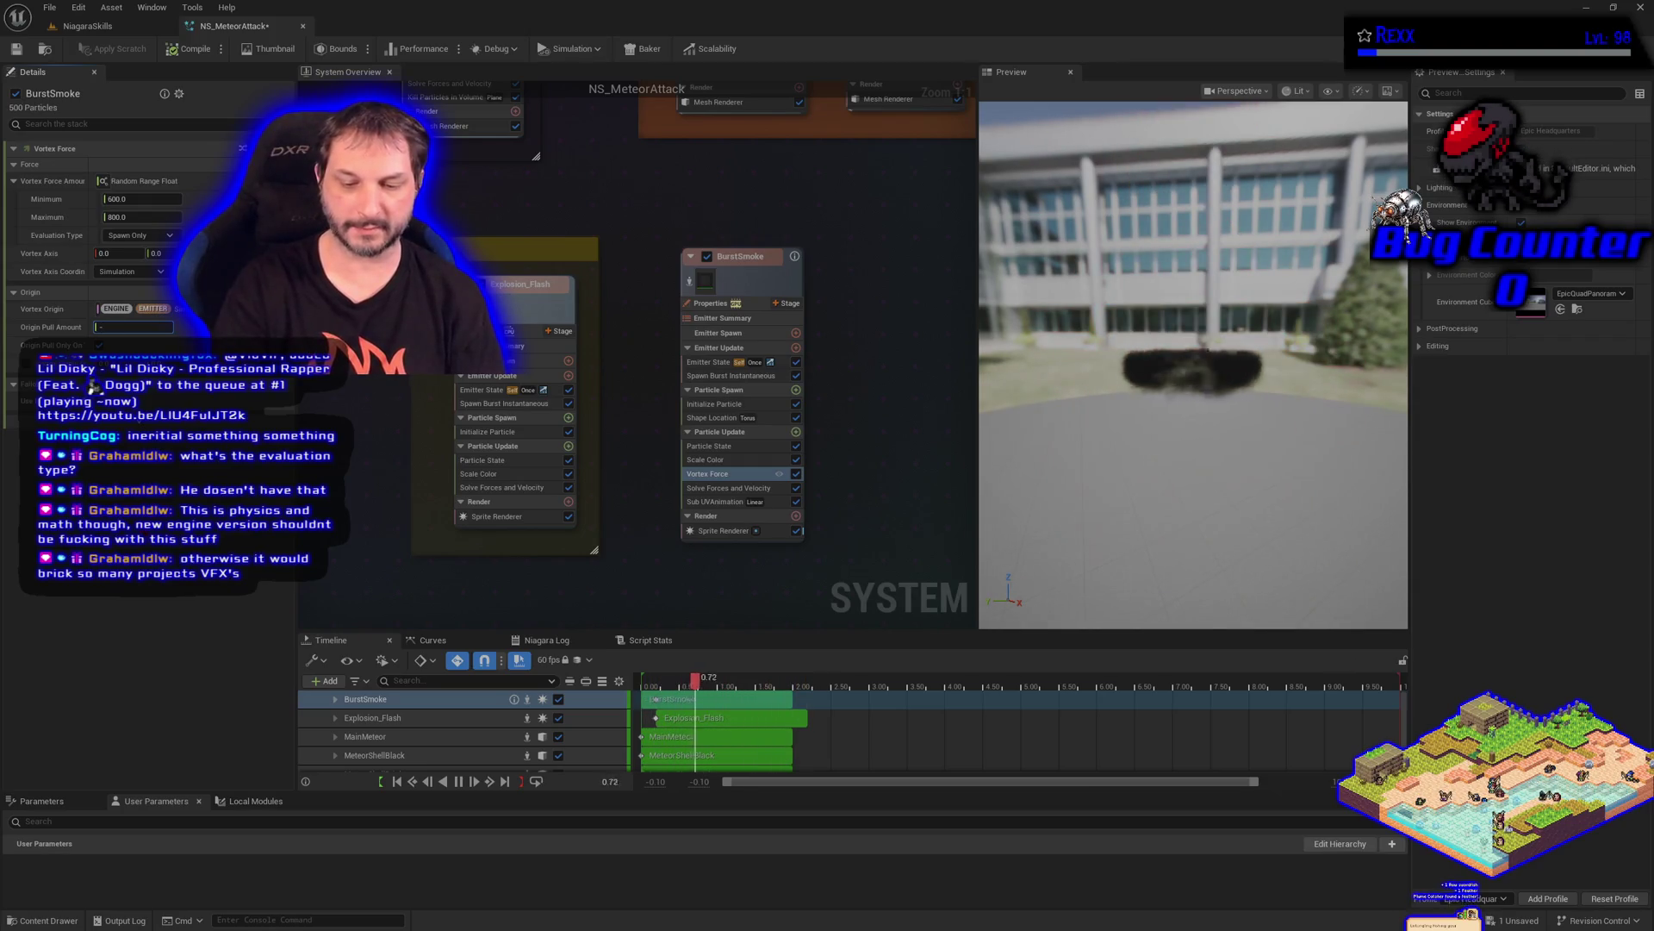
pyautogui.write('9999')
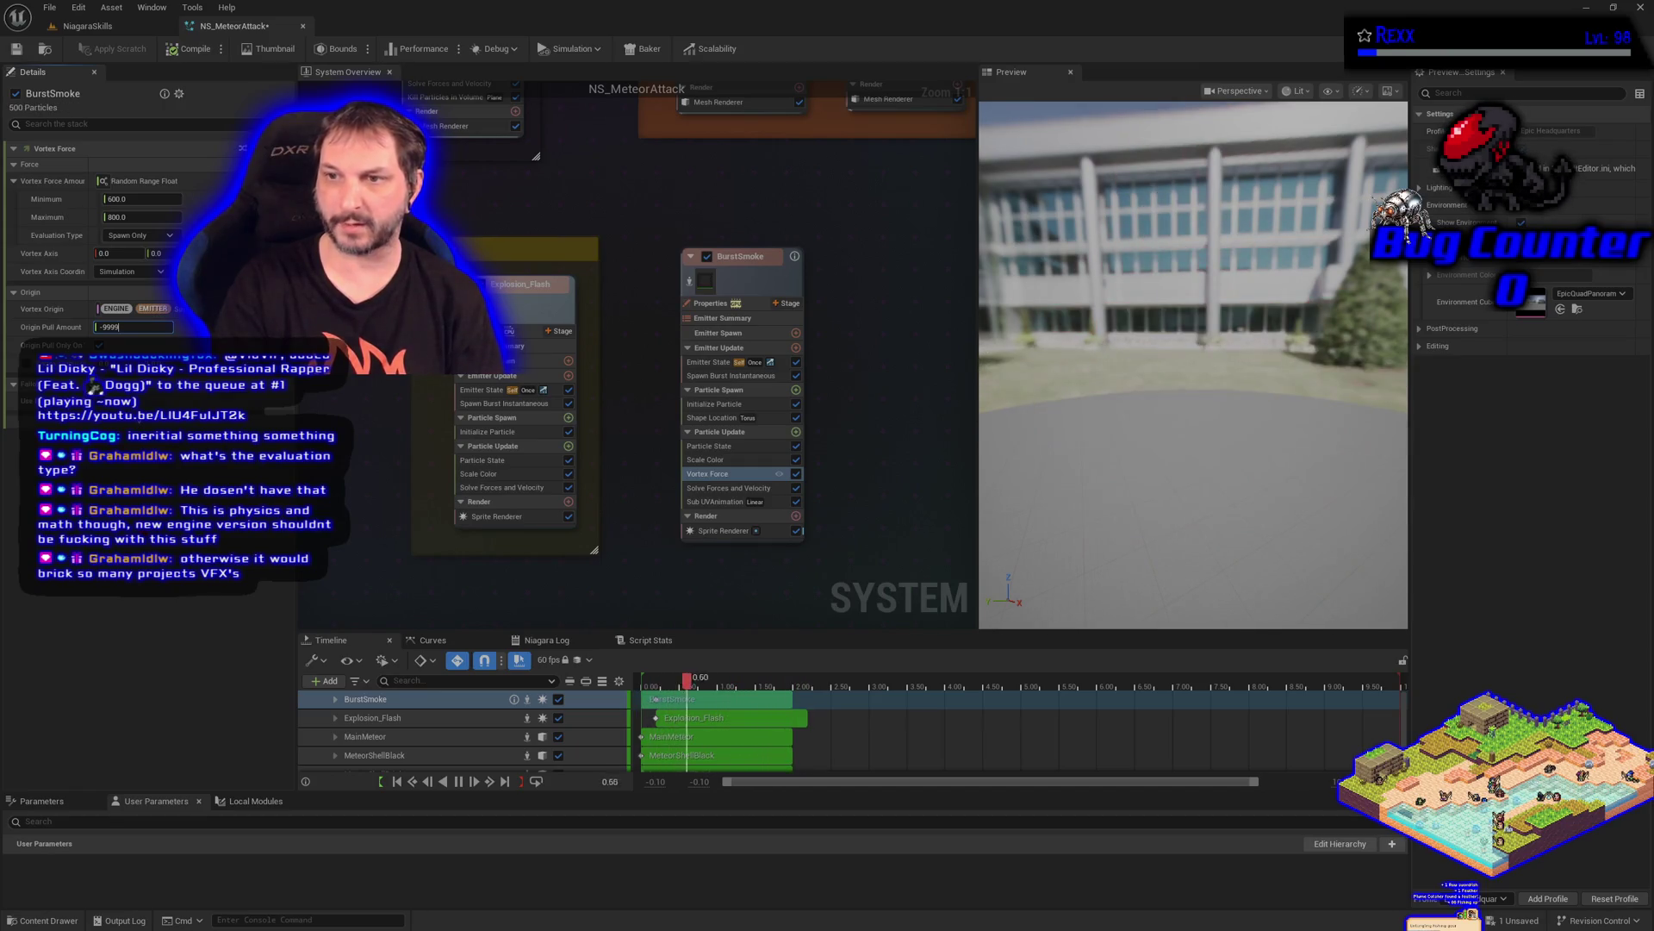
pyautogui.click(77, 29)
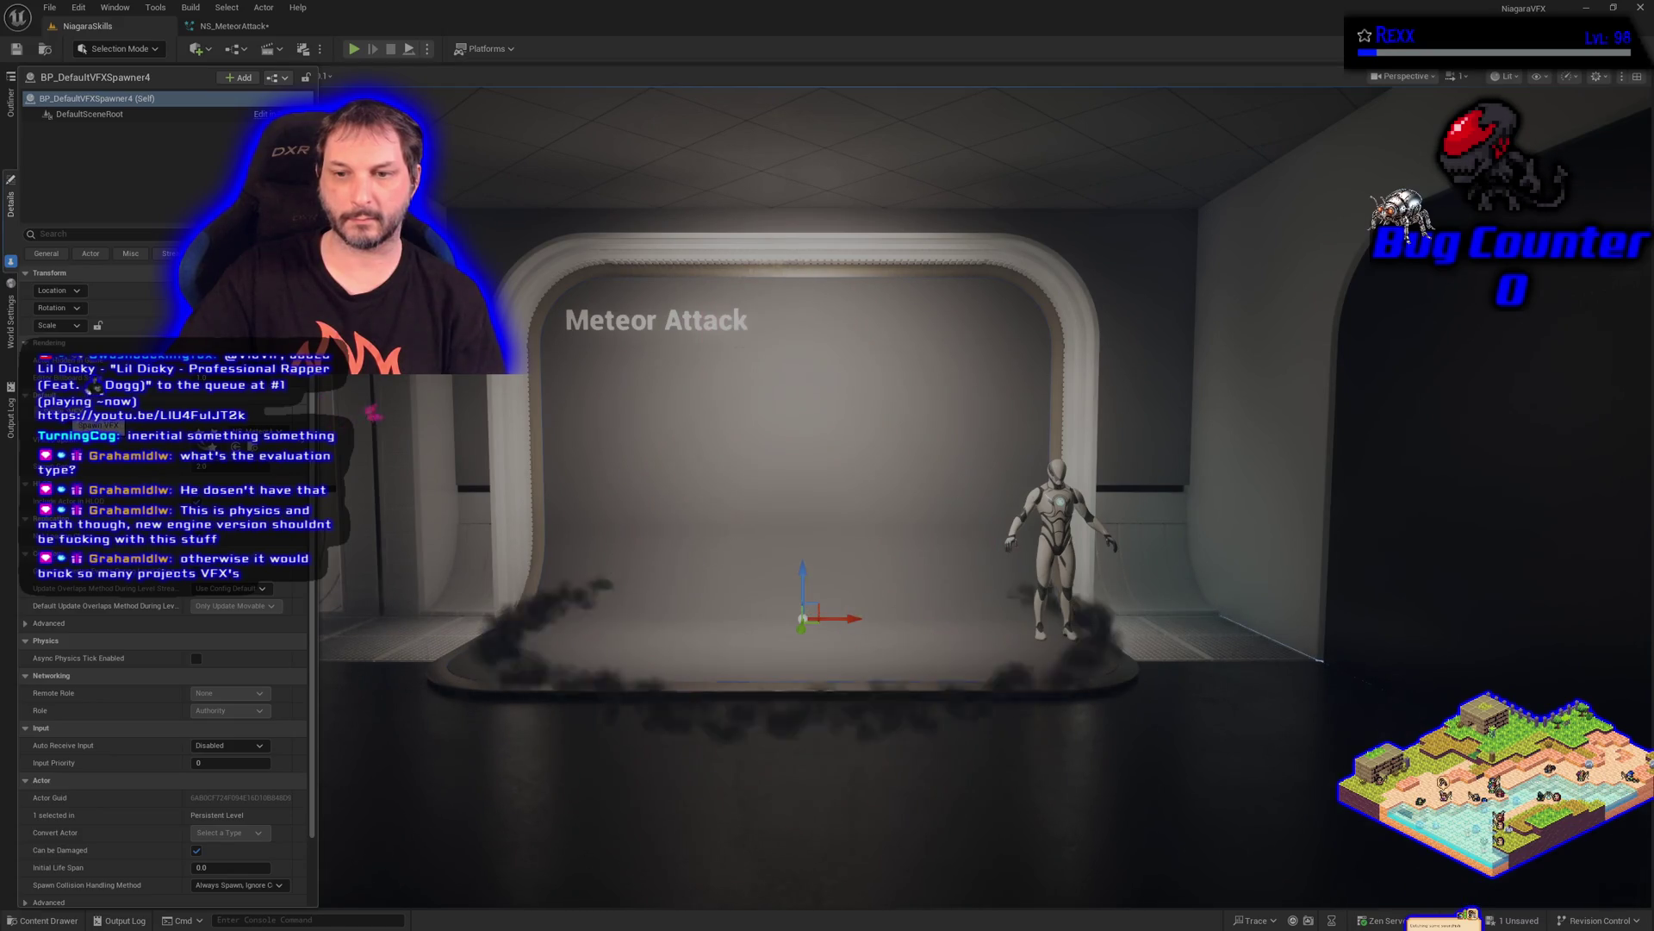
# Change the origin pull amount to -5000, then -2000, and save NS_MeteorAttack
pyautogui.click(228, 28)
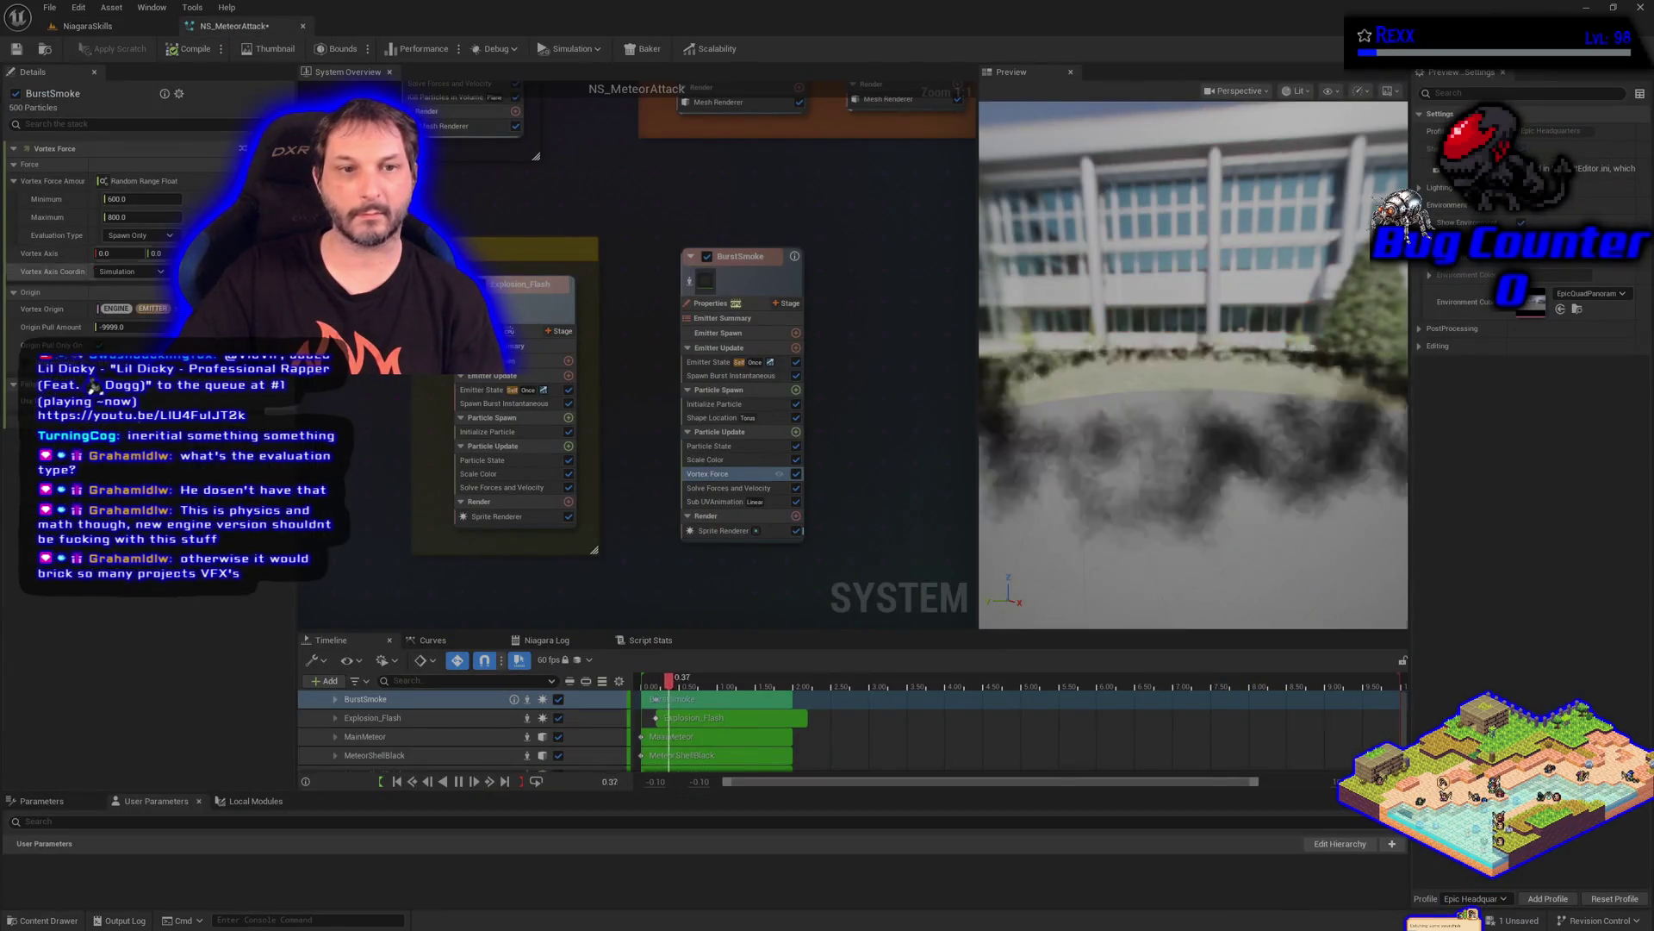
pyautogui.write('-5000')
pyautogui.press('Return')
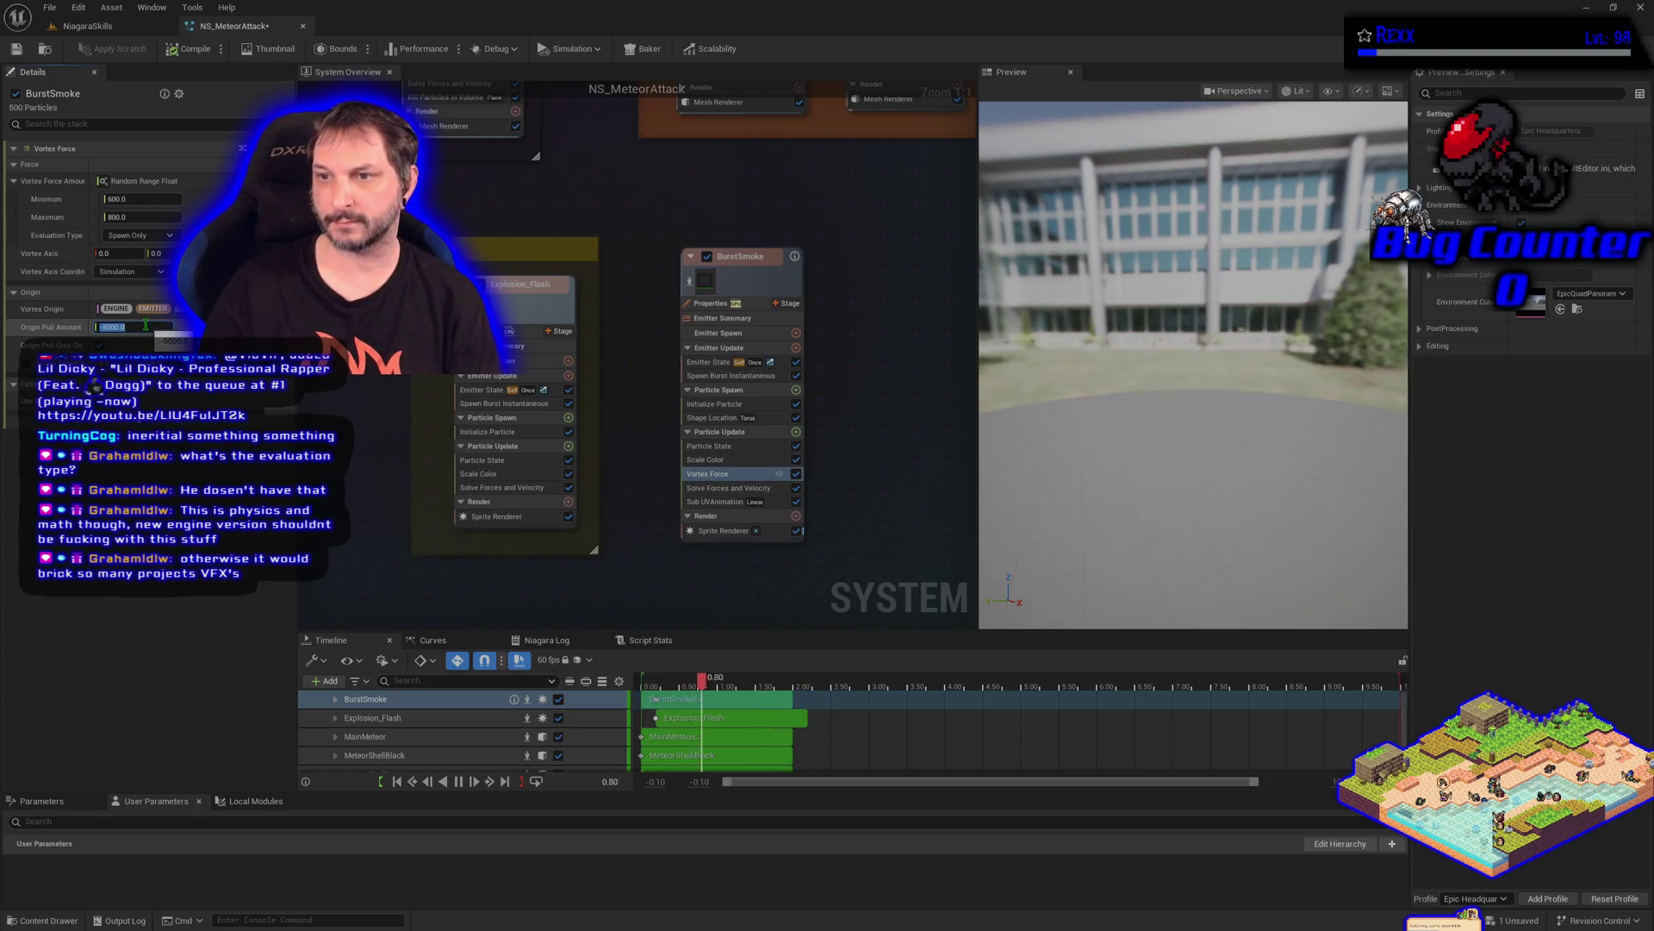
pyautogui.write('2000')
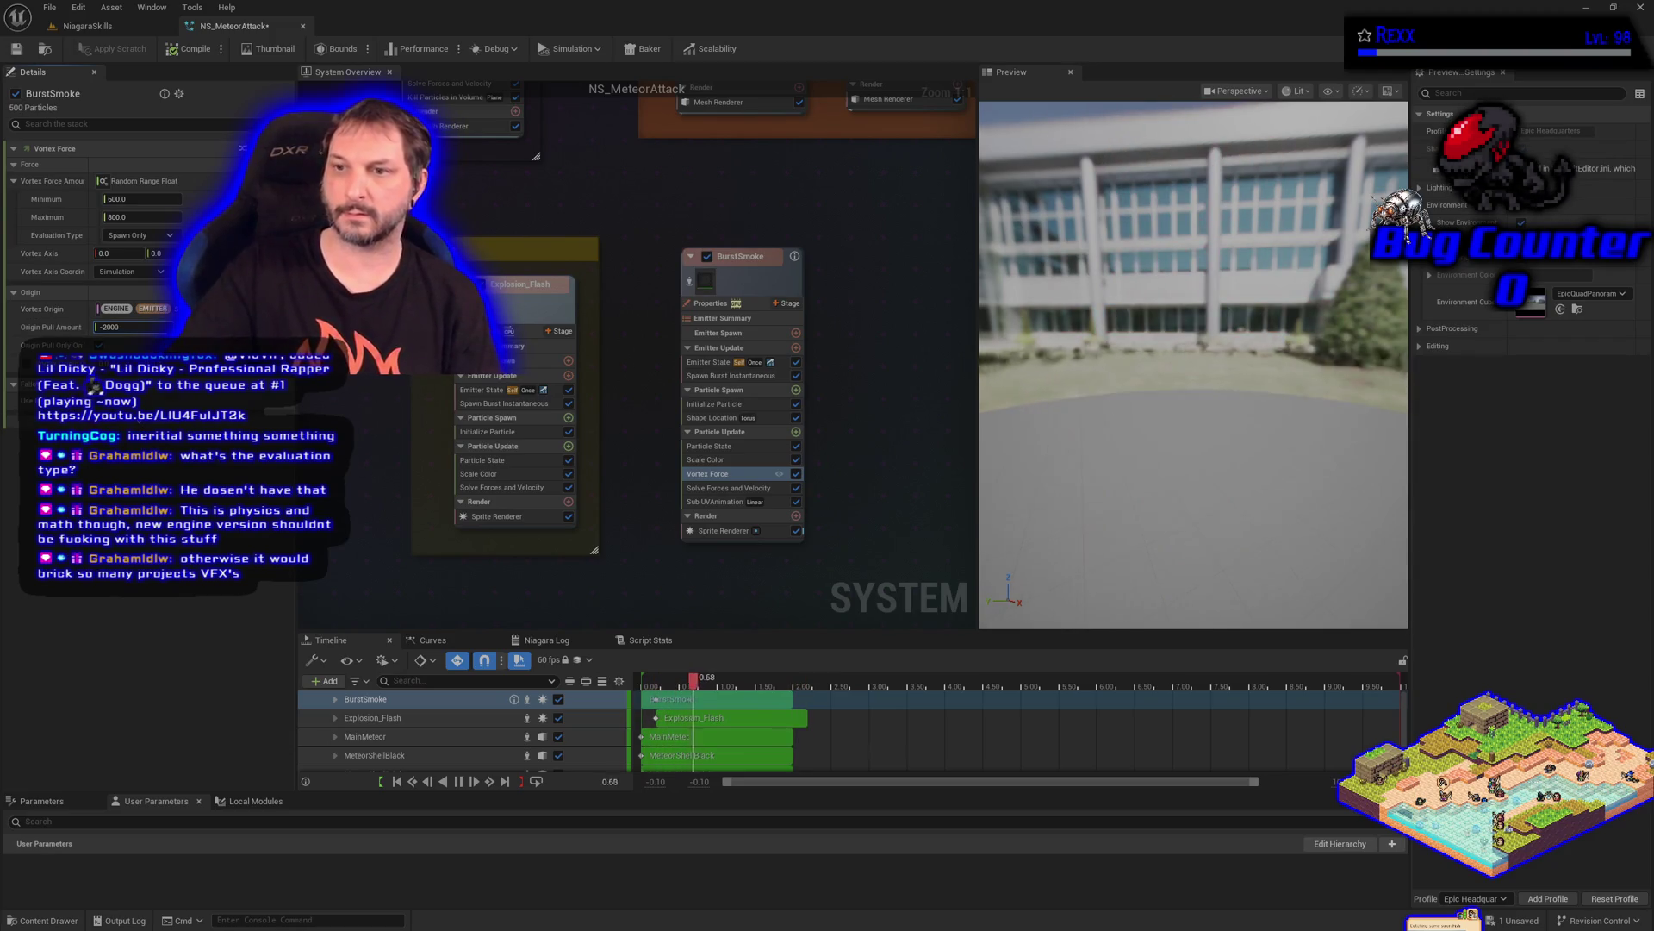
pyautogui.click(18, 51)
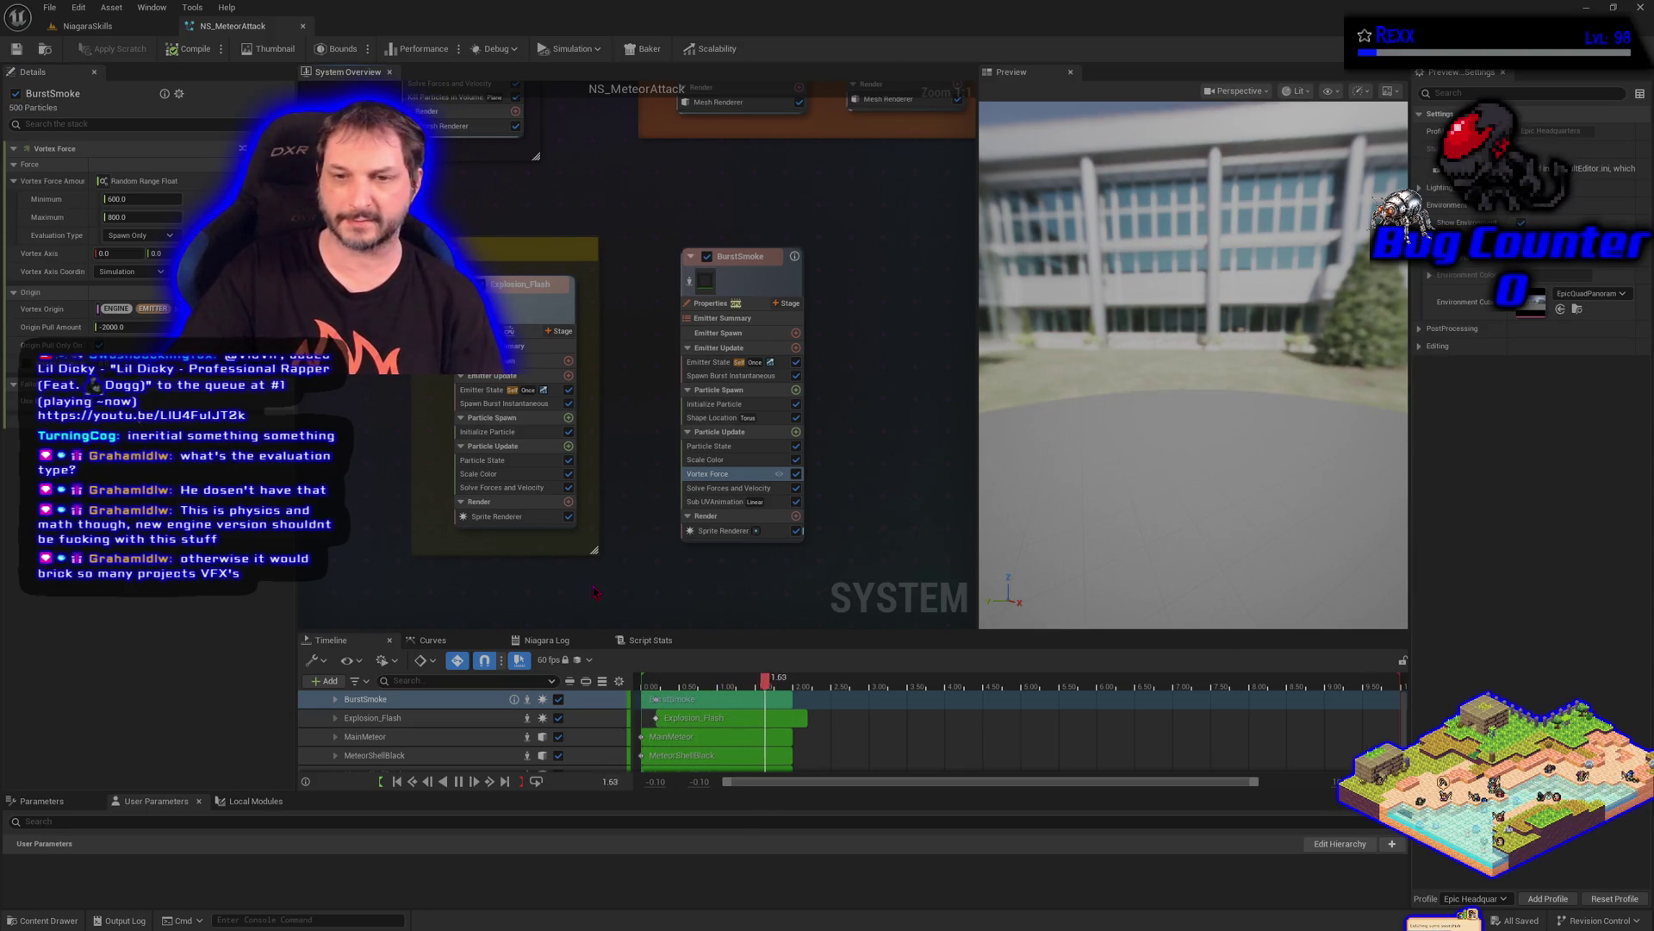
pyautogui.moveTo(625, 597)
pyautogui.mouseDown()
pyautogui.moveTo(669, 603)
pyautogui.moveTo(620, 615)
pyautogui.mouseUp()
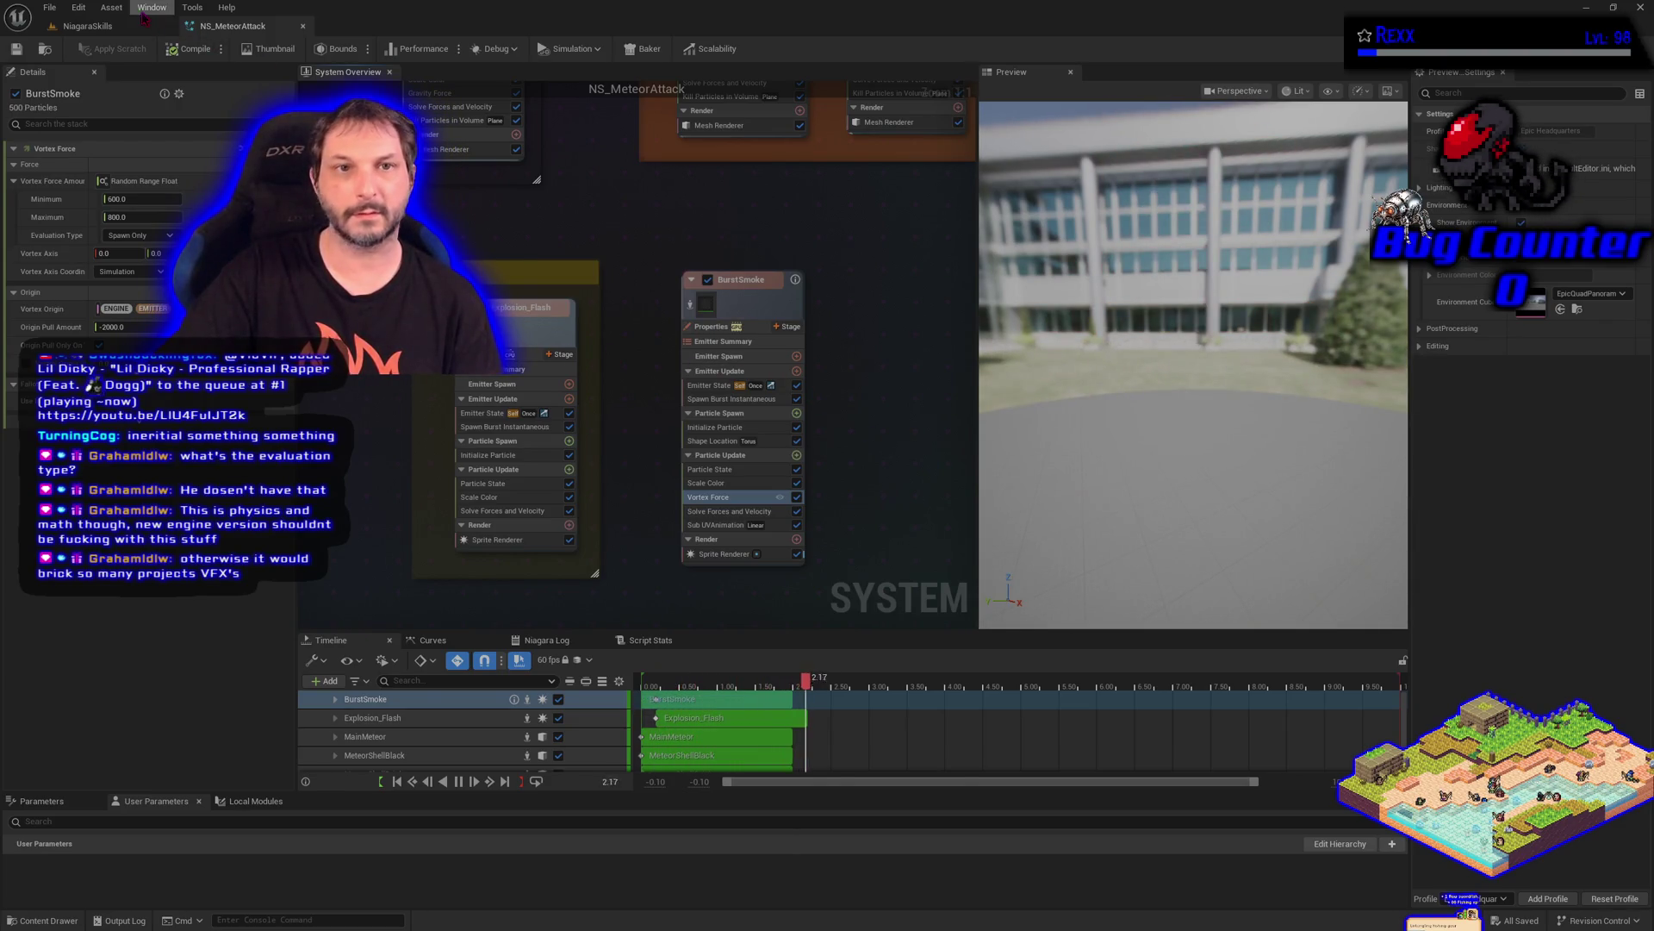
# Spawn the meteor effect three times with Spawn VFX in the NiagaraSkills level, then return to NS_MeteorAttack
pyautogui.click(115, 29)
pyautogui.click(95, 386)
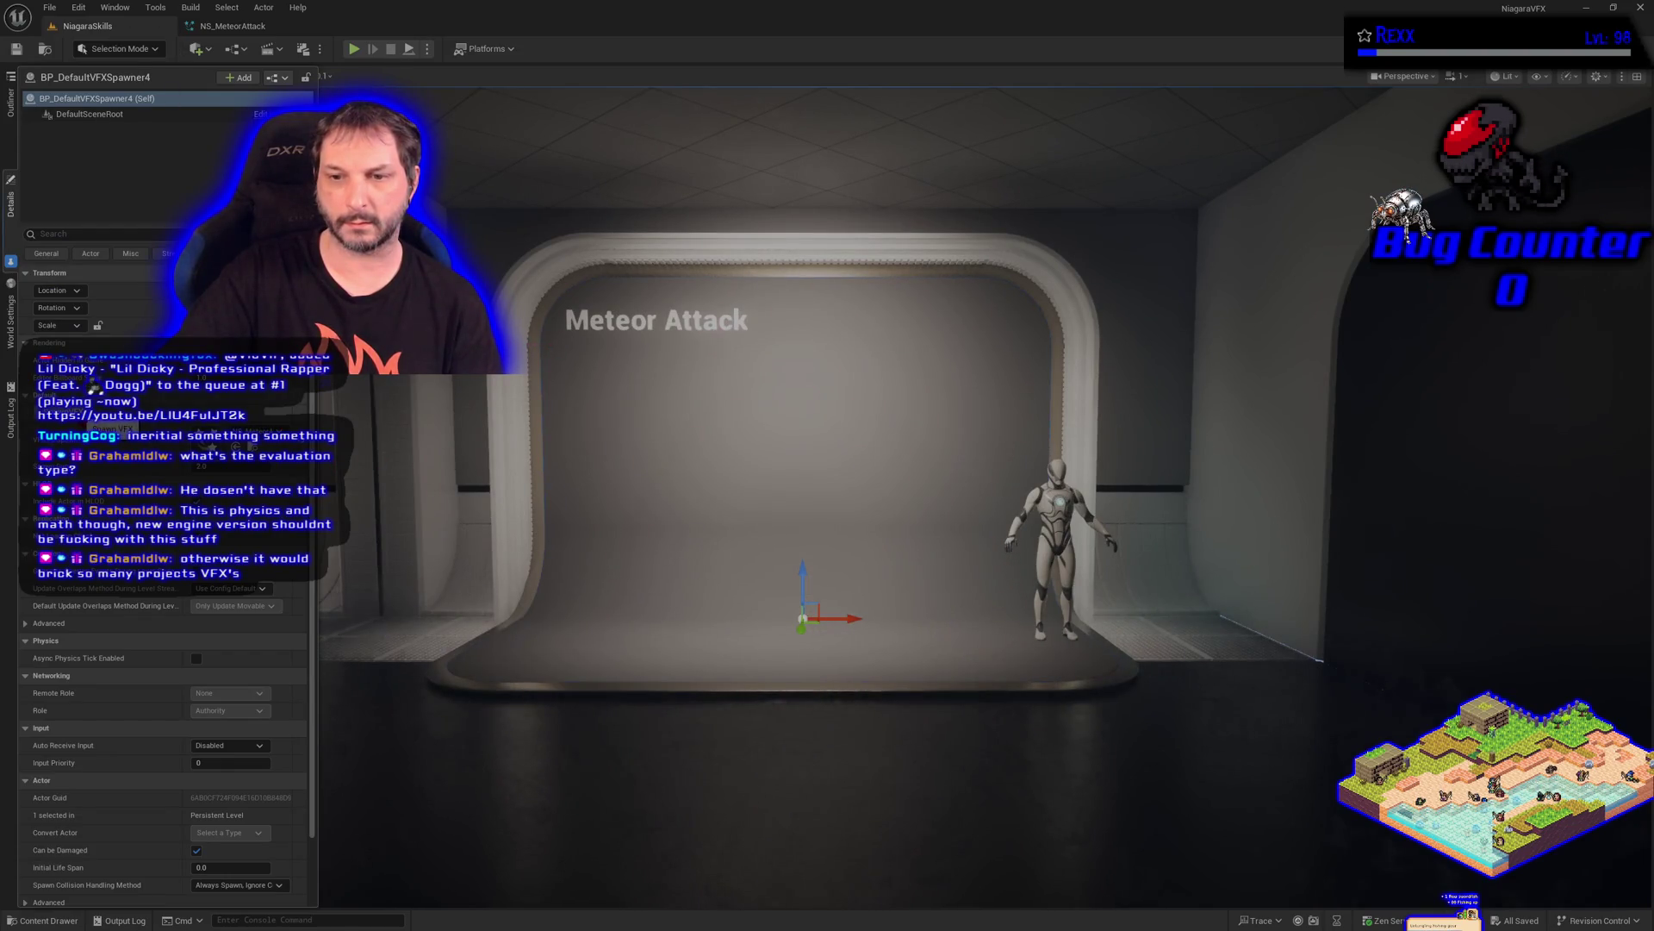
pyautogui.click(87, 387)
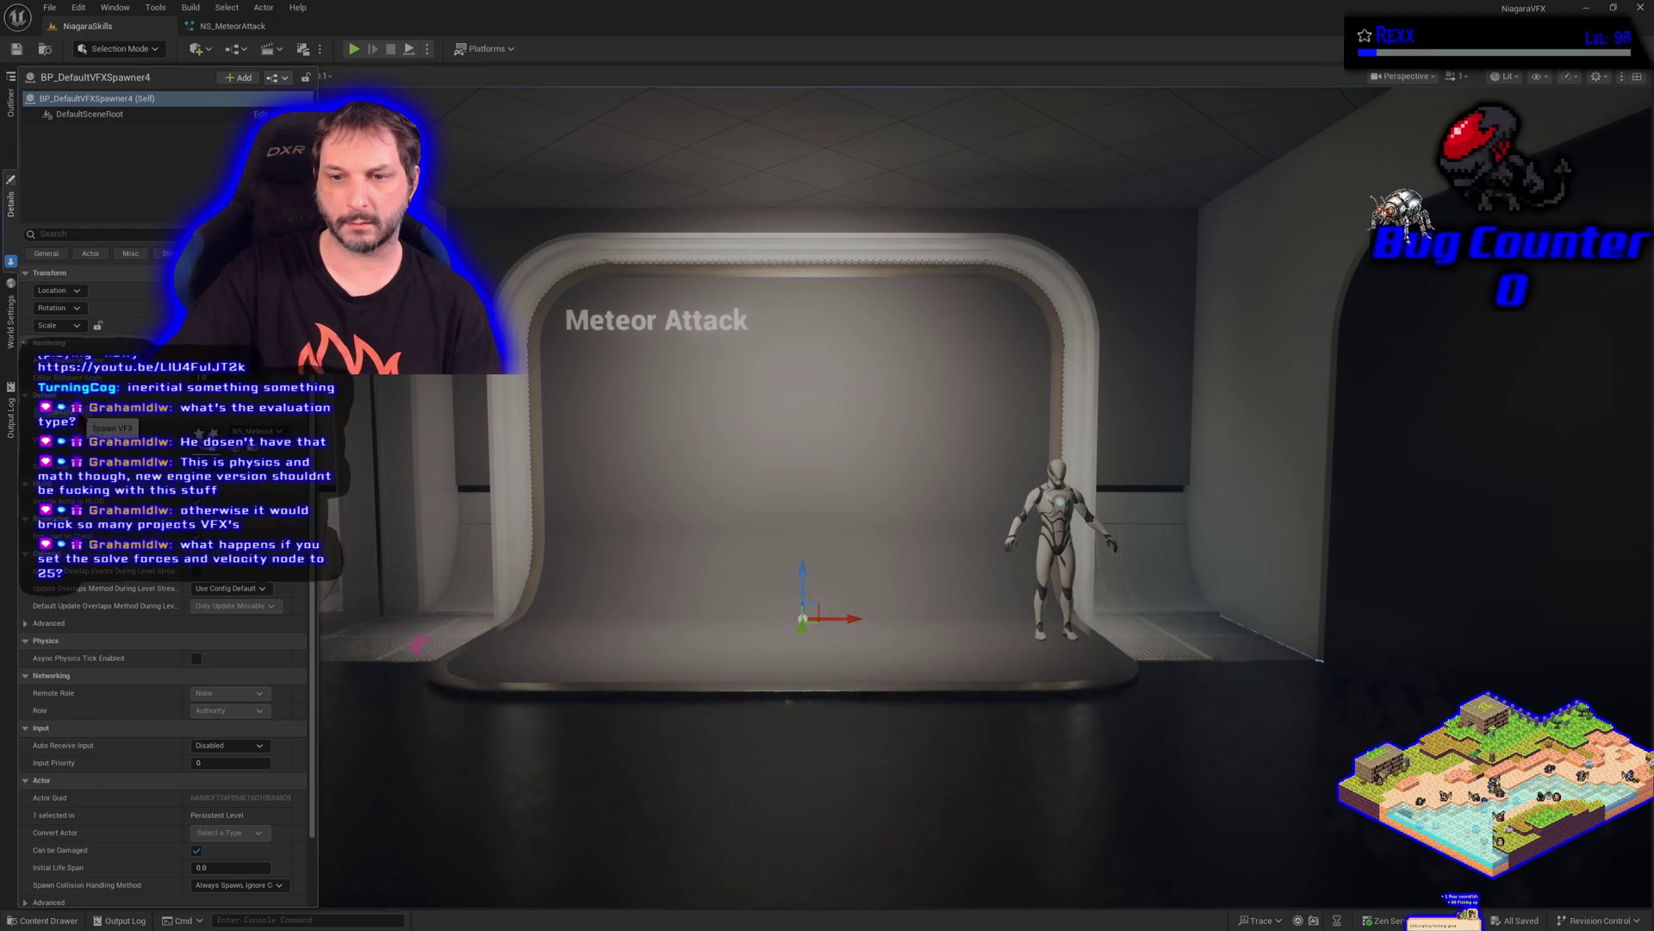
pyautogui.click(87, 413)
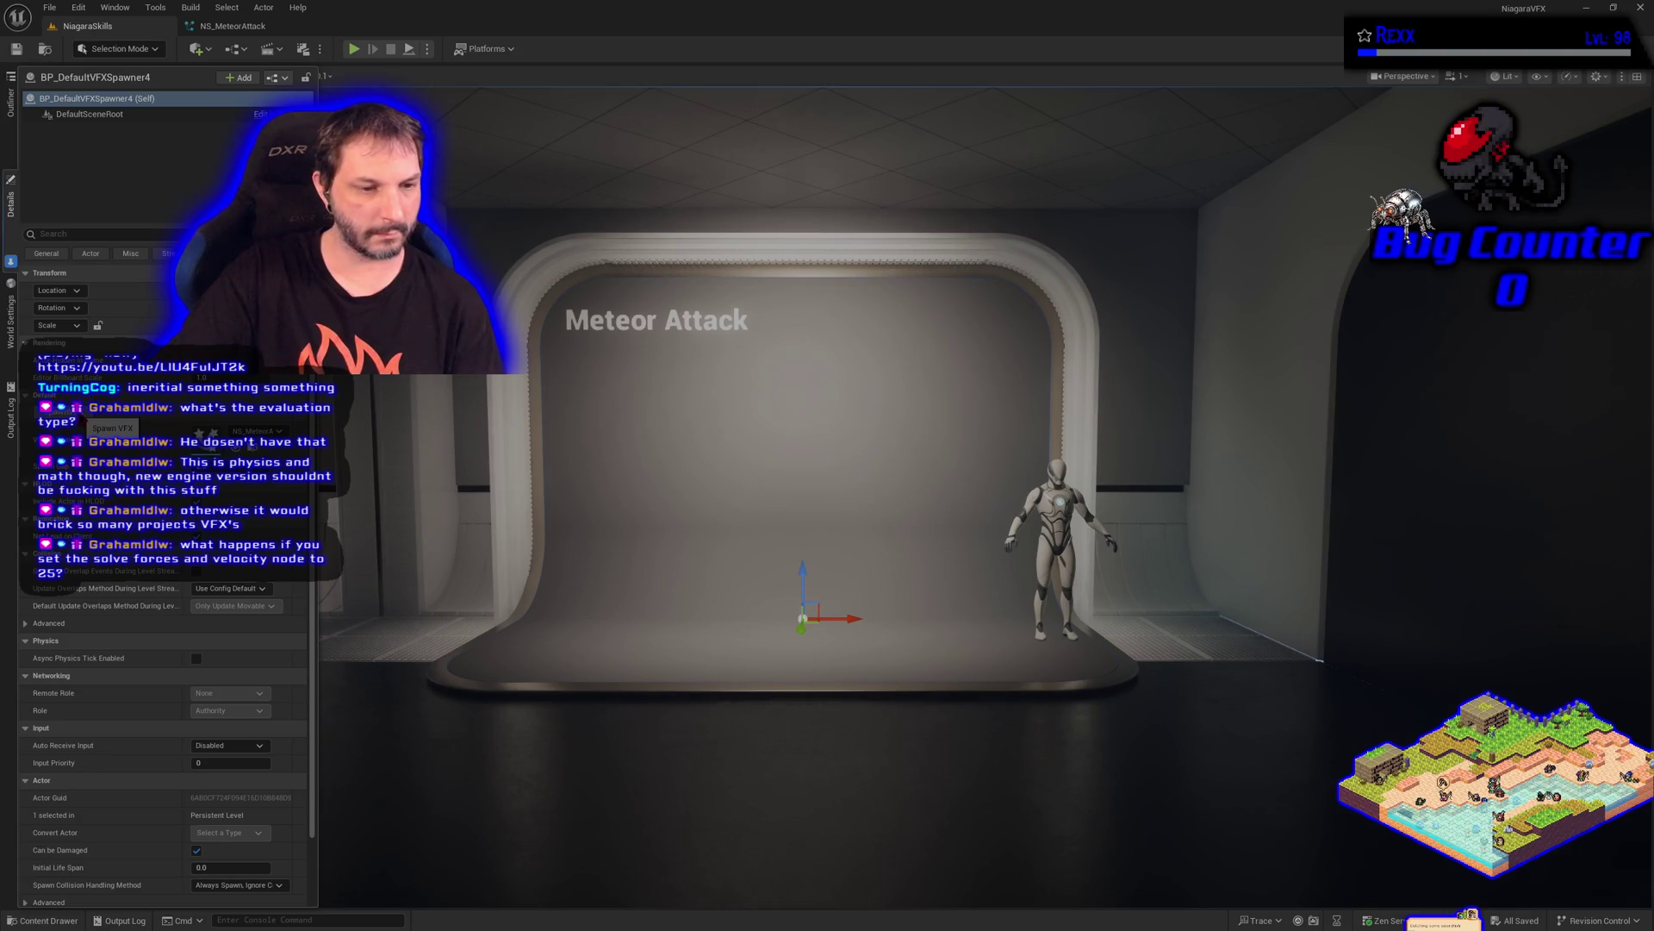
pyautogui.click(226, 27)
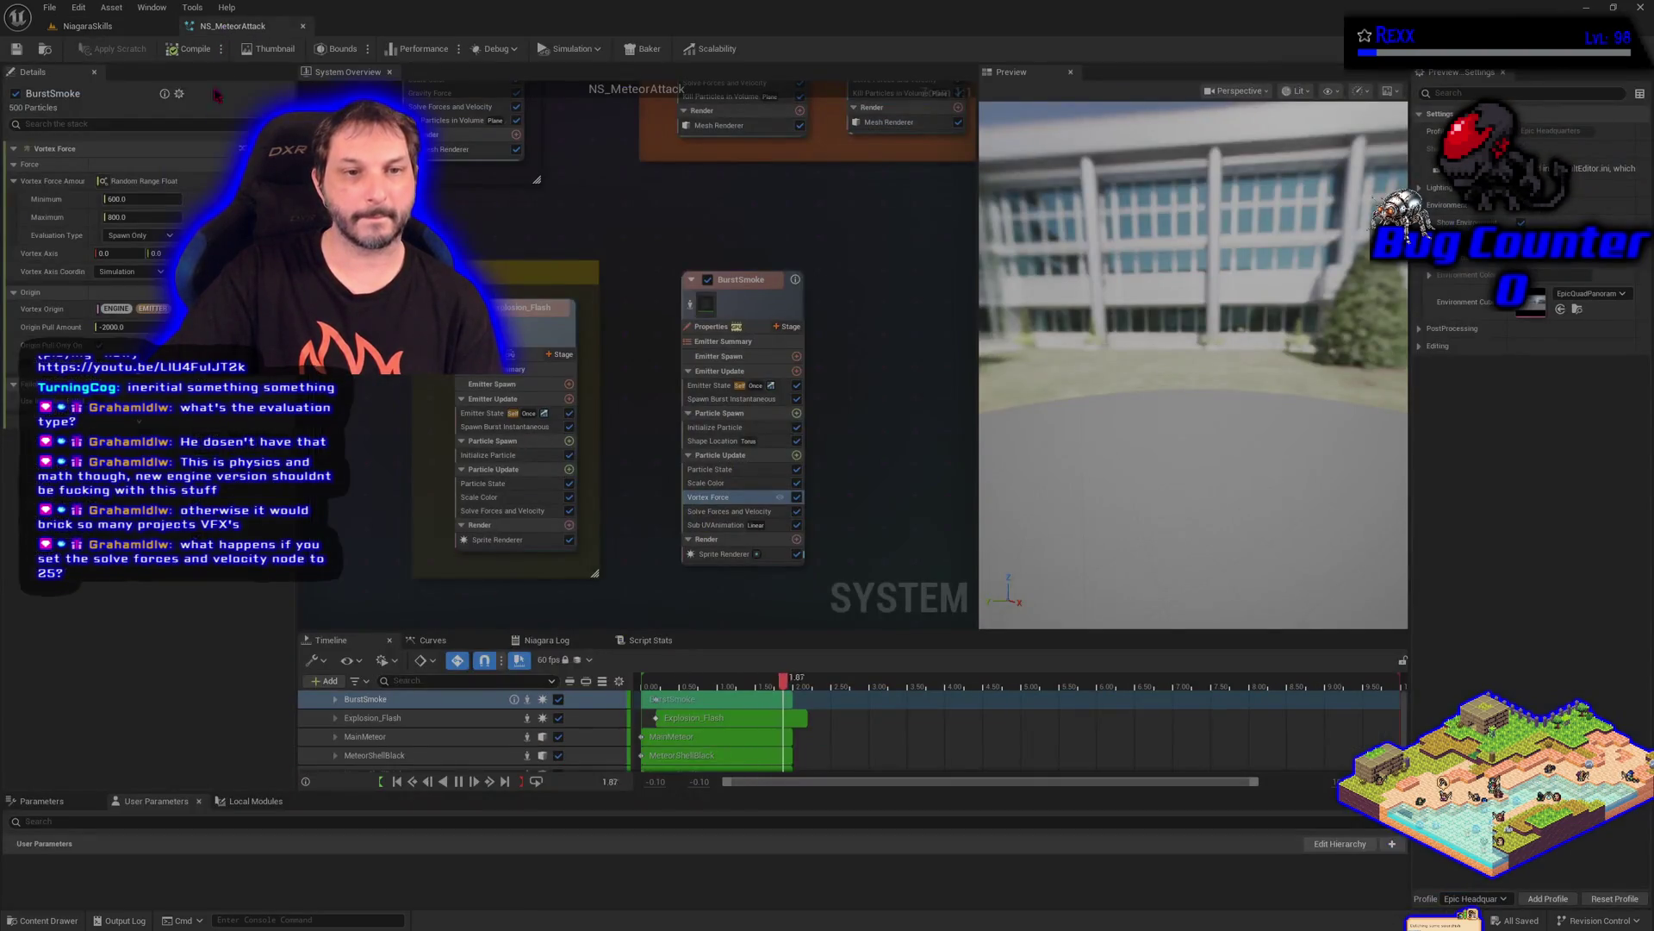
# Enable Speed Limit in BurstSmoke's Solve Forces and Velocity and set it to 25
pyautogui.click(711, 512)
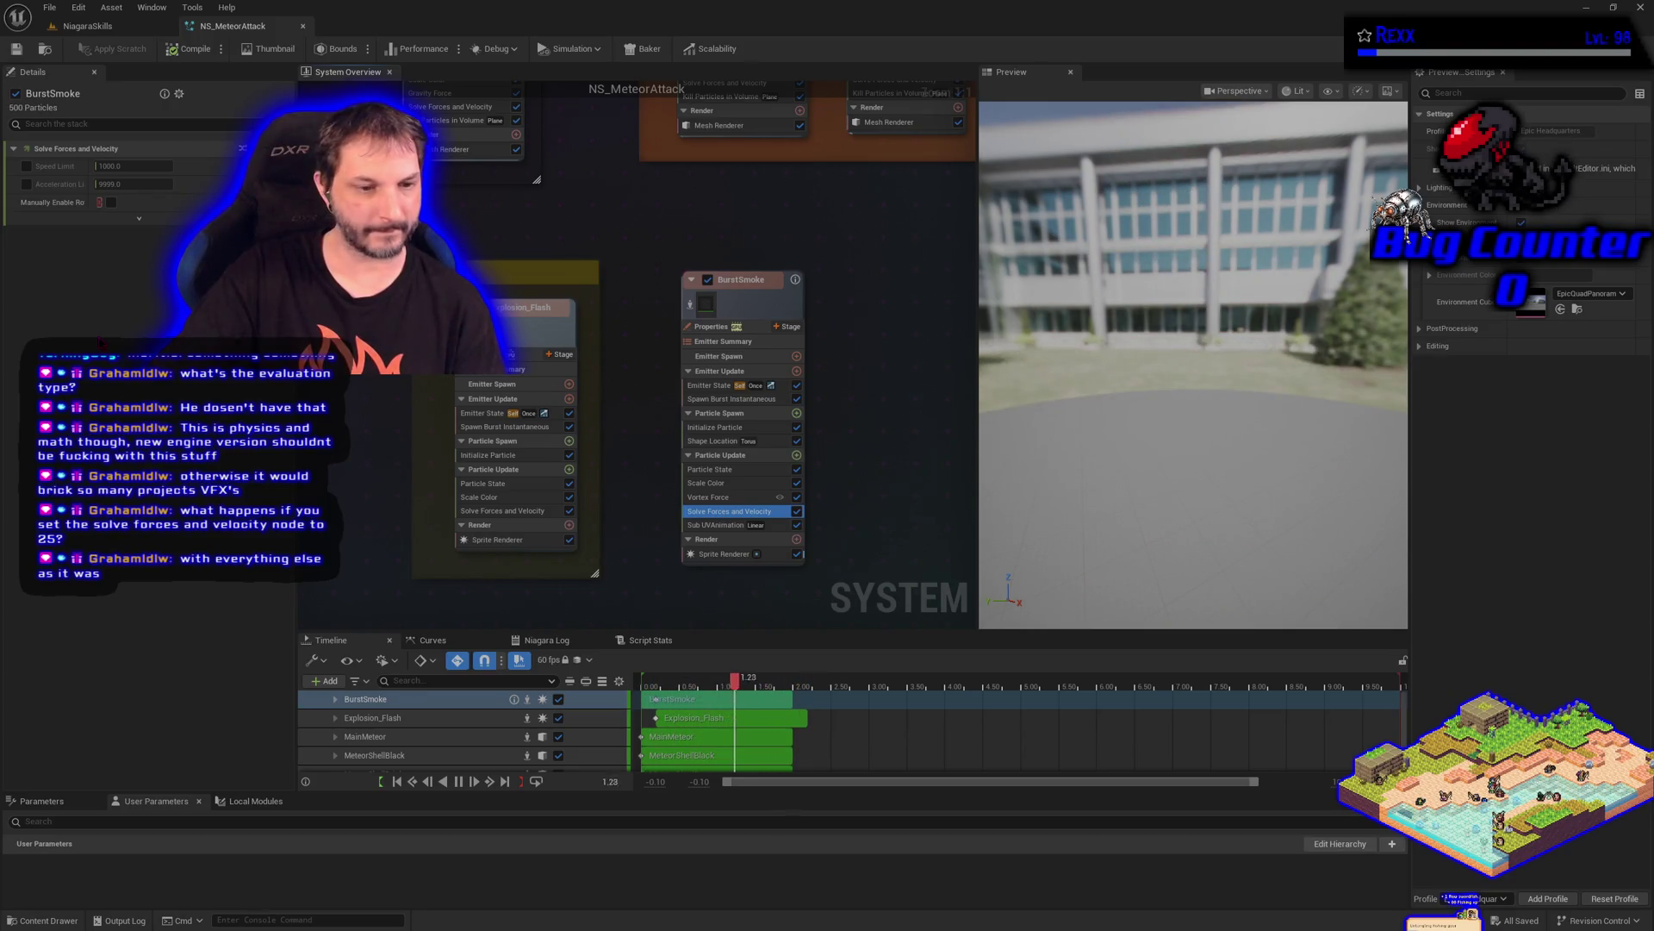
pyautogui.click(26, 166)
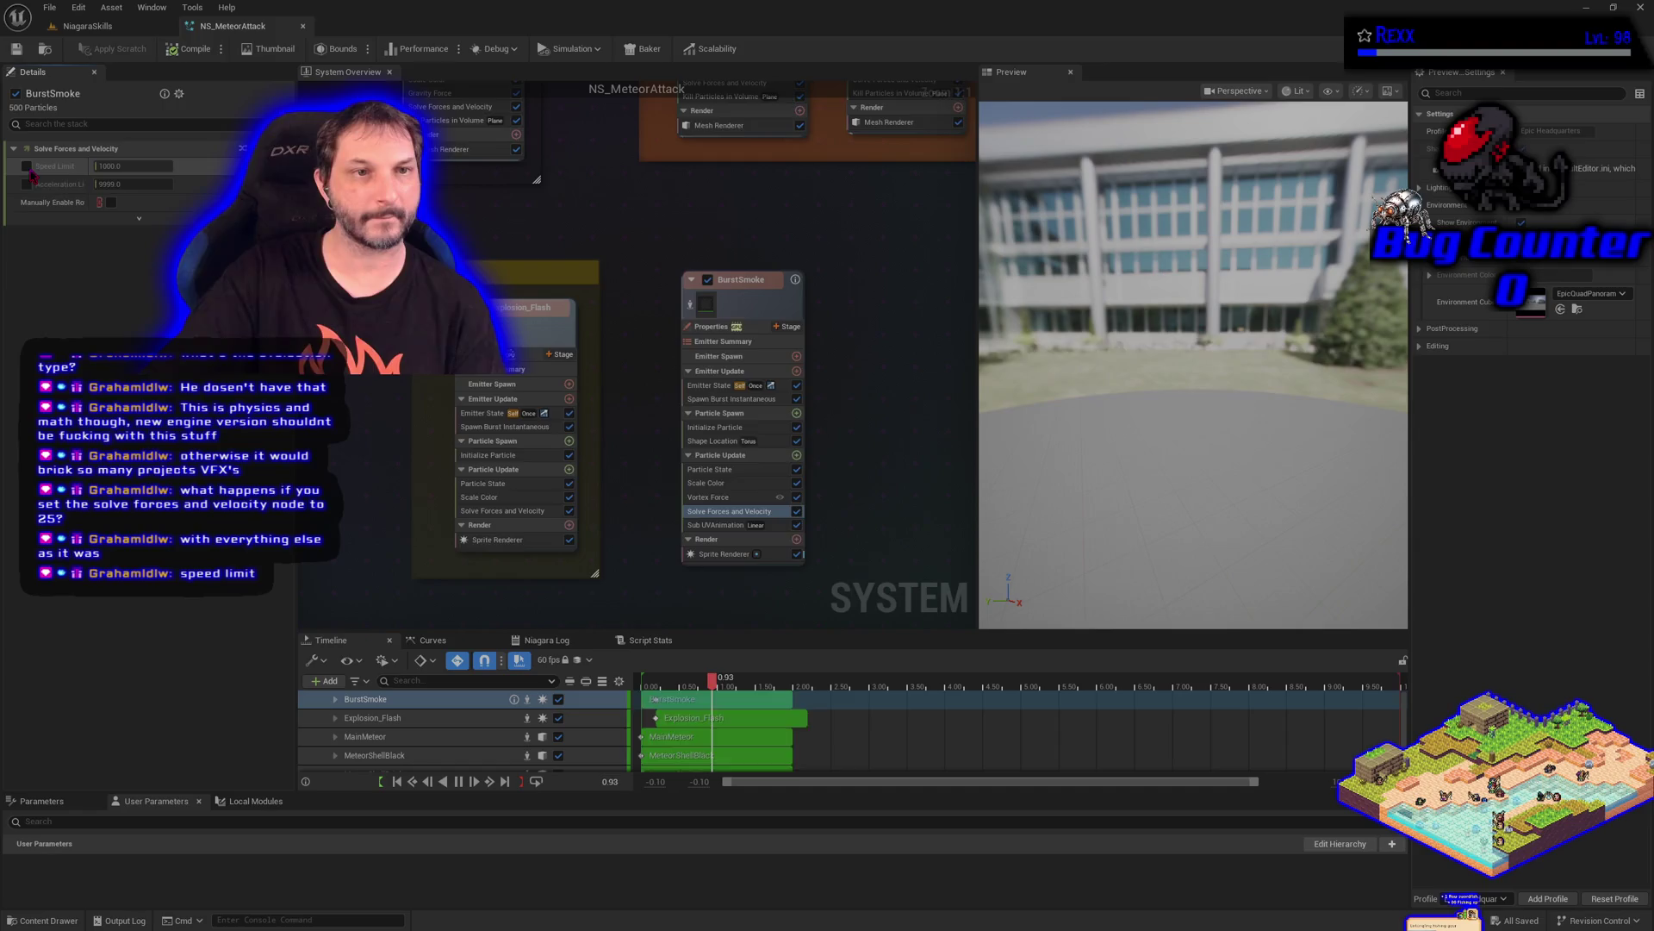
pyautogui.click(133, 166)
pyautogui.write('2')
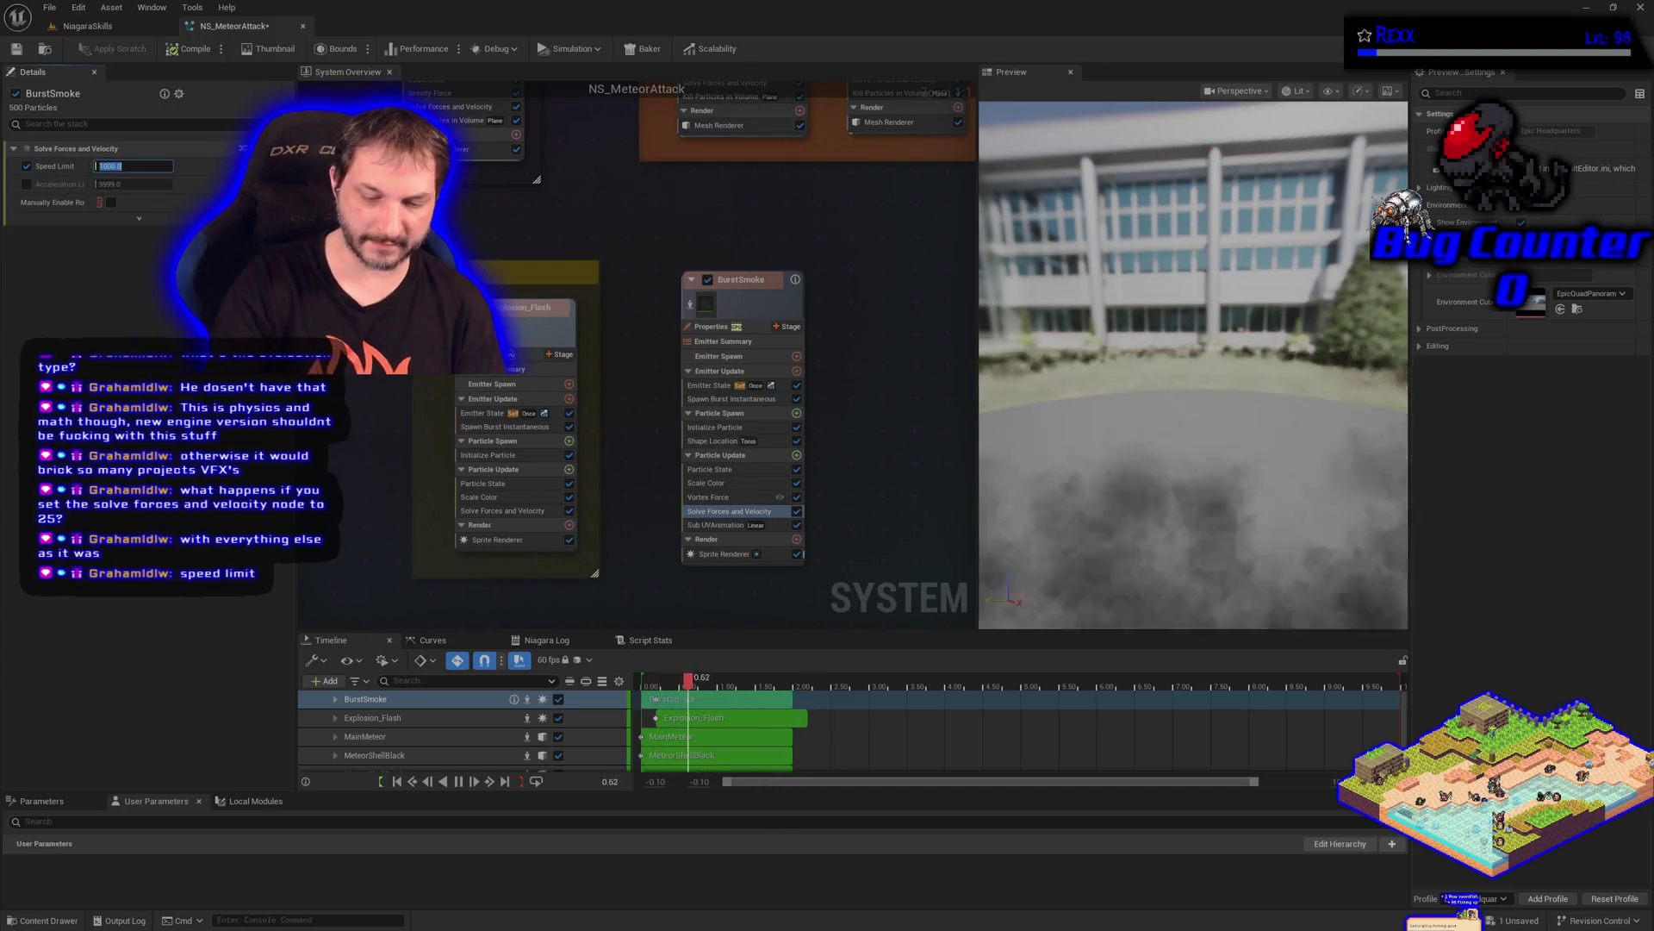
pyautogui.write('5')
pyautogui.press('Return')
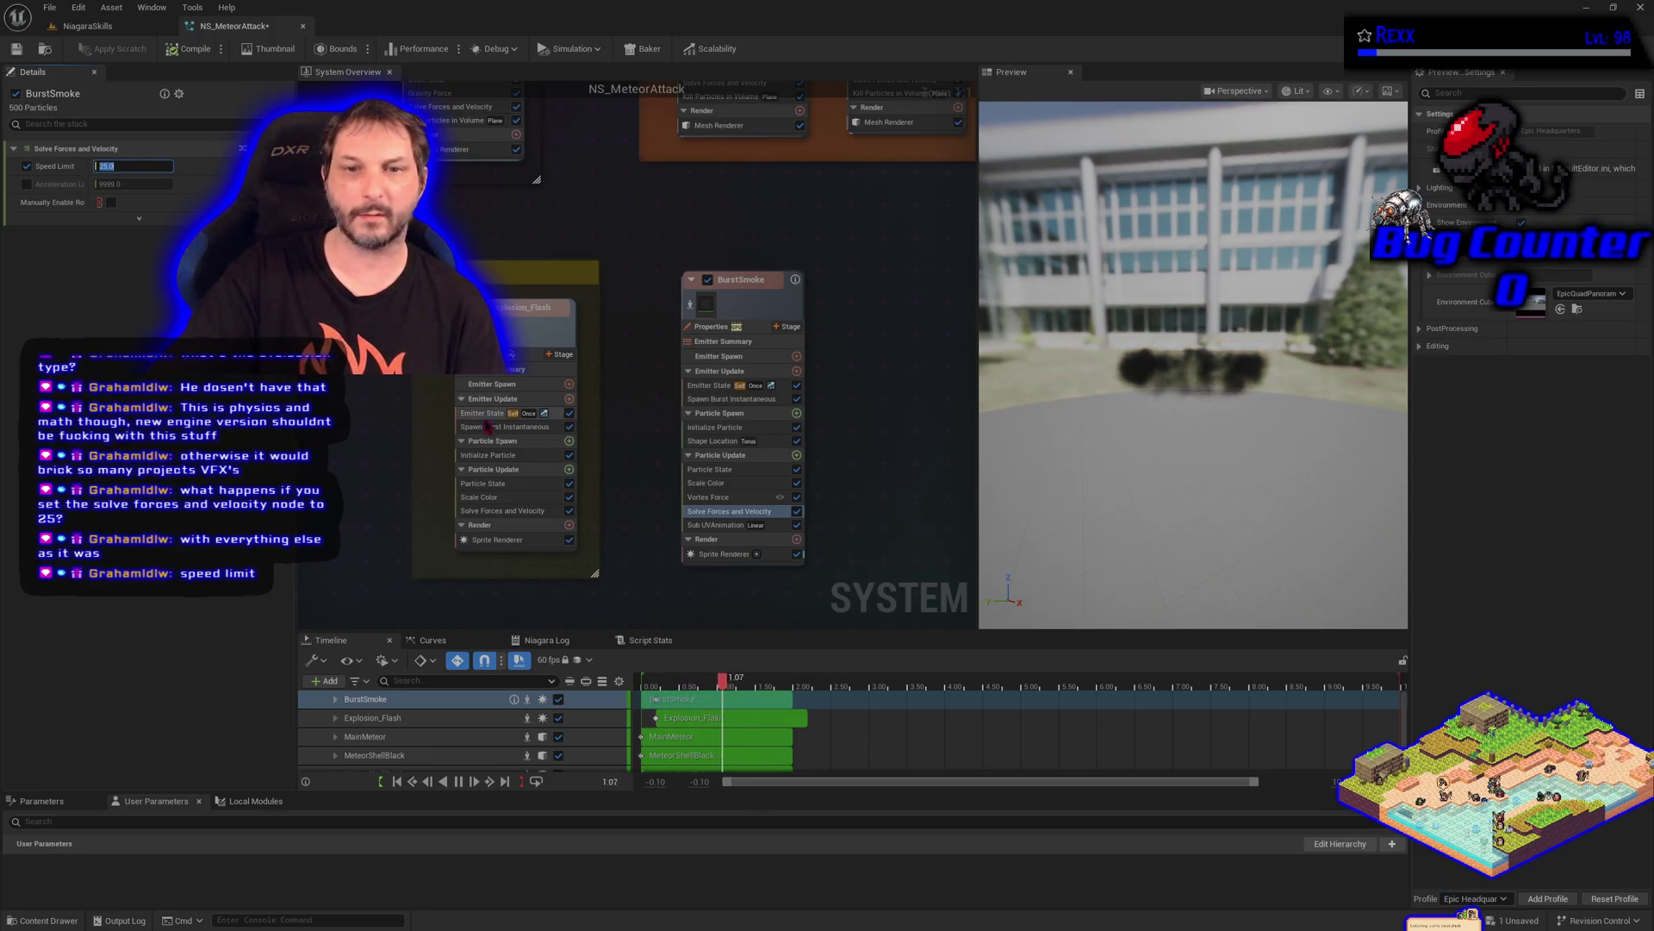
pyautogui.click(722, 498)
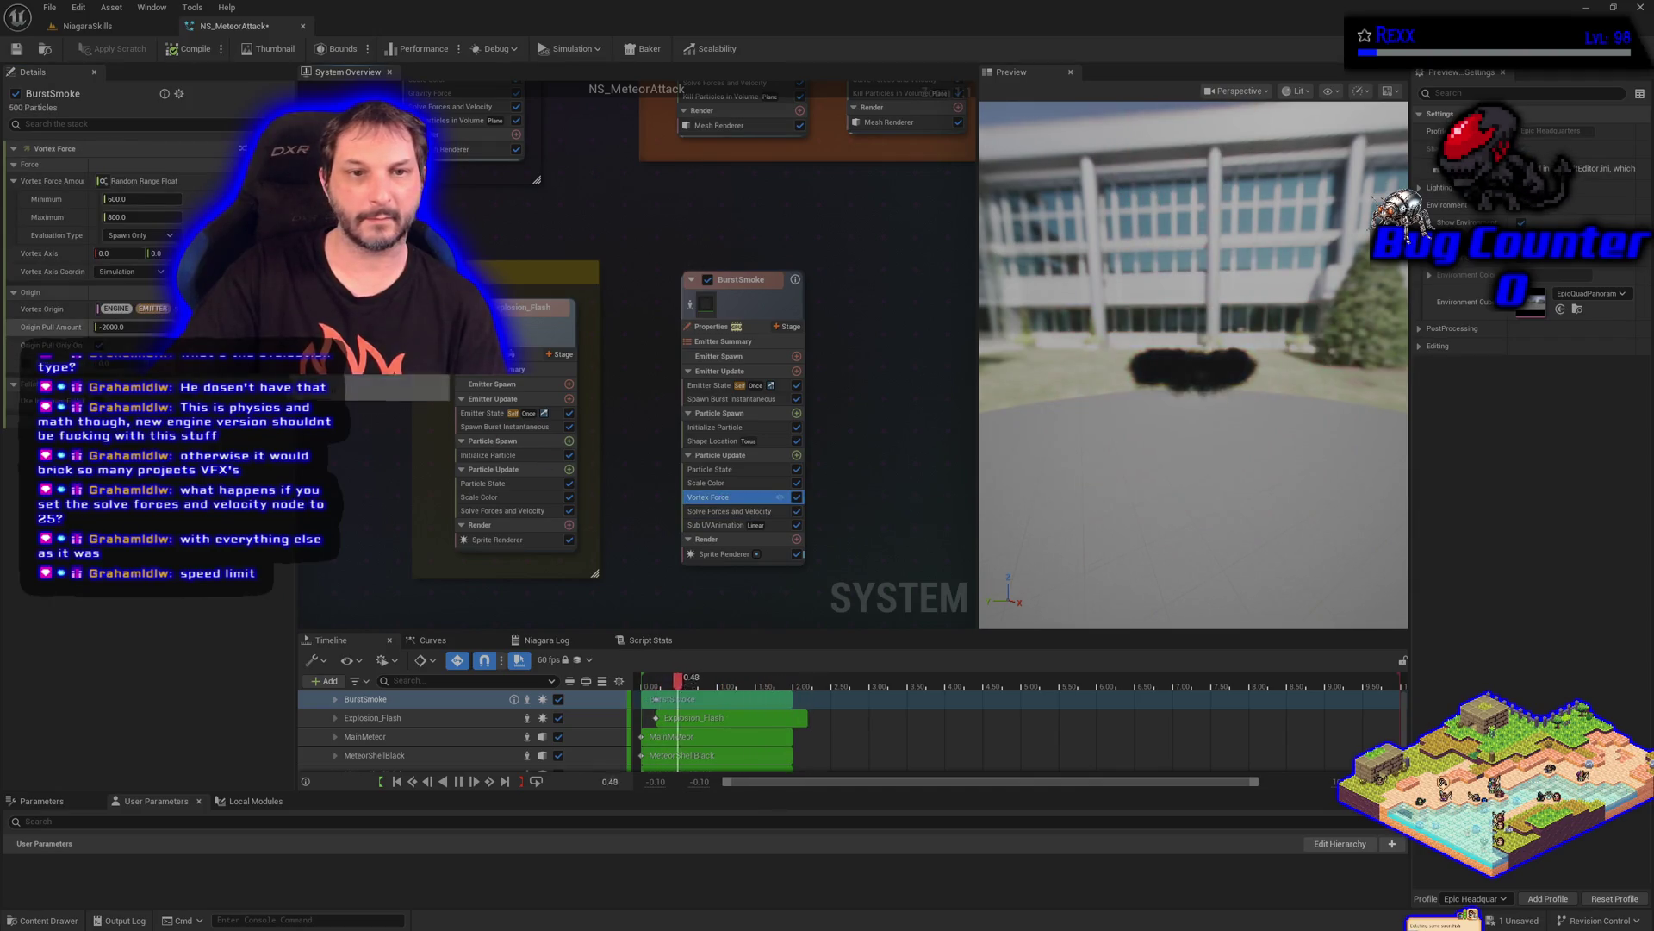
pyautogui.click(133, 327)
pyautogui.write('0')
pyautogui.press('Return')
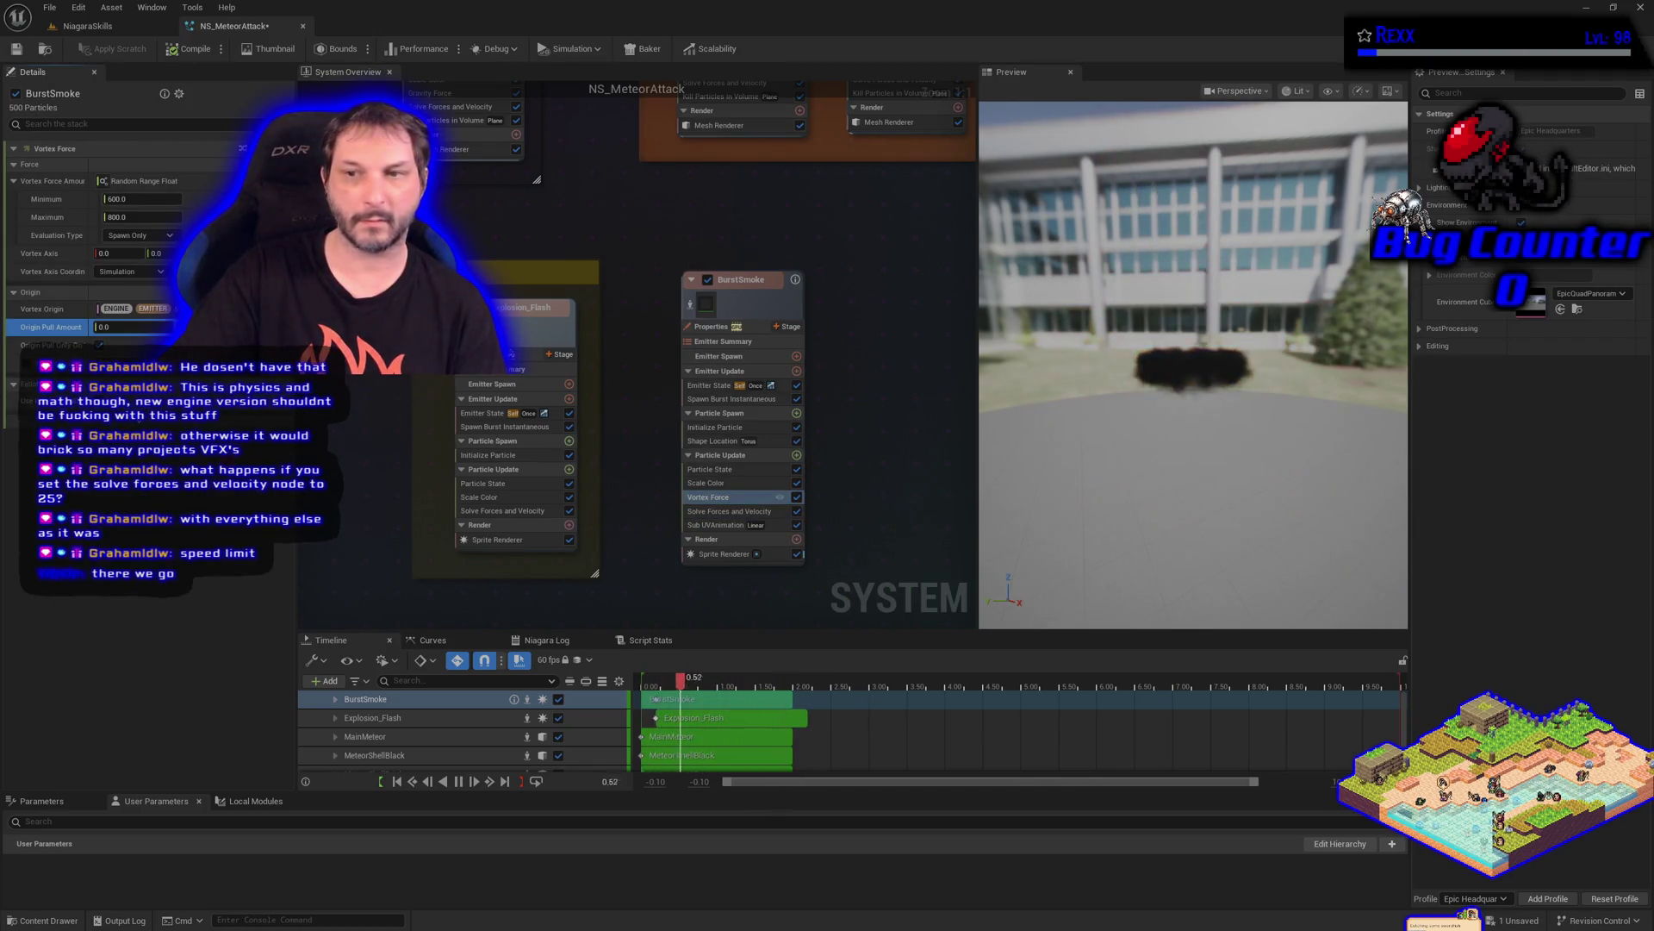
pyautogui.moveTo(1228, 393); pyautogui.dragTo(1228, 366)
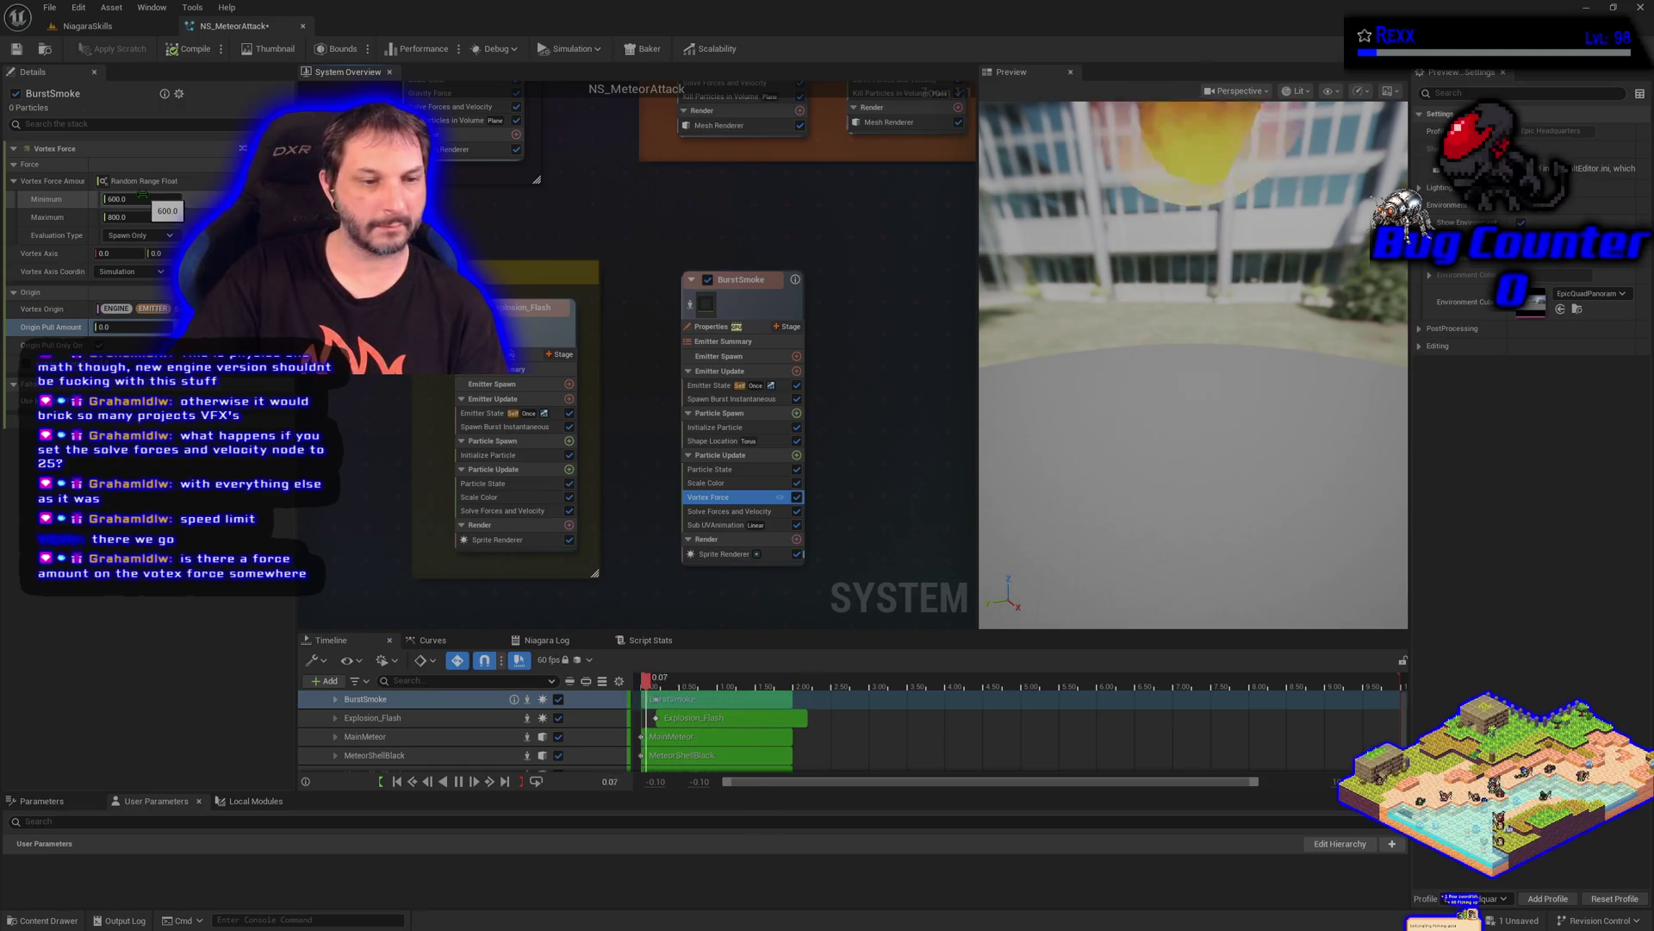
pyautogui.write('6')
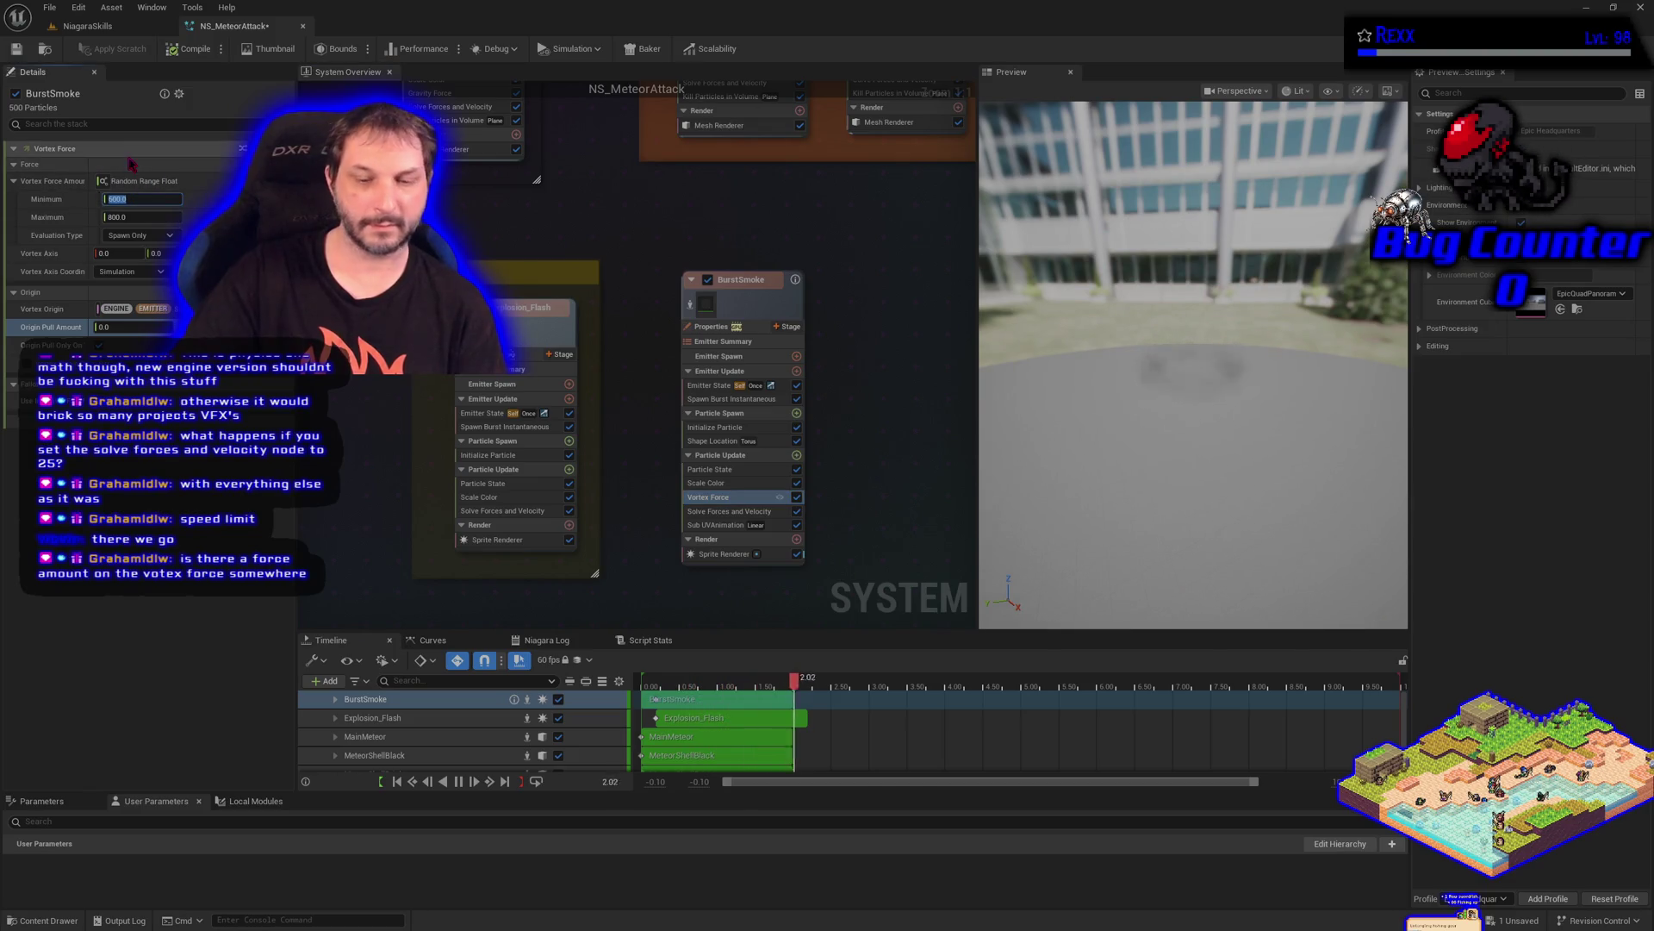
pyautogui.write('000')
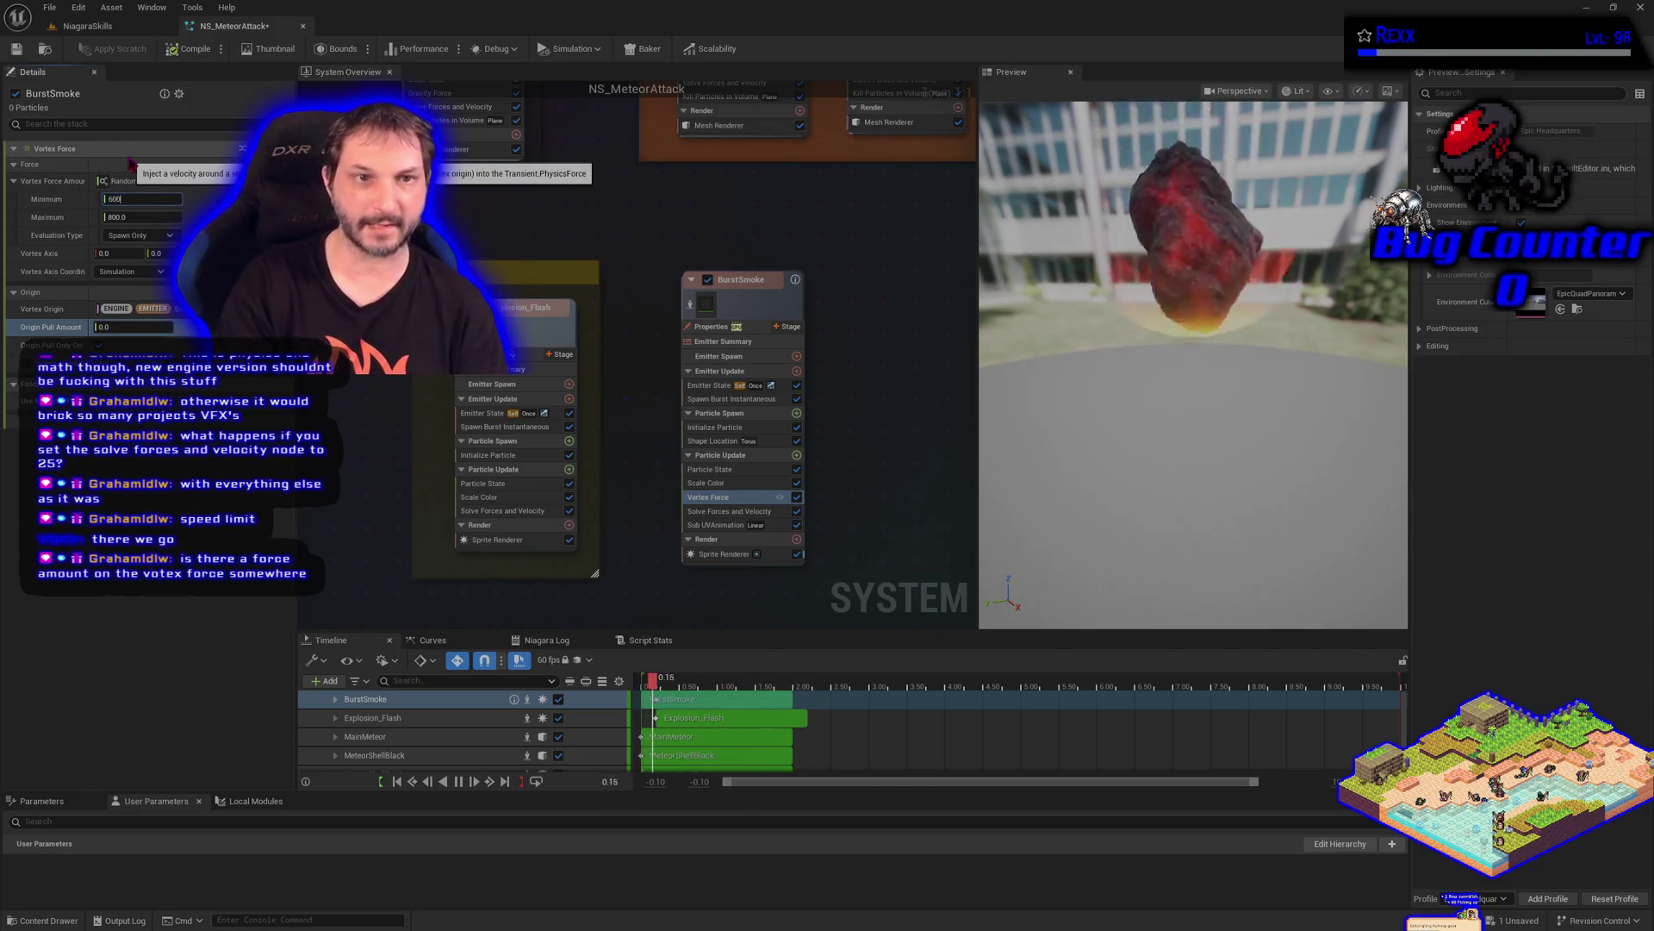
pyautogui.press('Tab')
pyautogui.write('8000')
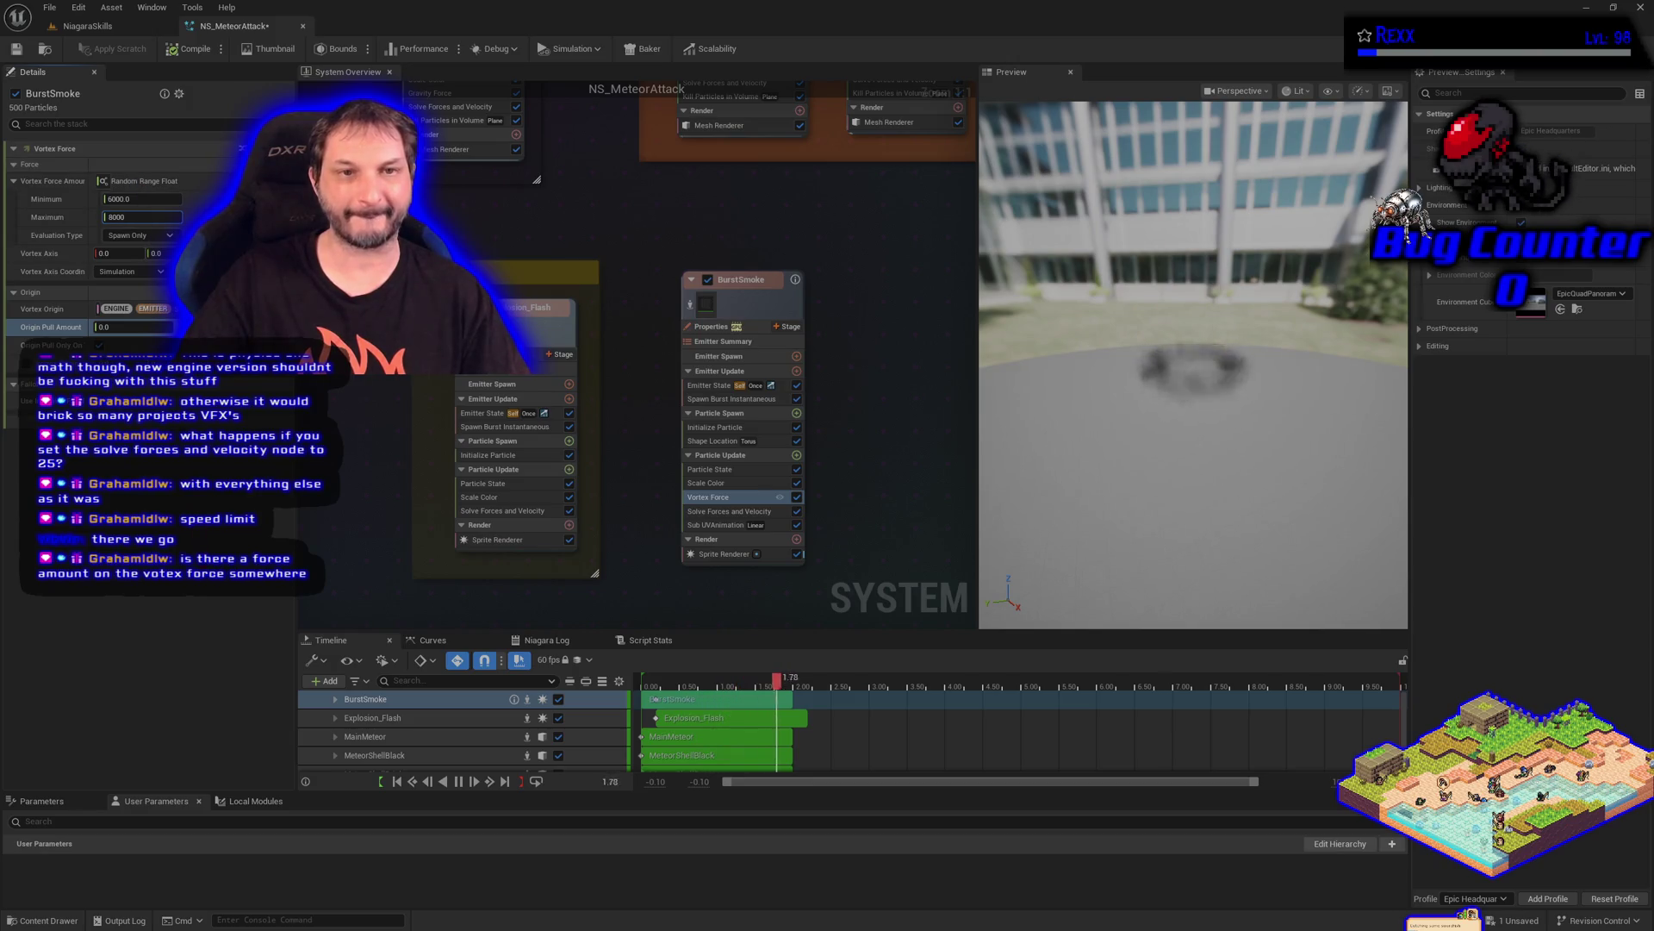
pyautogui.press('Return')
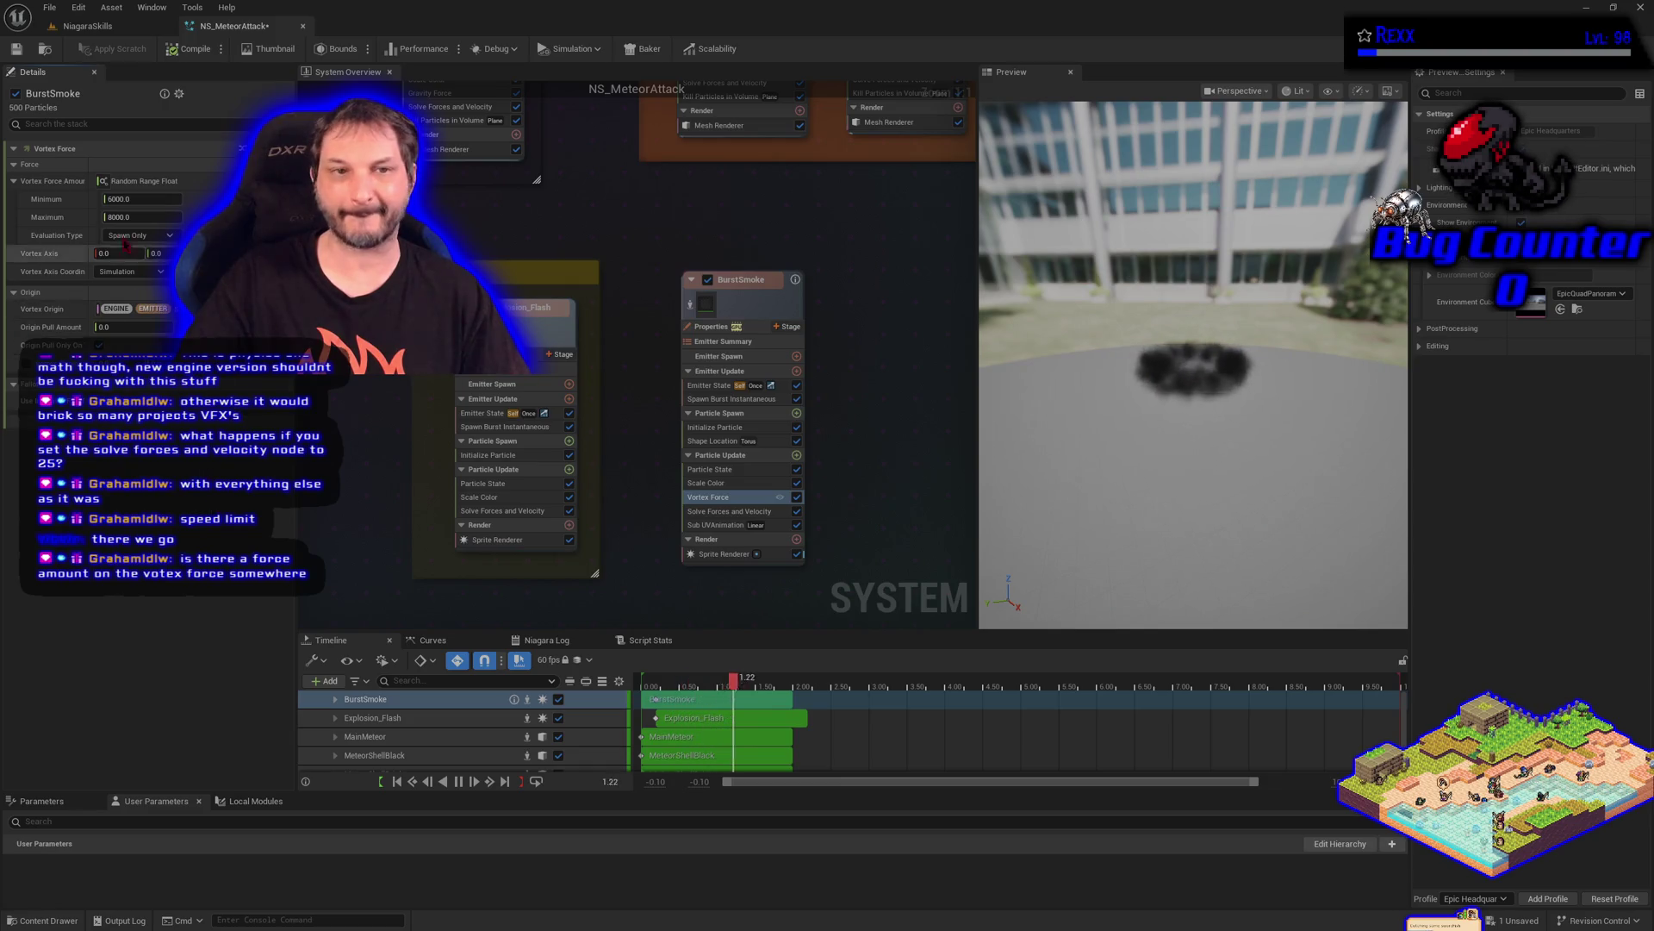
pyautogui.click(124, 199)
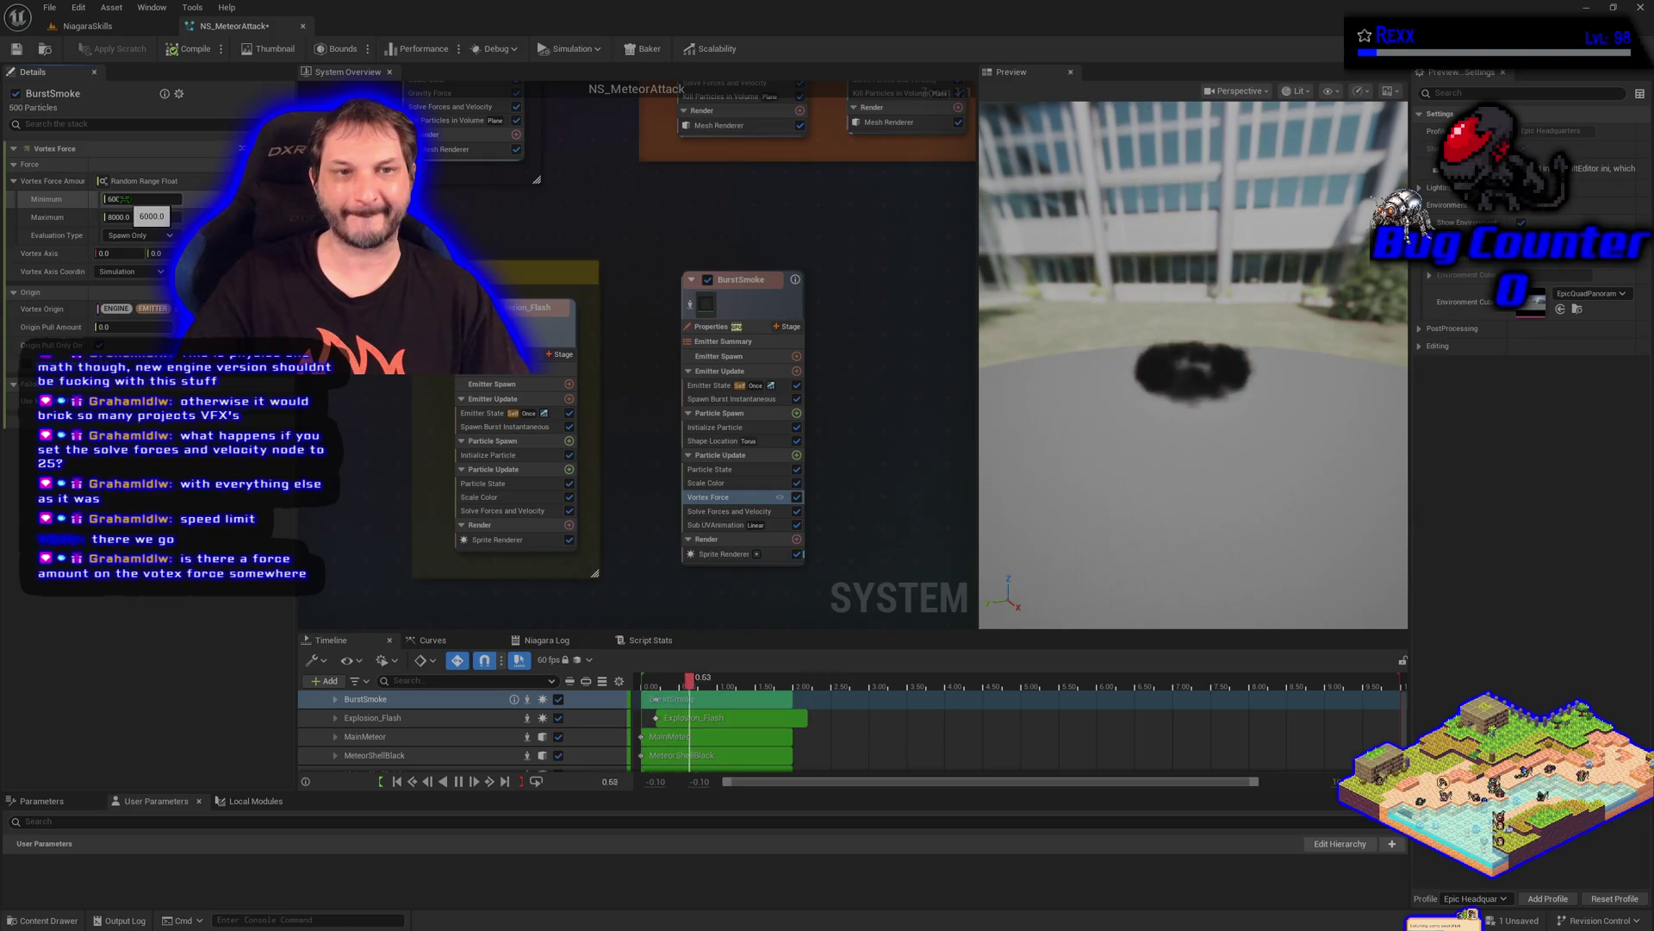
pyautogui.write('600')
pyautogui.press('Tab')
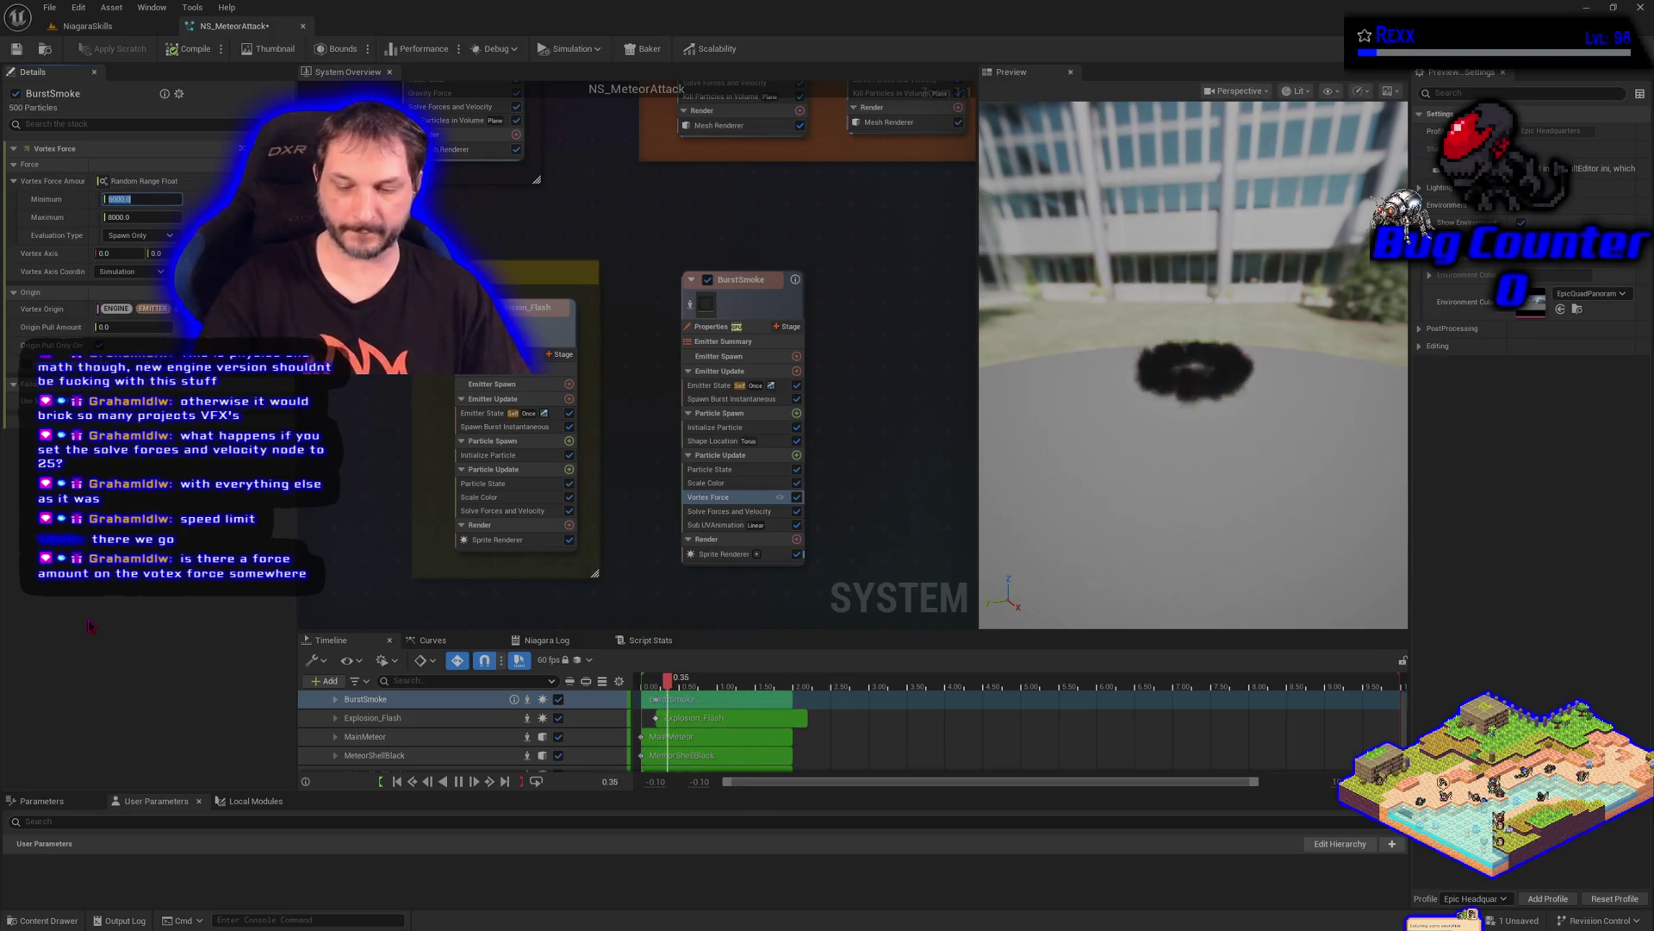
pyautogui.write('800')
pyautogui.press('Return')
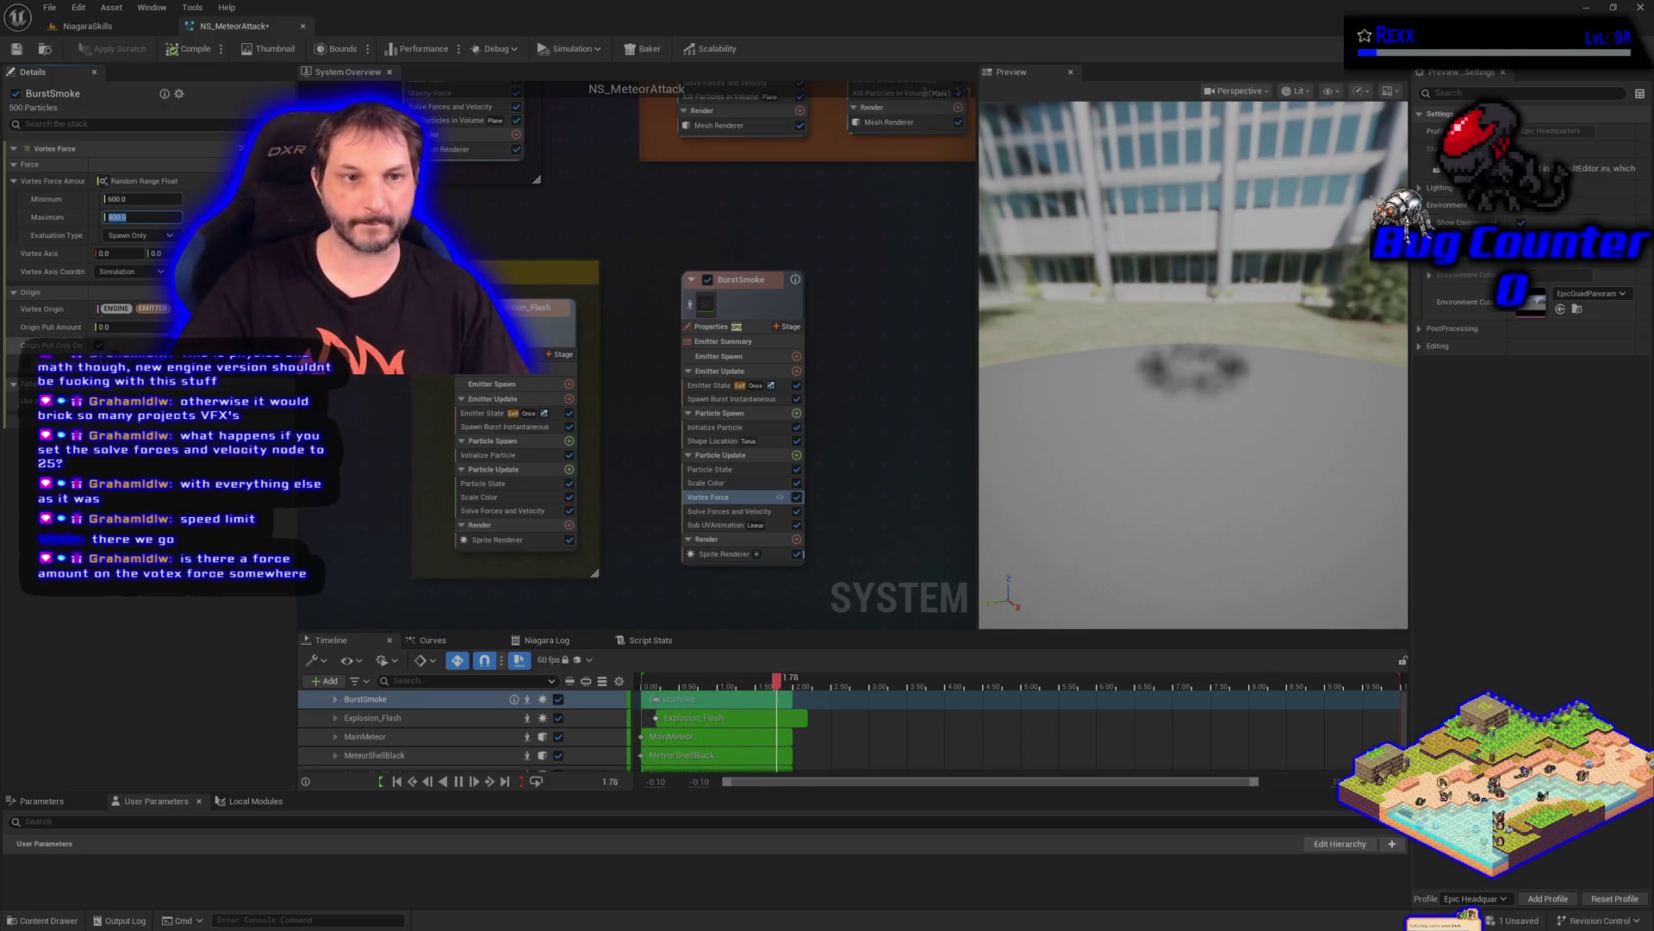
pyautogui.click(125, 328)
pyautogui.write('2000')
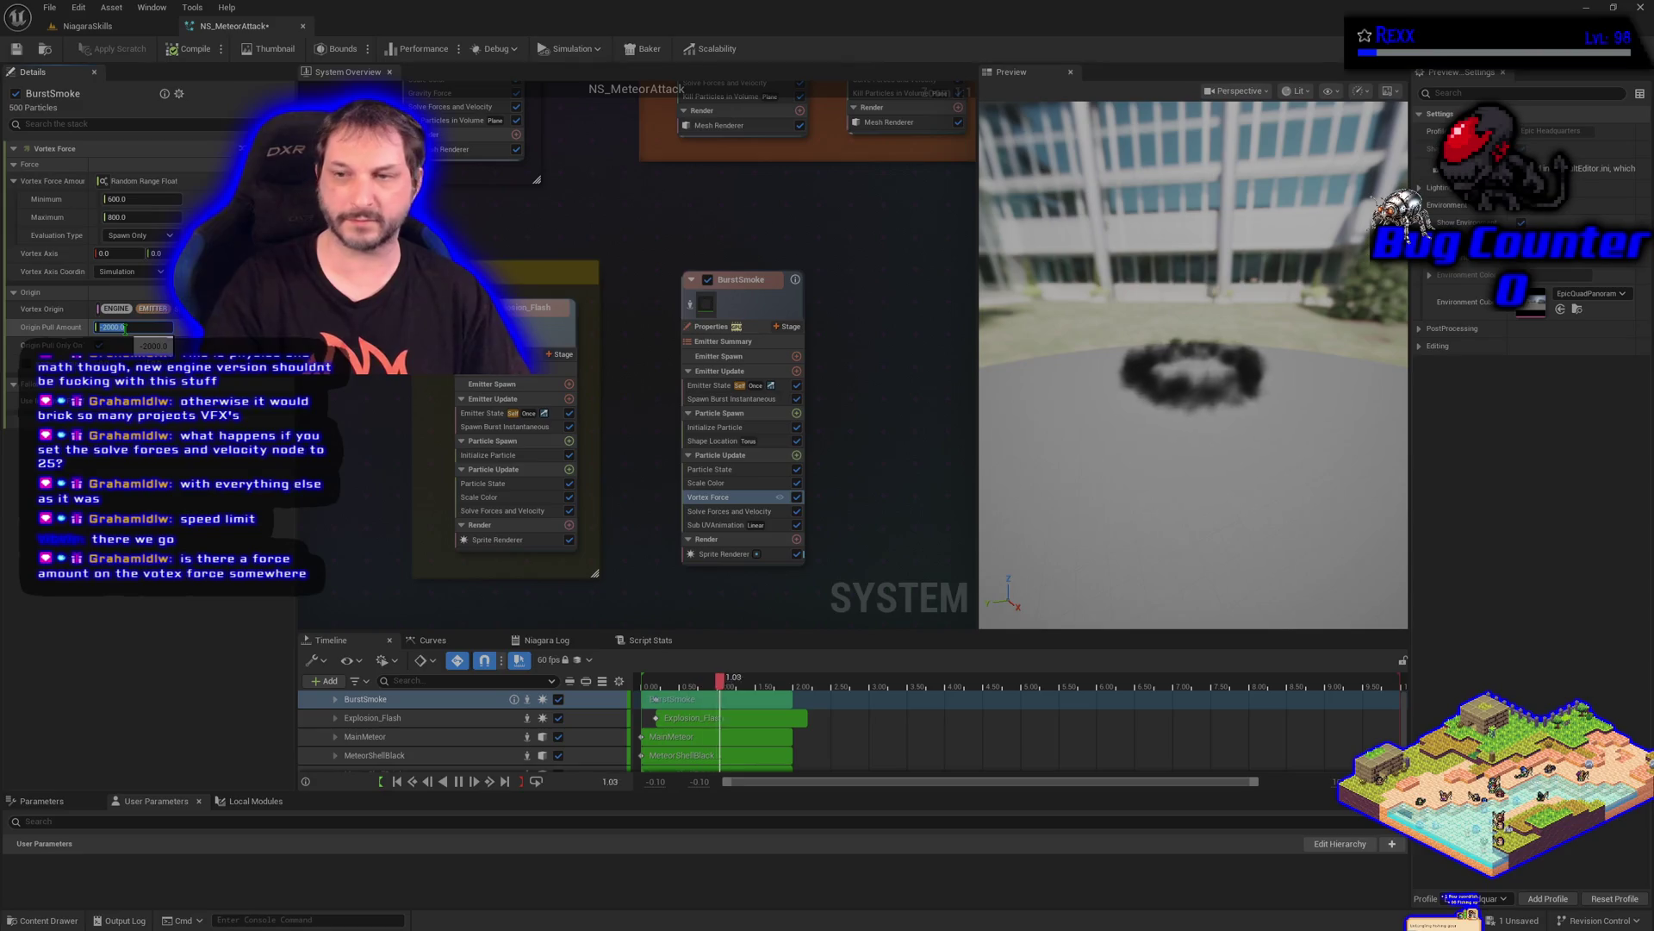
pyautogui.click(729, 512)
# Set the Speed Limit to 100 and test the smoke in the NiagaraSkills level
pyautogui.moveTo(112, 167); pyautogui.dragTo(241, 166)
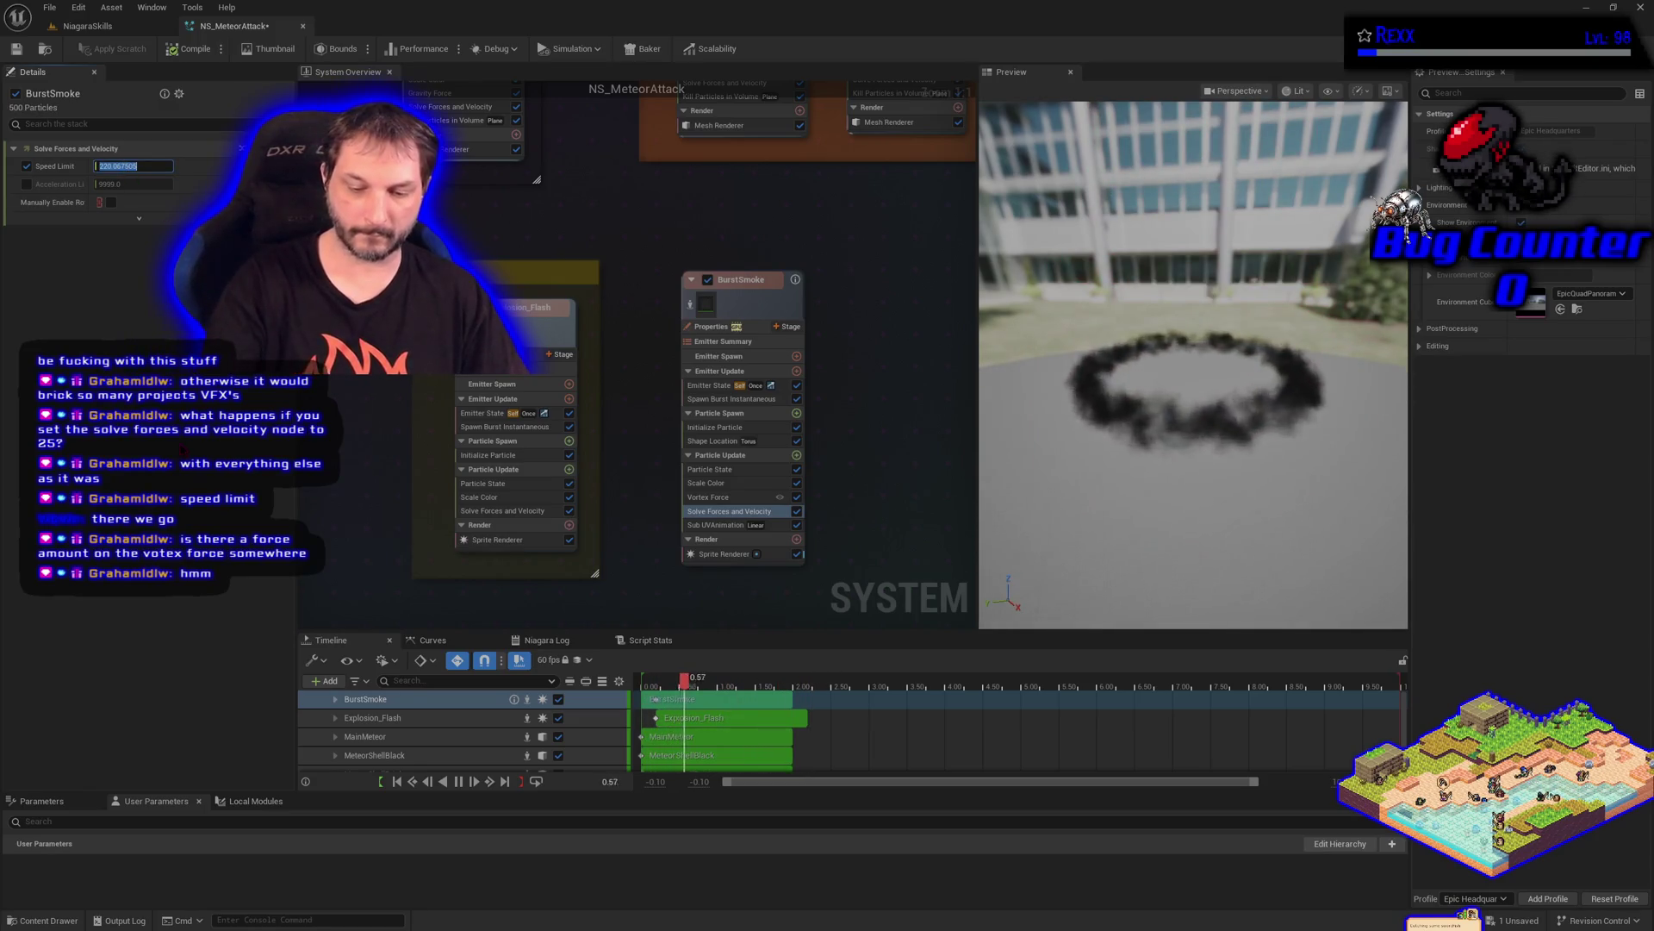
pyautogui.write('100')
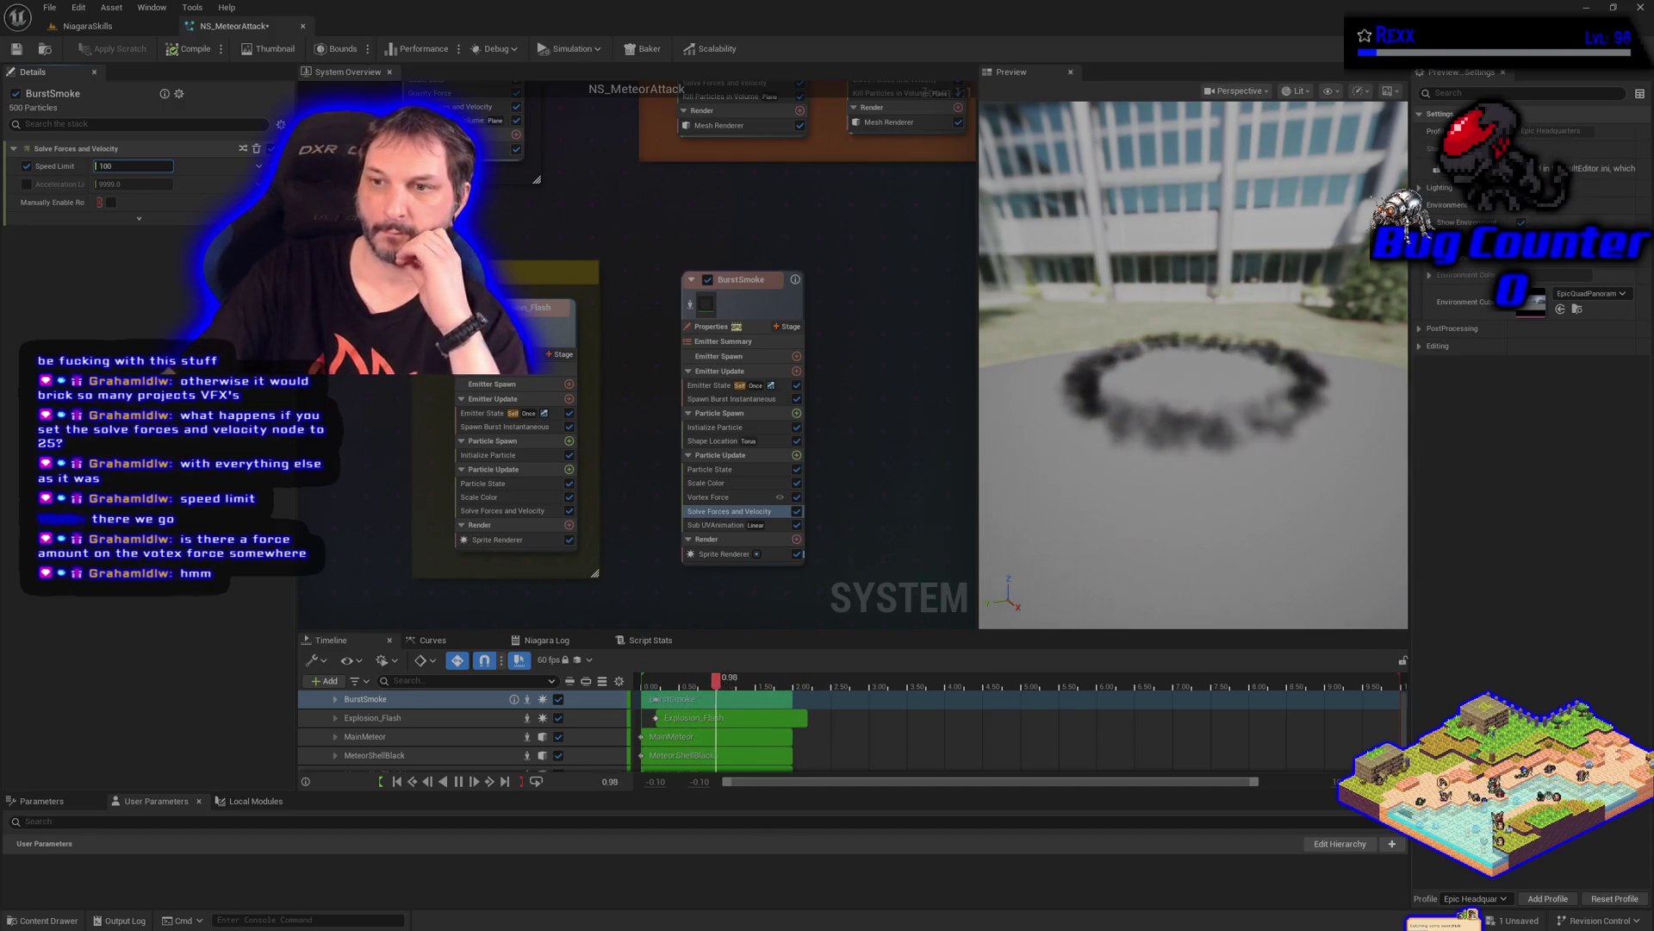
pyautogui.click(151, 307)
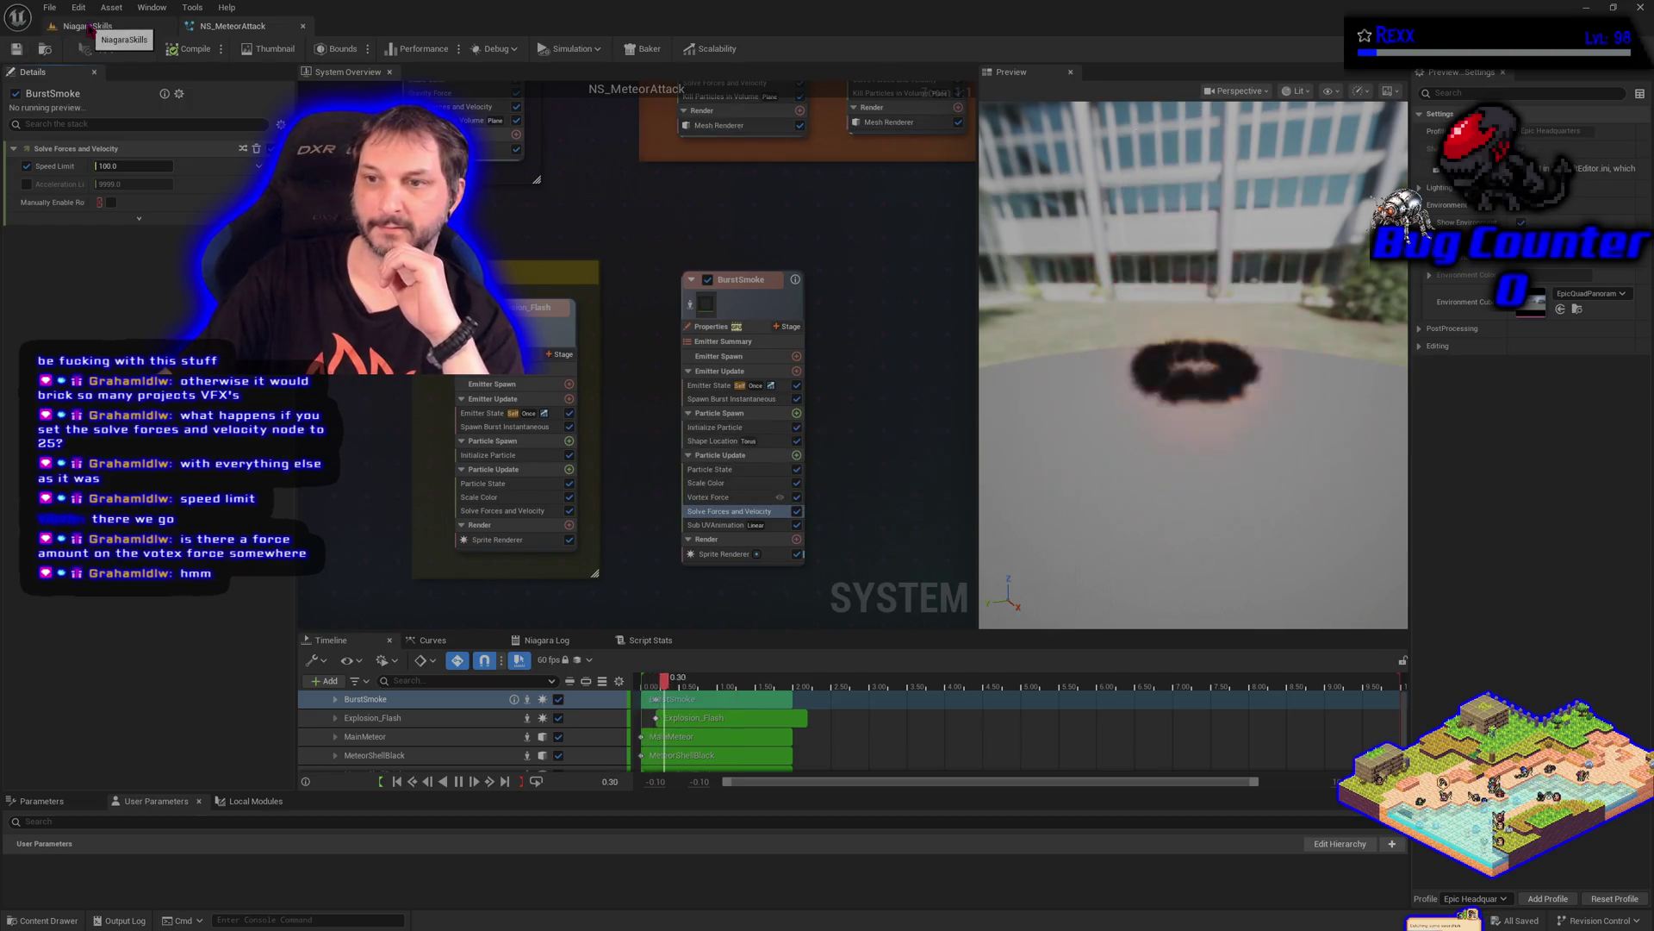
pyautogui.click(90, 27)
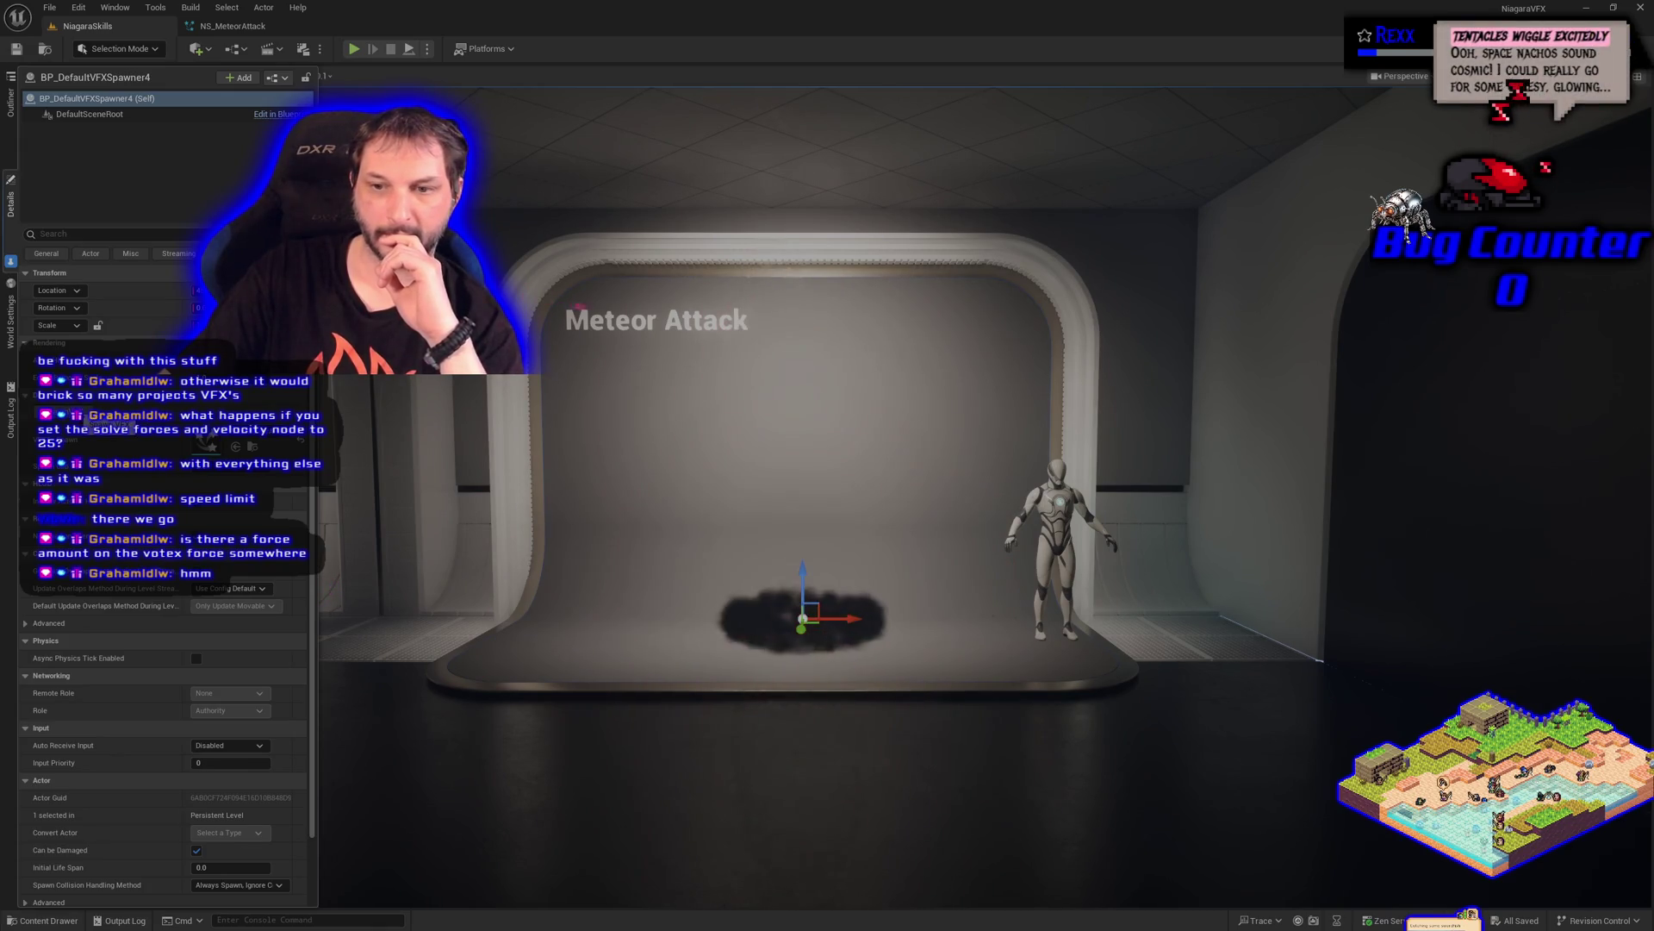
pyautogui.click(232, 25)
# Try speed limits of 1000, 500 and 300 before settling on 420
pyautogui.click(133, 166)
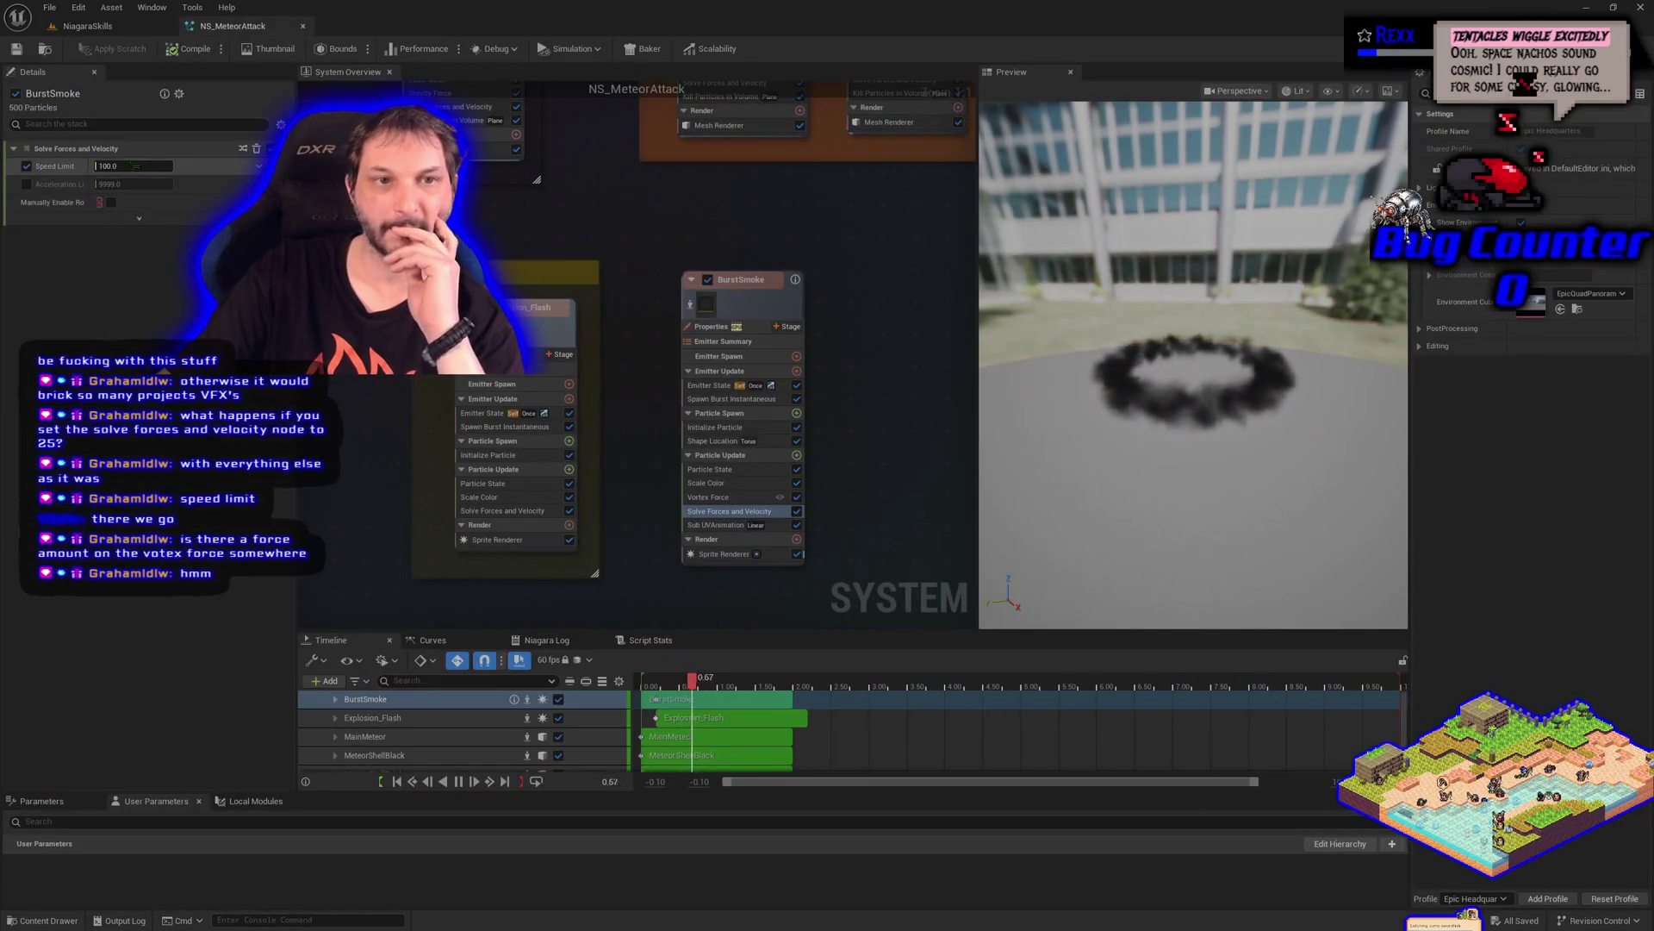
pyautogui.write('1000')
pyautogui.press('Return')
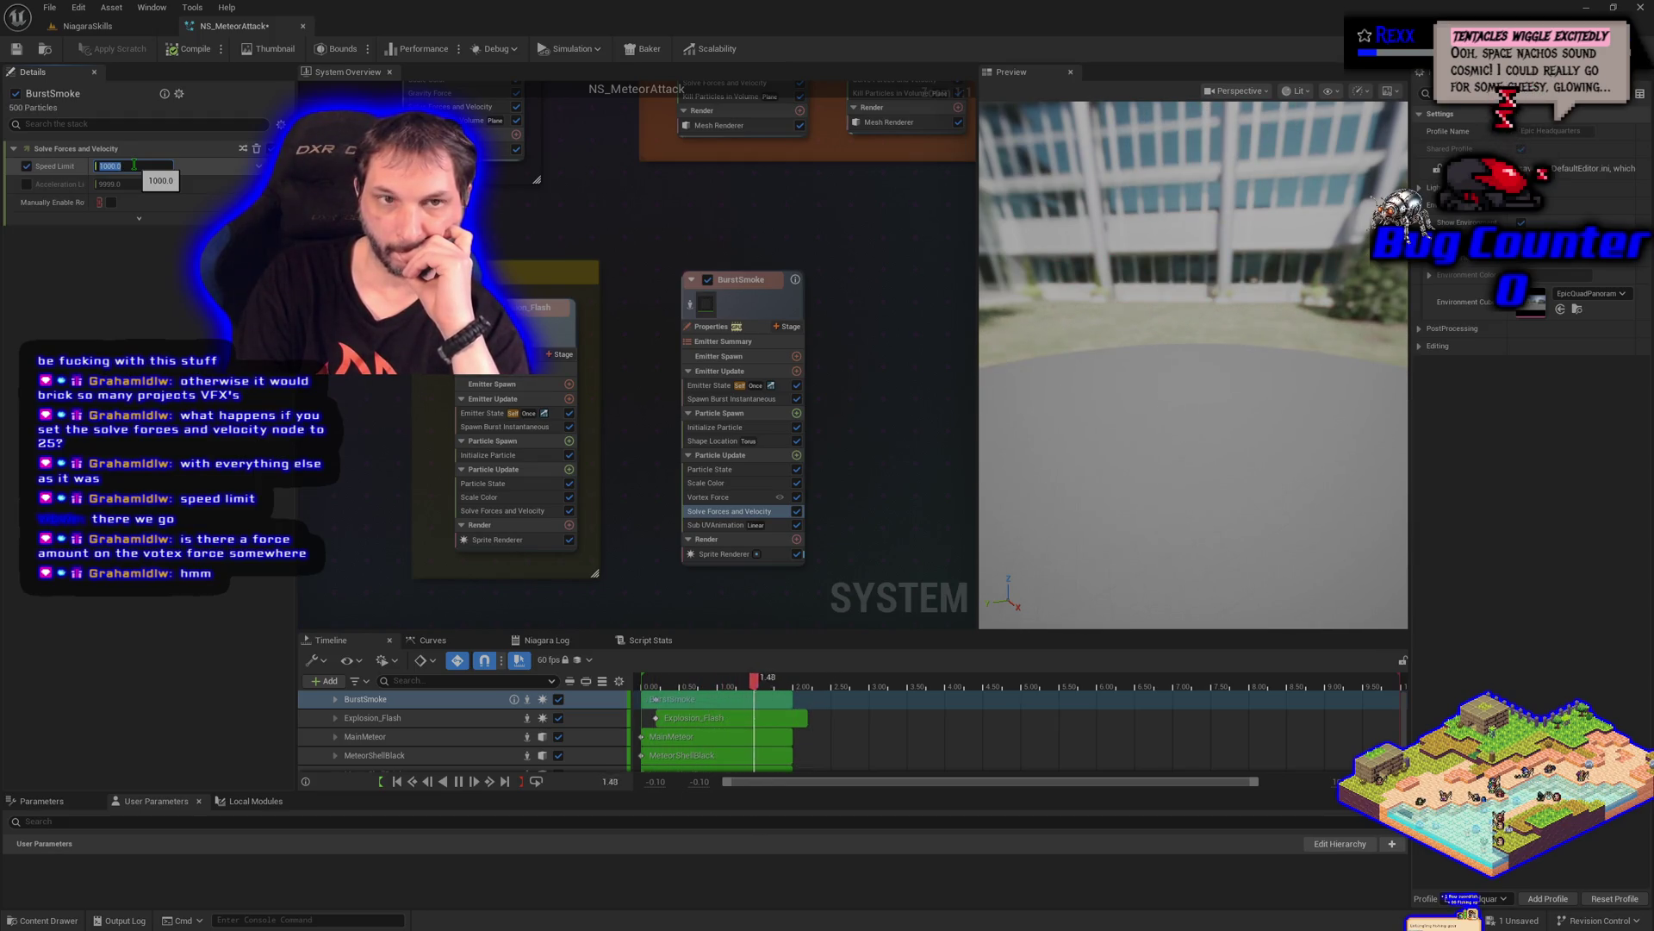
pyautogui.write('500')
pyautogui.press('Return')
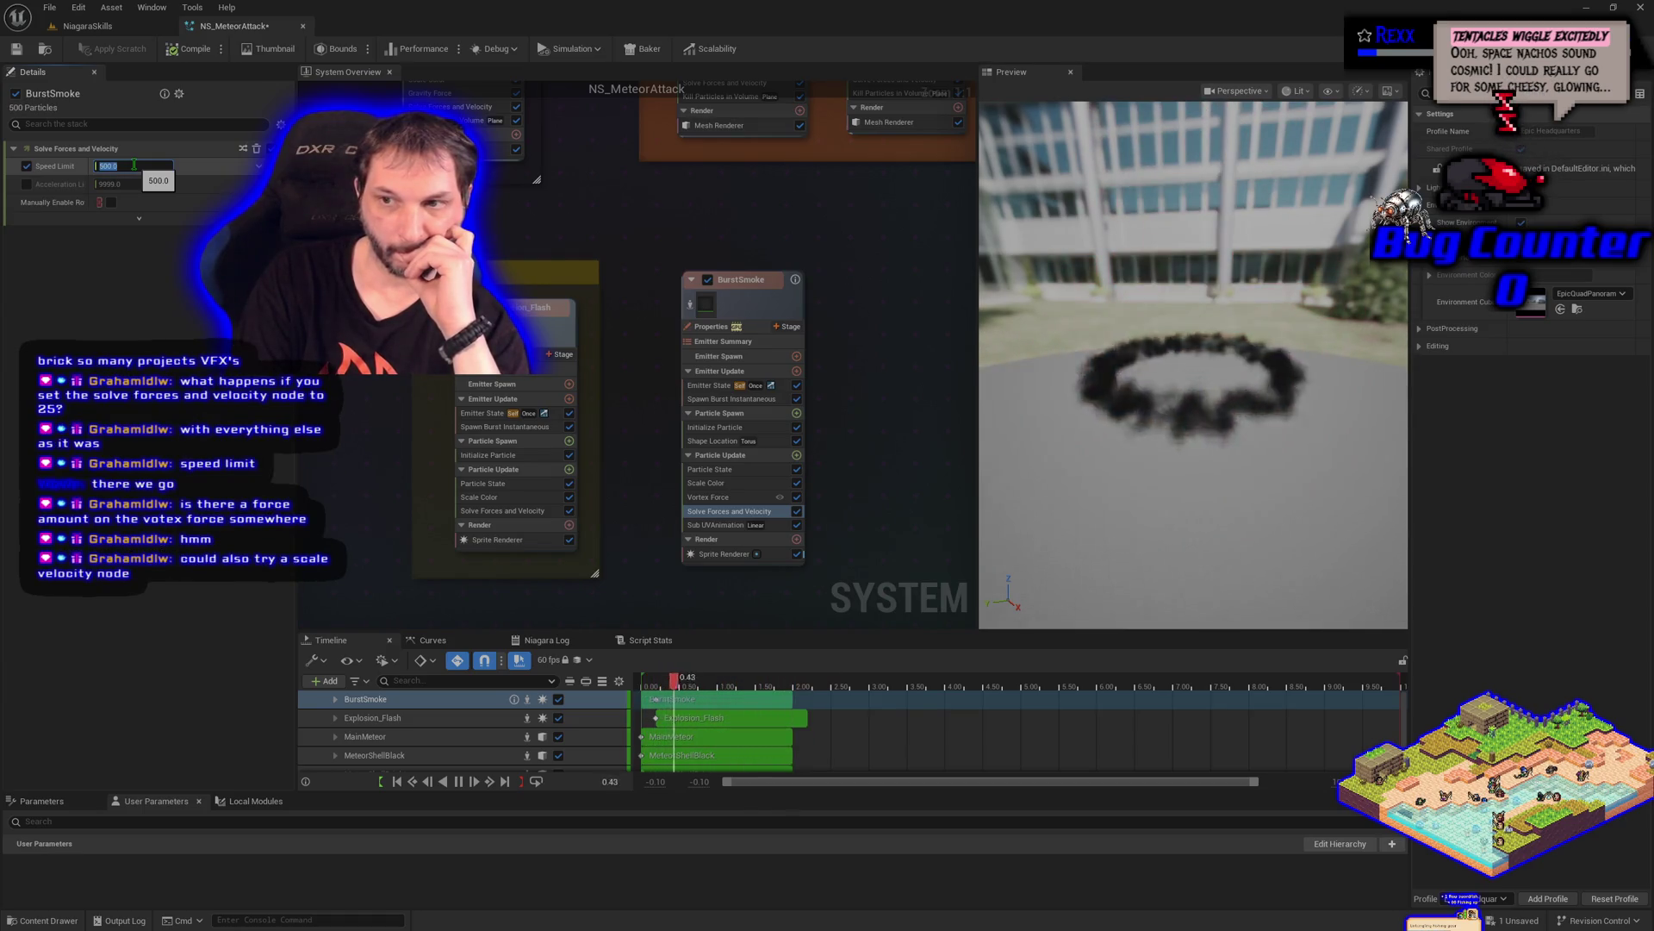
pyautogui.write('200')
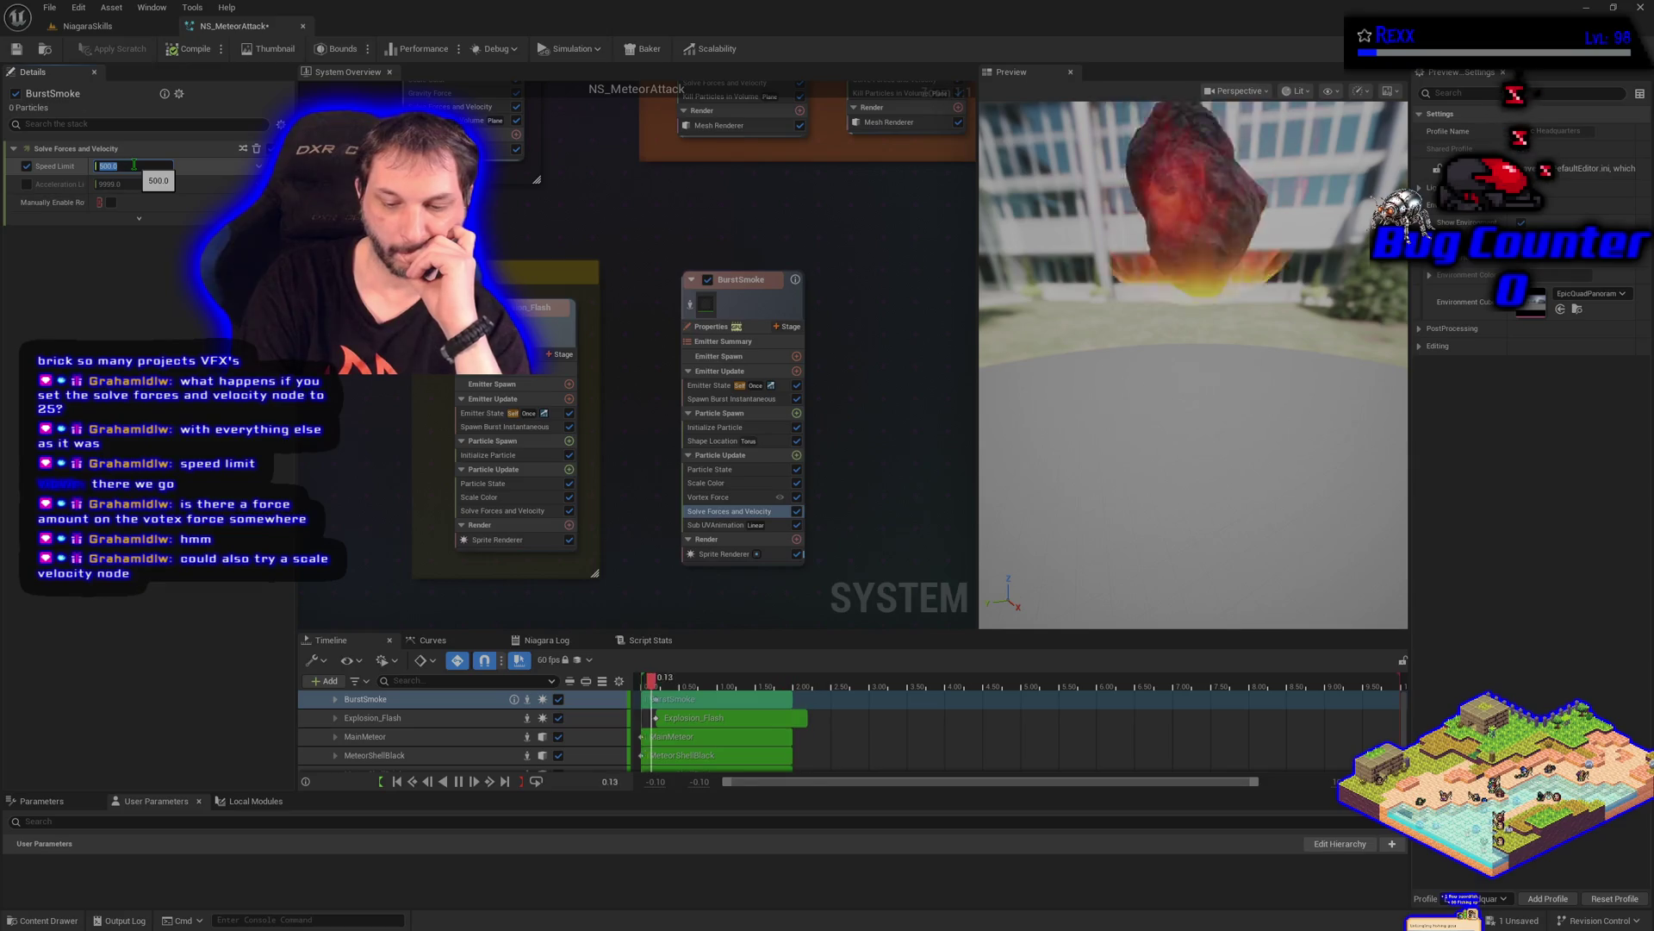
pyautogui.write('300')
pyautogui.press('Return')
pyautogui.write('300')
pyautogui.press('Return')
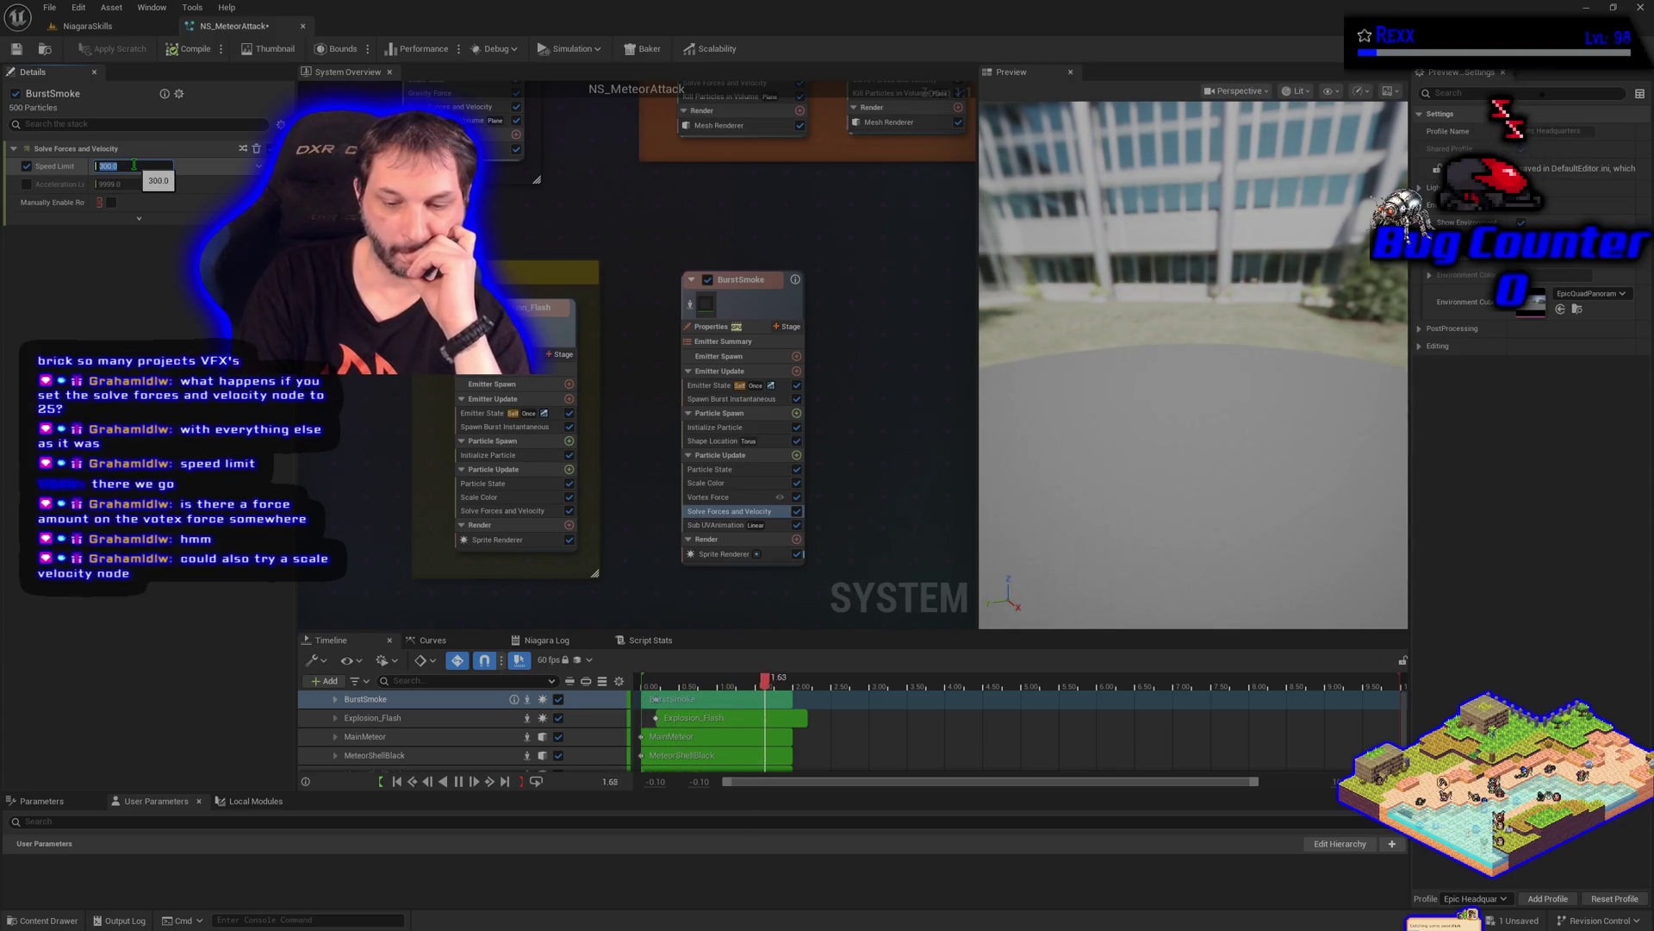
pyautogui.write('420')
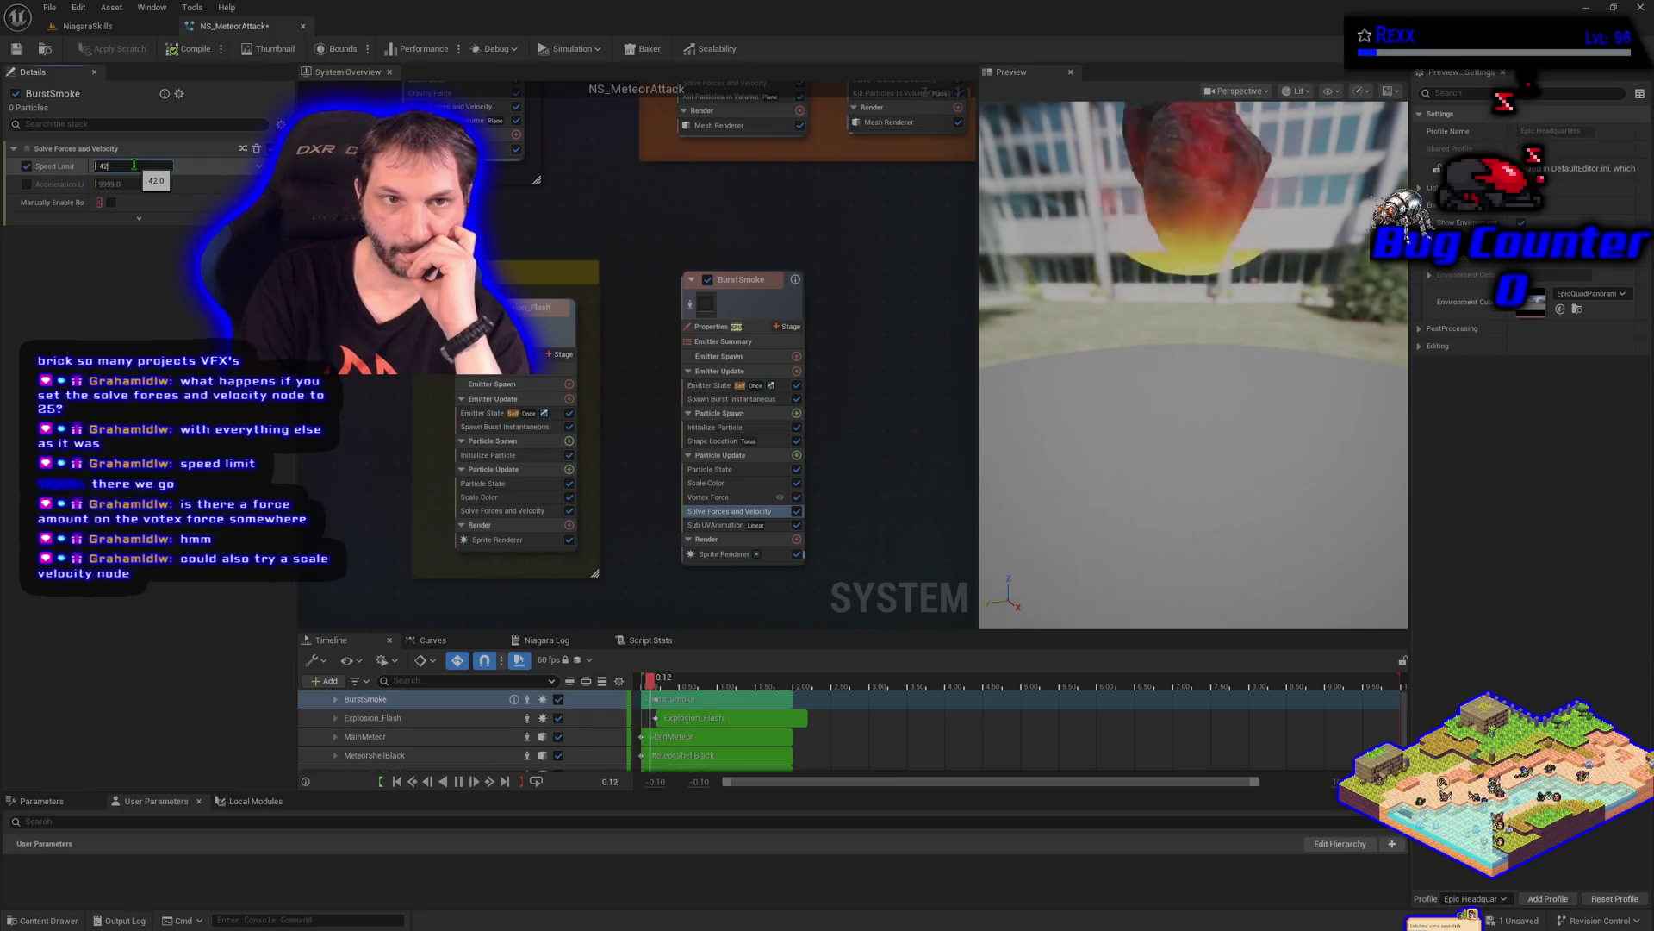
pyautogui.press('Return')
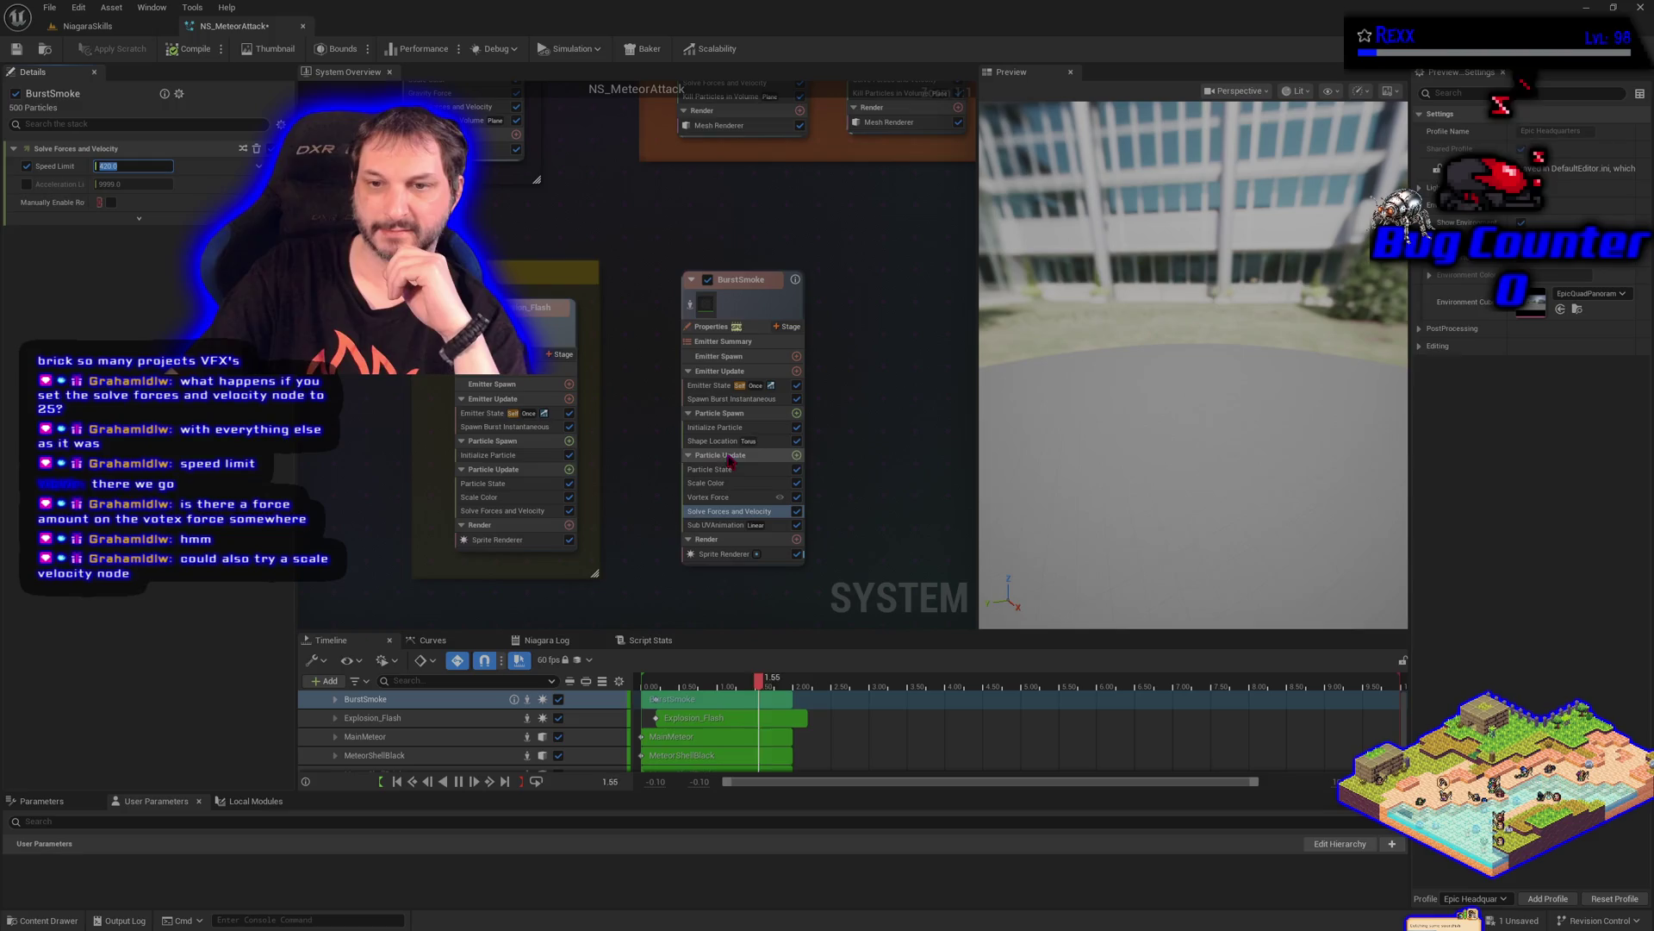
pyautogui.click(797, 456)
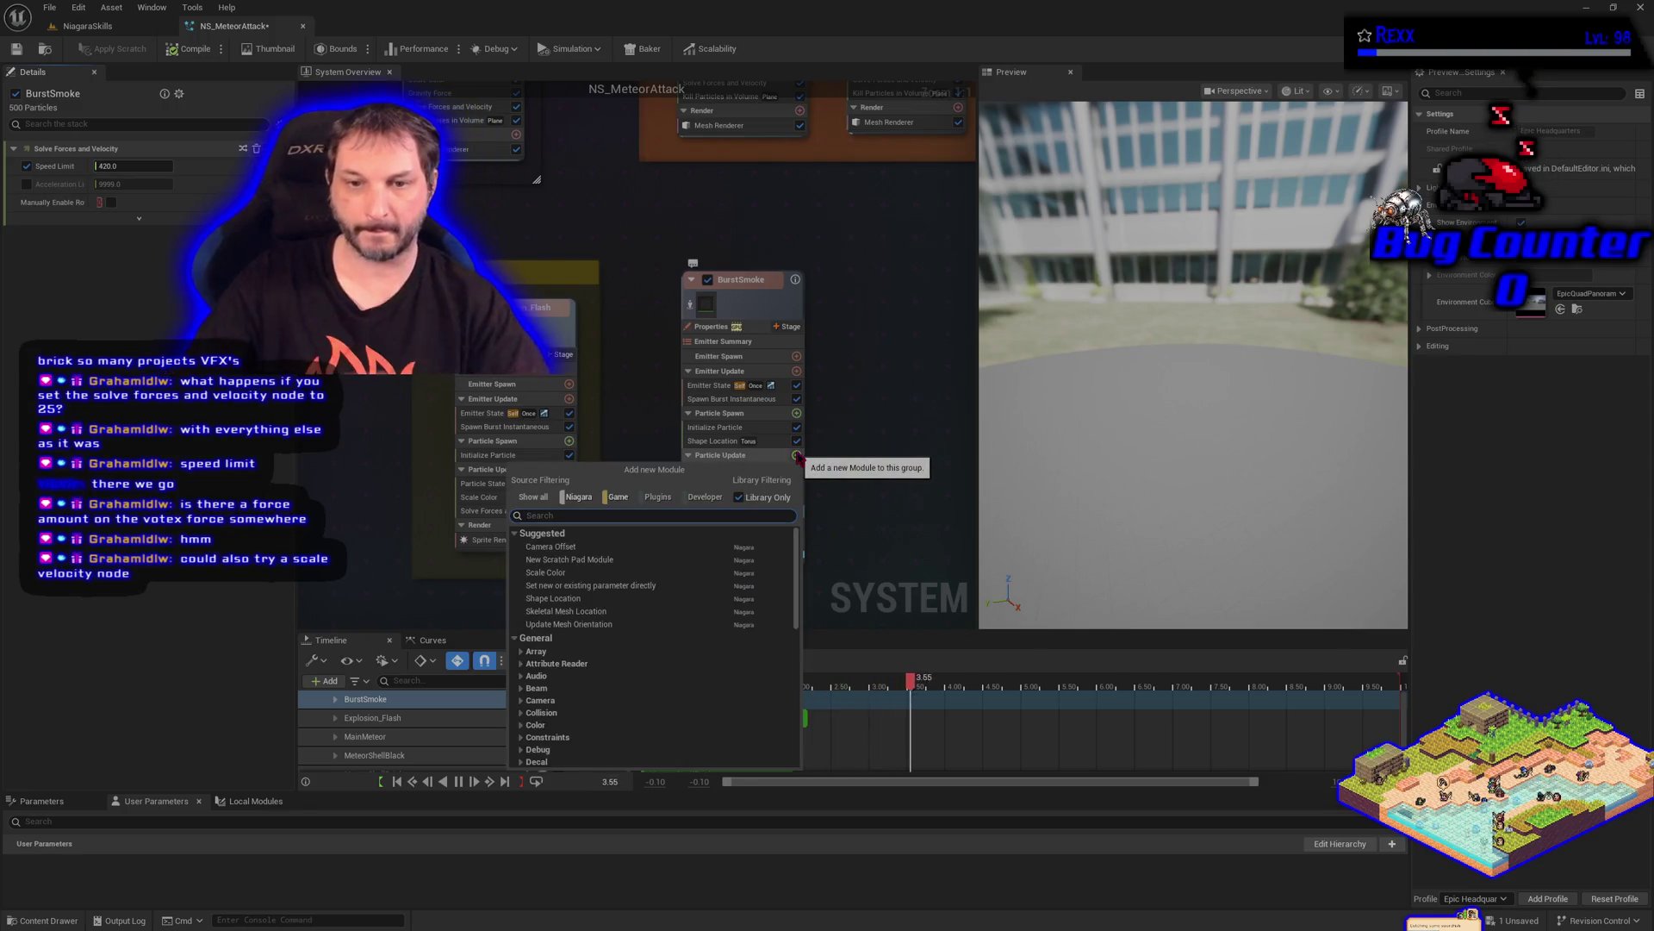
# Add the Scale Velocity module to Particle Update via a 'scale vel' search, in Simulation space
pyautogui.write('scale ')
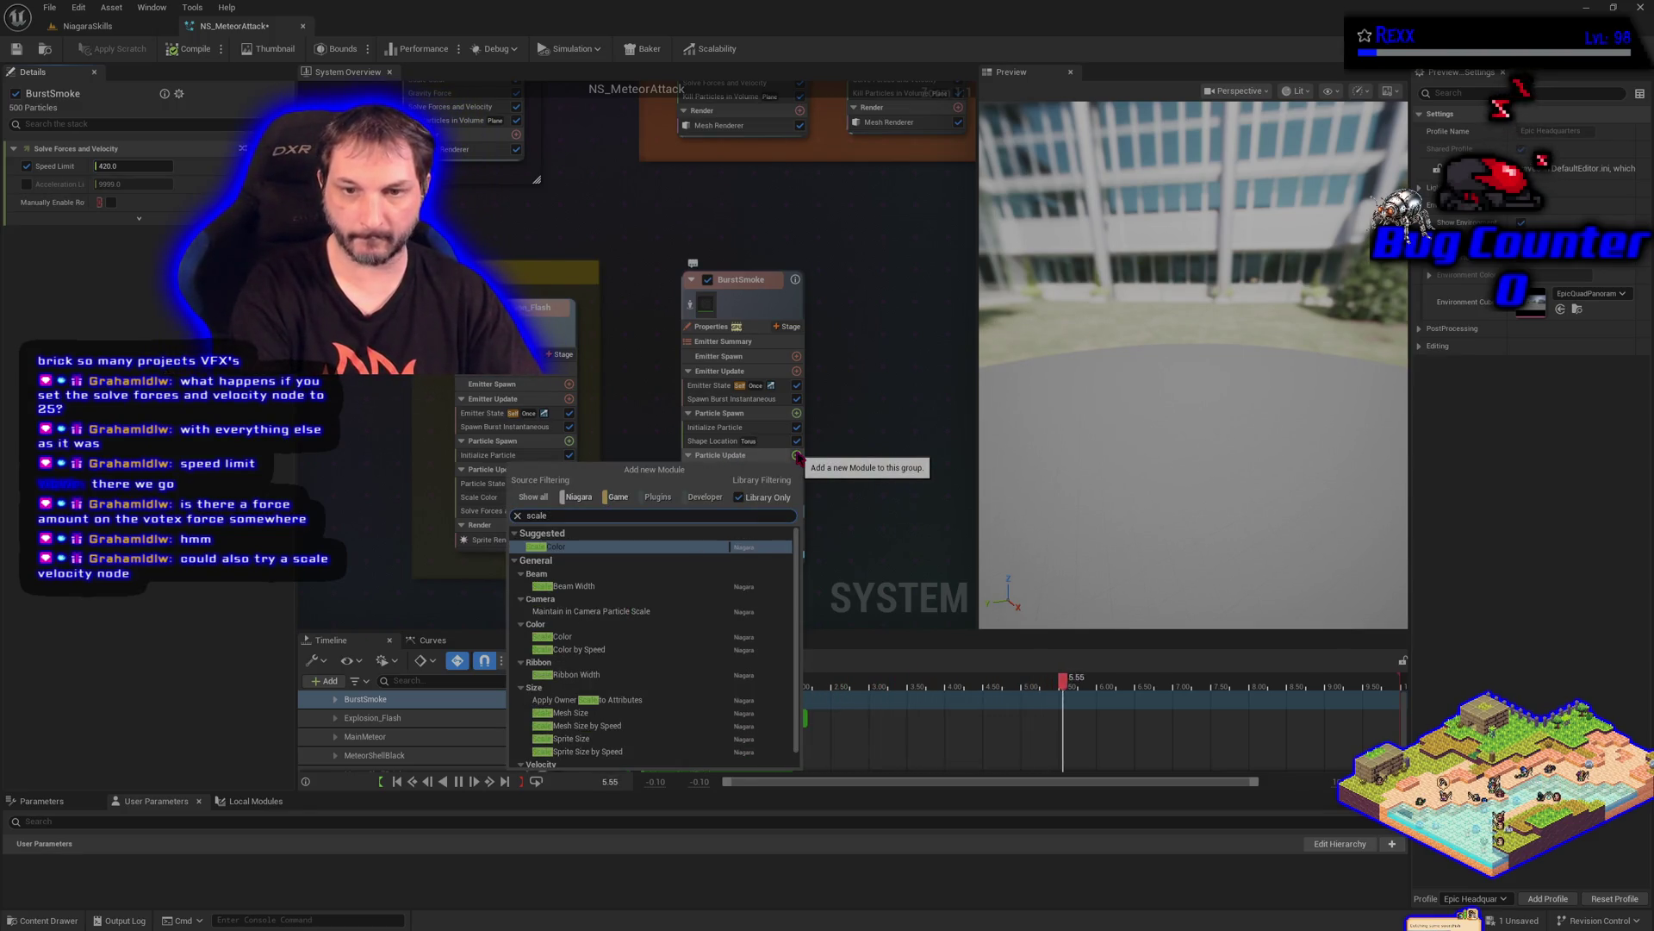
pyautogui.write('vel')
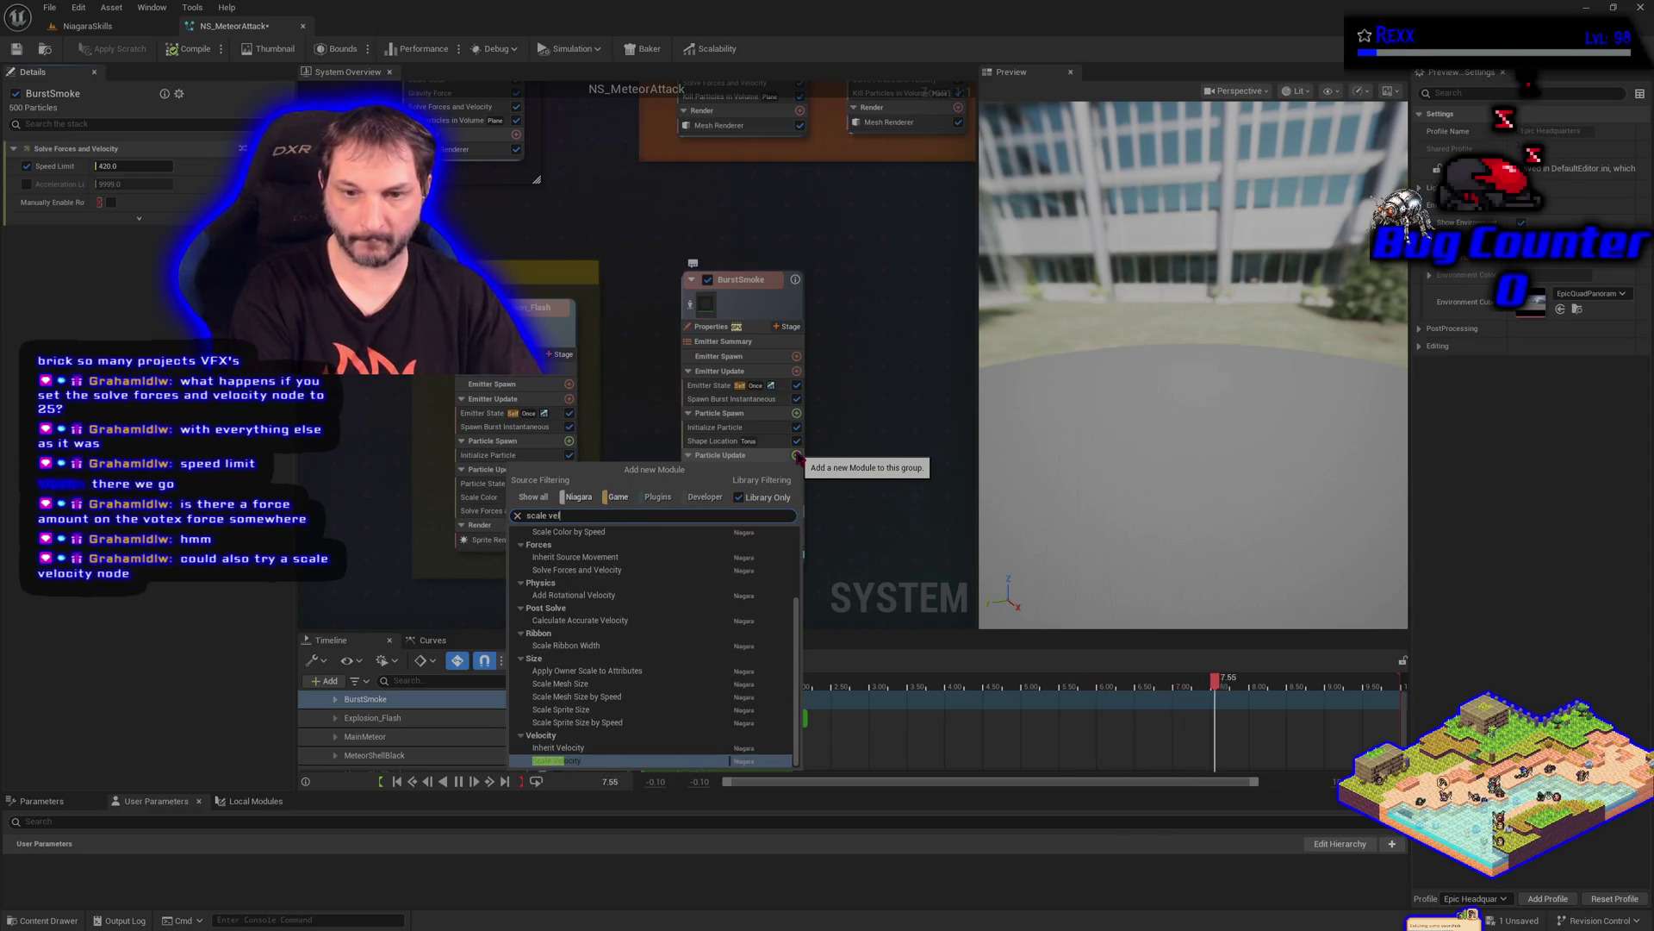
pyautogui.press('Return')
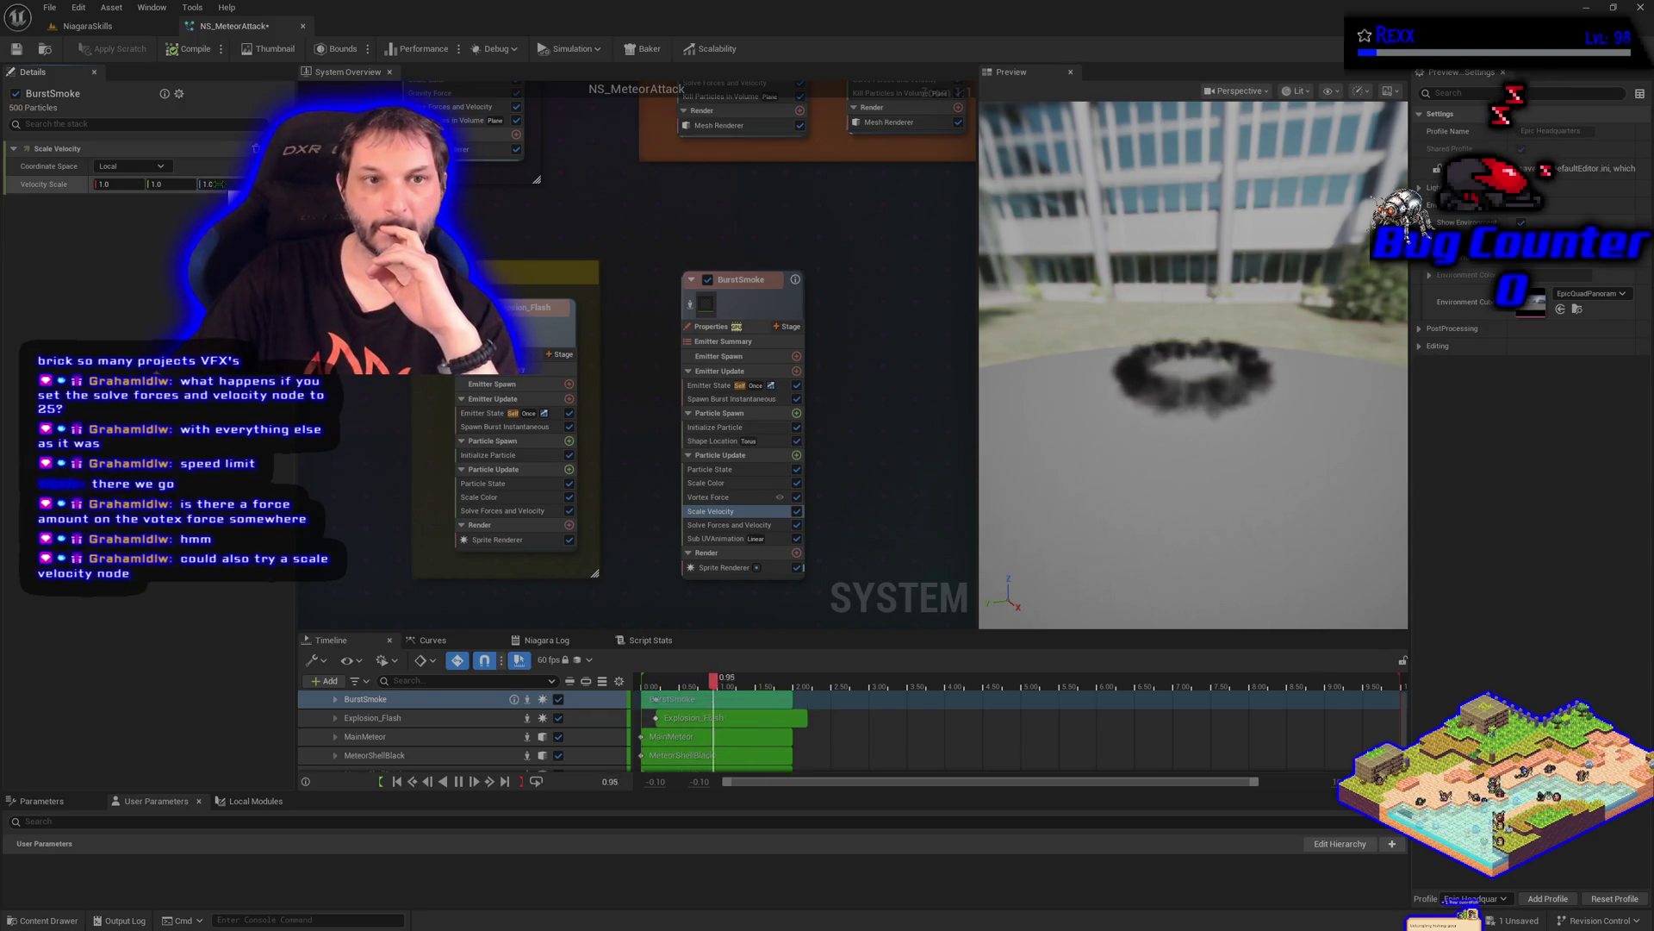
pyautogui.click(129, 166)
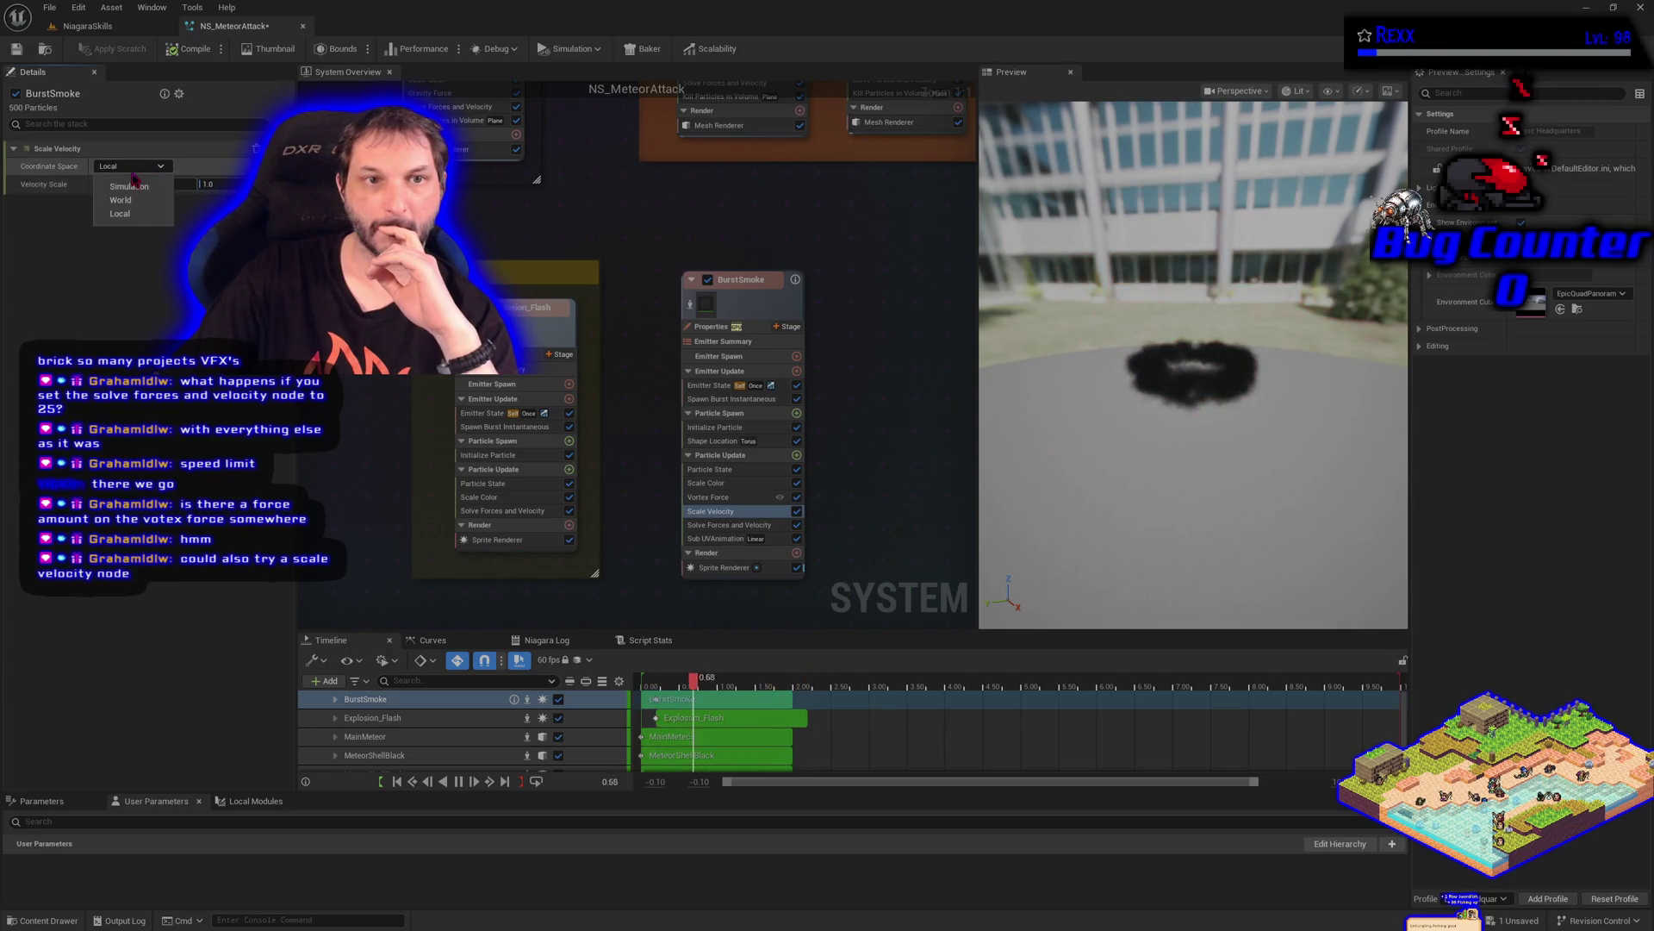
pyautogui.click(123, 186)
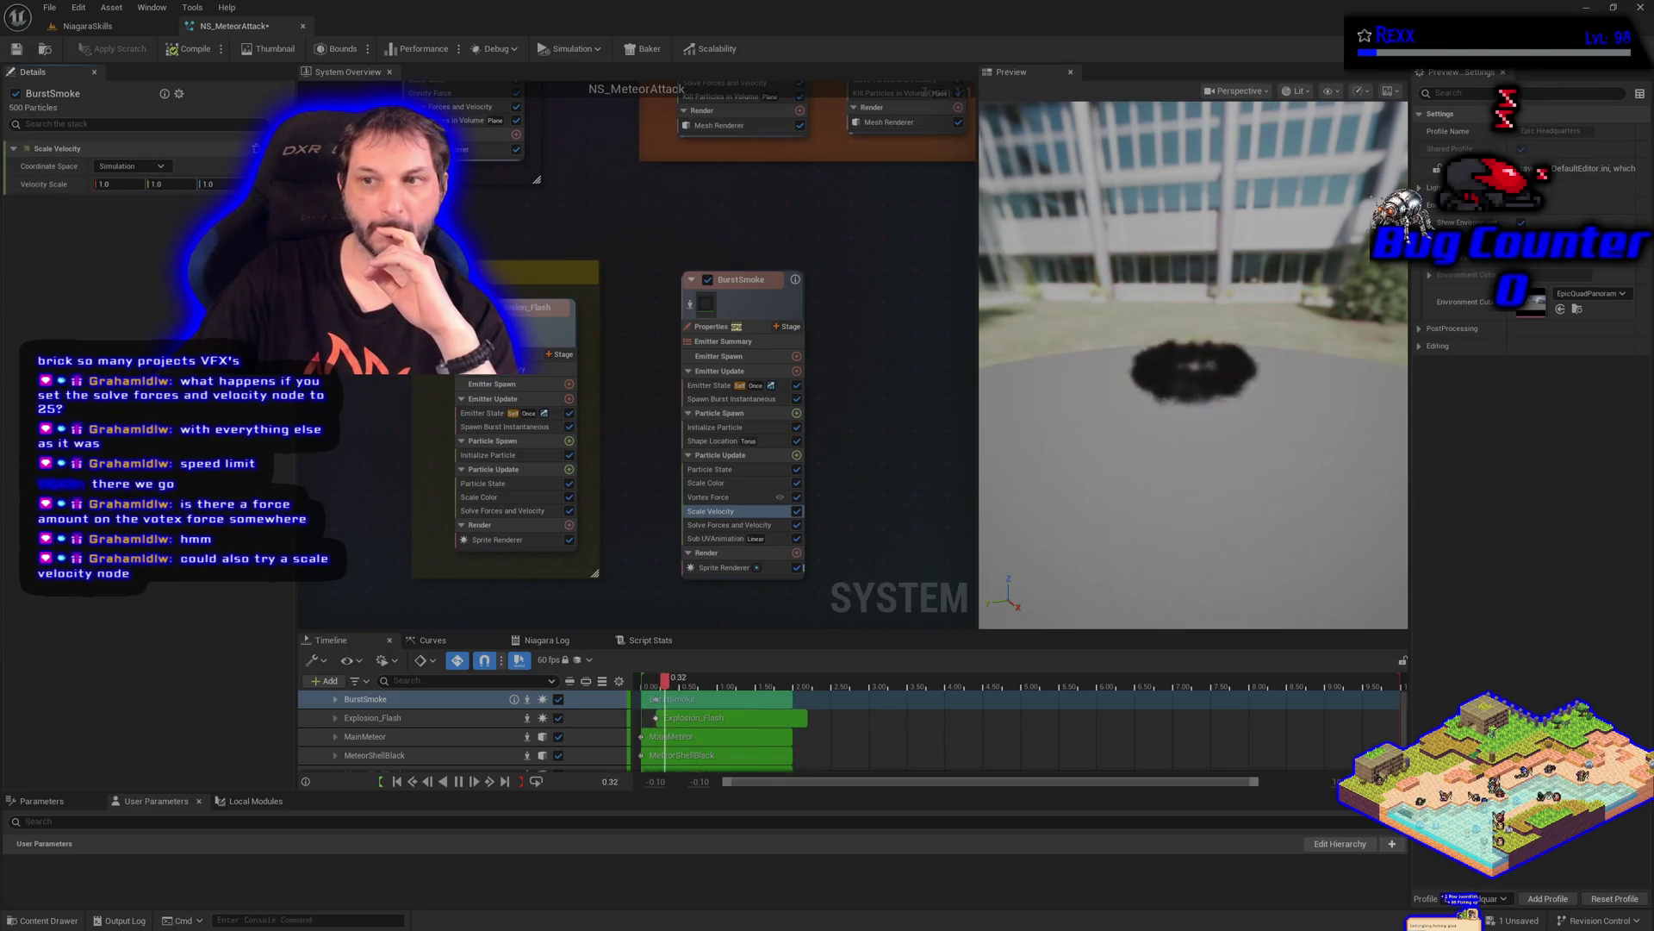
# Set the third velocity scale component to 1000
pyautogui.write('10')
pyautogui.press('Return')
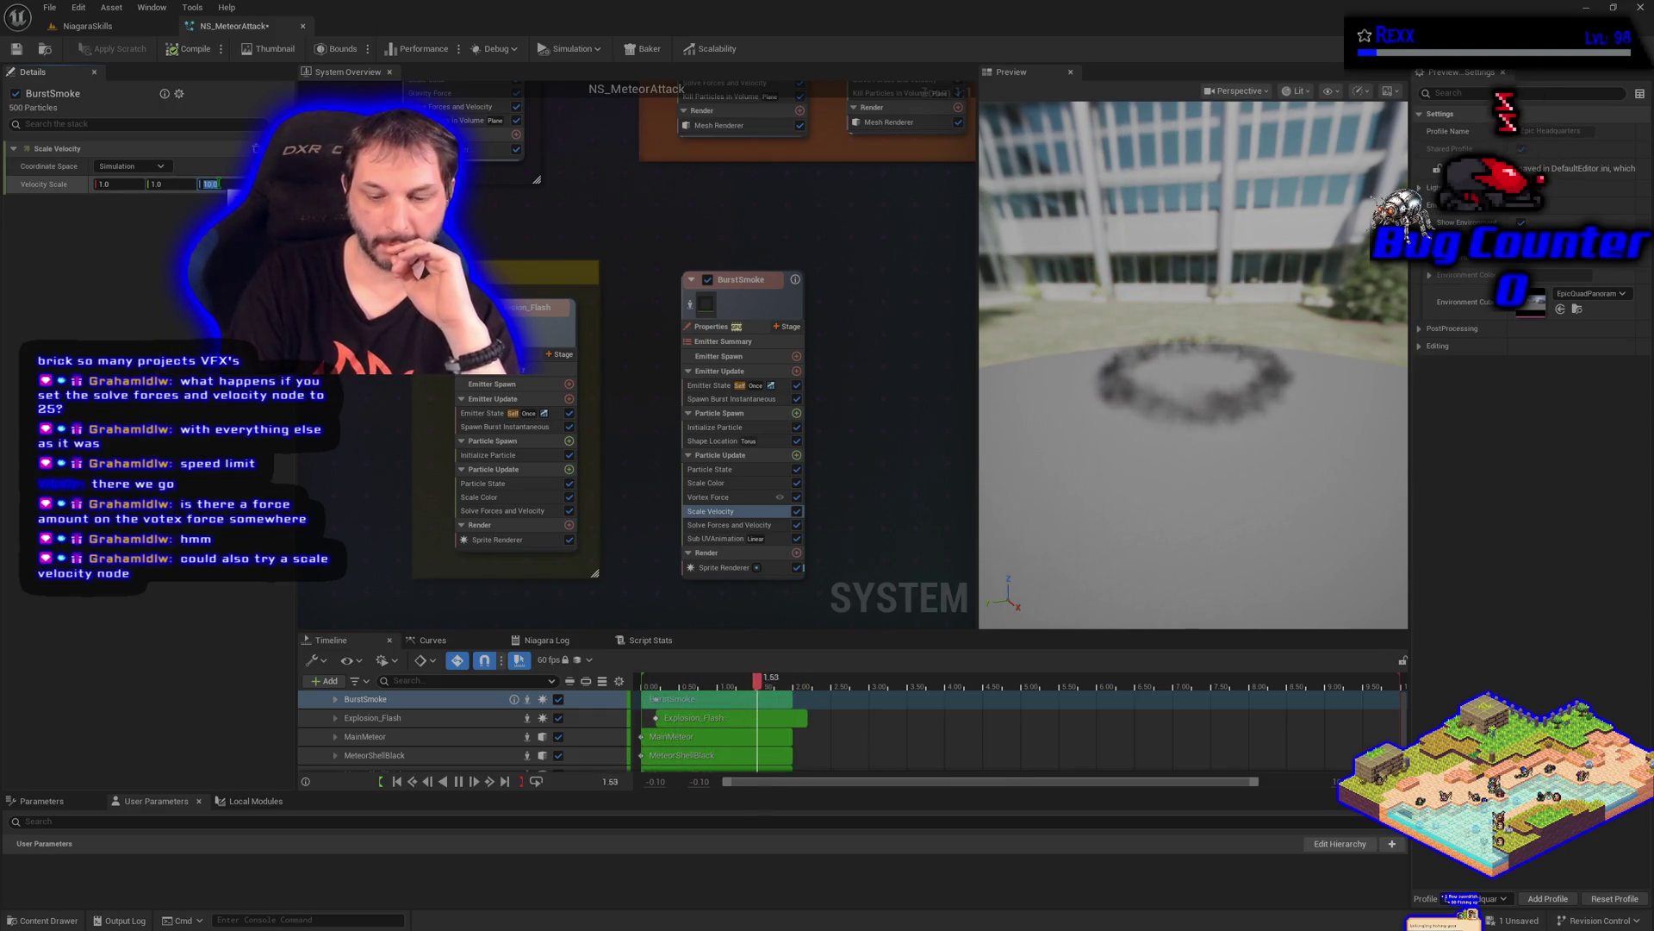
pyautogui.write('0')
pyautogui.press('Return')
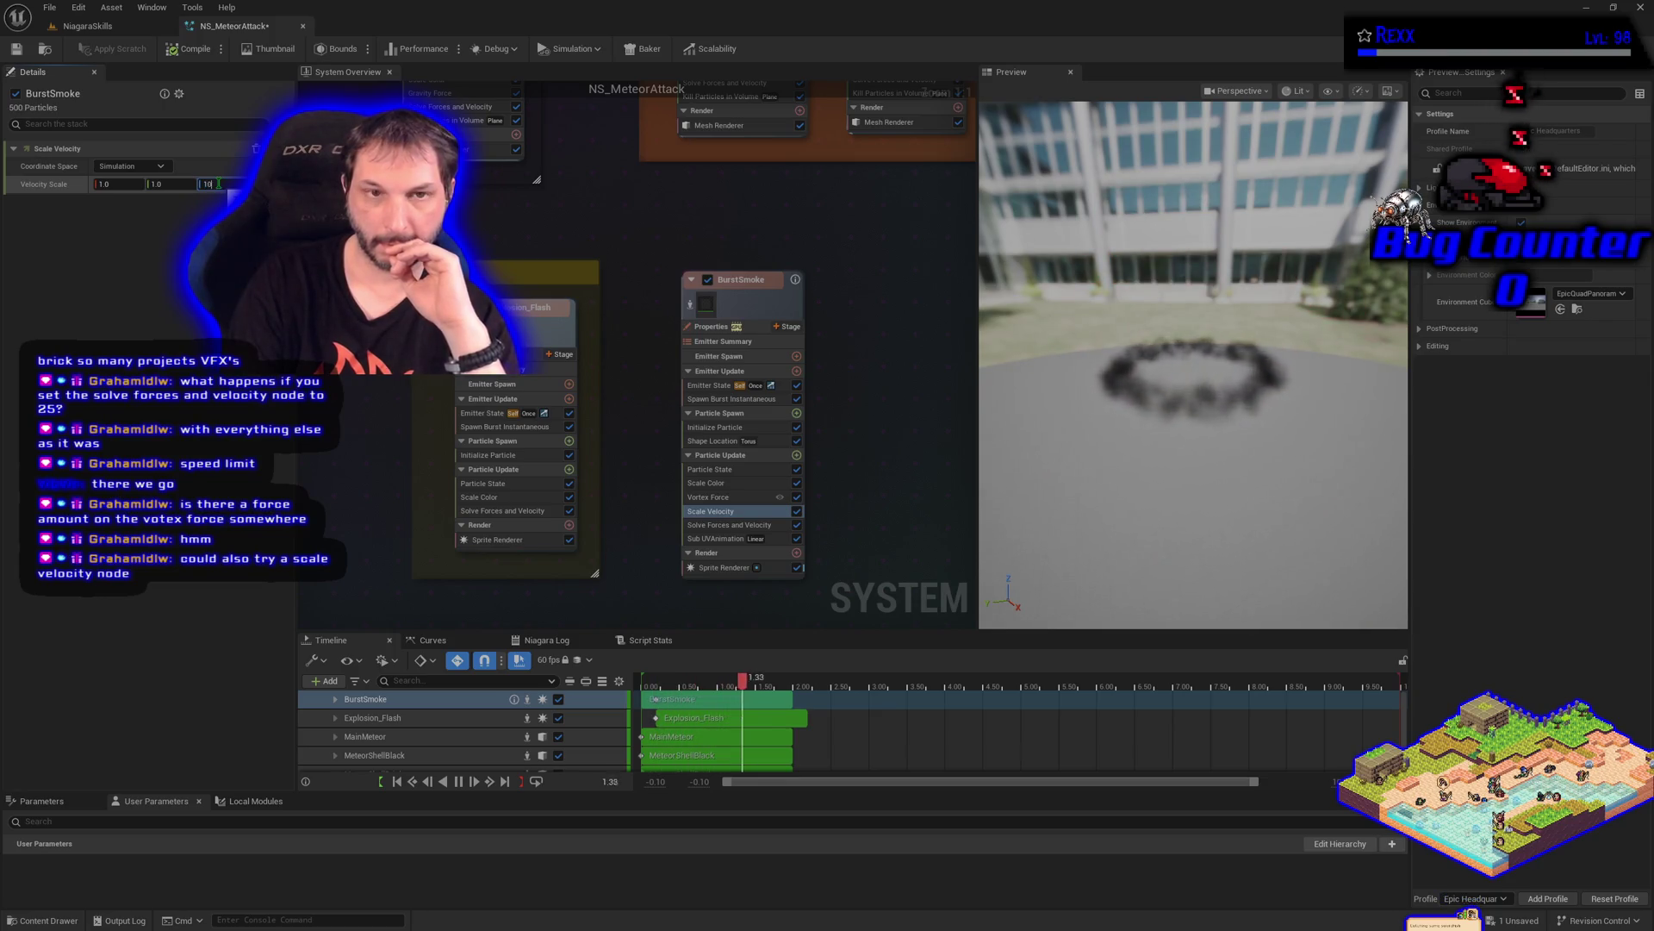
pyautogui.click(219, 184)
pyautogui.write('1000')
pyautogui.press('Return')
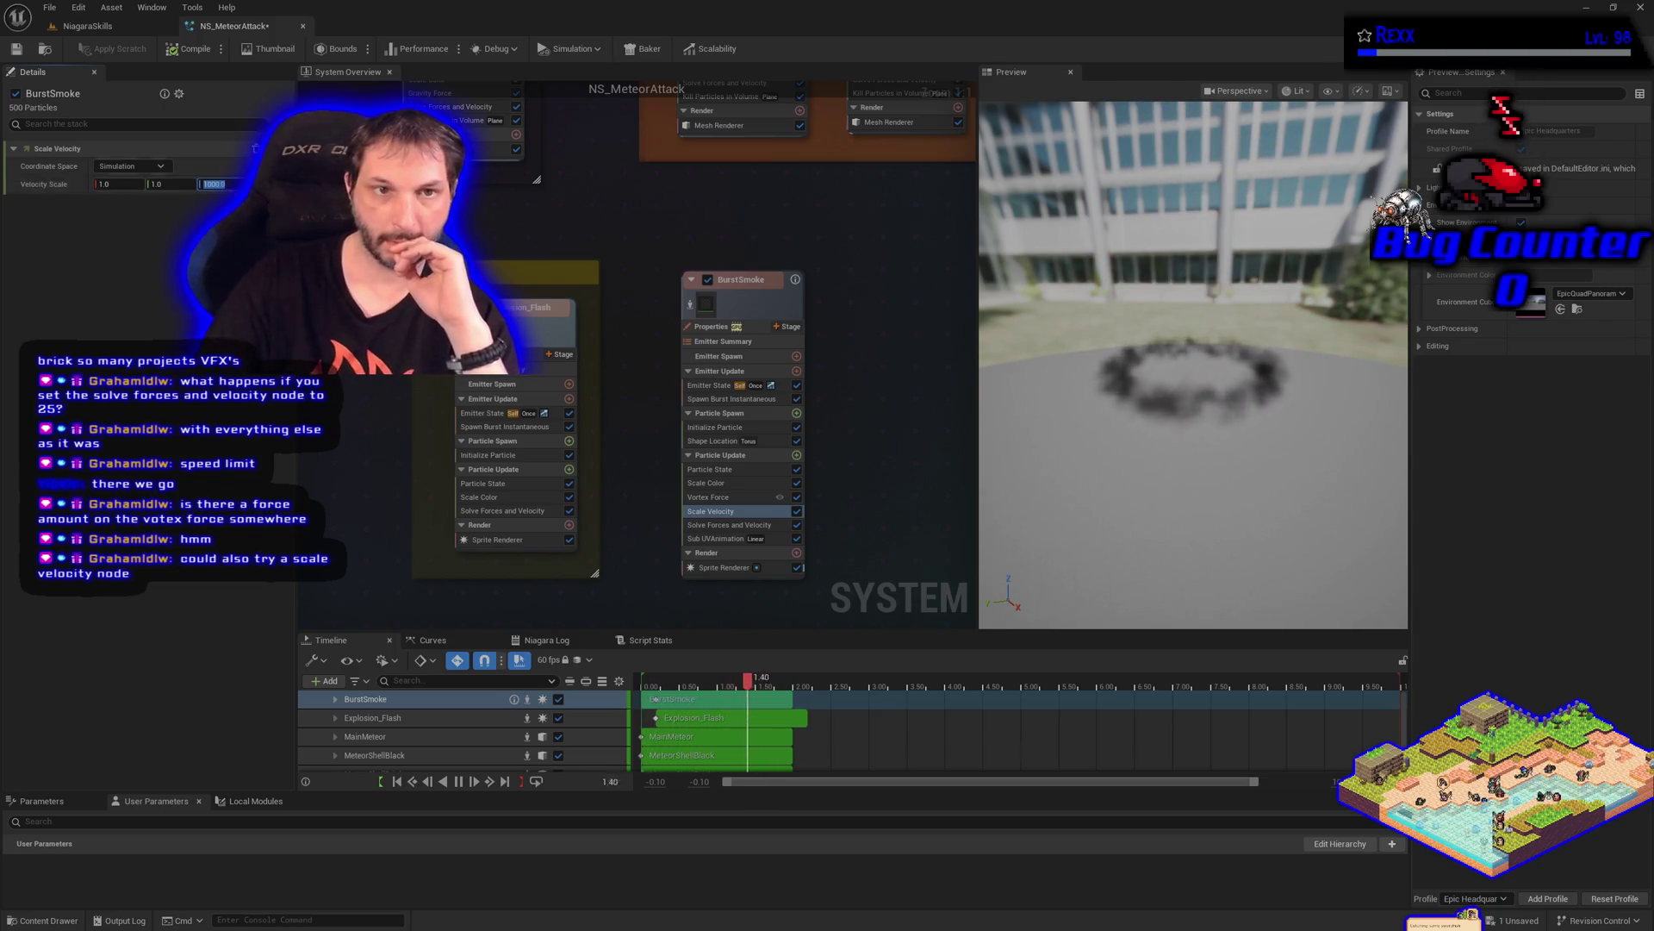
# Set the first and second velocity scales to 0 and 5000 and switch to World space
pyautogui.click(105, 184)
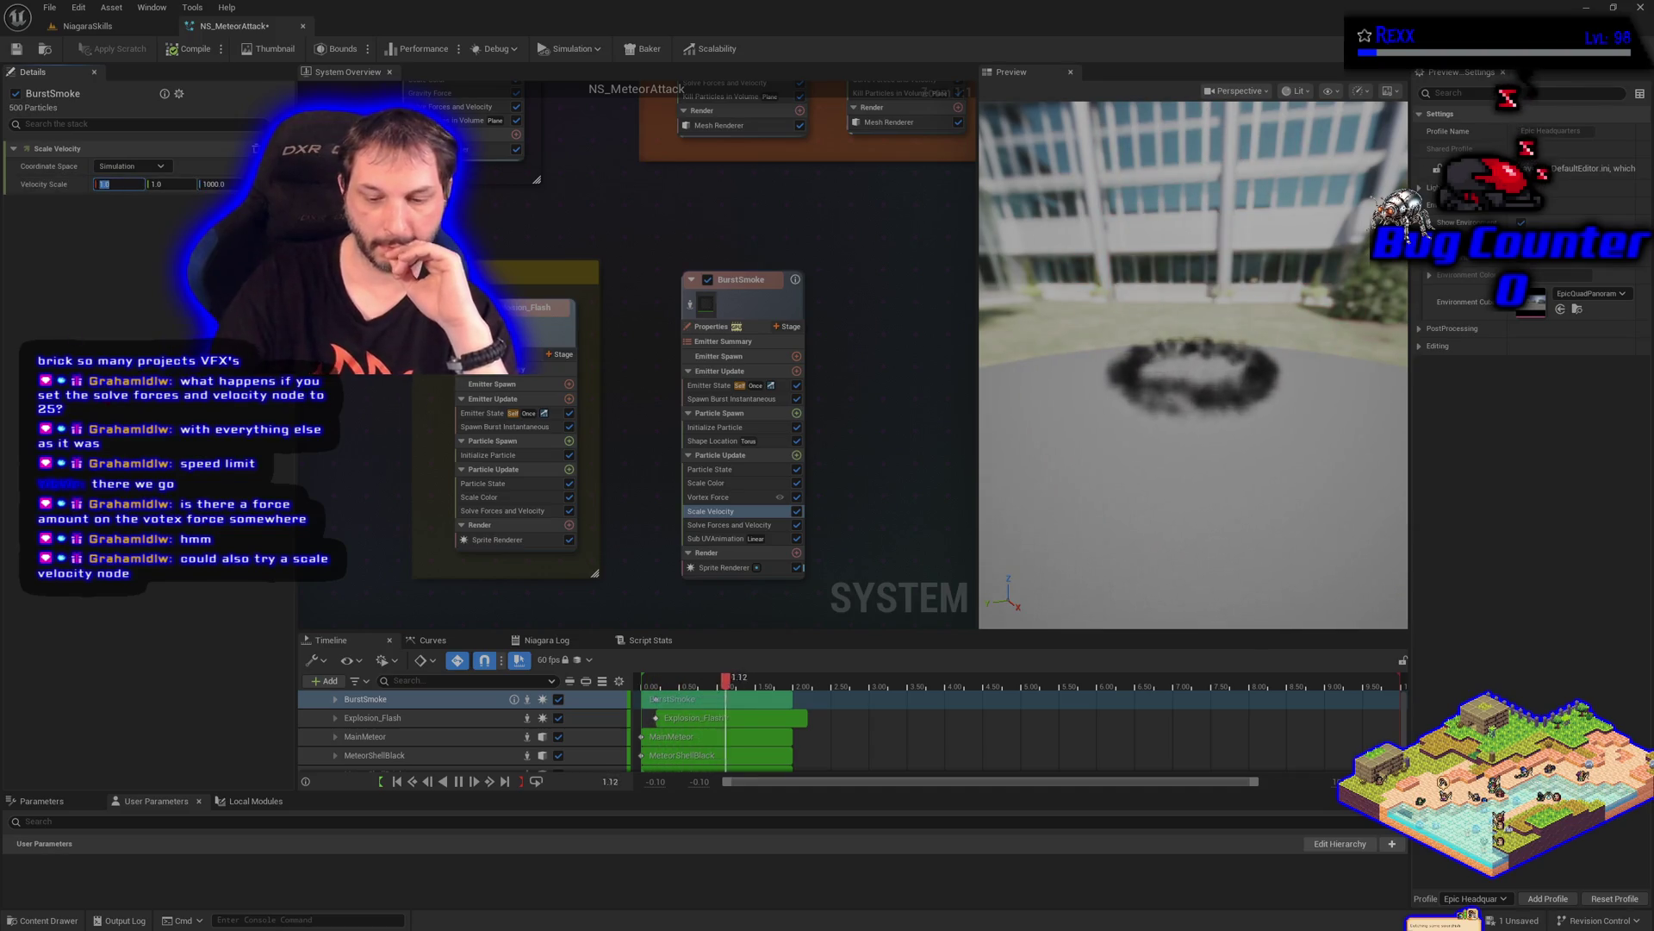
pyautogui.write('1000')
pyautogui.press('Return')
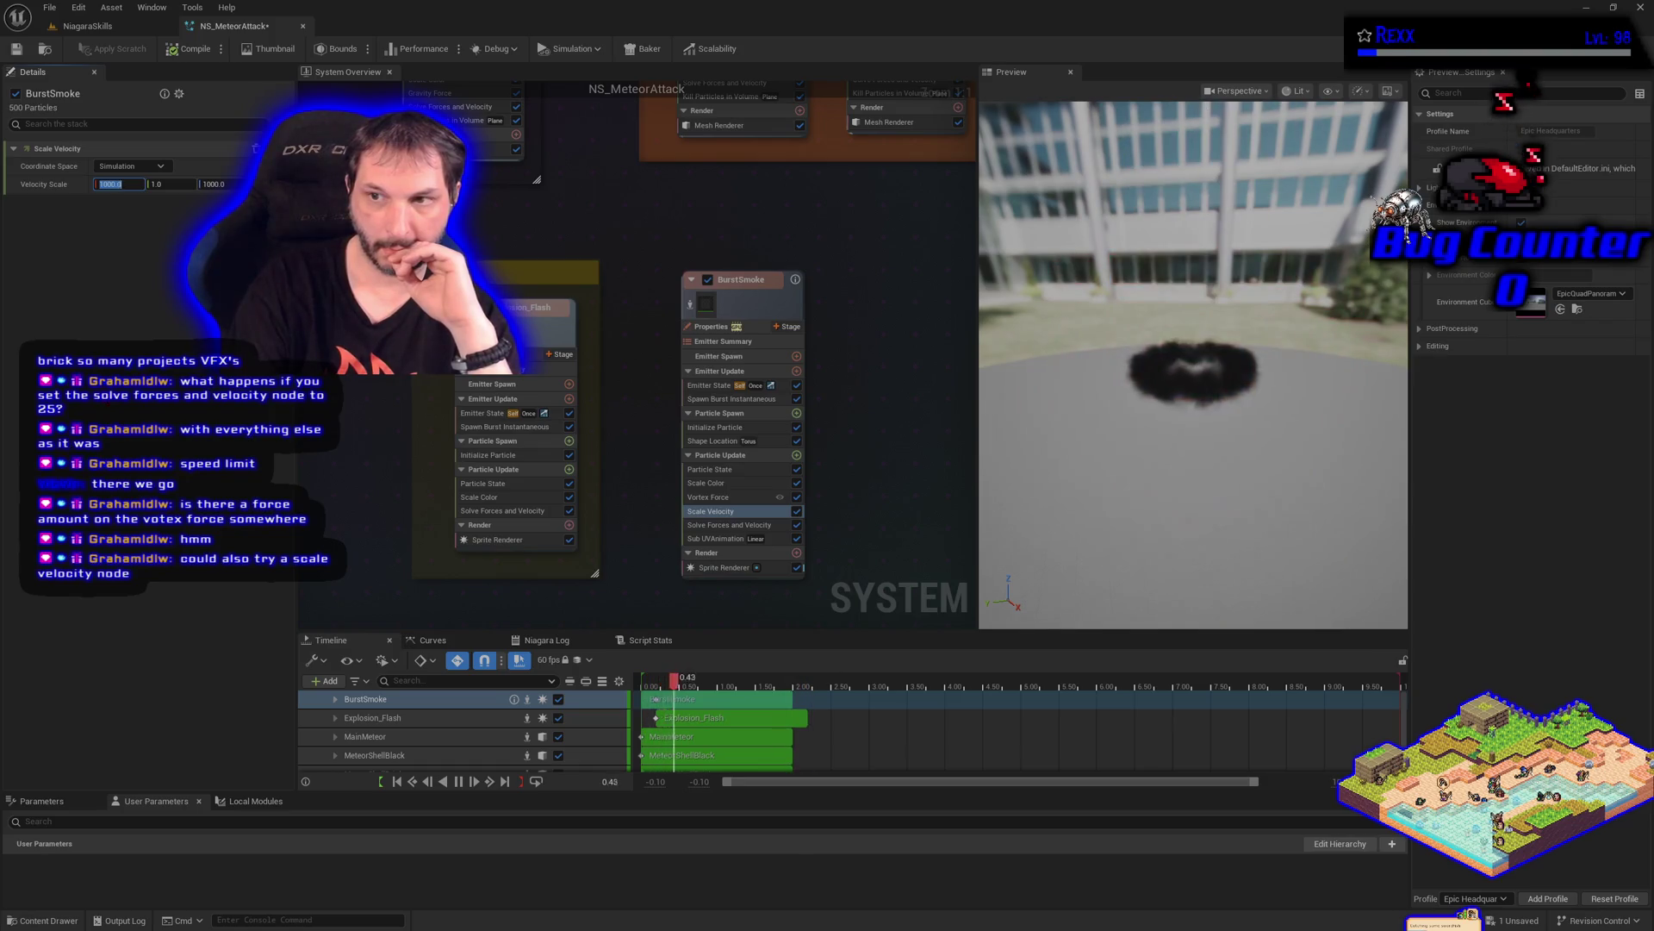
pyautogui.press('Return')
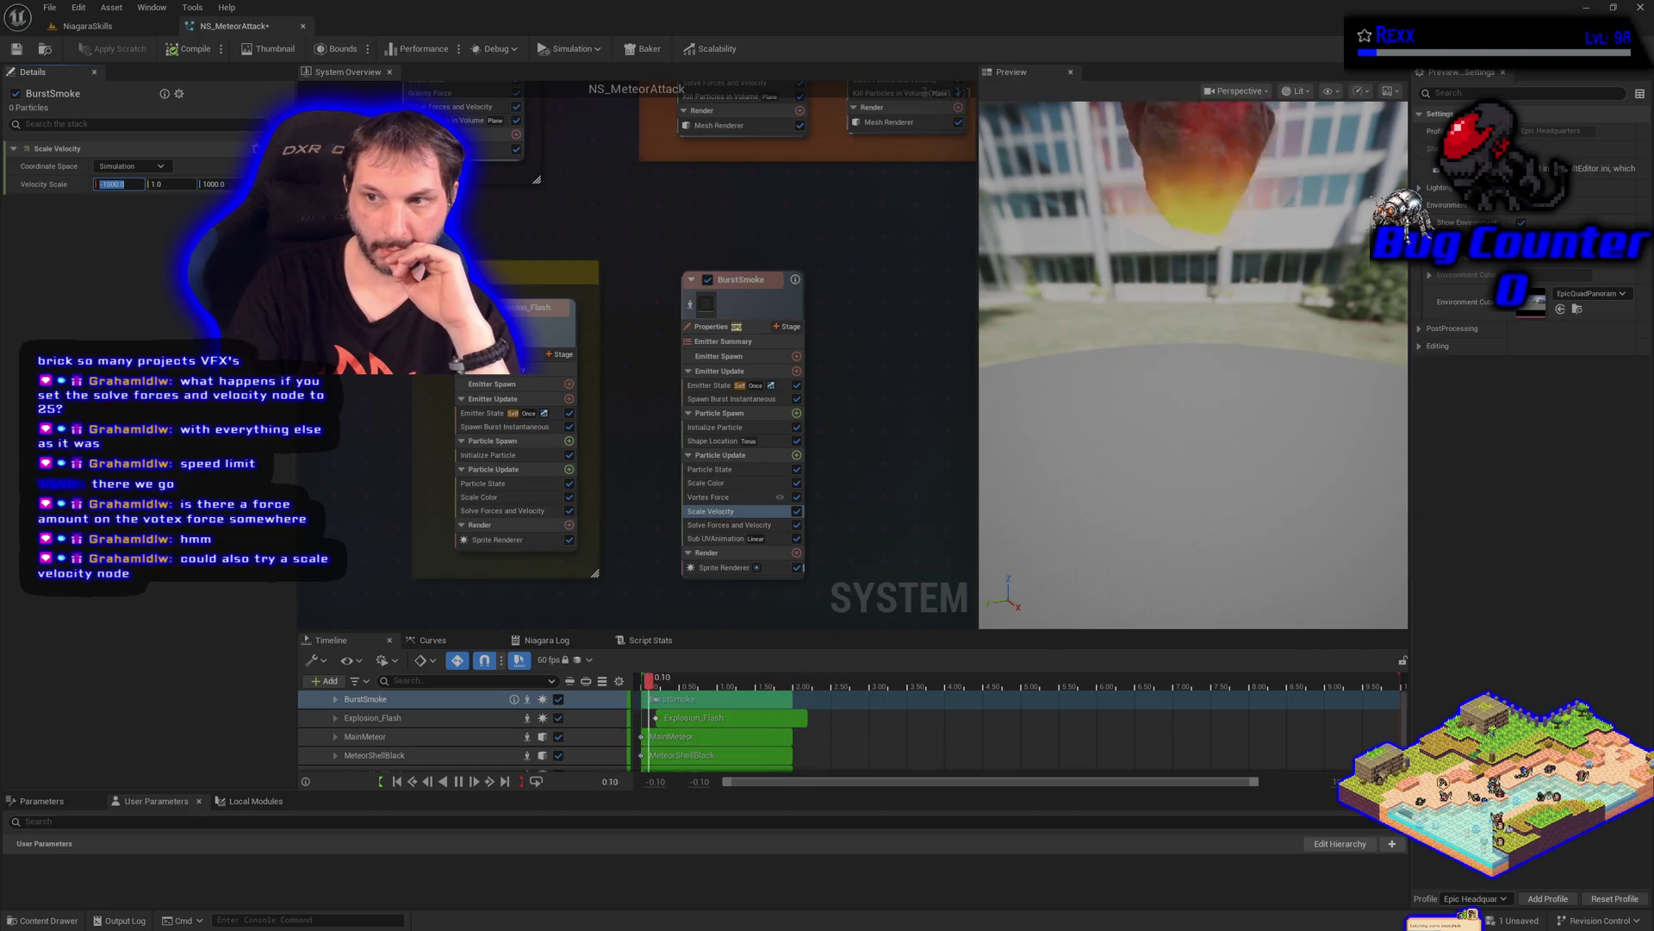
pyautogui.write('0')
pyautogui.press('Tab')
pyautogui.write('5')
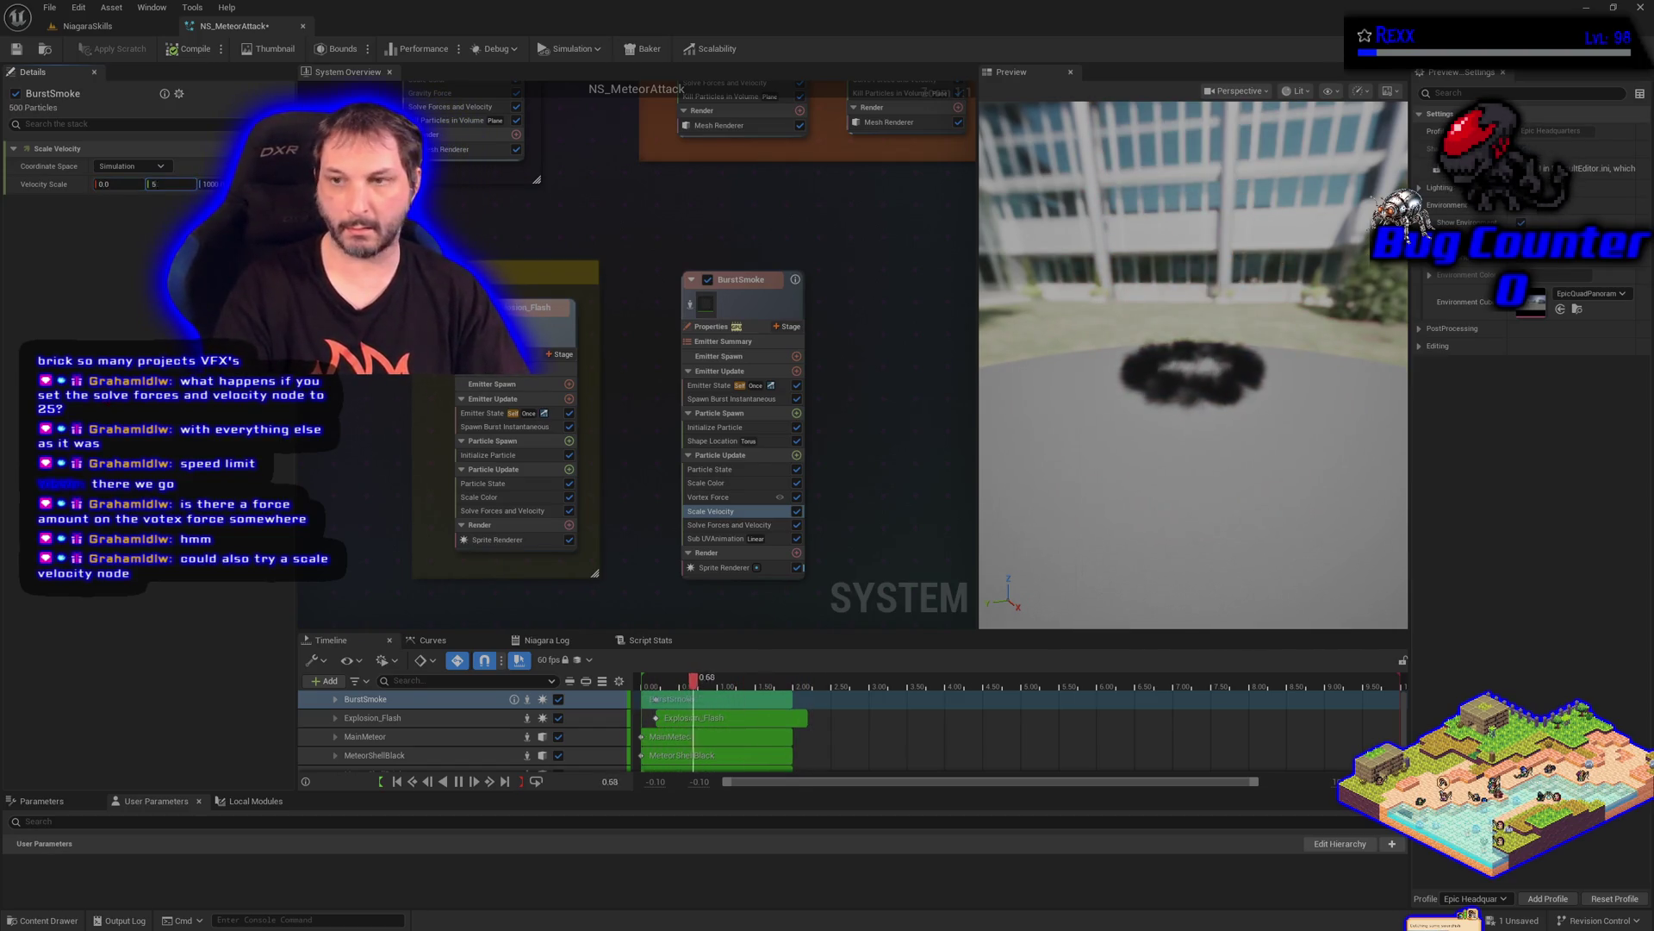
pyautogui.press('Return')
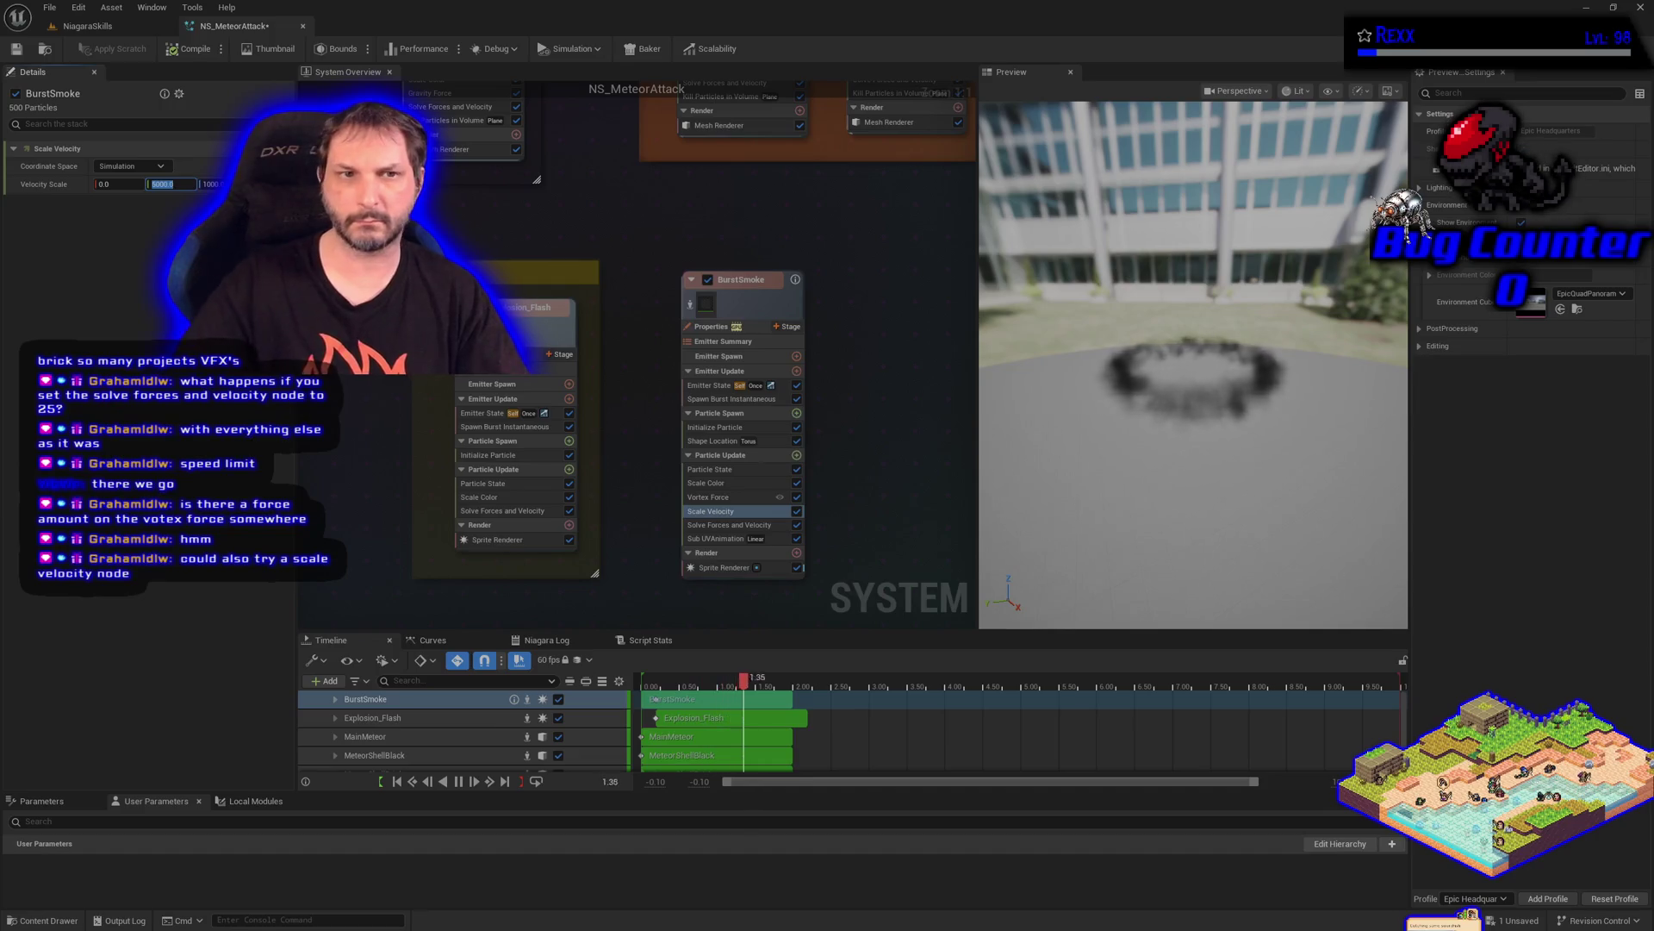
pyautogui.click(129, 165)
pyautogui.click(117, 197)
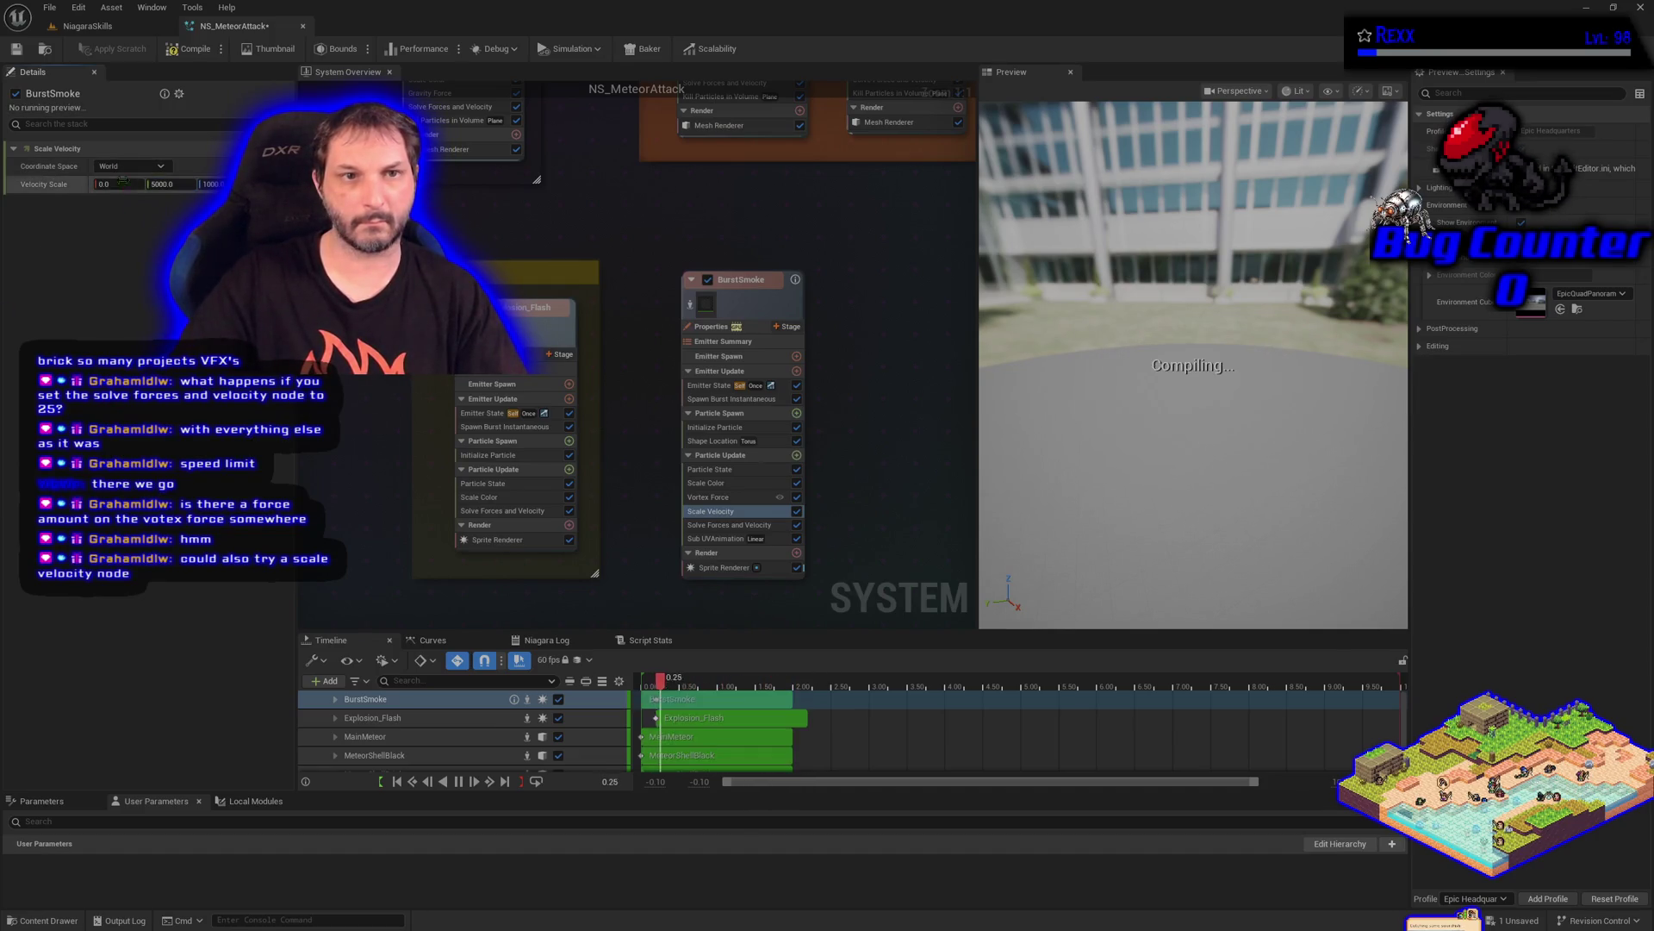
# Switch Scale Velocity to Local space, setting the Y scale to 0 and X scale to 5
pyautogui.click(125, 167)
pyautogui.click(130, 213)
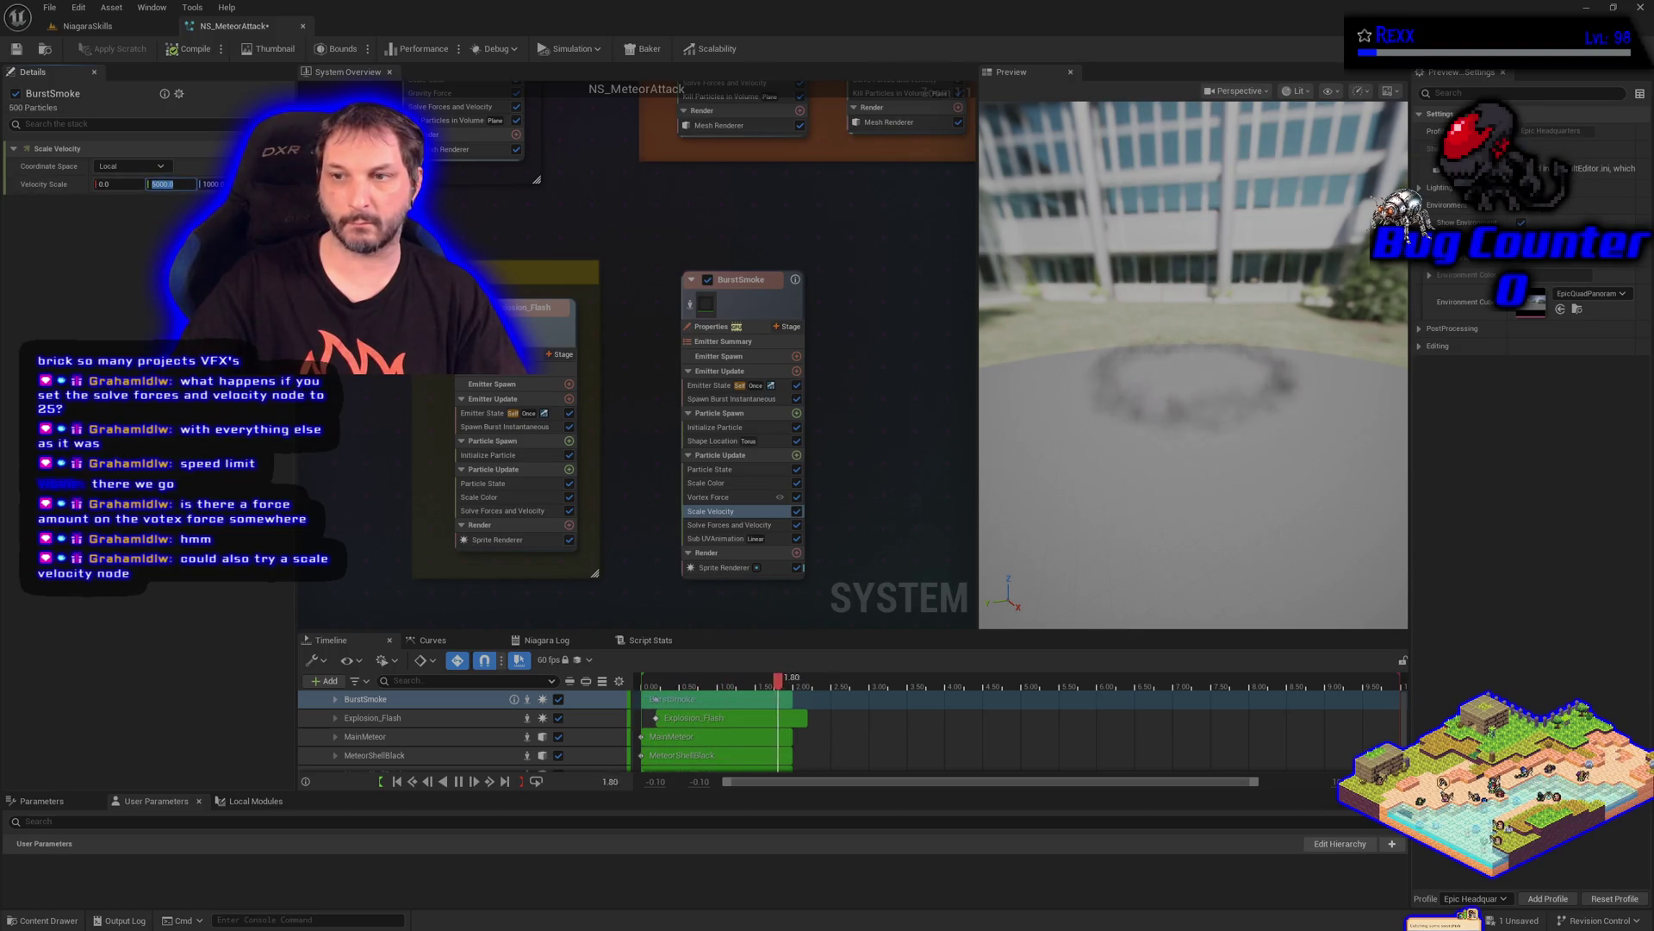
pyautogui.write('0')
pyautogui.press('Return')
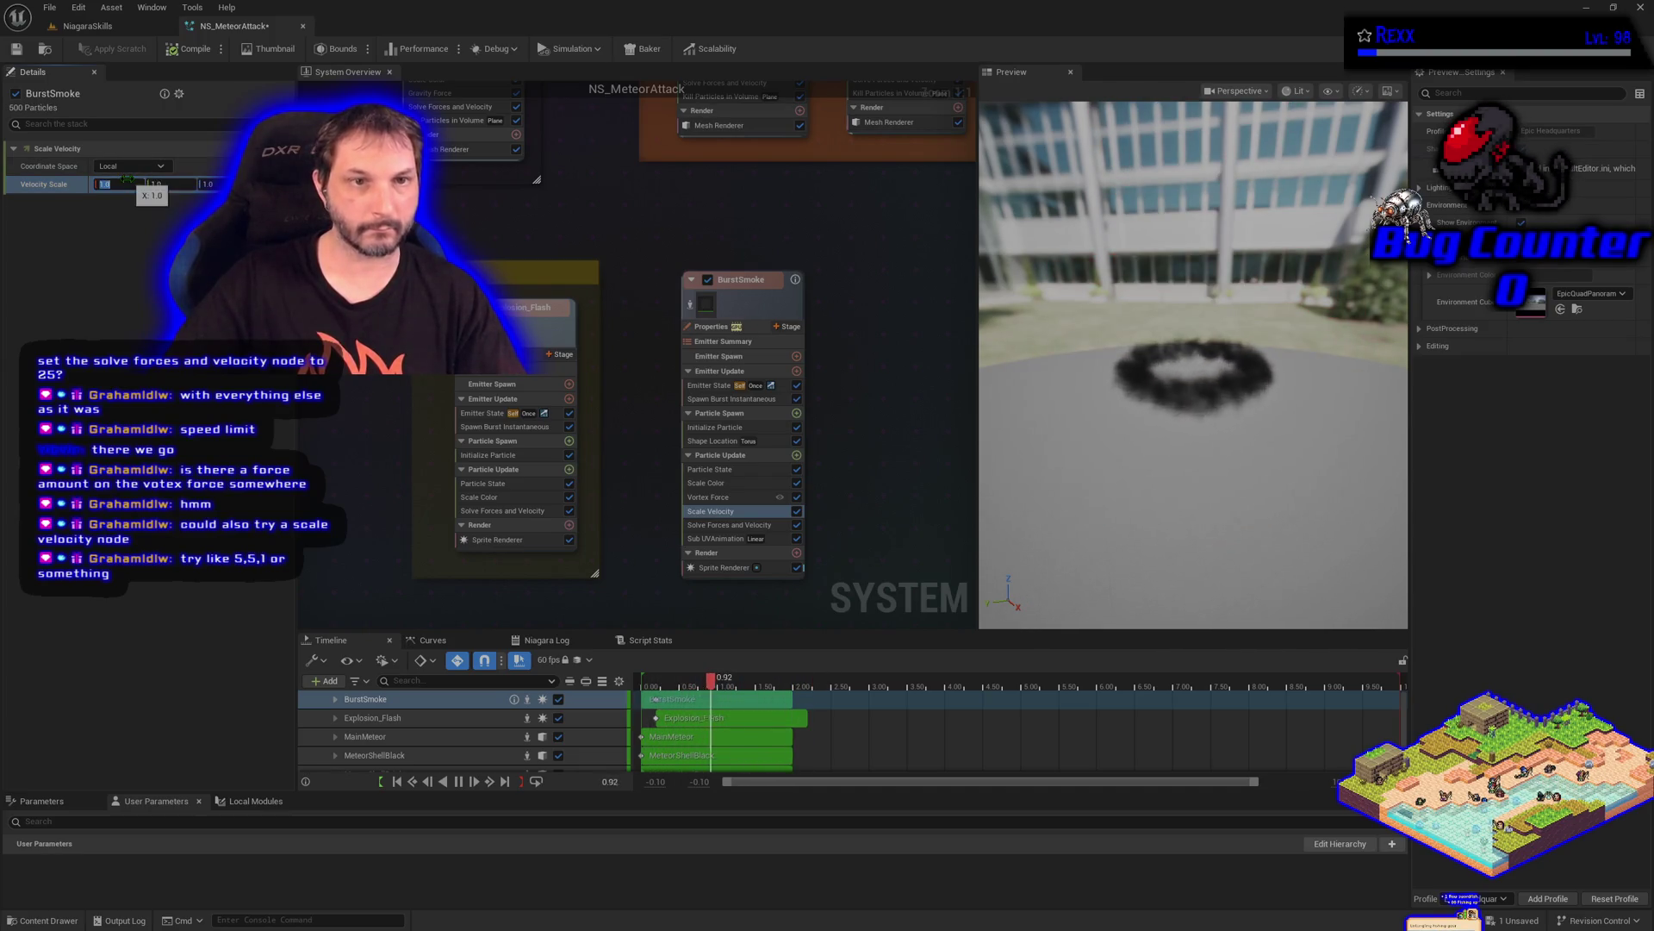
pyautogui.write('5')
pyautogui.press('Tab')
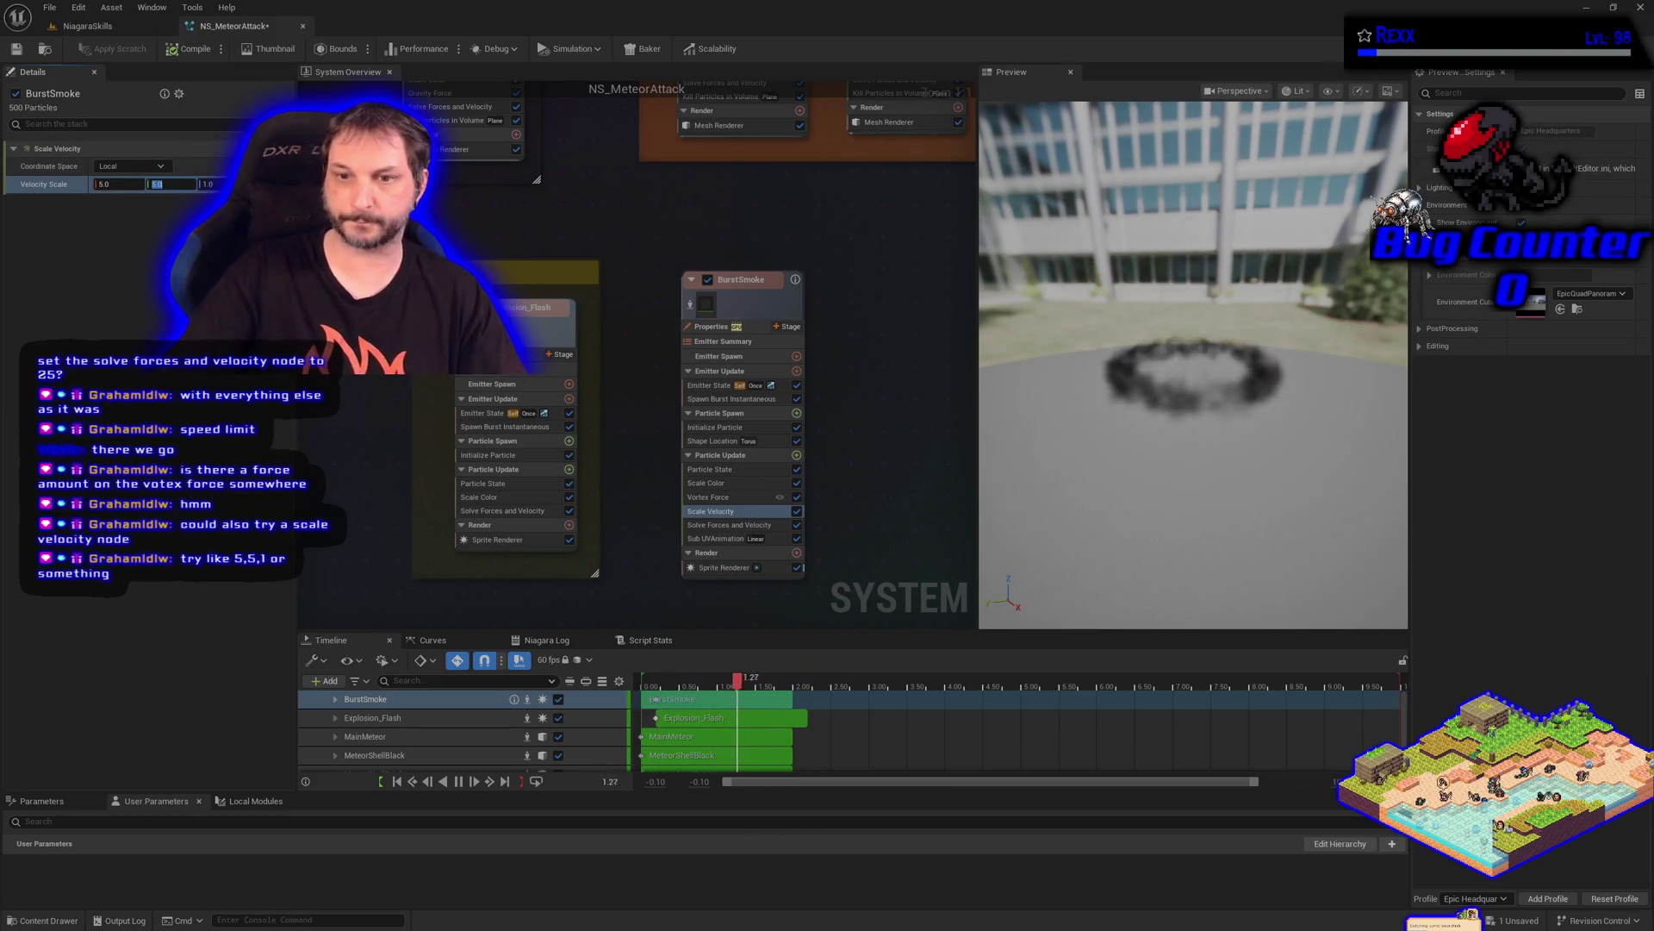
pyautogui.click(719, 525)
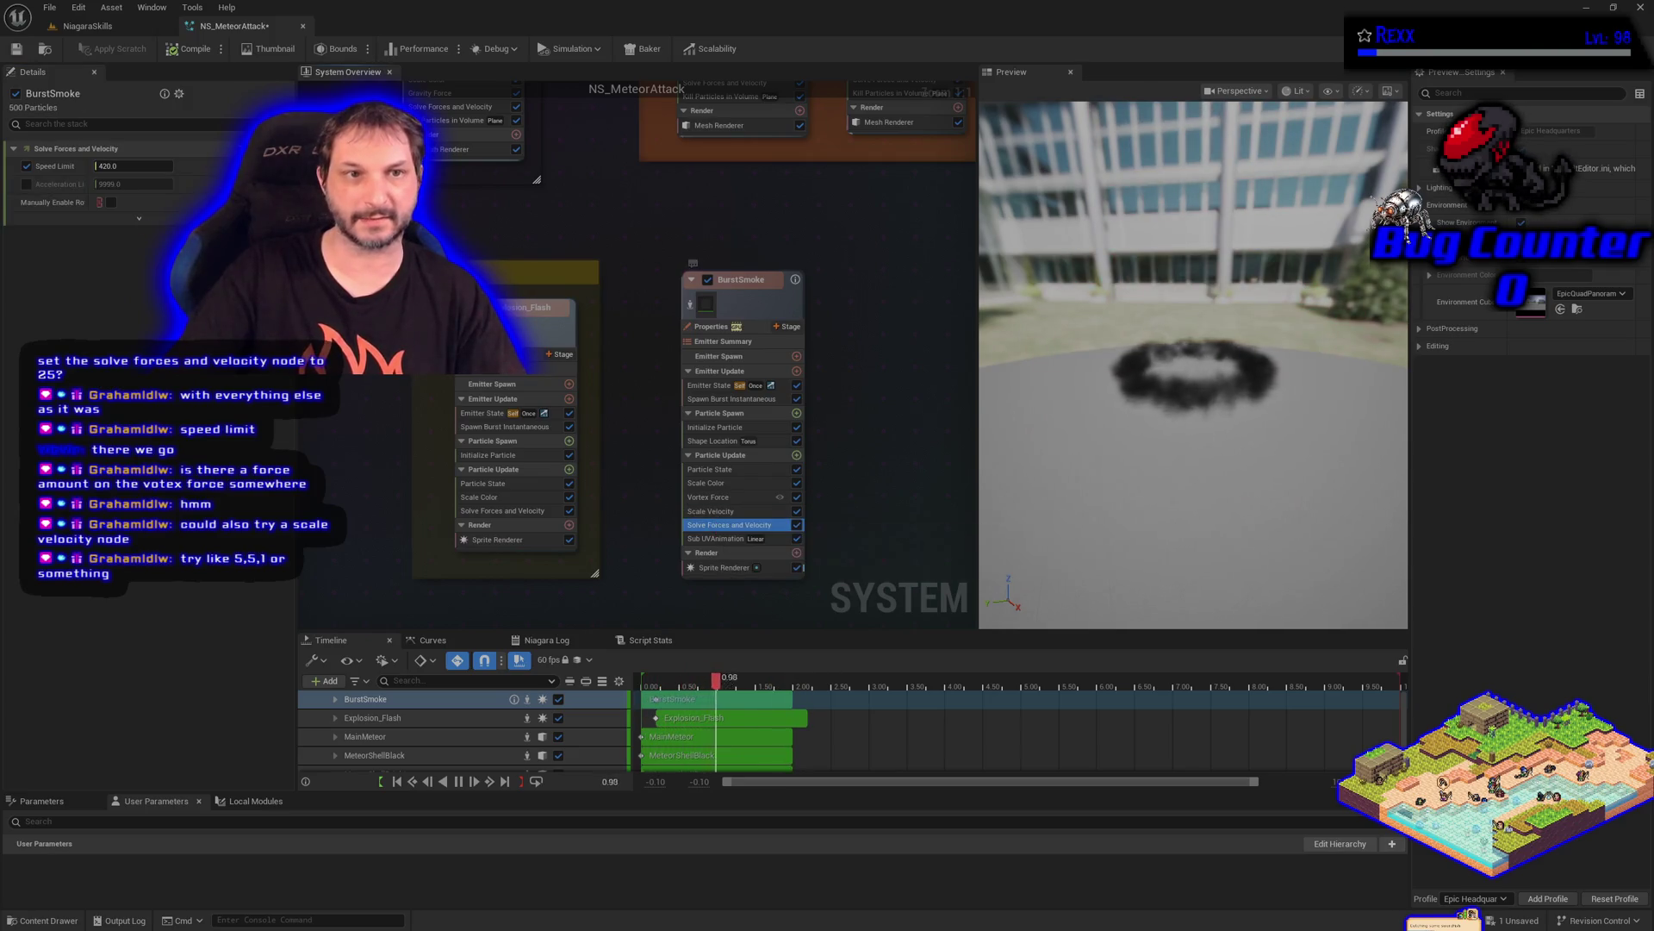
# Toggle BurstSmoke's Speed Limit off and back on, then drag Scale Velocity beneath Solve Forces and Velocity
pyautogui.click(27, 166)
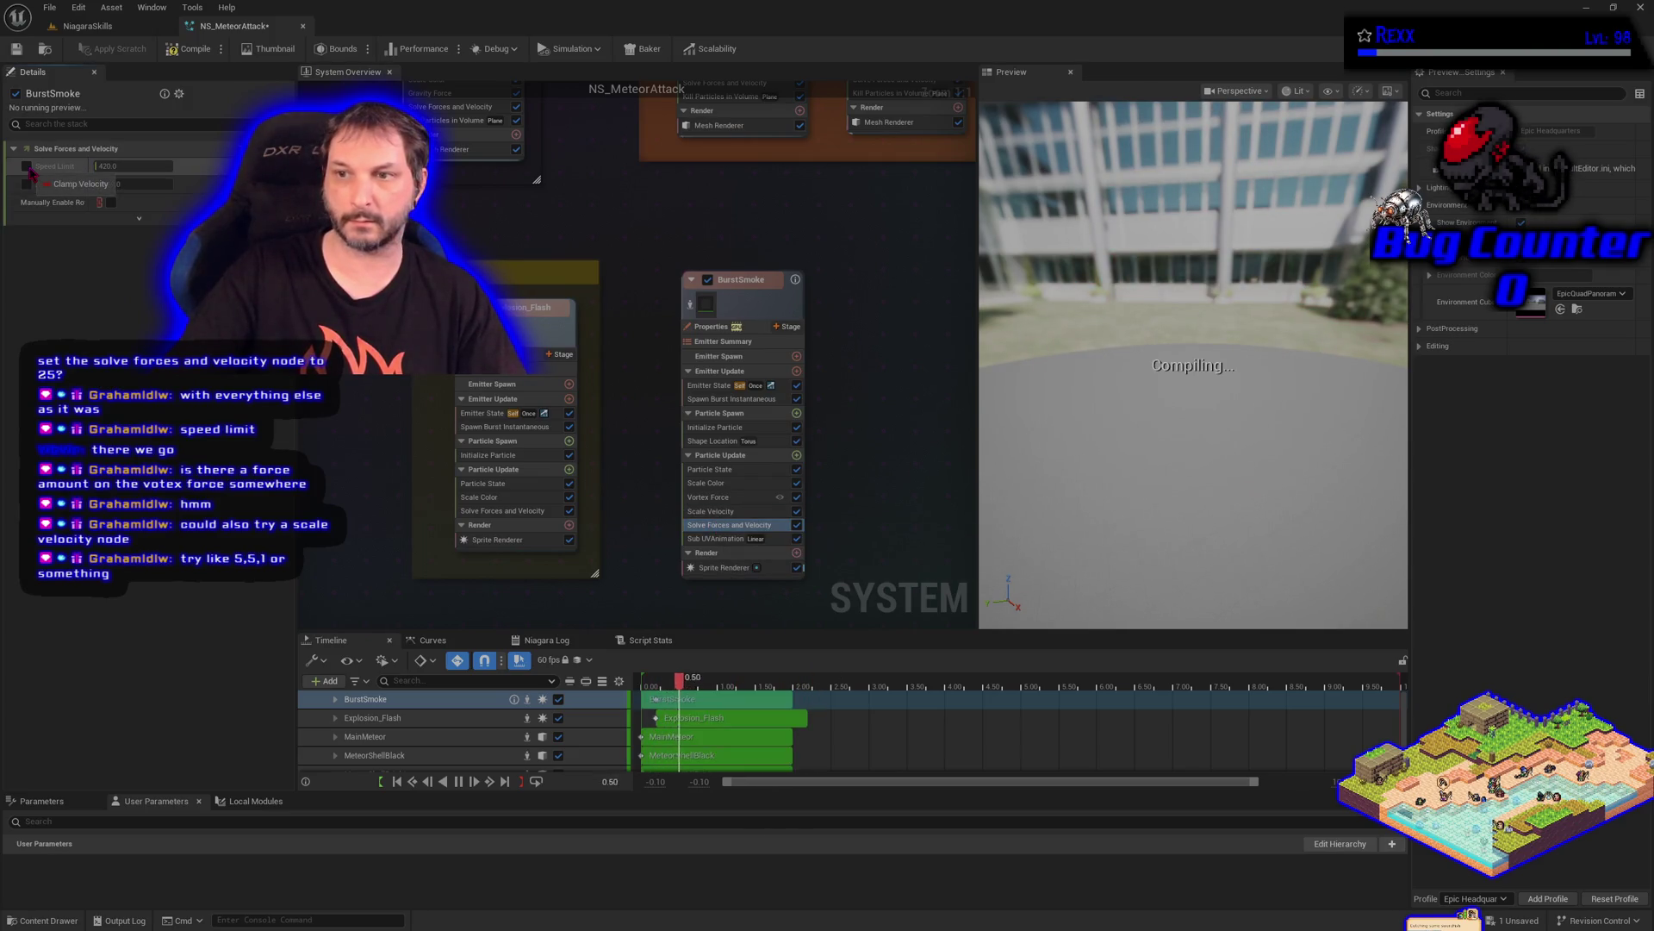
pyautogui.click(27, 167)
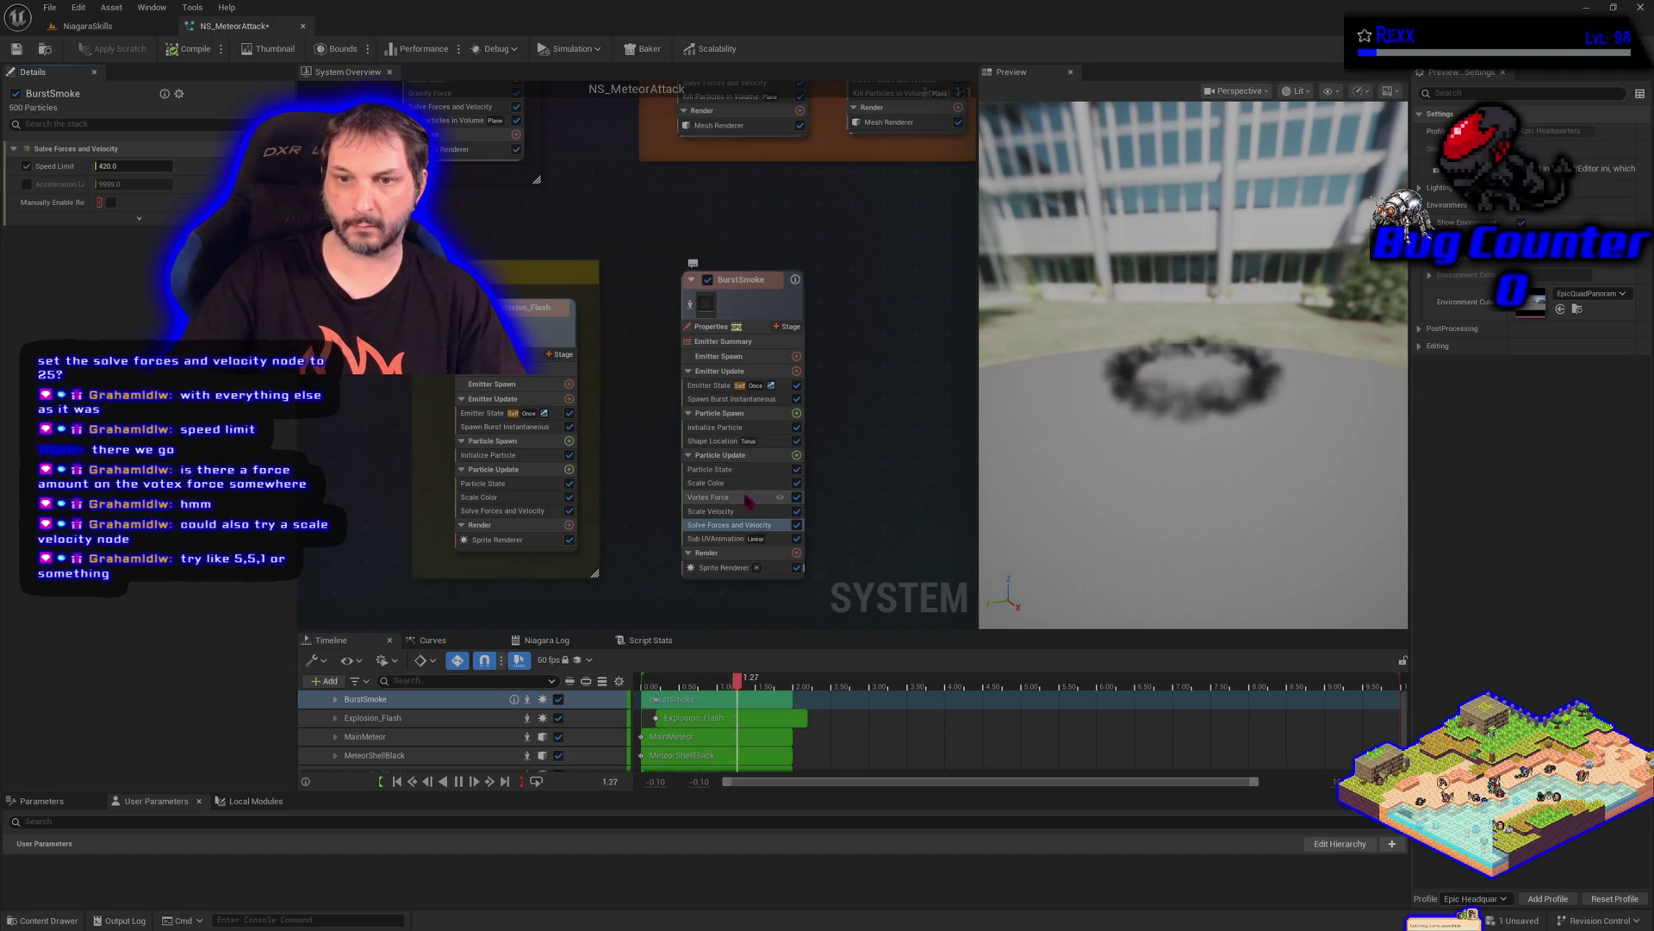
pyautogui.moveTo(736, 511); pyautogui.dragTo(734, 536)
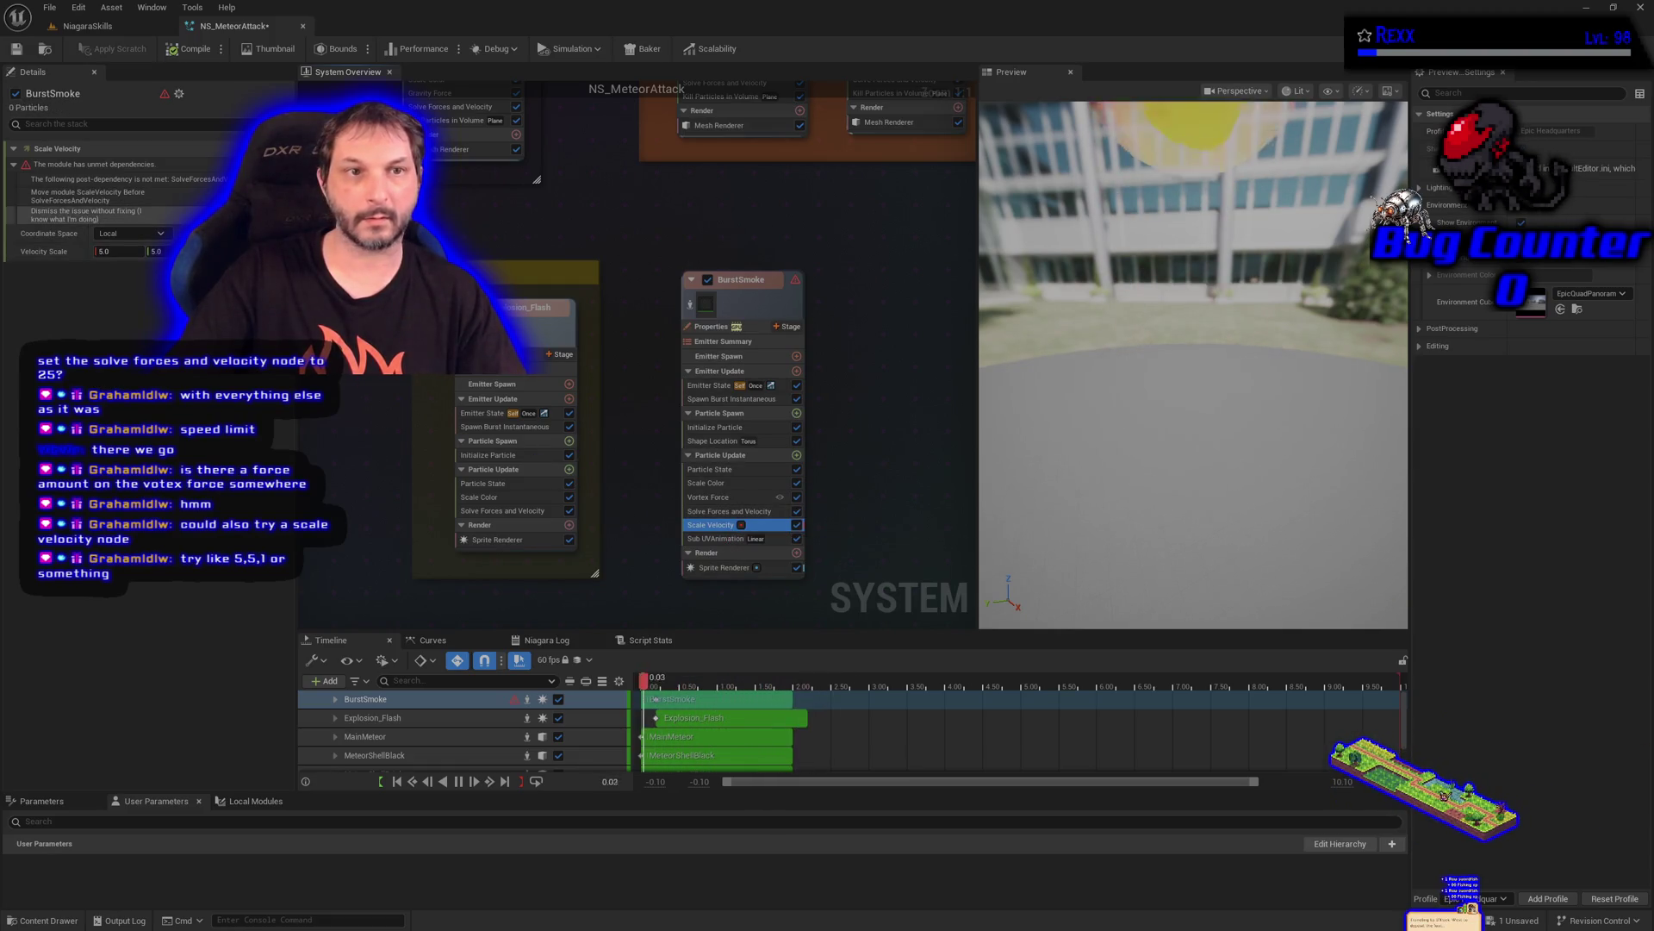
# Apply the warning's fix placing Scale Velocity before Solve Forces and Velocity, then review both modules' settings
pyautogui.click(86, 195)
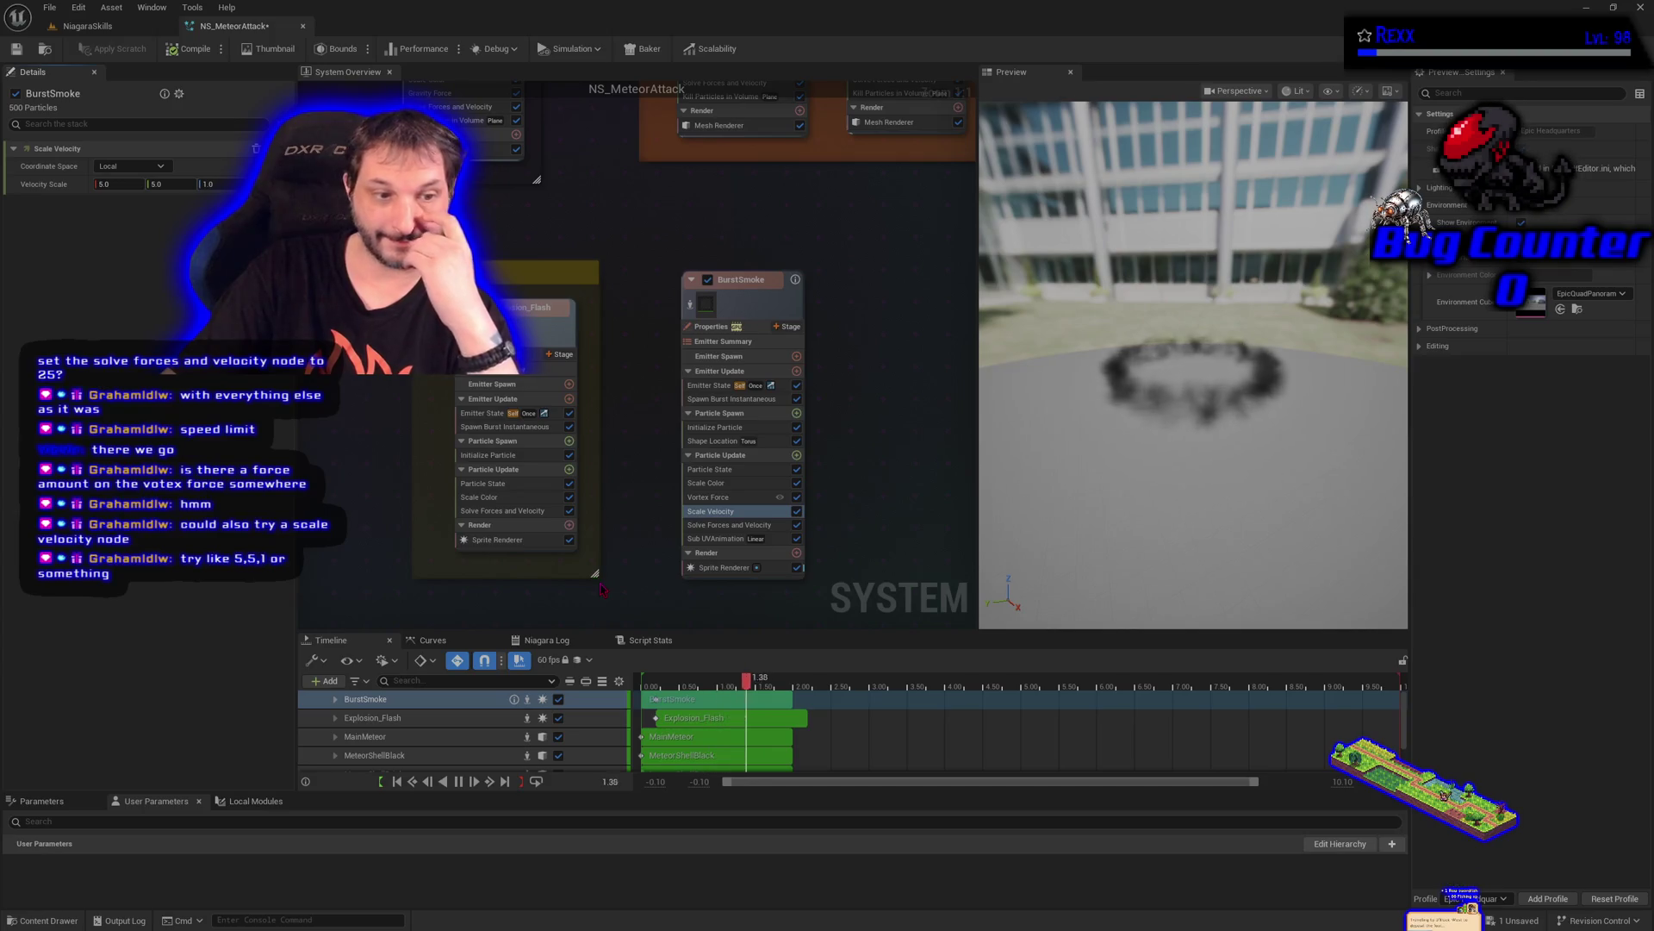
pyautogui.click(728, 524)
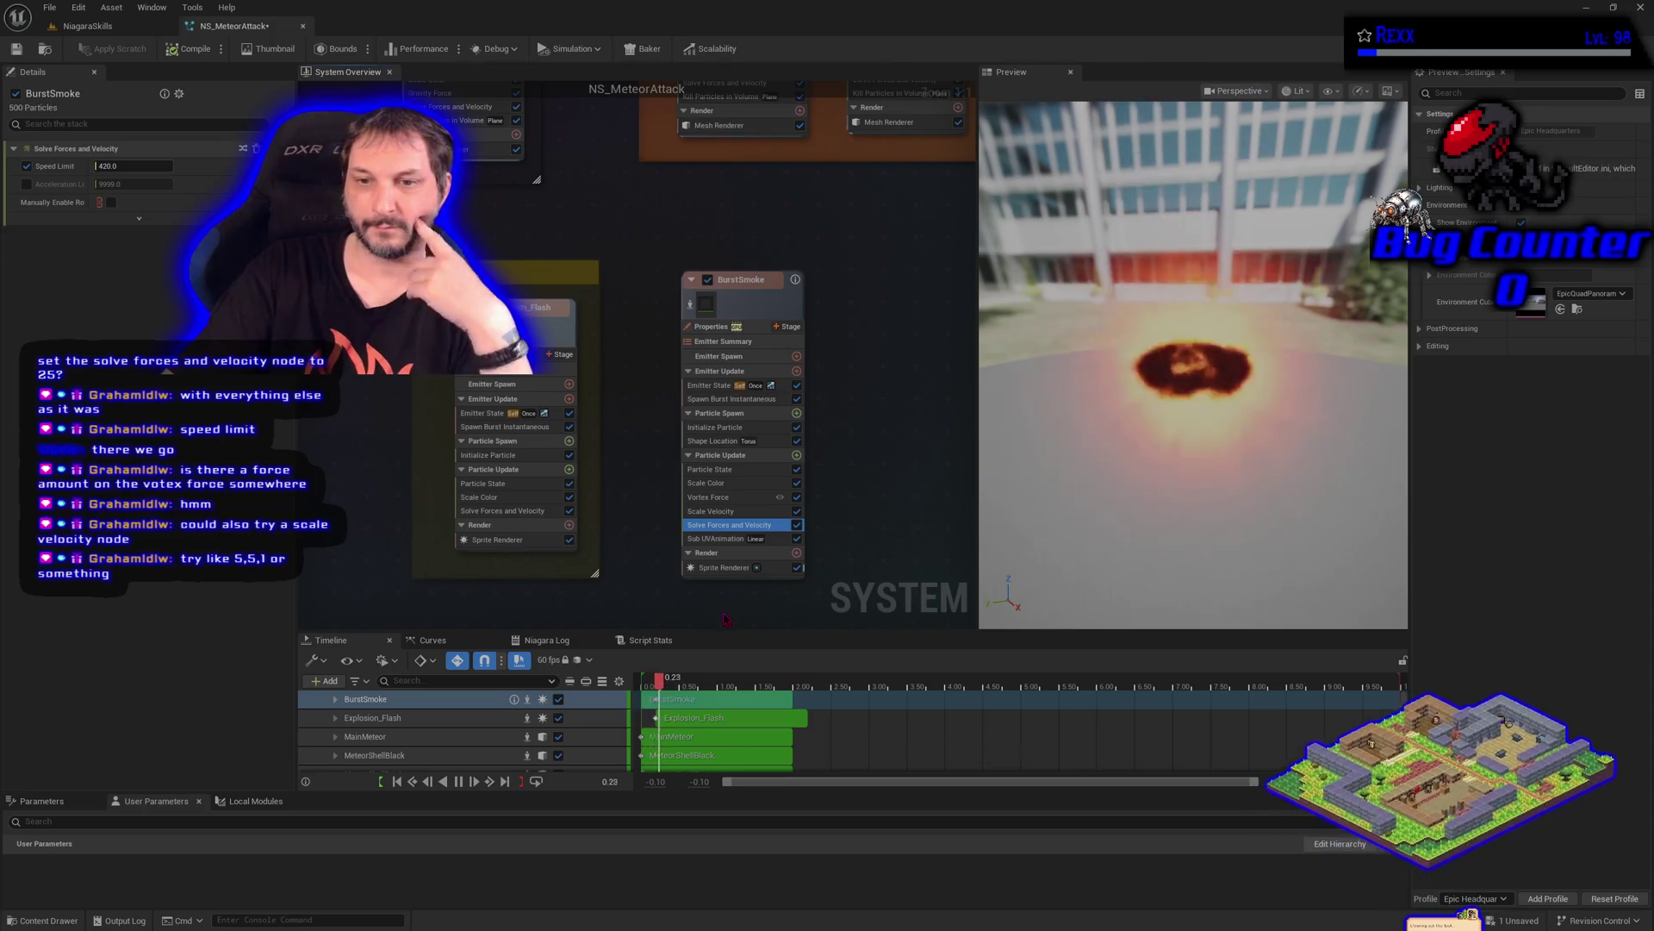
pyautogui.click(732, 512)
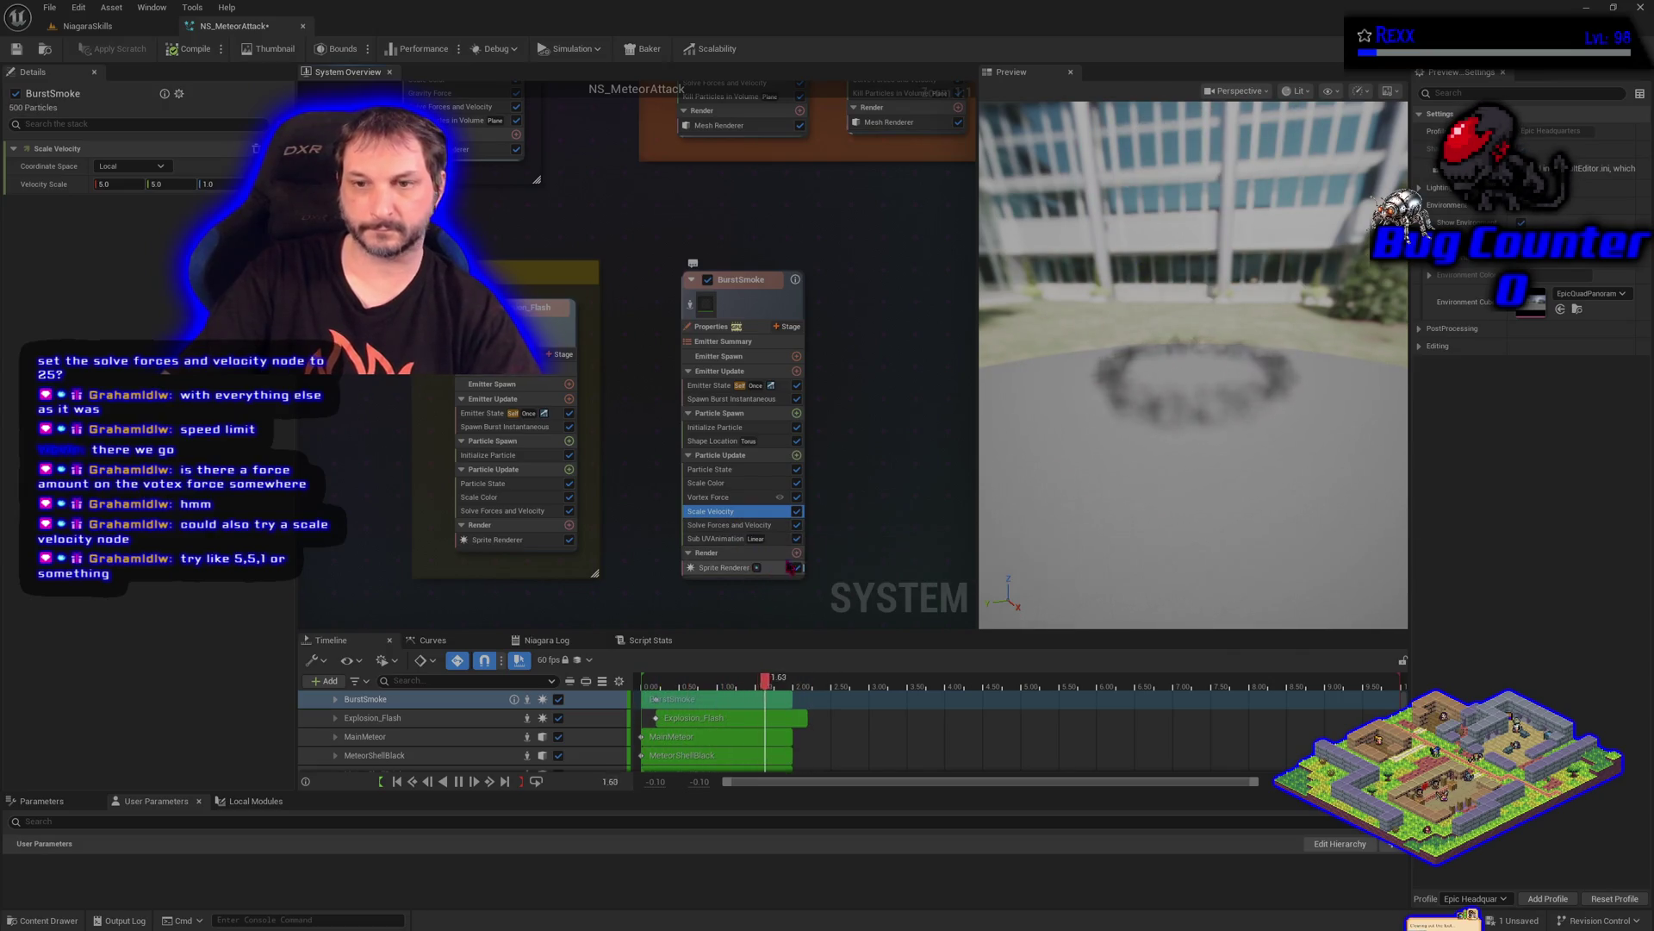
# Delete Scale Velocity from BurstSmoke's particle update and select Solve Forces and Velocity
pyautogui.press('Delete')
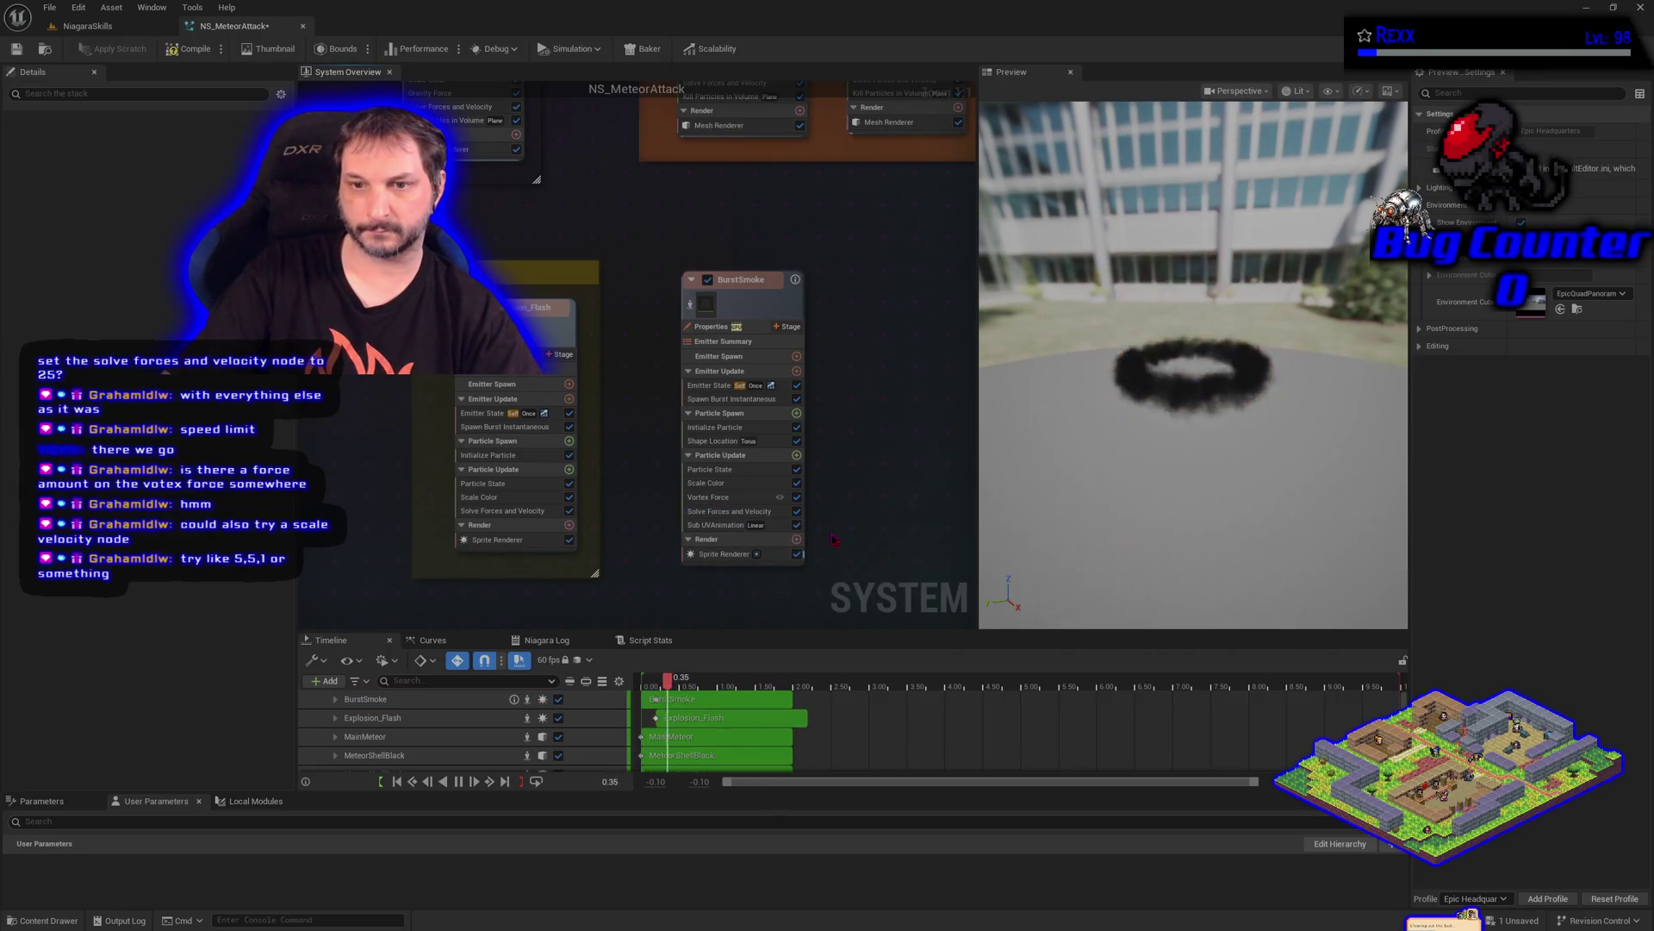
pyautogui.click(715, 511)
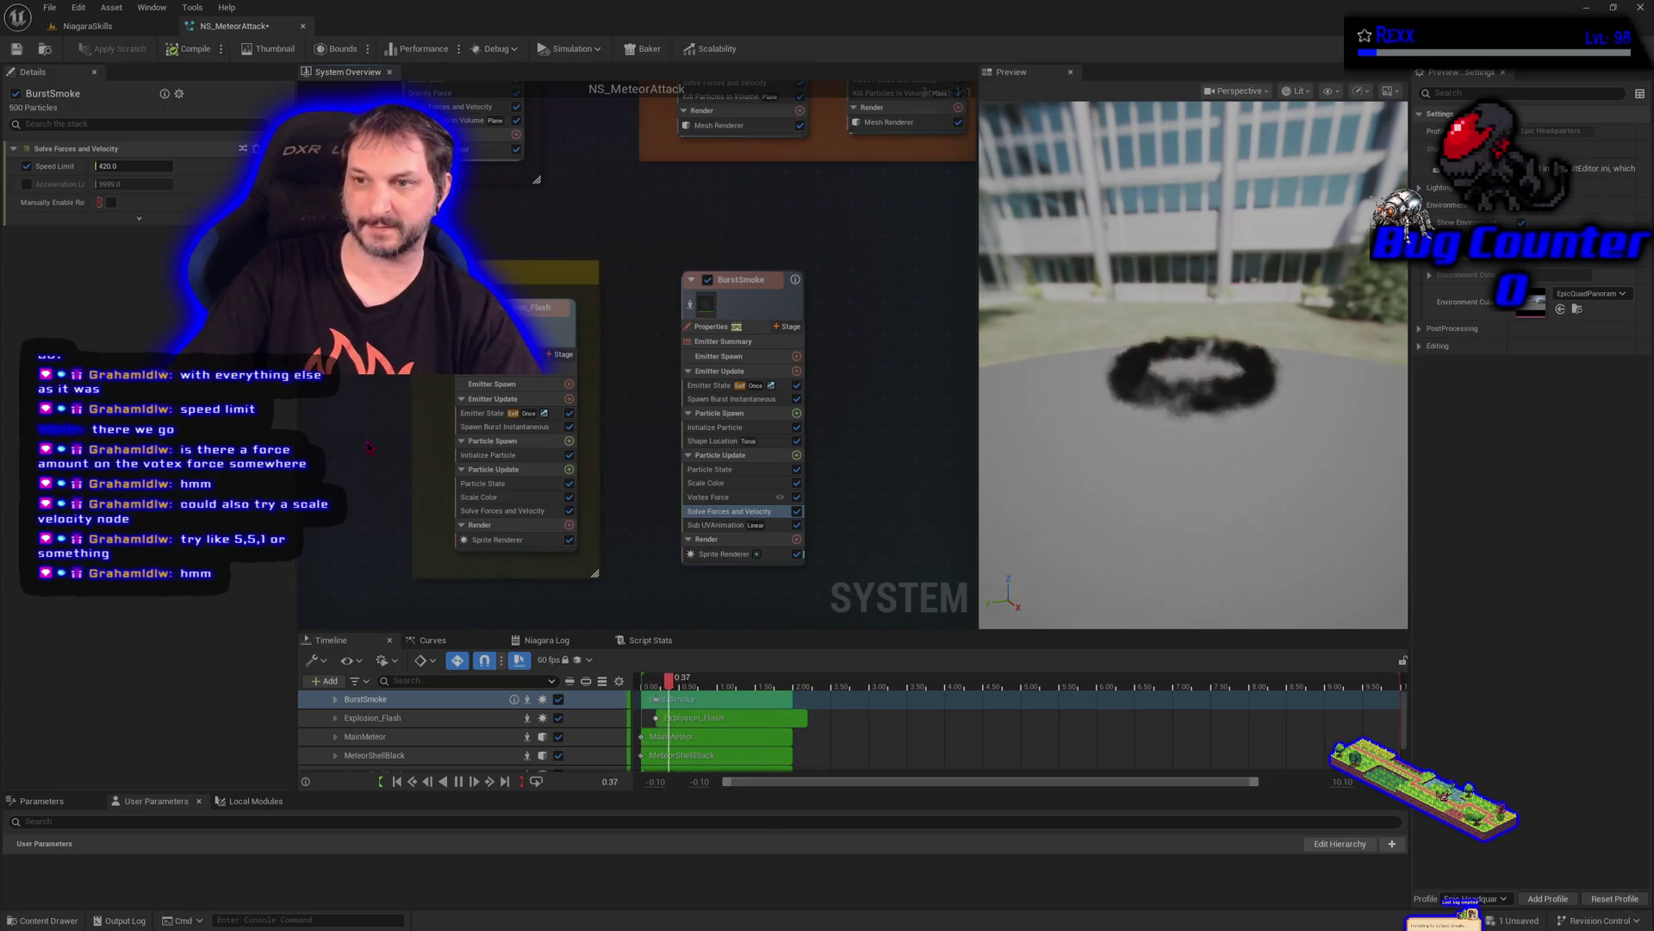
# Save NS_MeteorAttack and preview the current smoke ring in the NiagaraSkills level
pyautogui.click(16, 50)
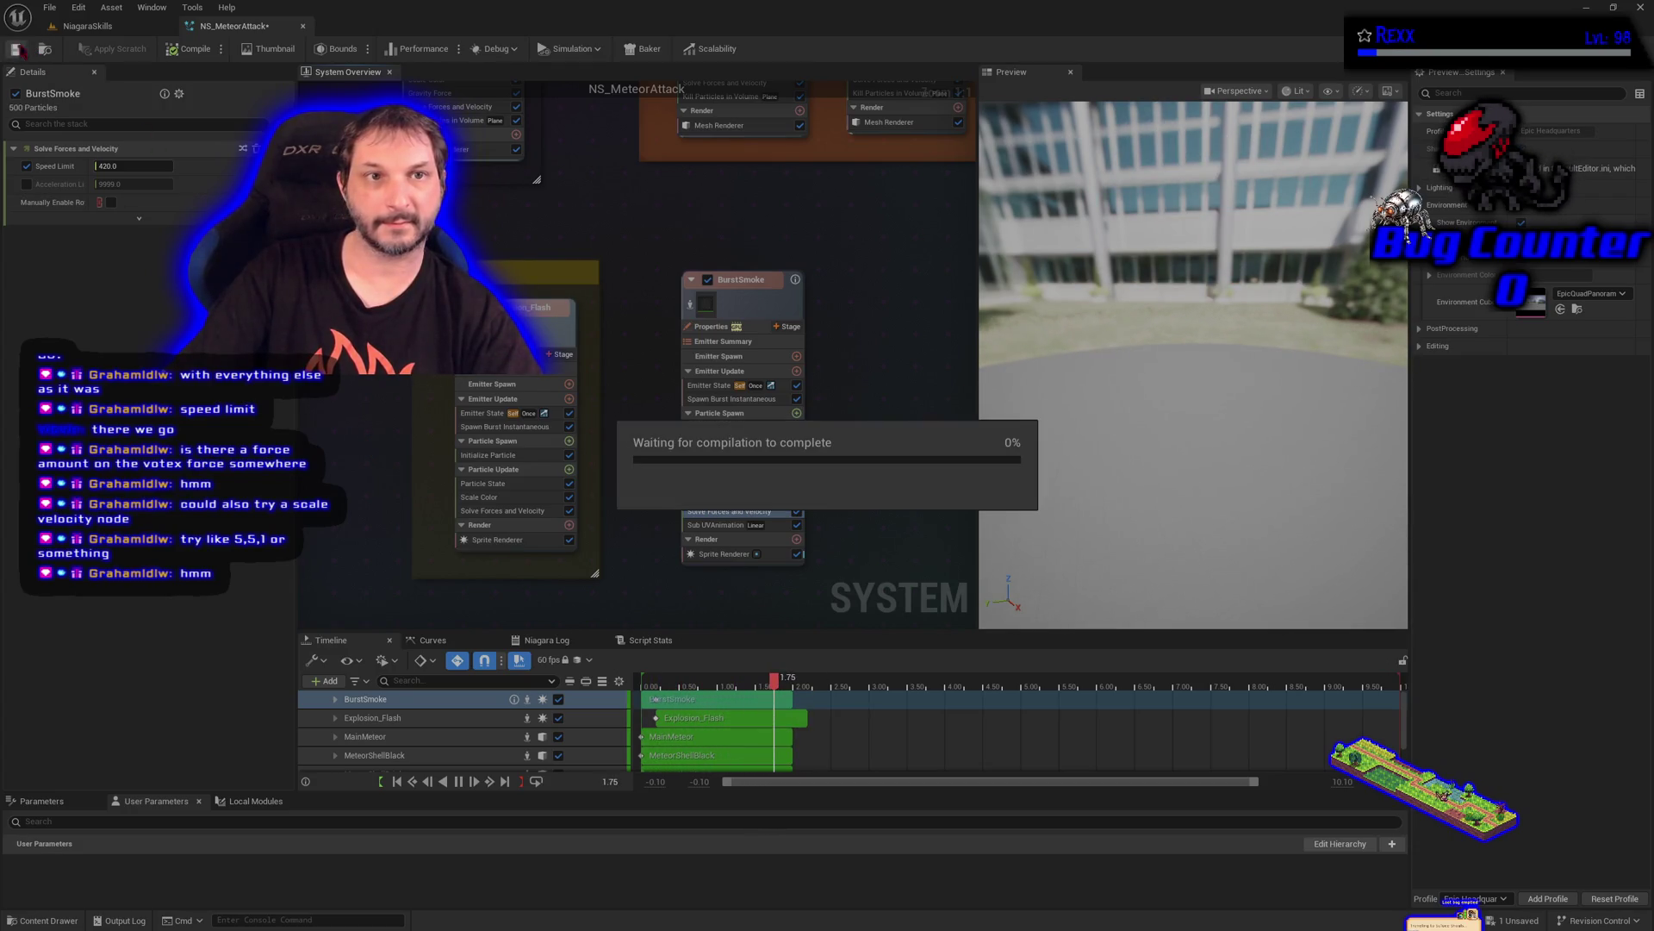
pyautogui.click(90, 28)
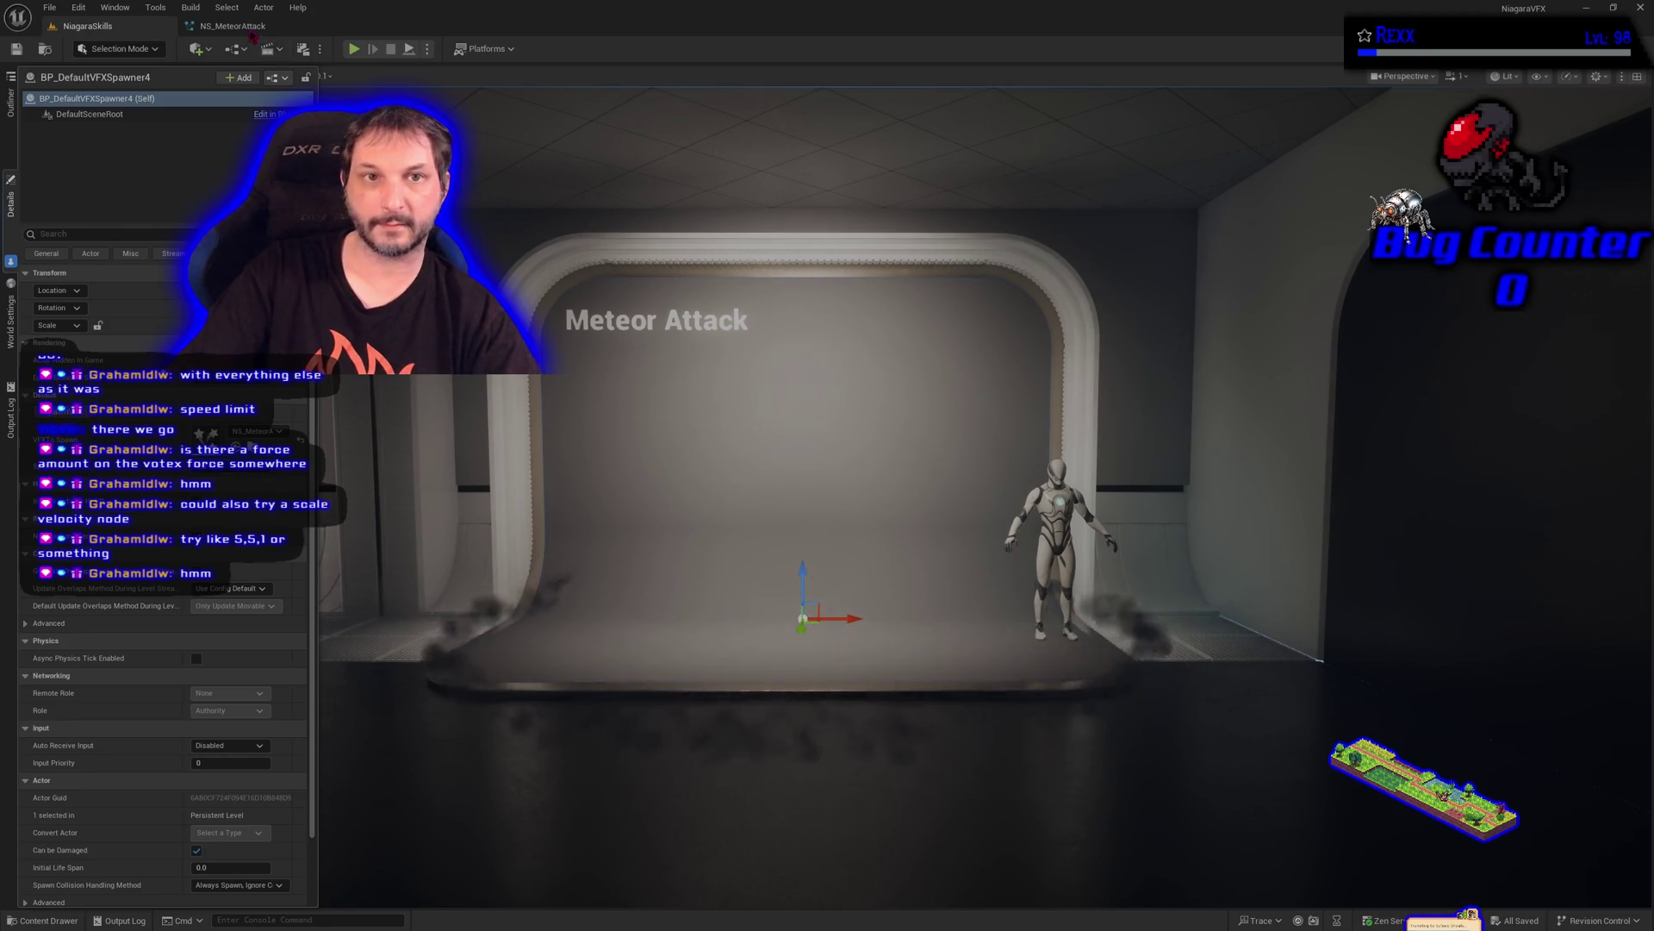
pyautogui.click(231, 25)
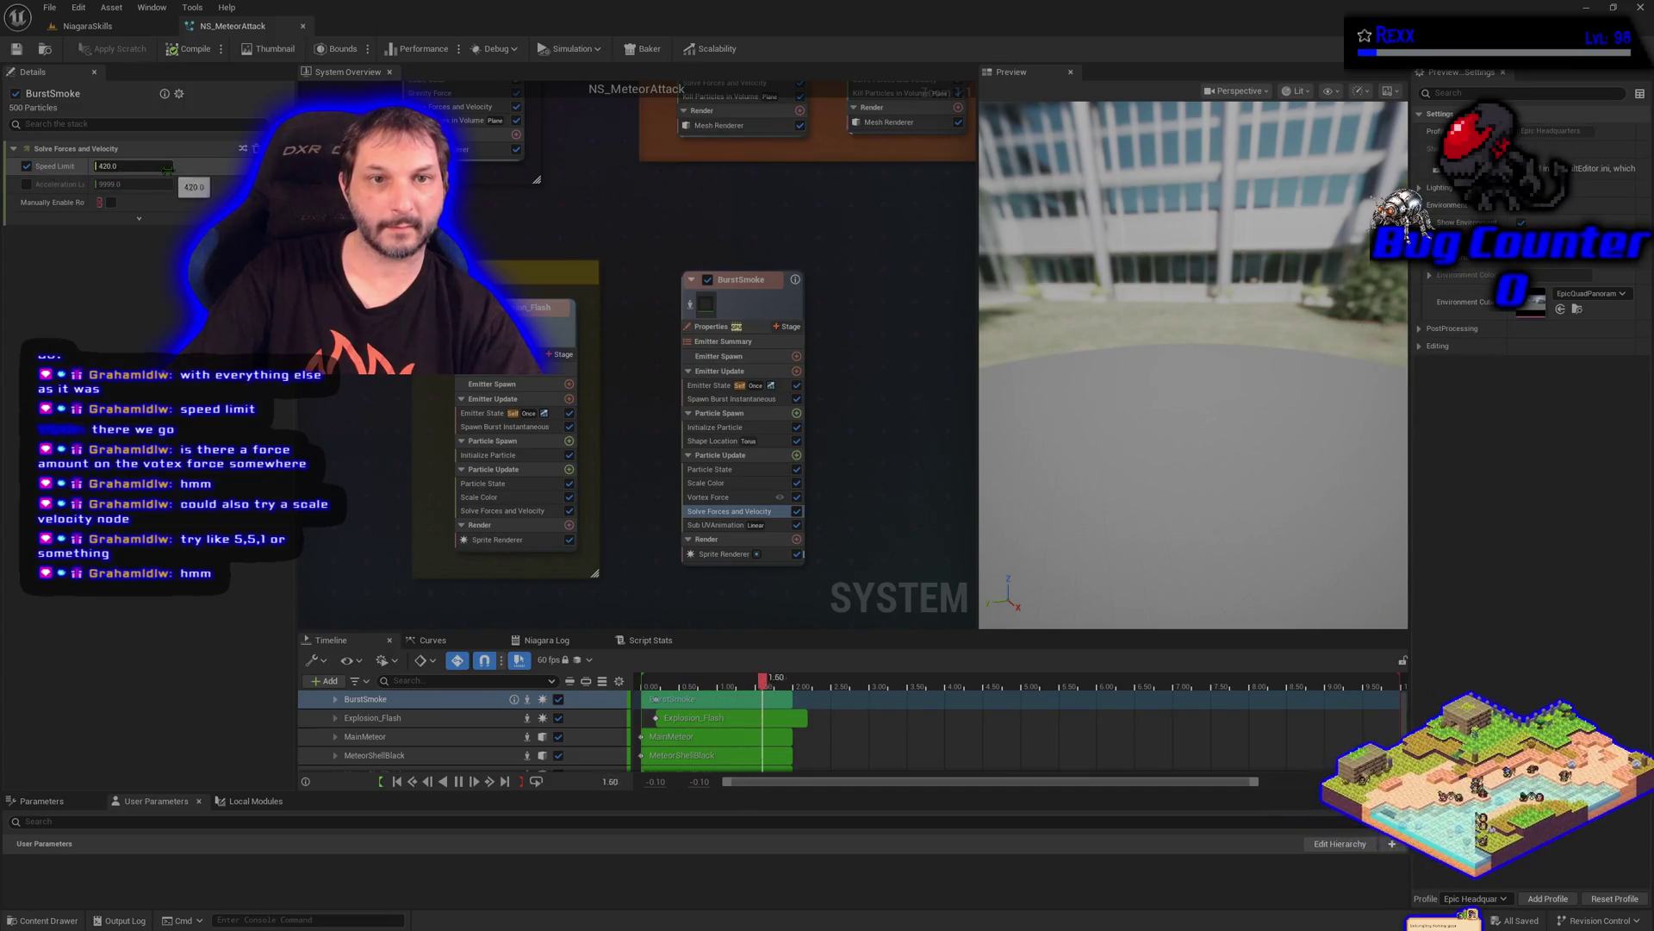
# Set BurstSmoke's Speed Limit to 1000, save with Ctrl+S, and check the effect in the level
pyautogui.write('1000')
pyautogui.press('Return')
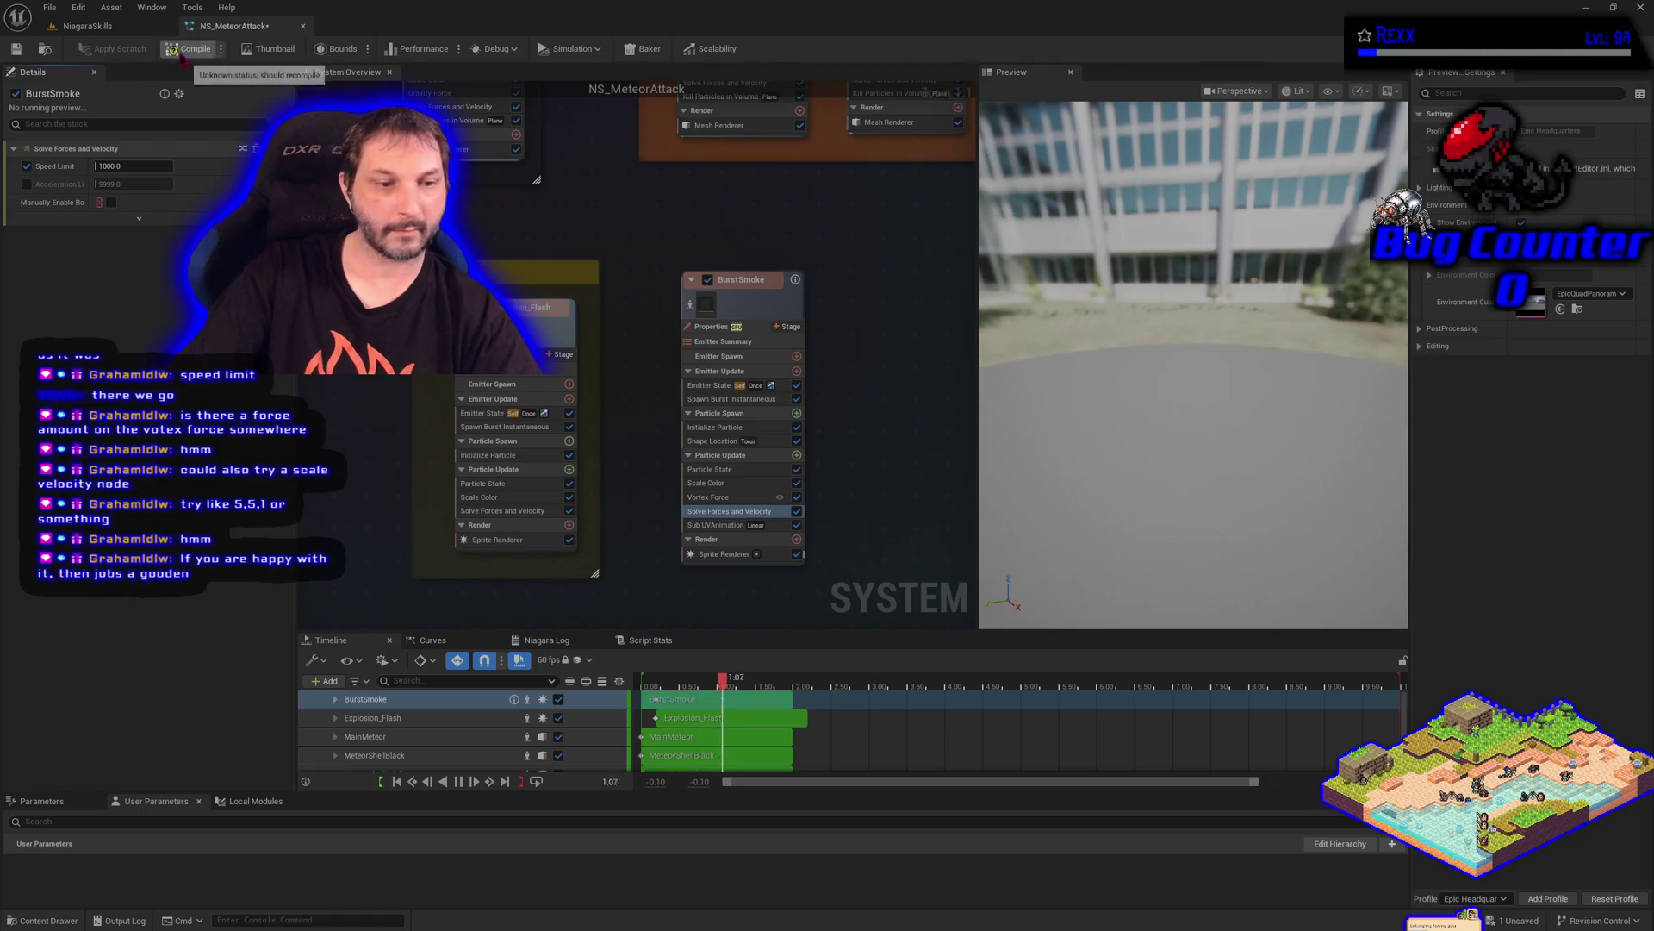
pyautogui.hotkey('ctrl', 's')
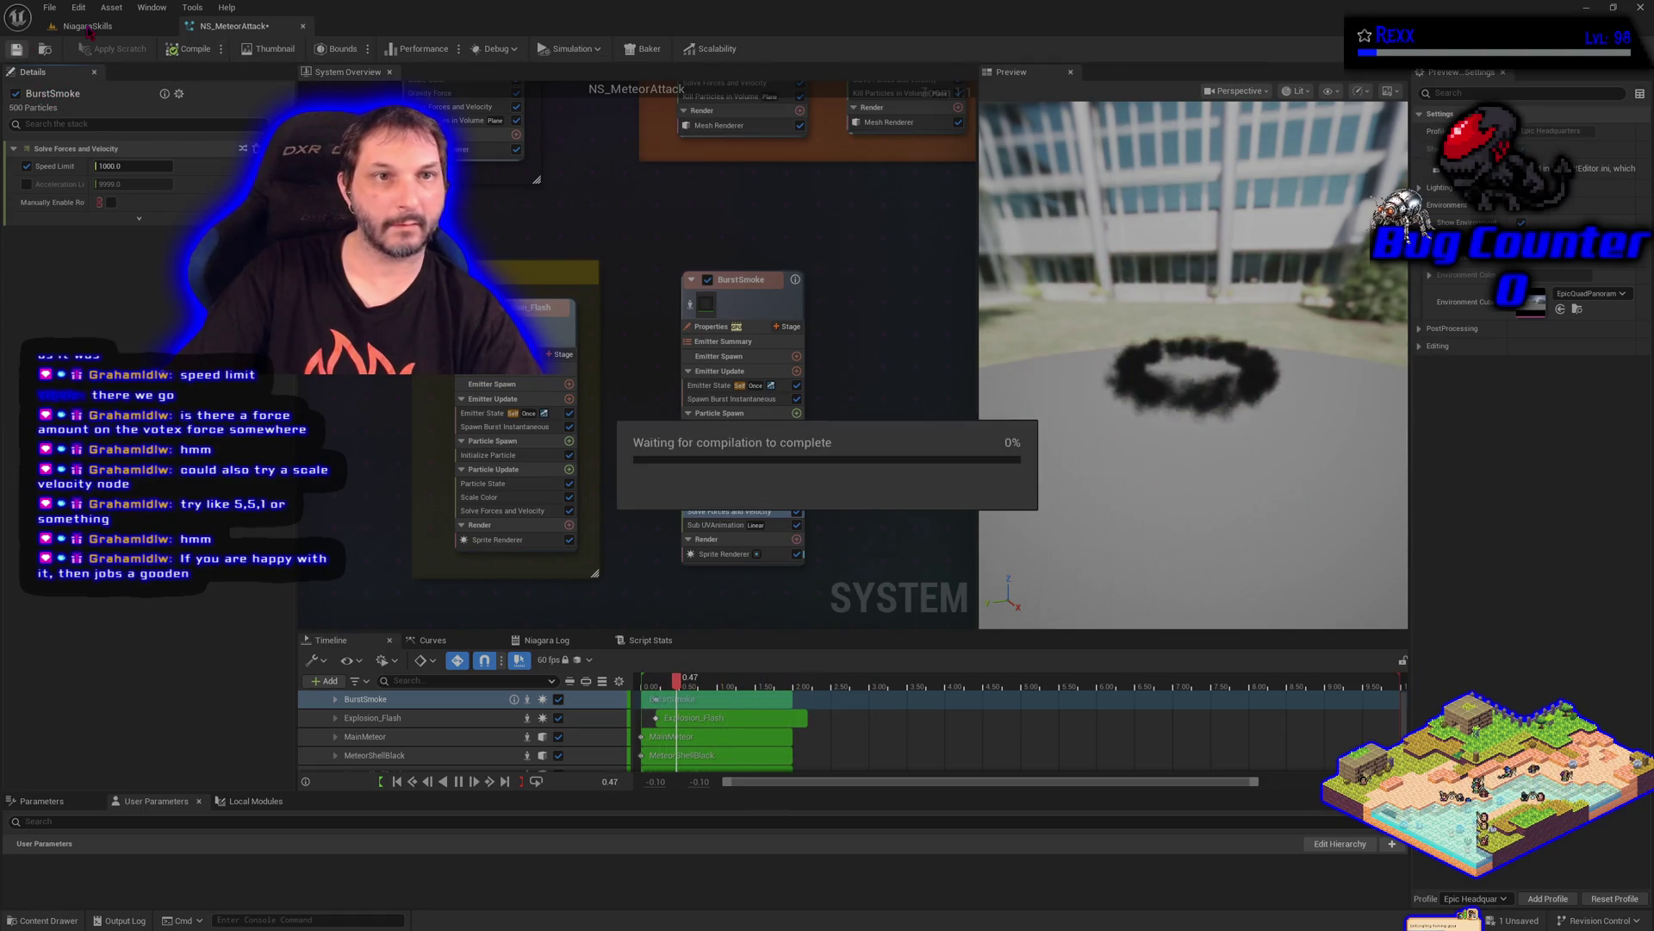
pyautogui.click(89, 28)
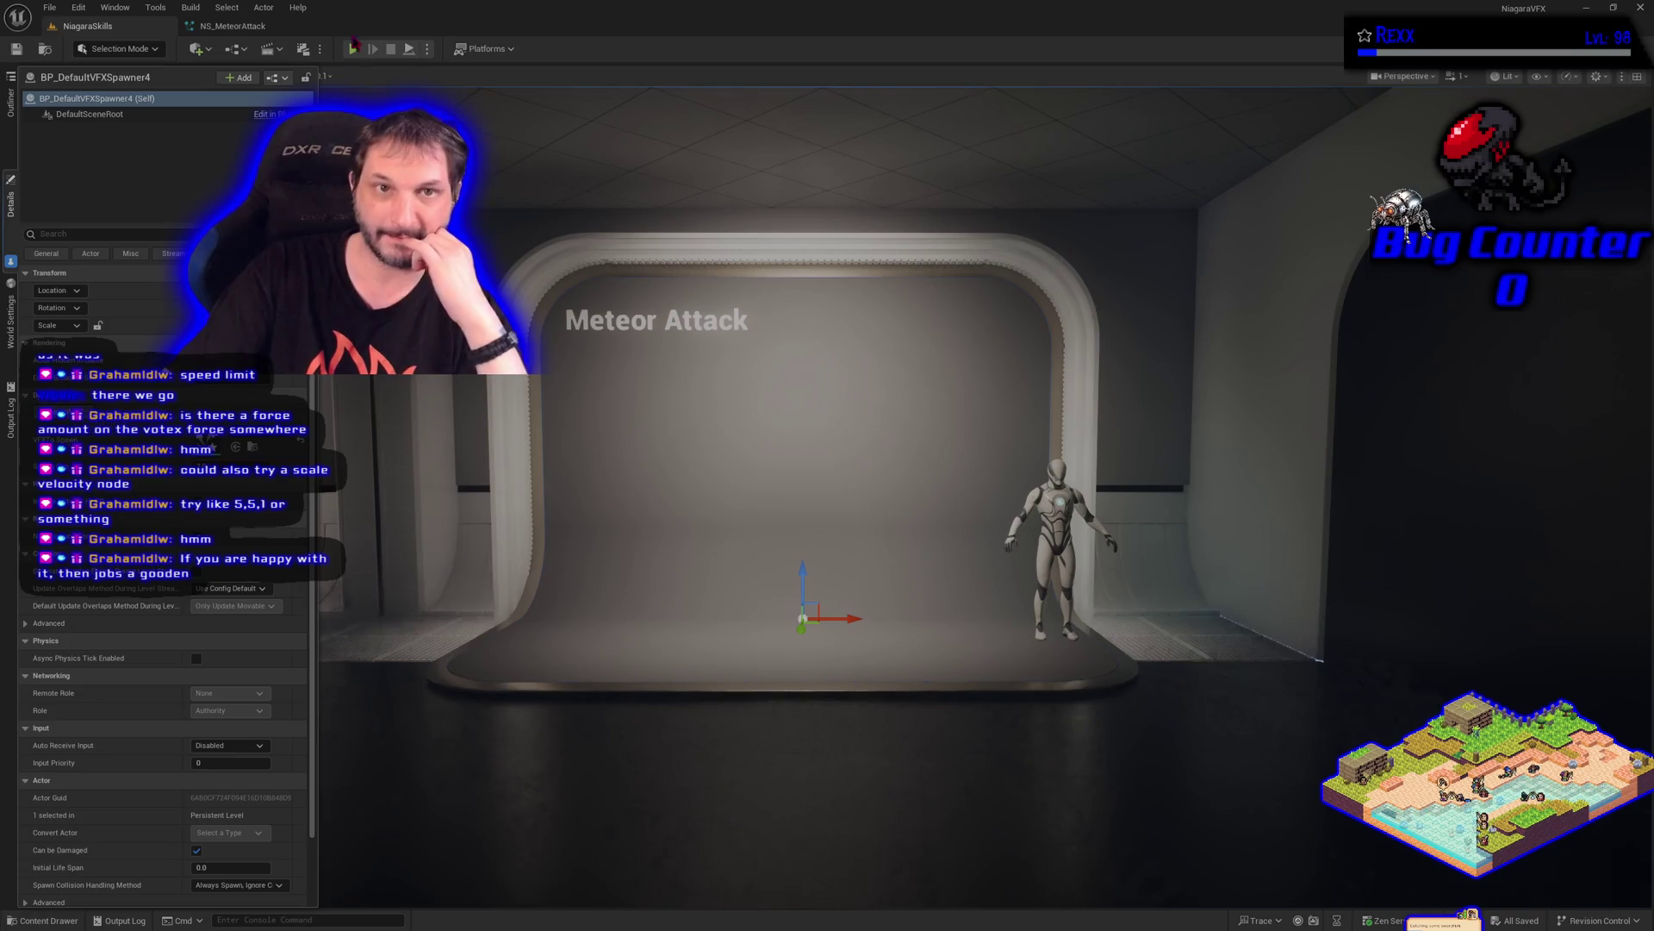
pyautogui.click(246, 31)
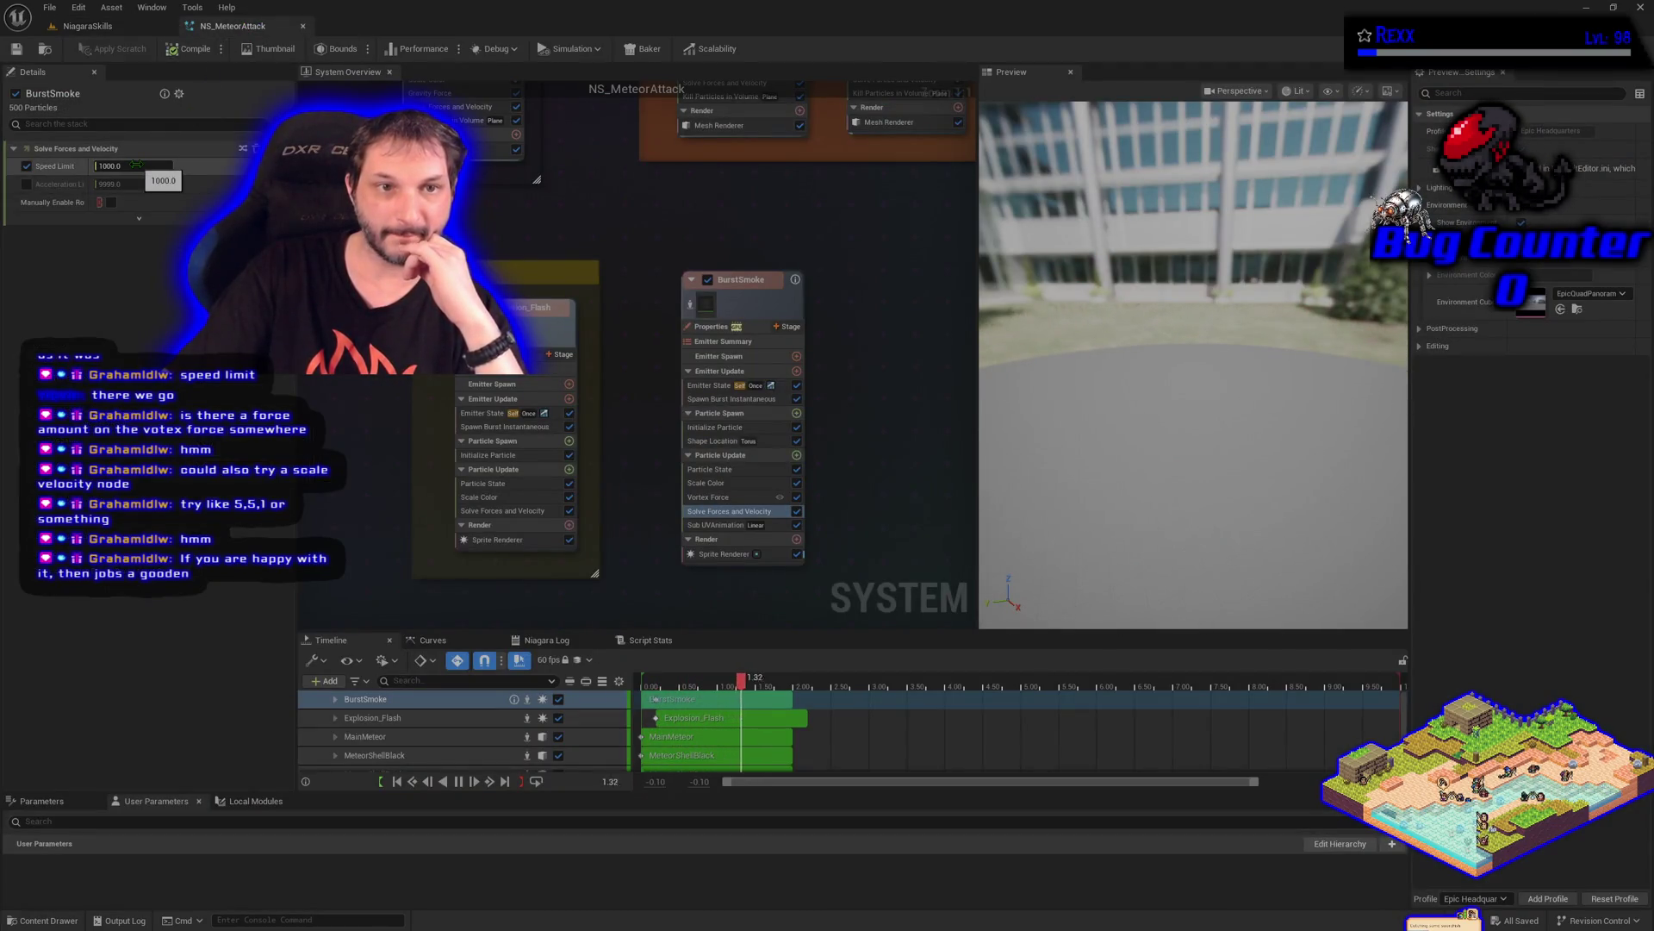
# Disable the smoke's Speed Limit and set Vortex Force Origin Pull Amount to -1000
pyautogui.click(27, 166)
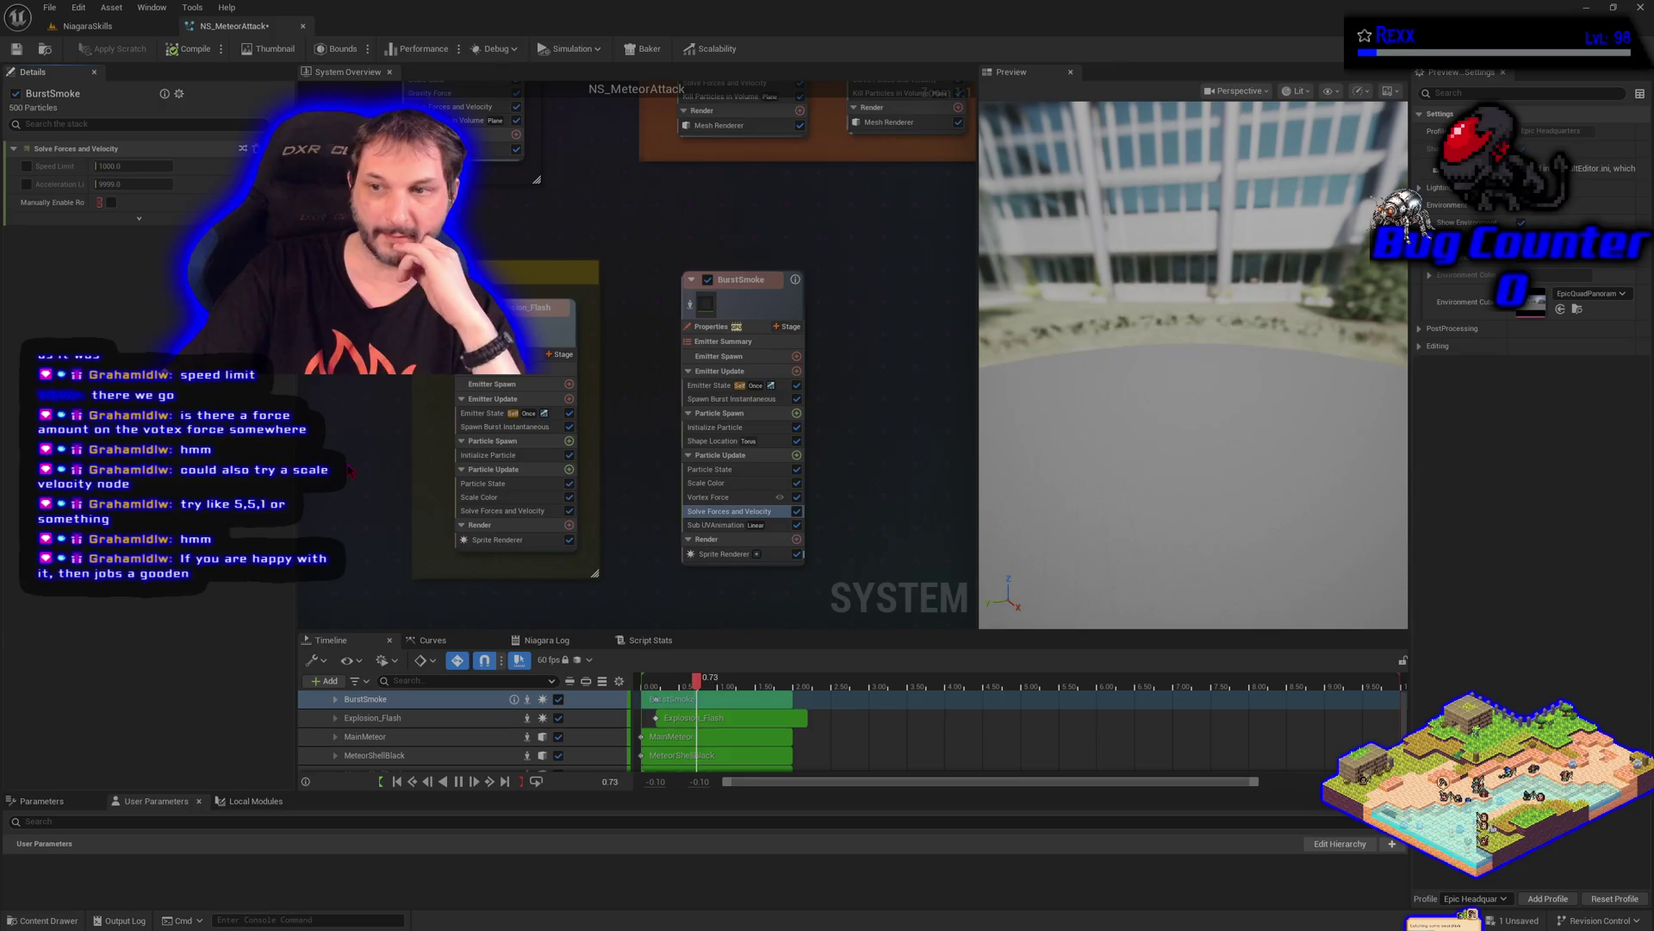
pyautogui.click(731, 499)
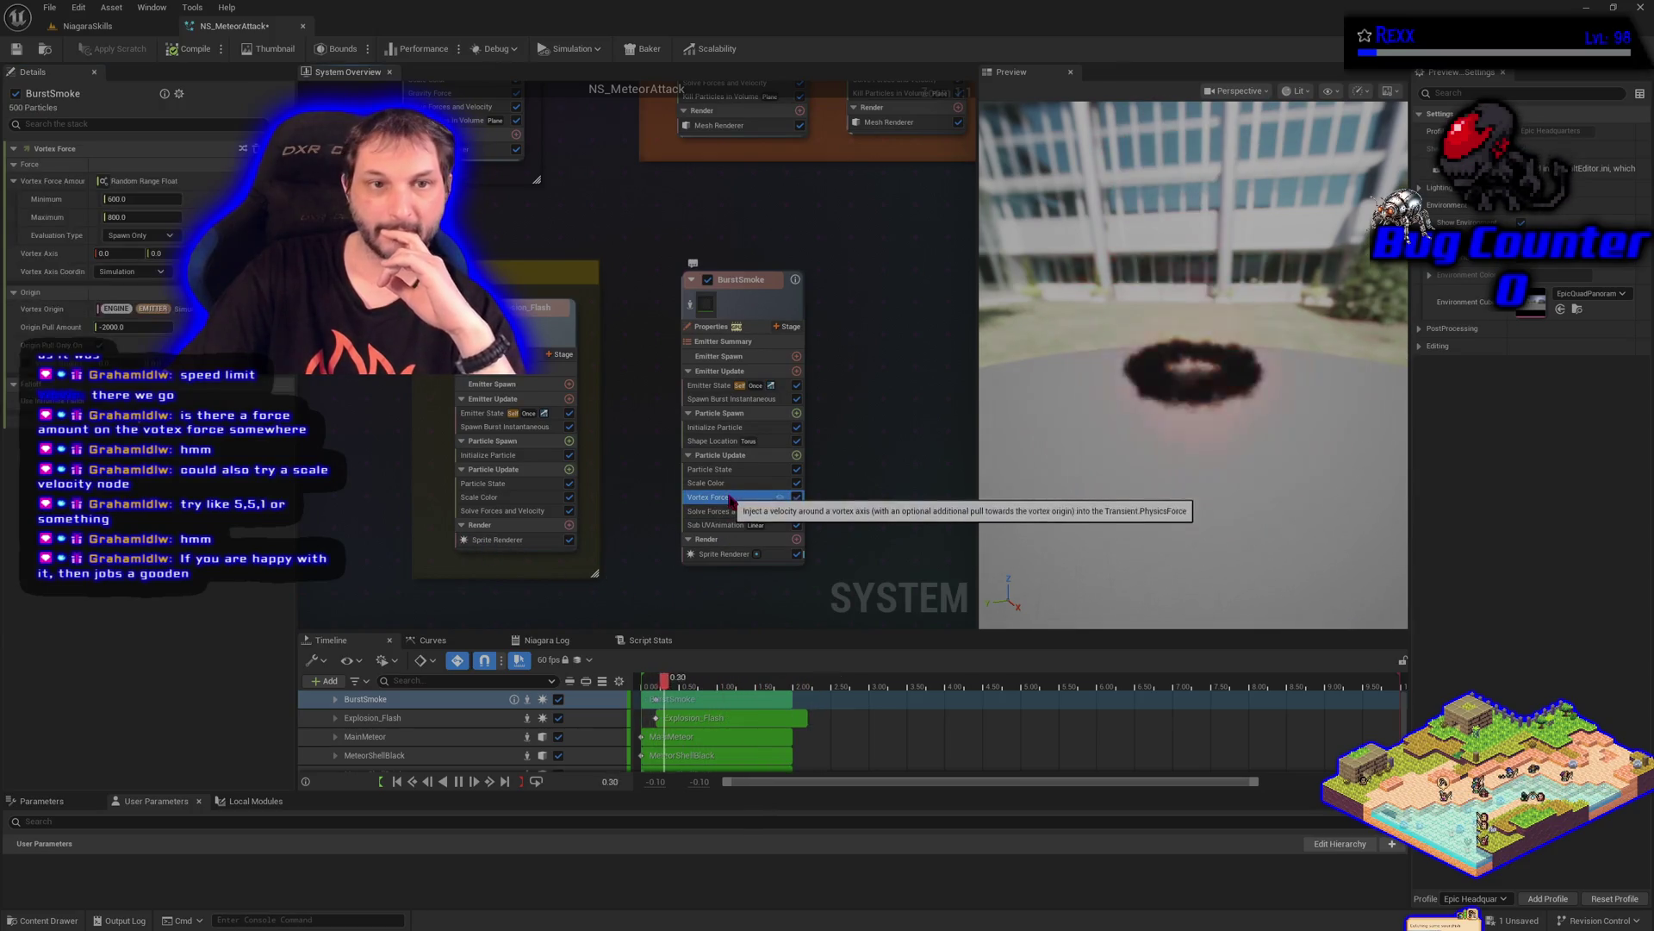
pyautogui.click(134, 328)
pyautogui.write('-')
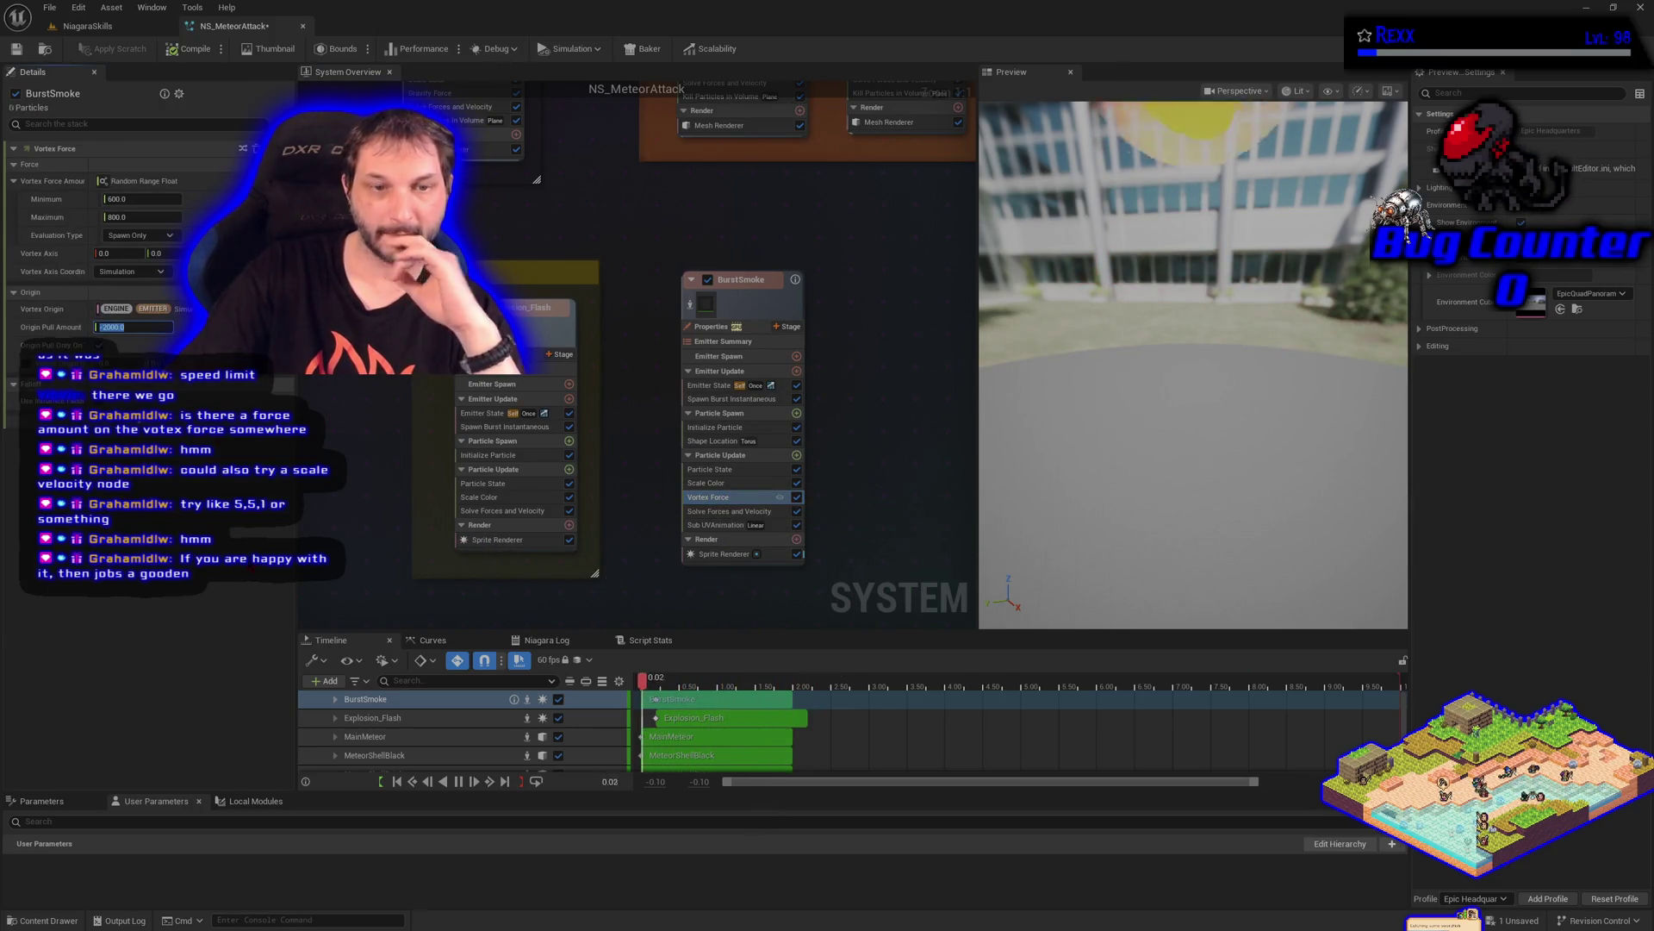
pyautogui.write('1000')
pyautogui.press('Return')
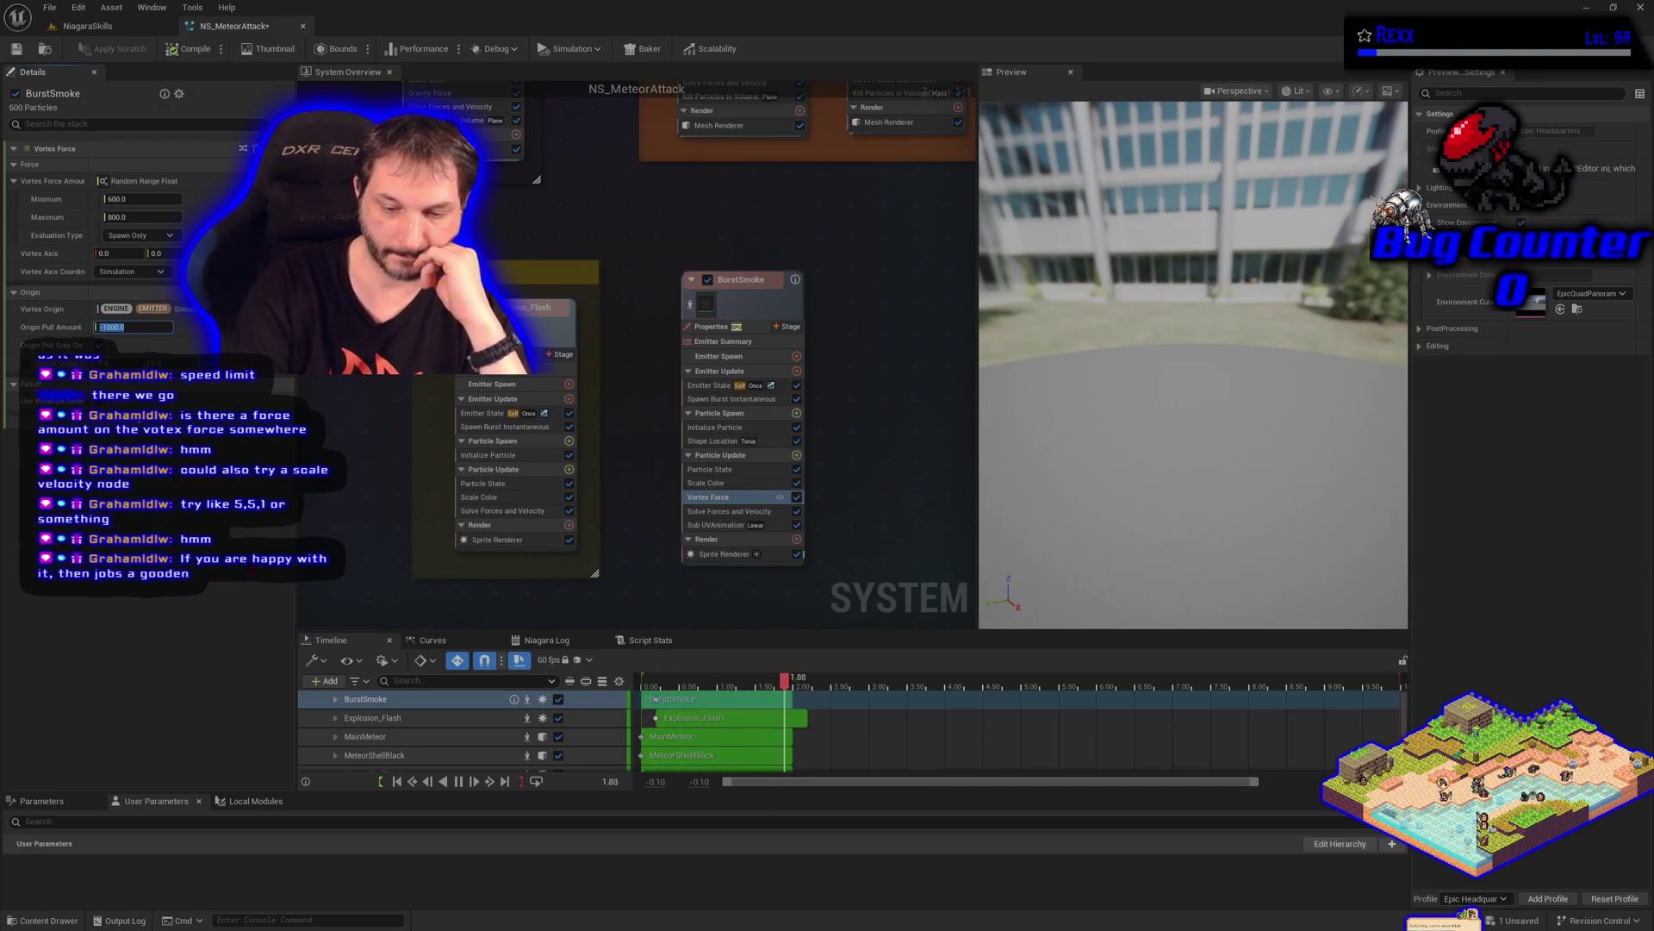
# Try an Origin Pull Amount of -5000, revert to -1000, and save the system
pyautogui.write('-5000')
pyautogui.press('Return')
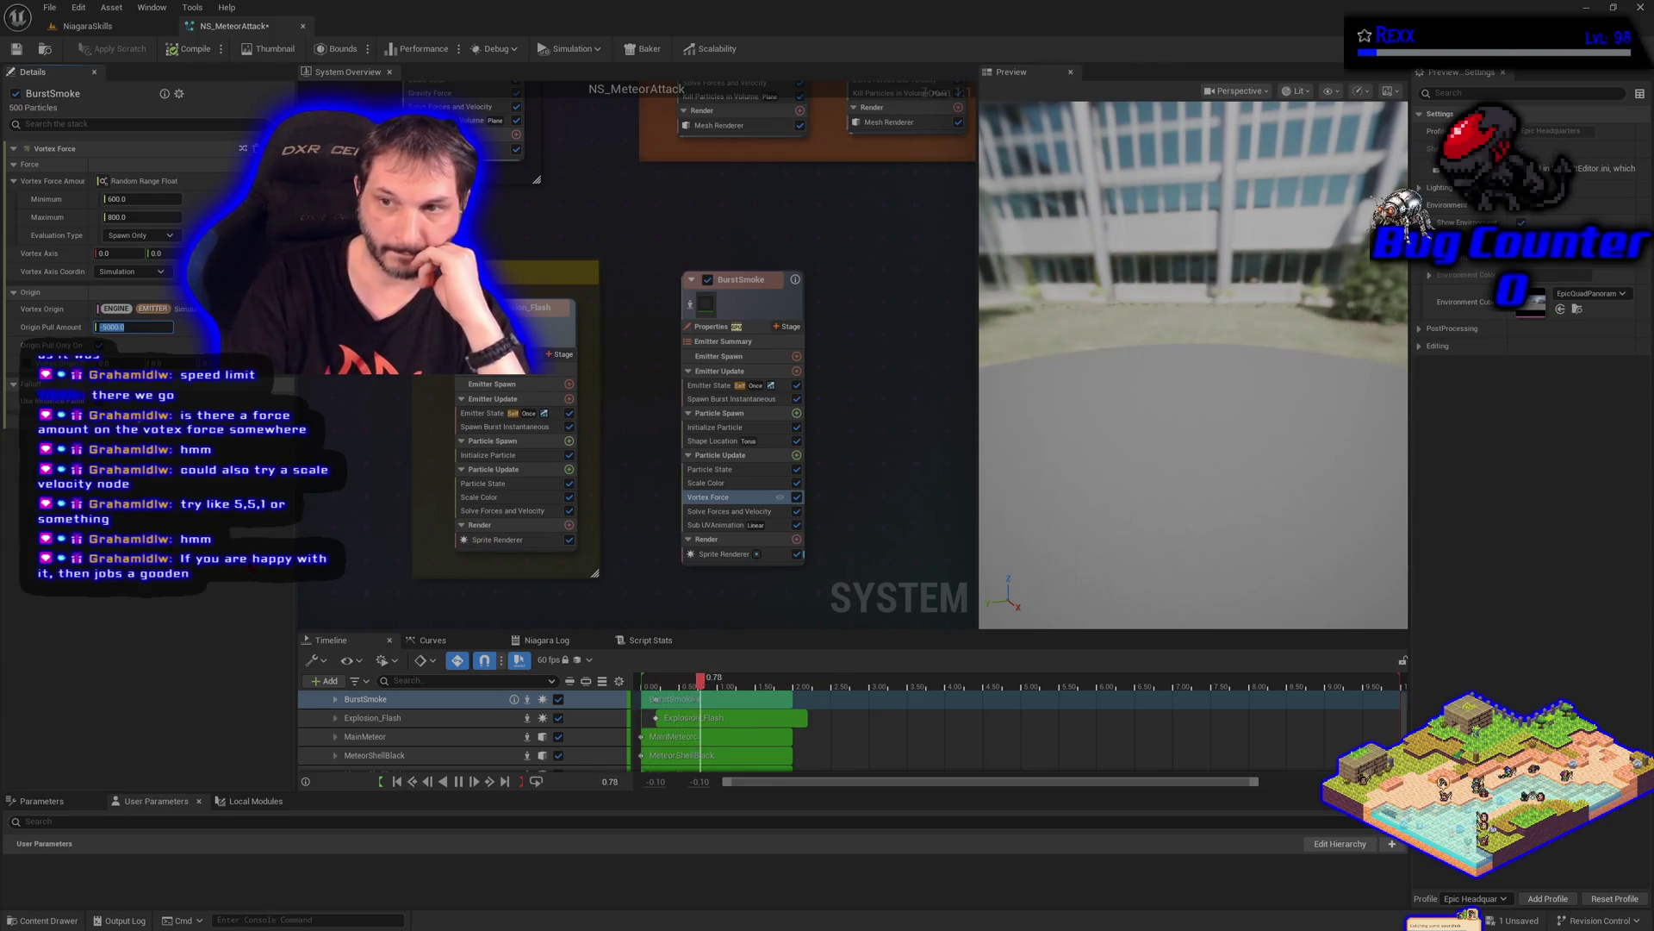
pyautogui.write('1000')
pyautogui.press('Return')
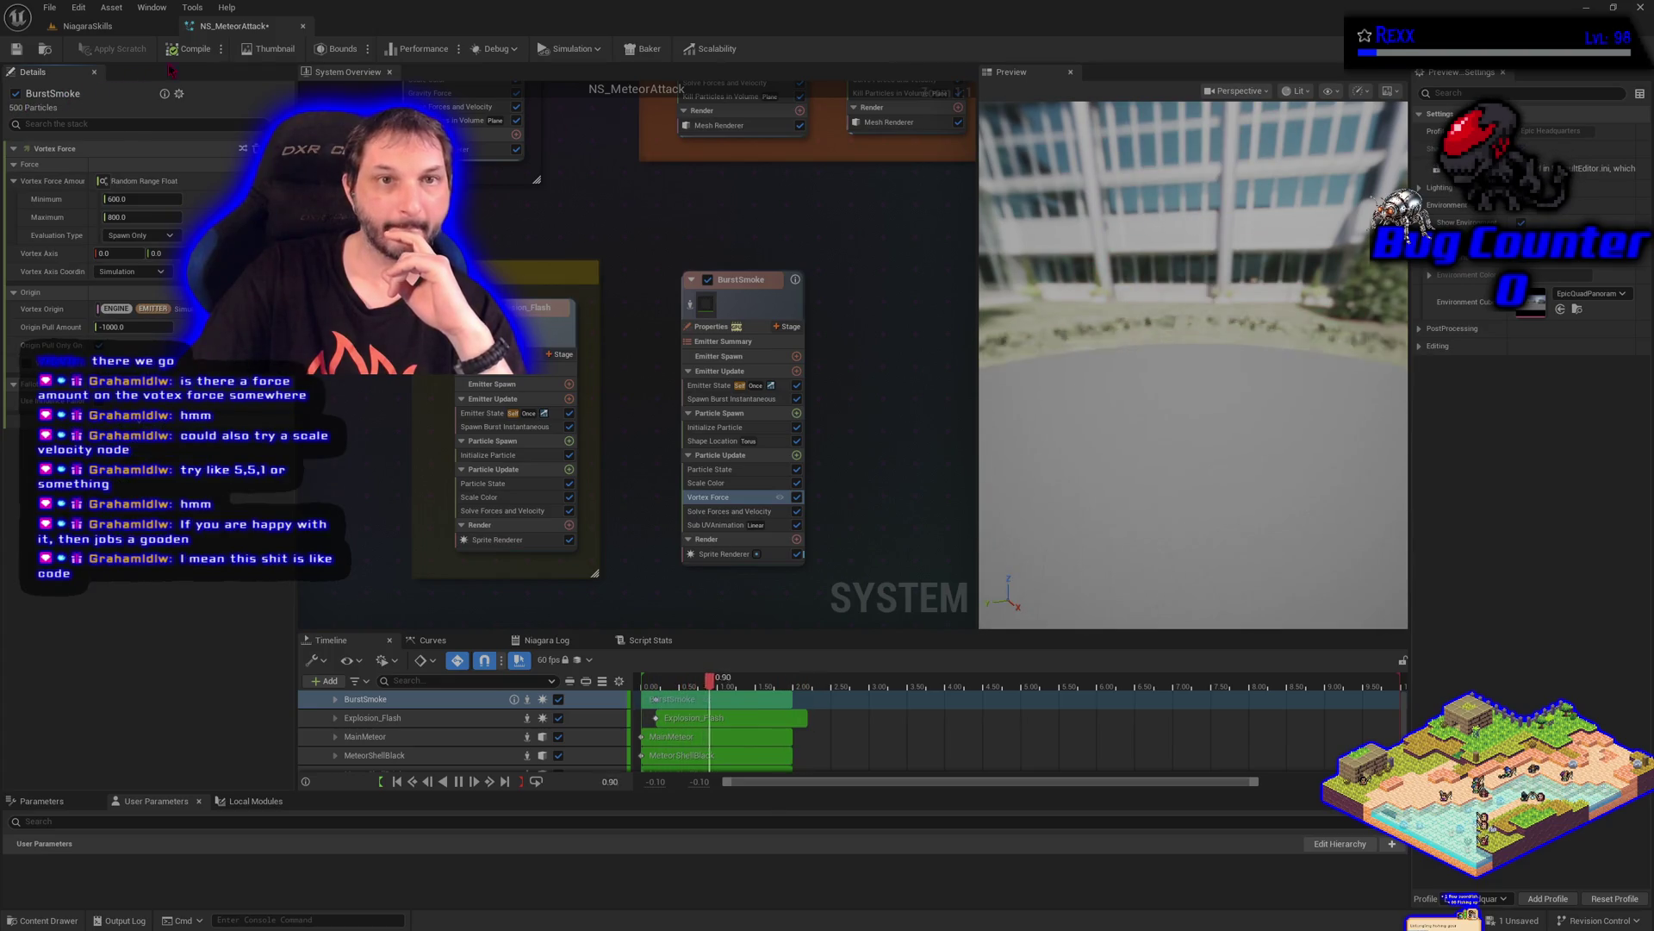
pyautogui.click(18, 50)
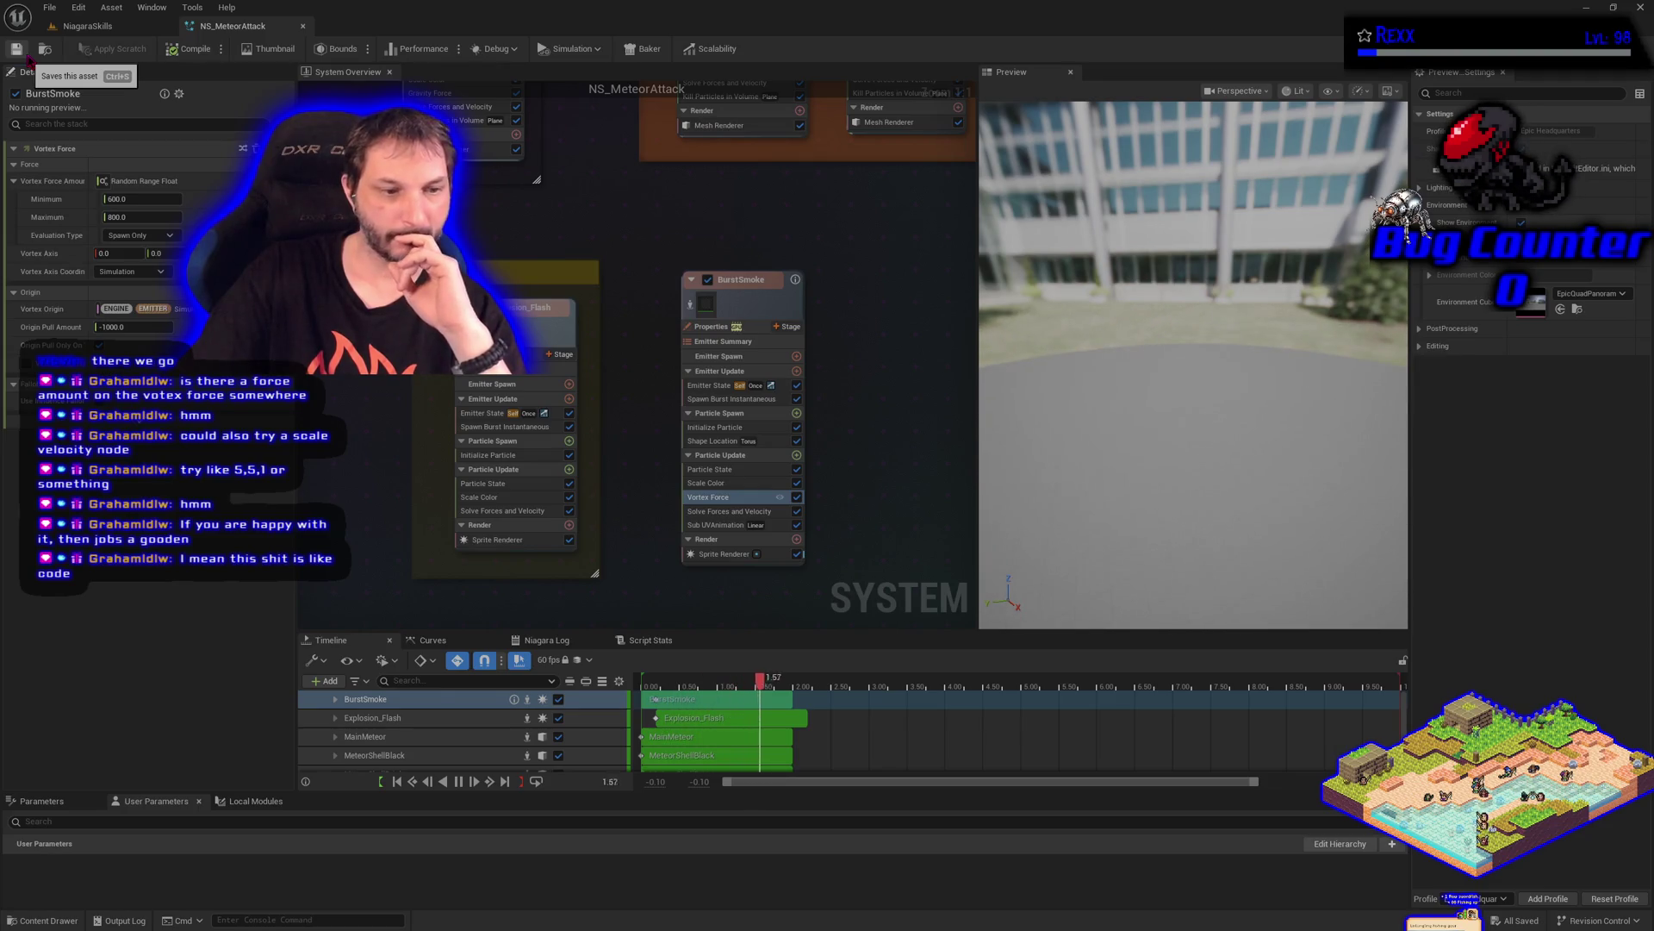
# Spawn the meteor effect four times in the NiagaraSkills level to test it
pyautogui.click(109, 30)
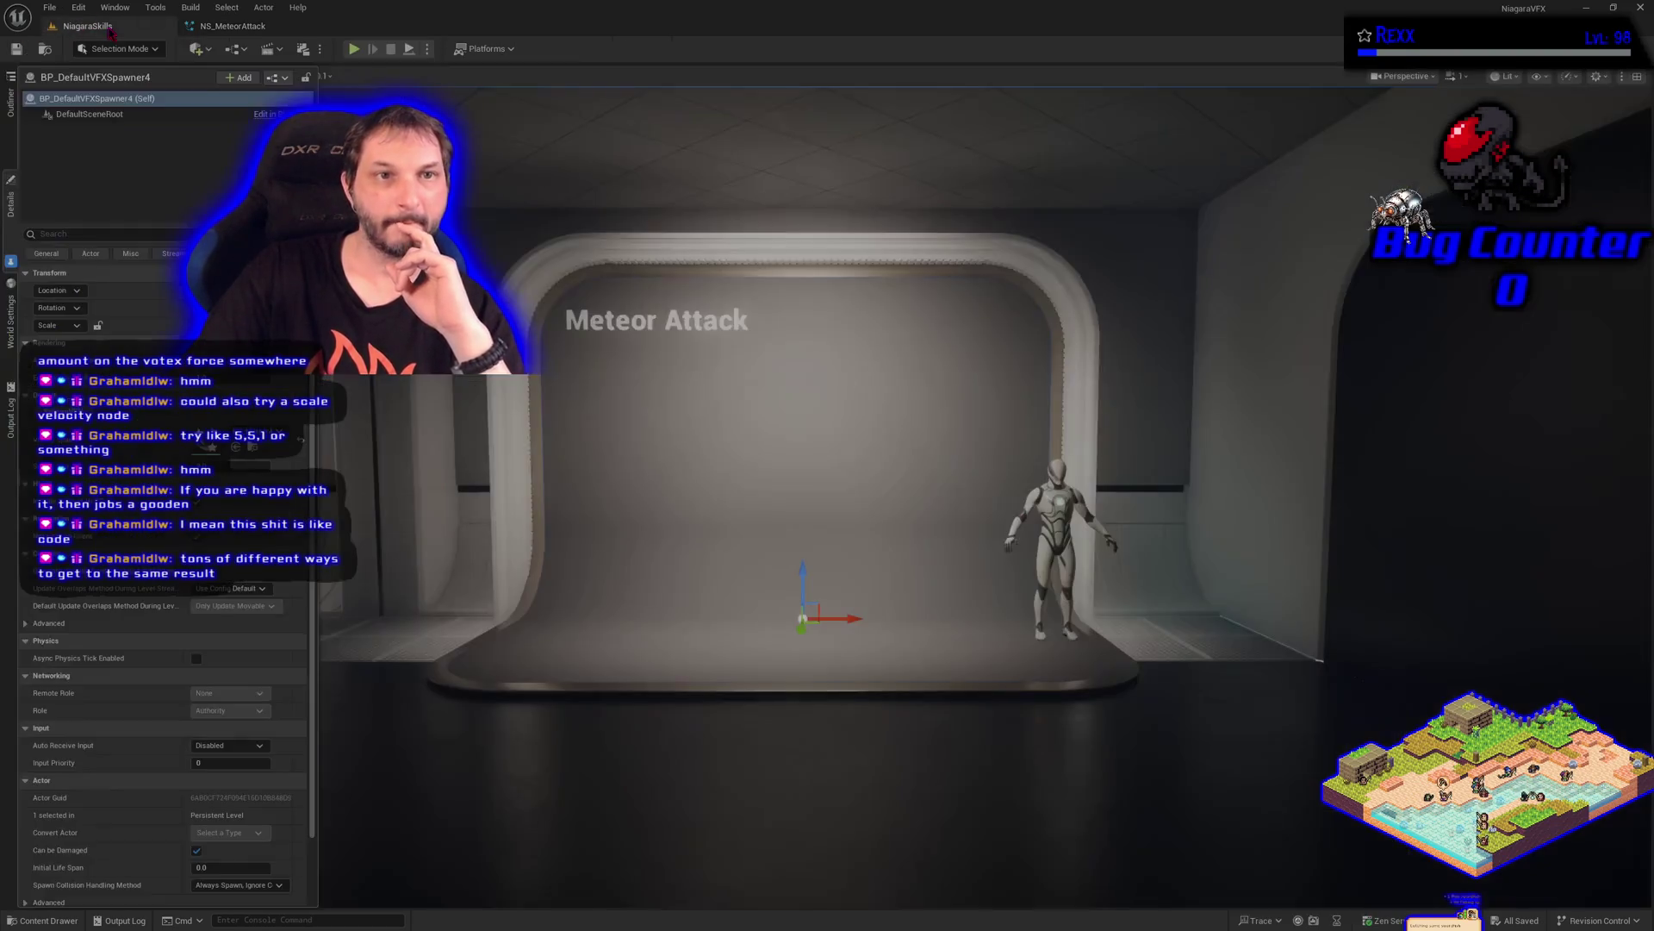
pyautogui.click(110, 418)
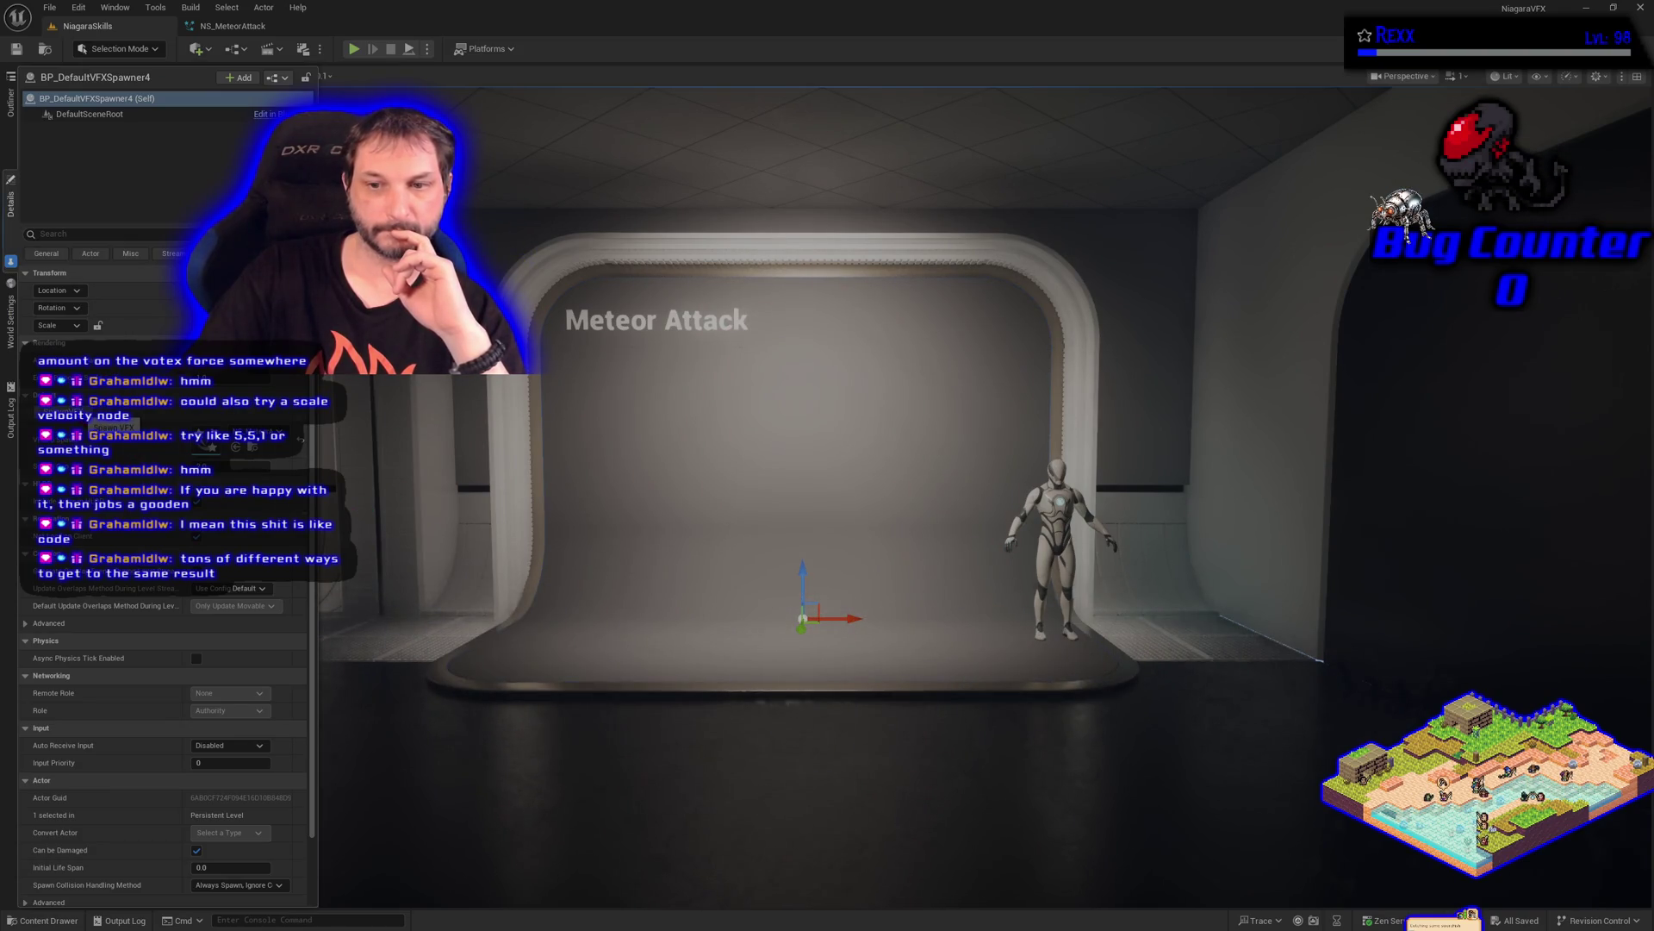
pyautogui.click(110, 418)
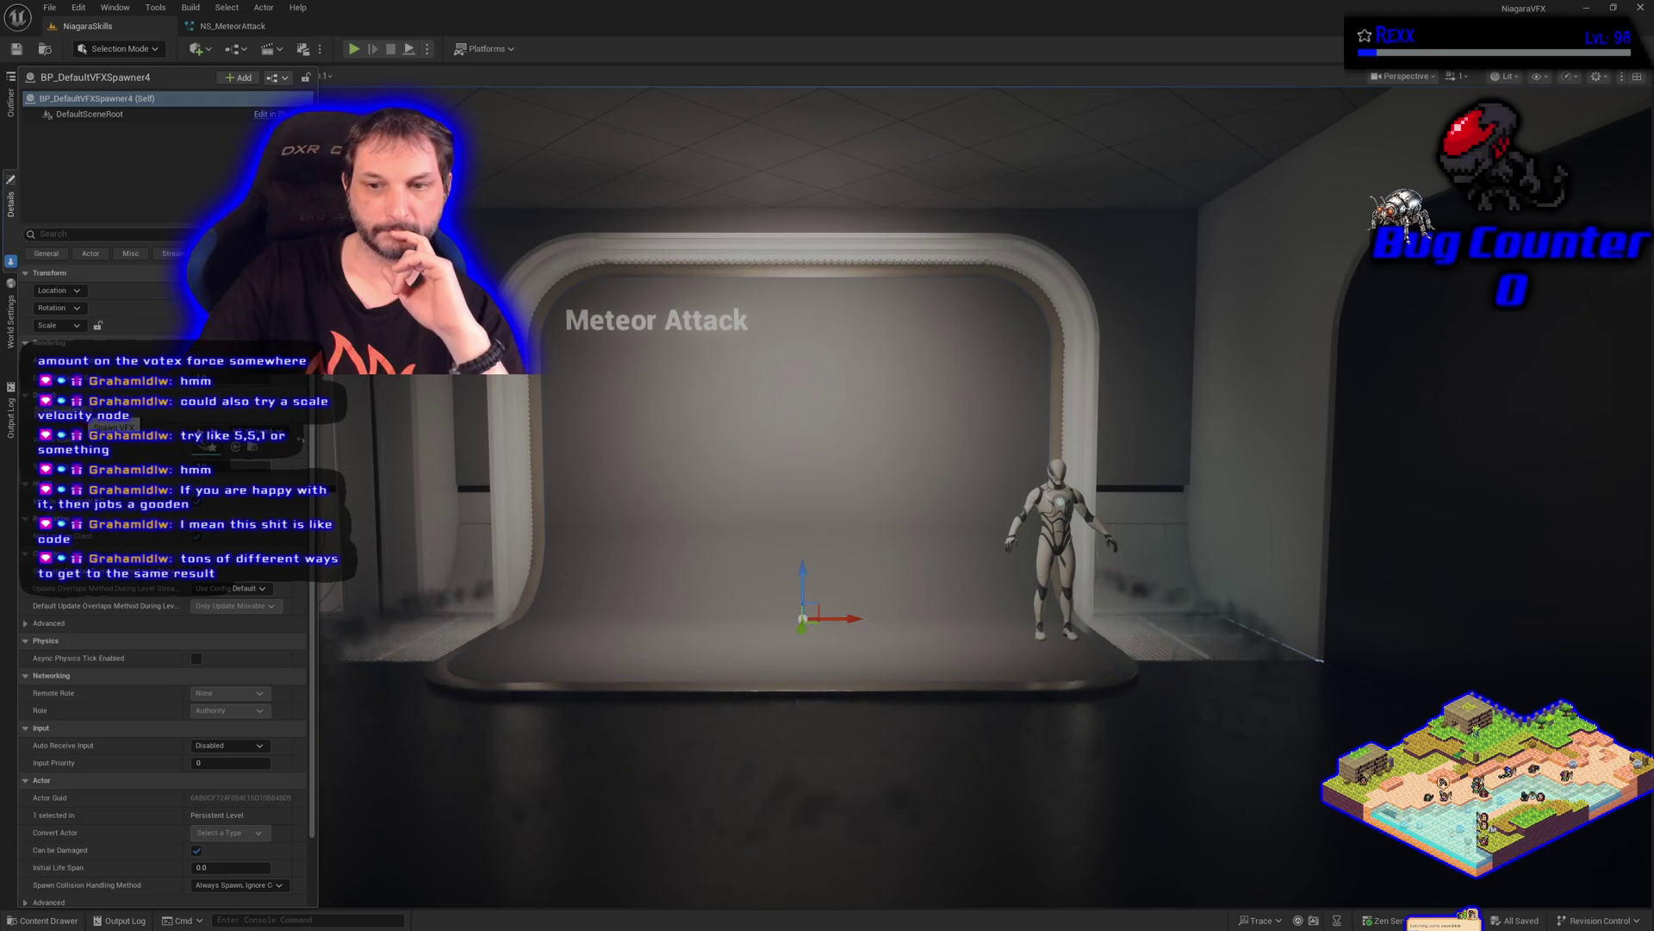
pyautogui.click(110, 418)
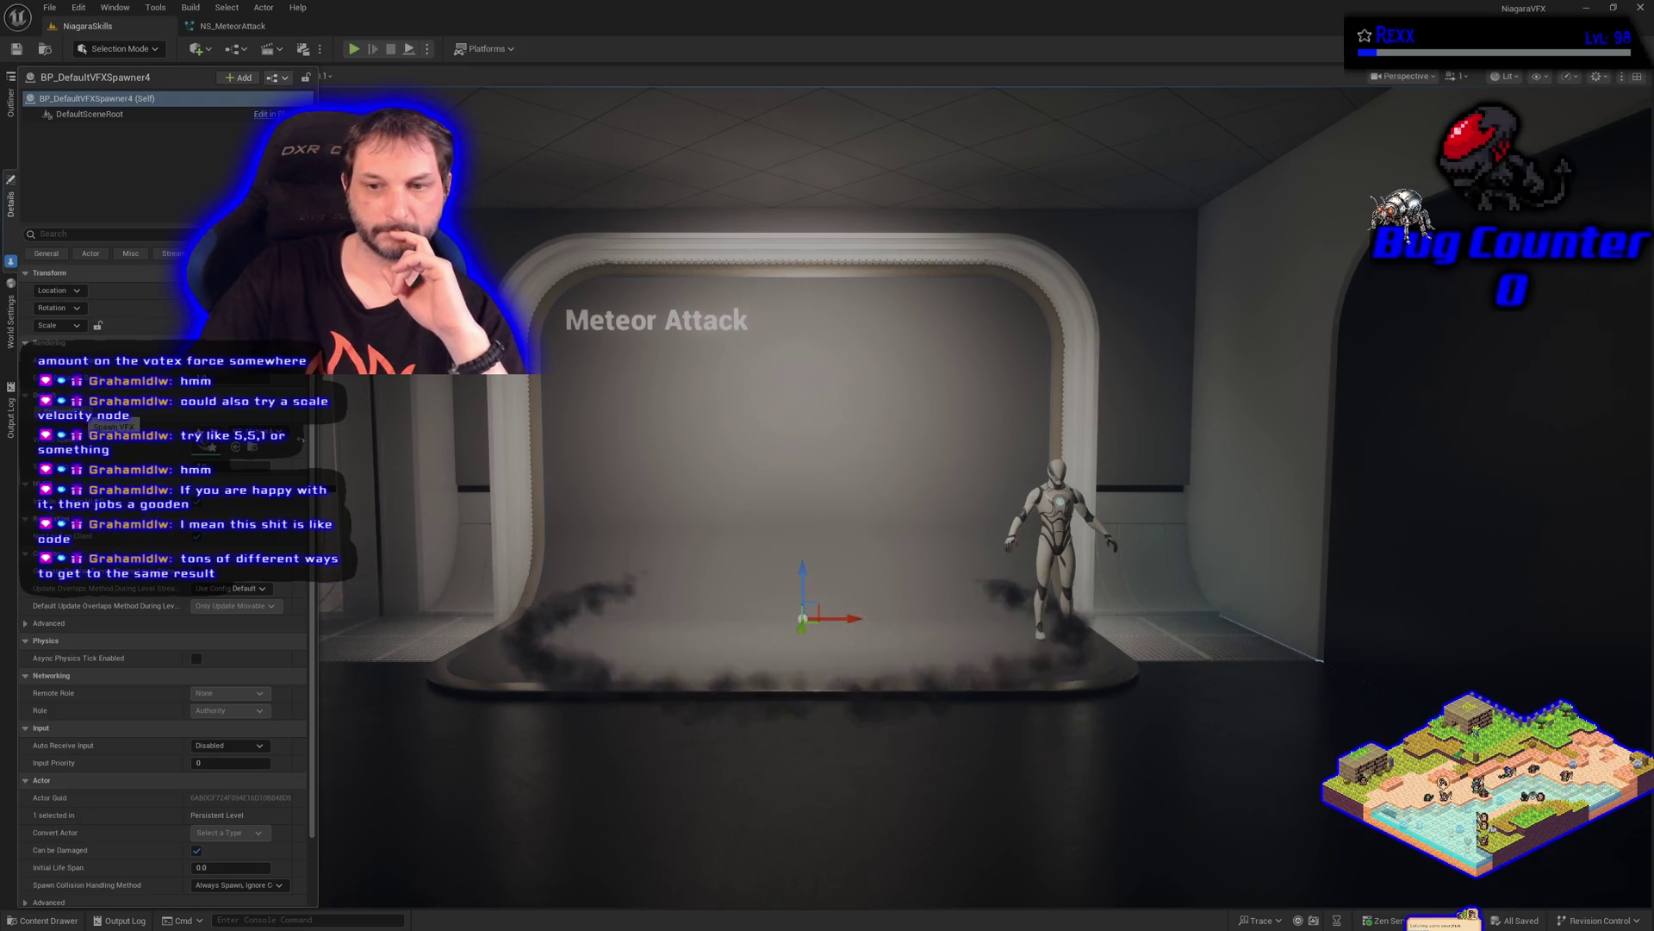
pyautogui.click(110, 417)
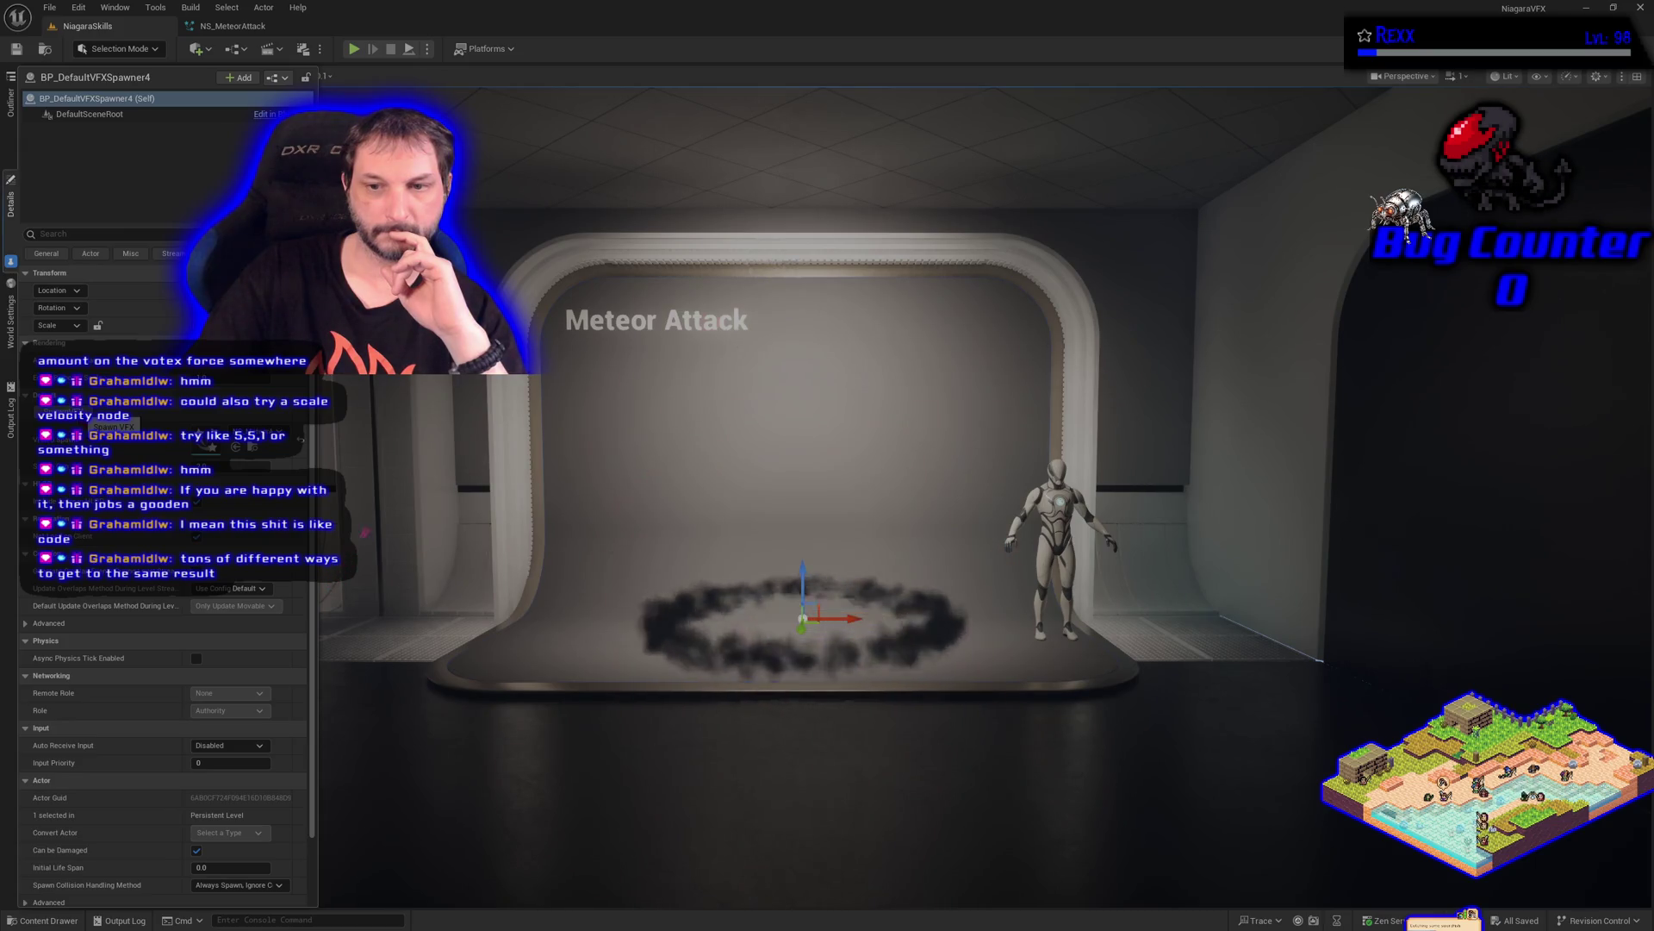
pyautogui.click(235, 25)
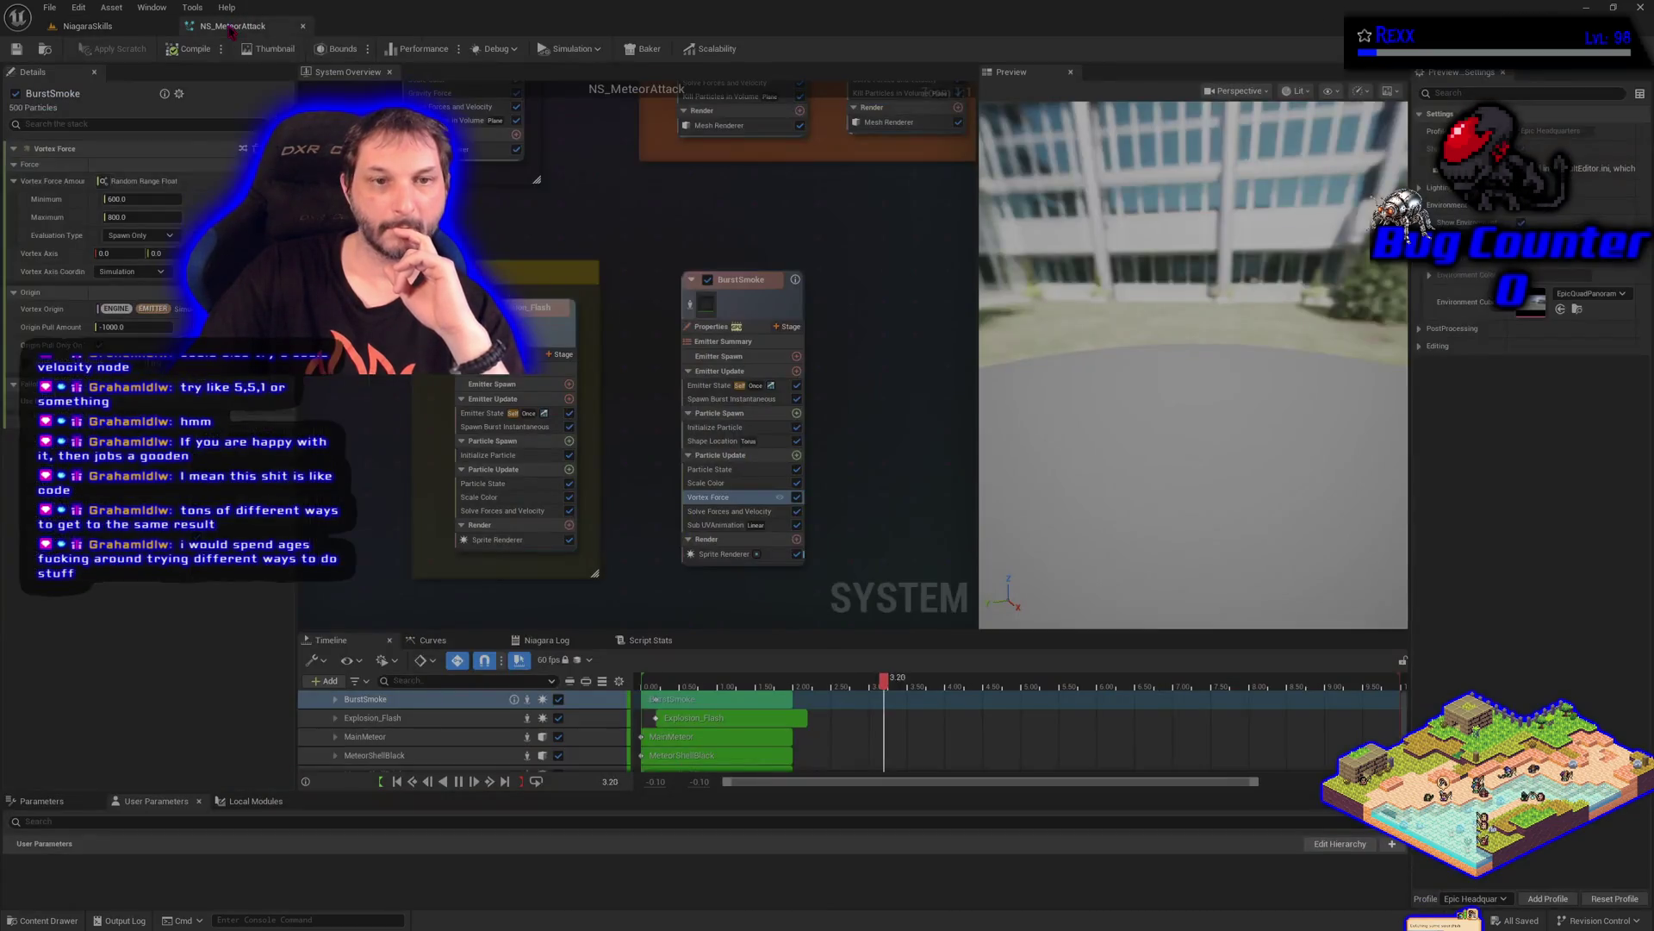
# Set BurstSmoke's vortex Origin Pull Amount to -2000, save, and retest it in the level
pyautogui.click(138, 327)
pyautogui.write('-2000')
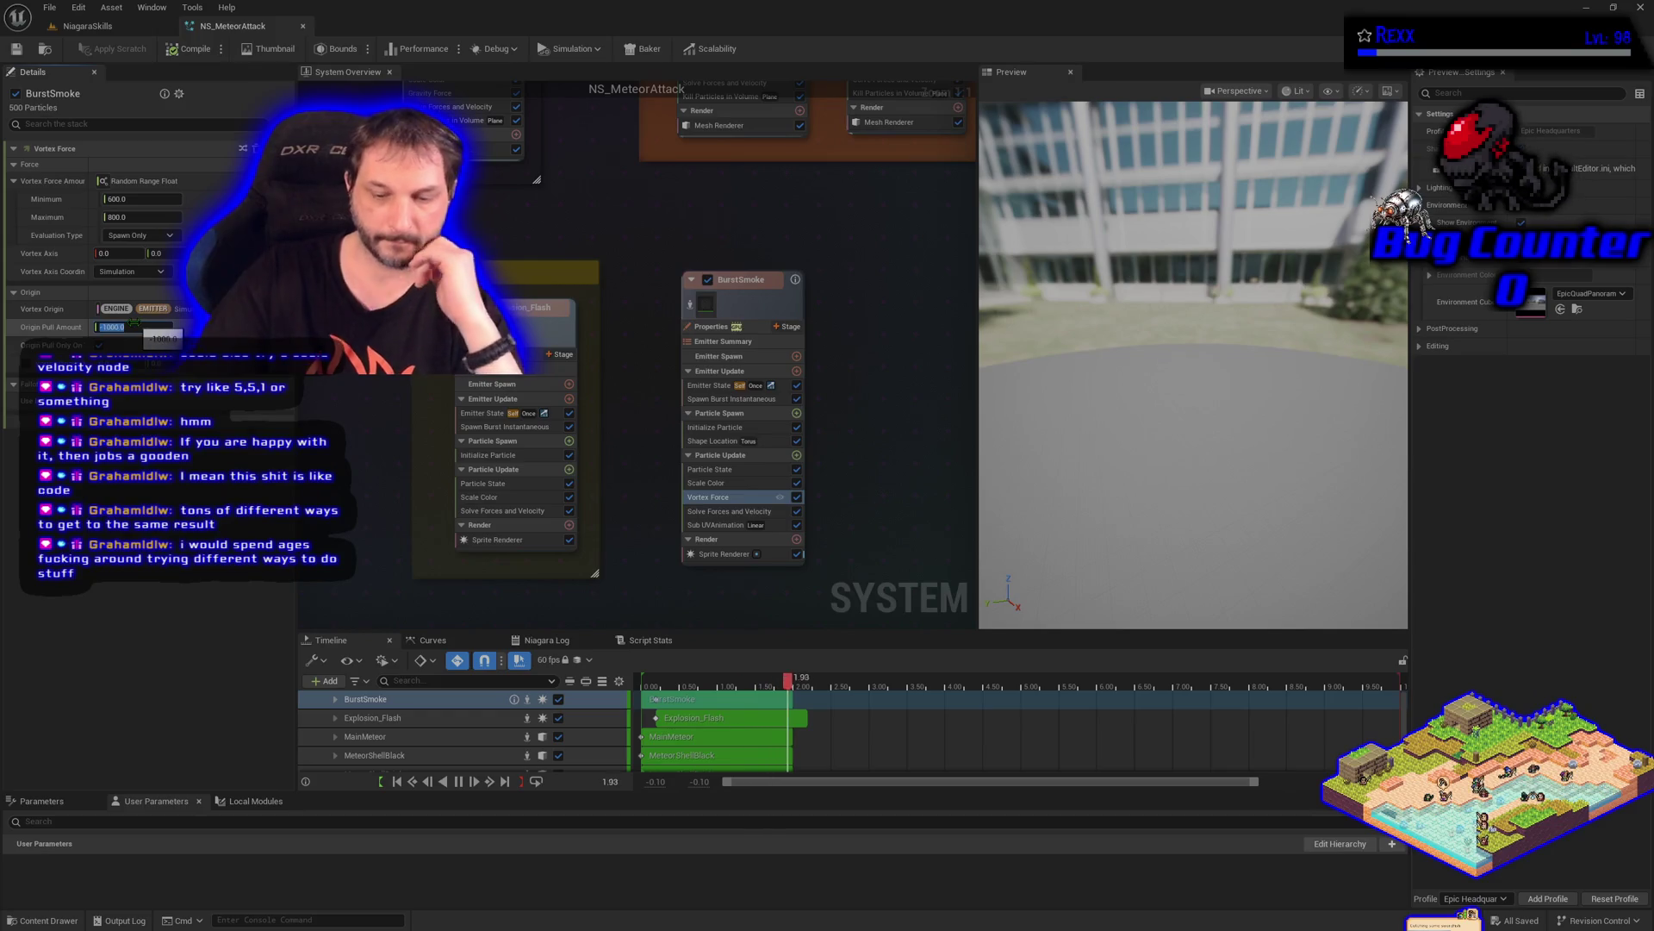
pyautogui.press('Return')
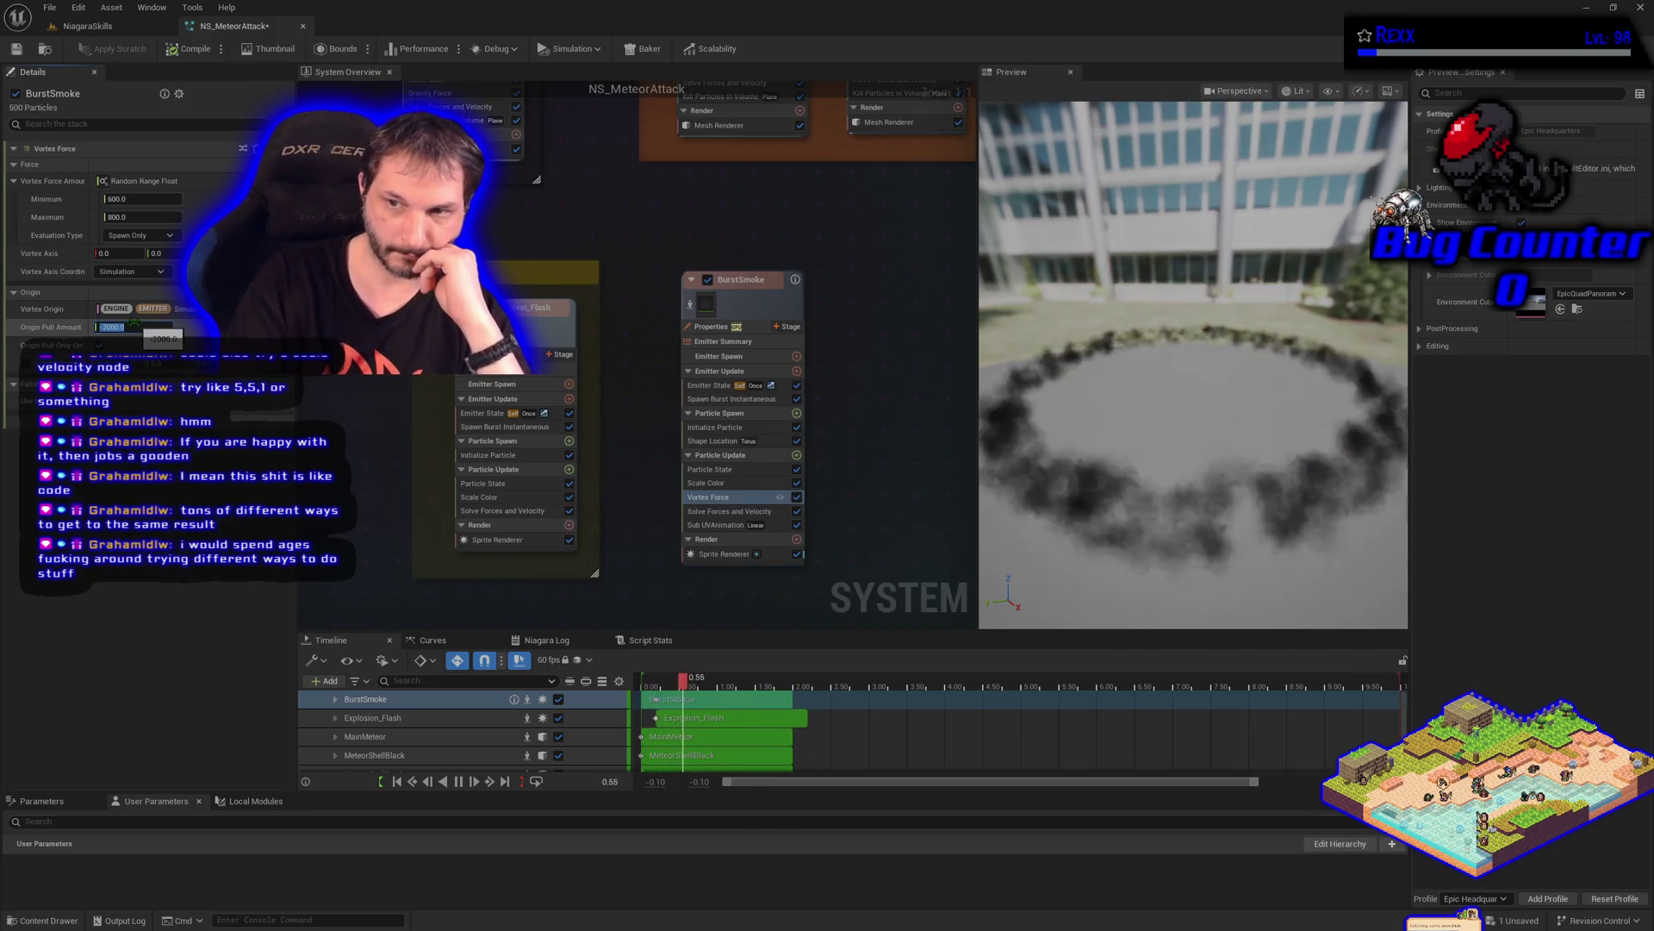
pyautogui.press('Return')
pyautogui.click(17, 50)
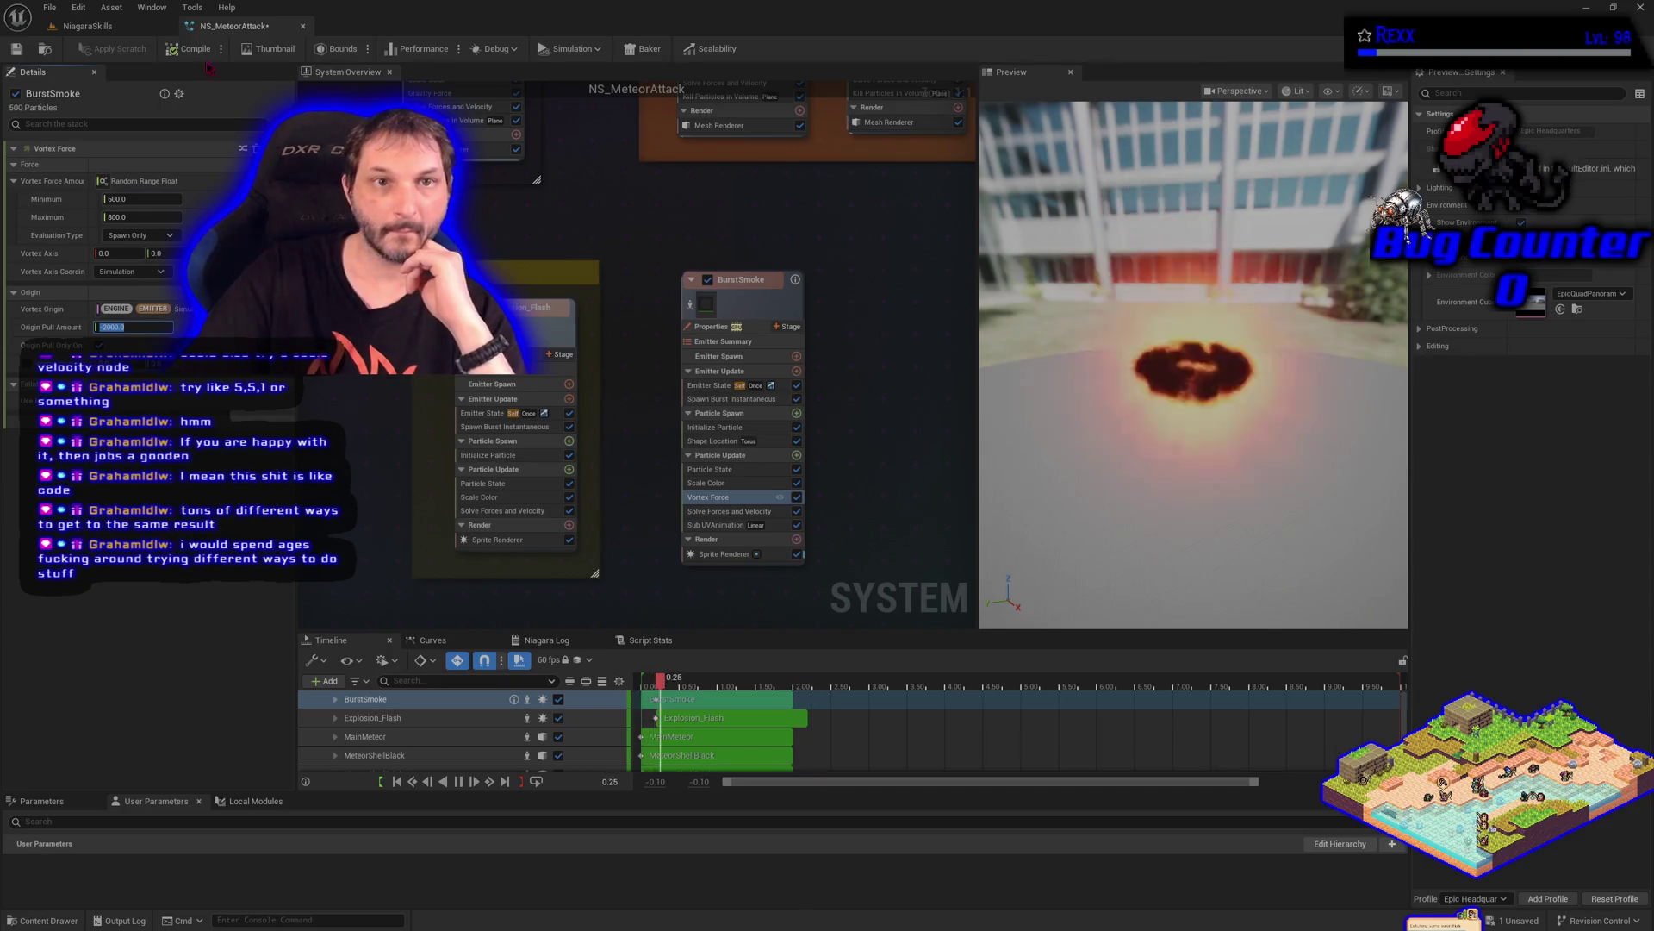
pyautogui.click(80, 30)
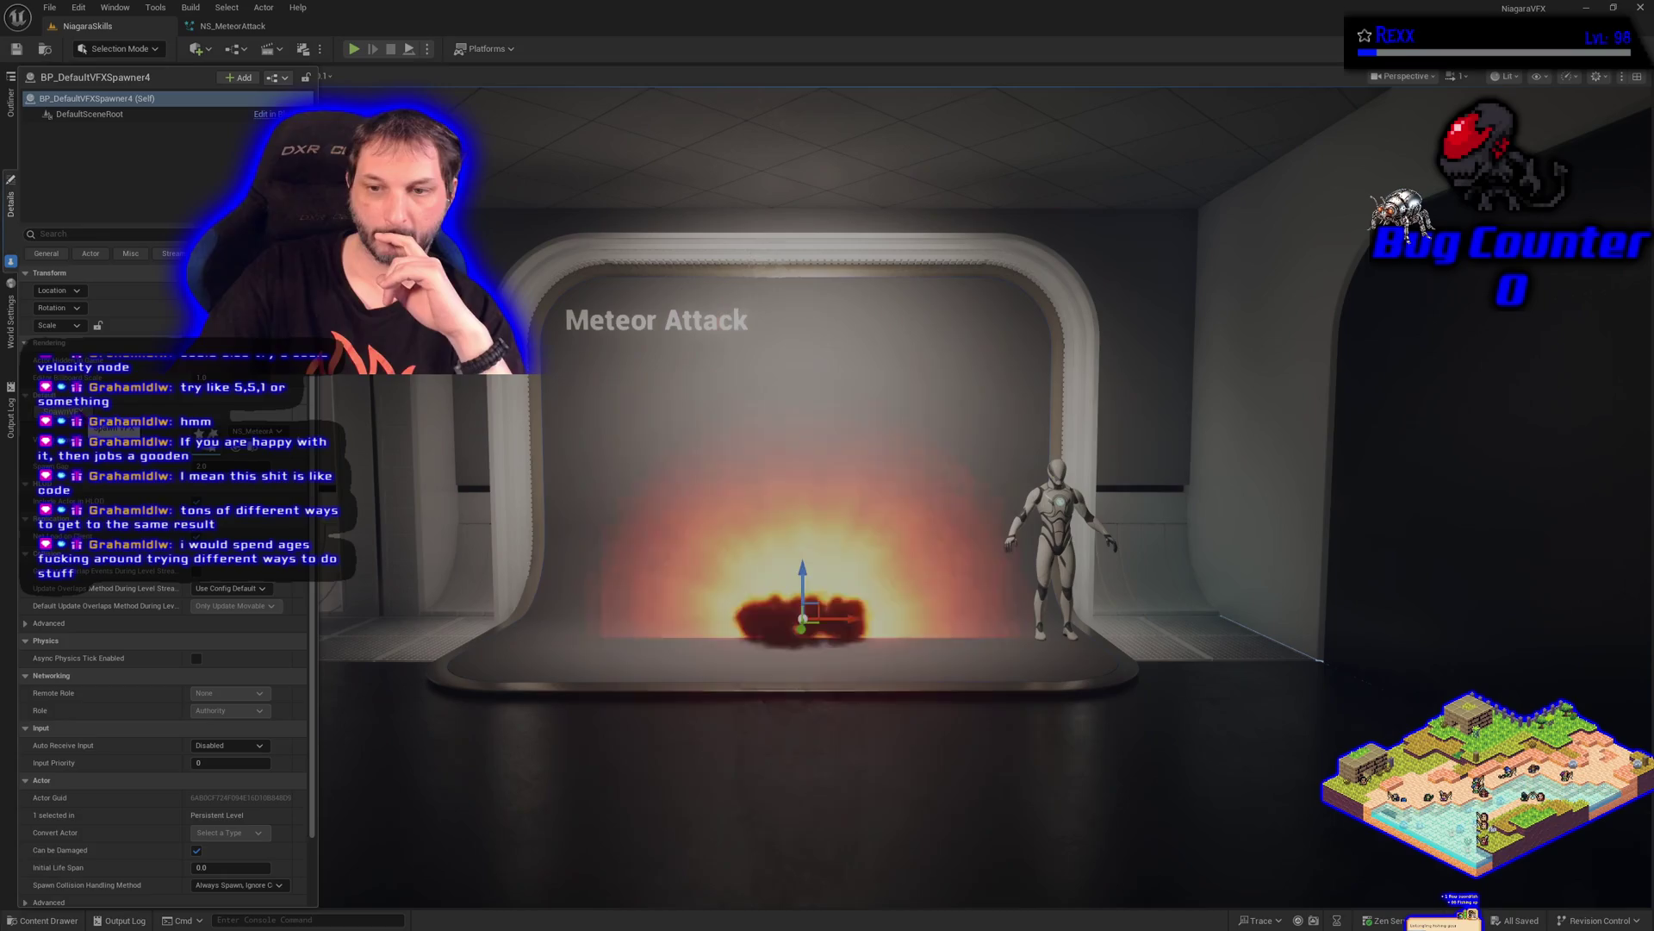
pyautogui.click(231, 26)
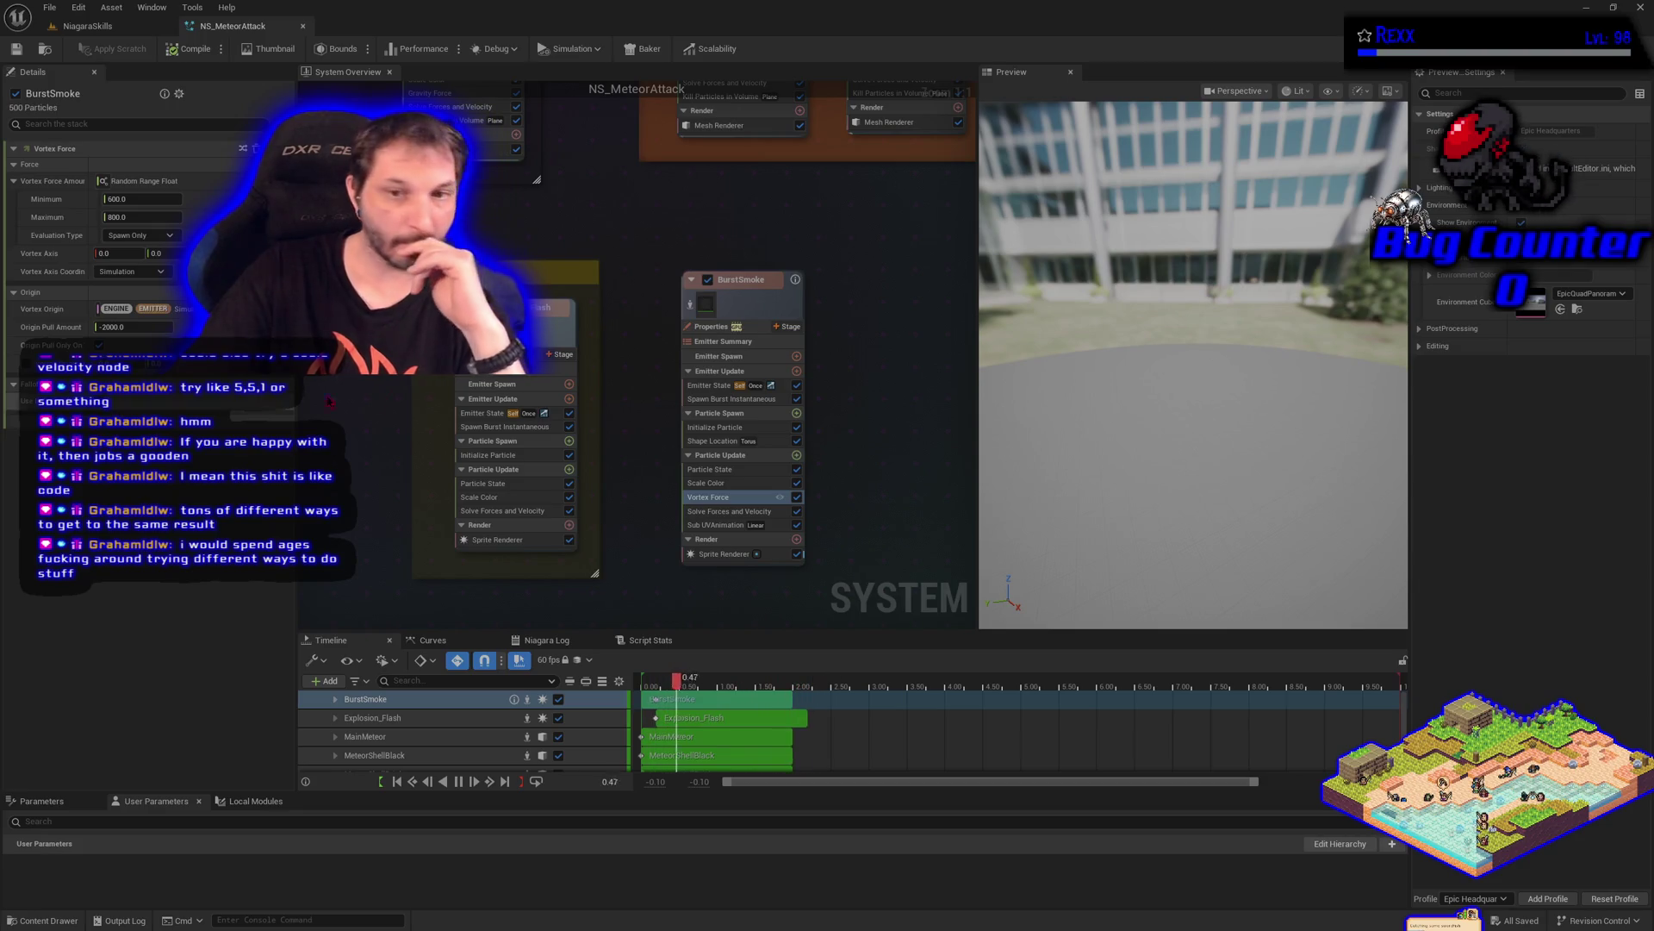
pyautogui.click(723, 428)
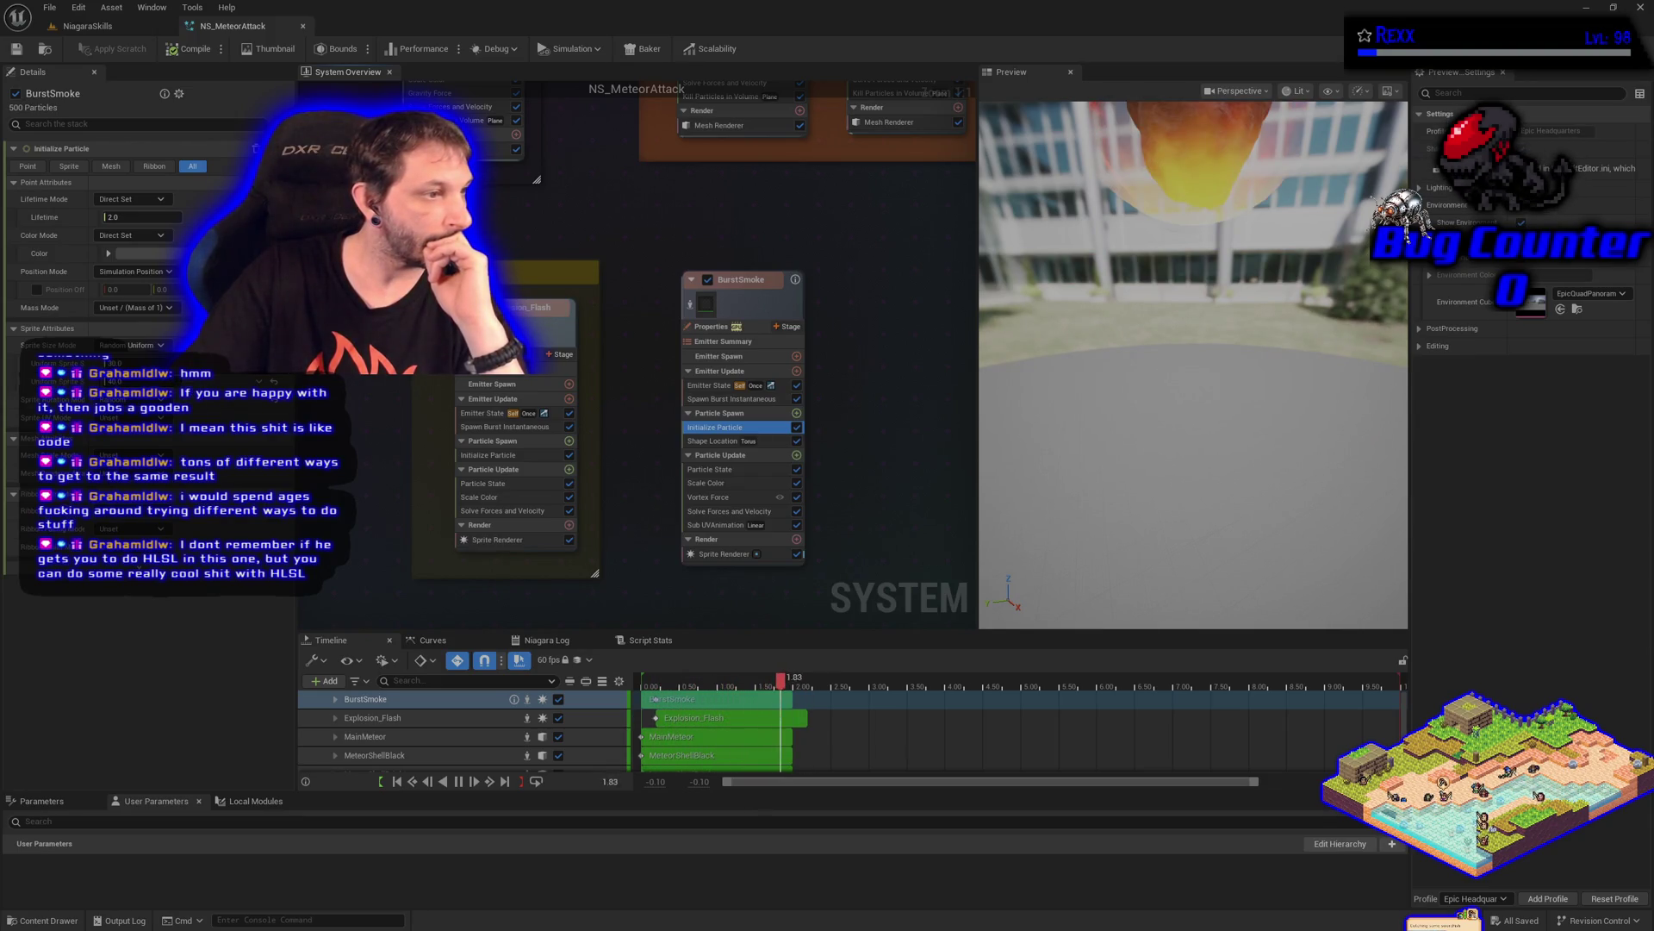
# Compile and save NS_MeteorAttack with BurstSmoke's lifetime at 2.0, then go to the NiagaraSkills level
pyautogui.press('Return')
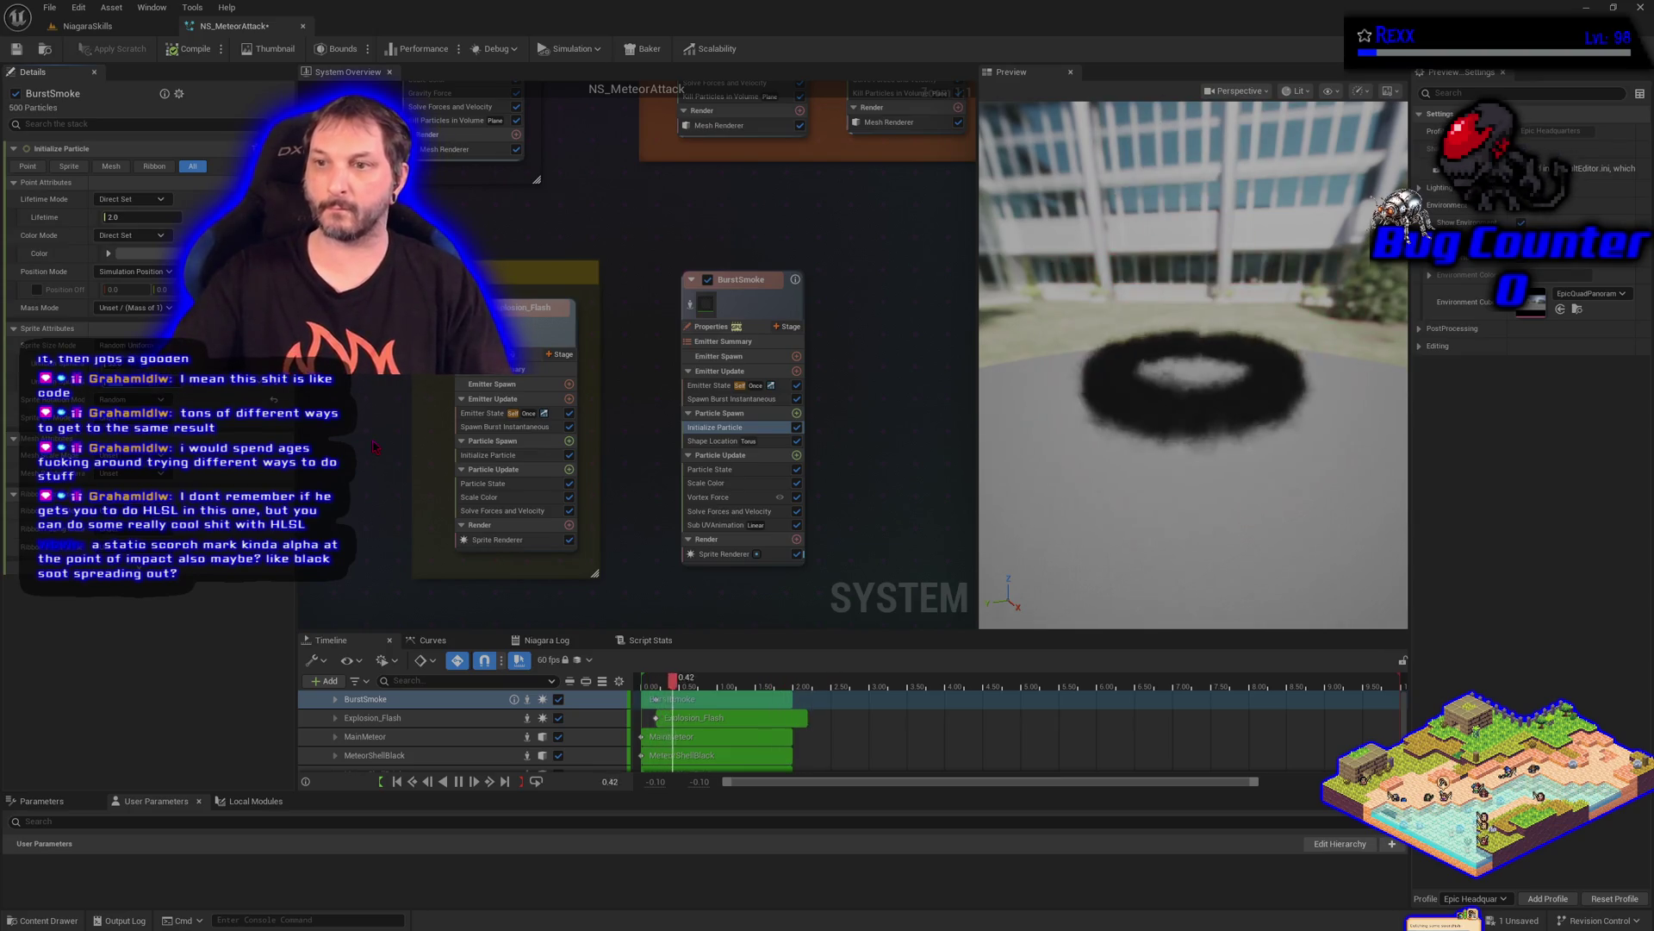
pyautogui.click(182, 52)
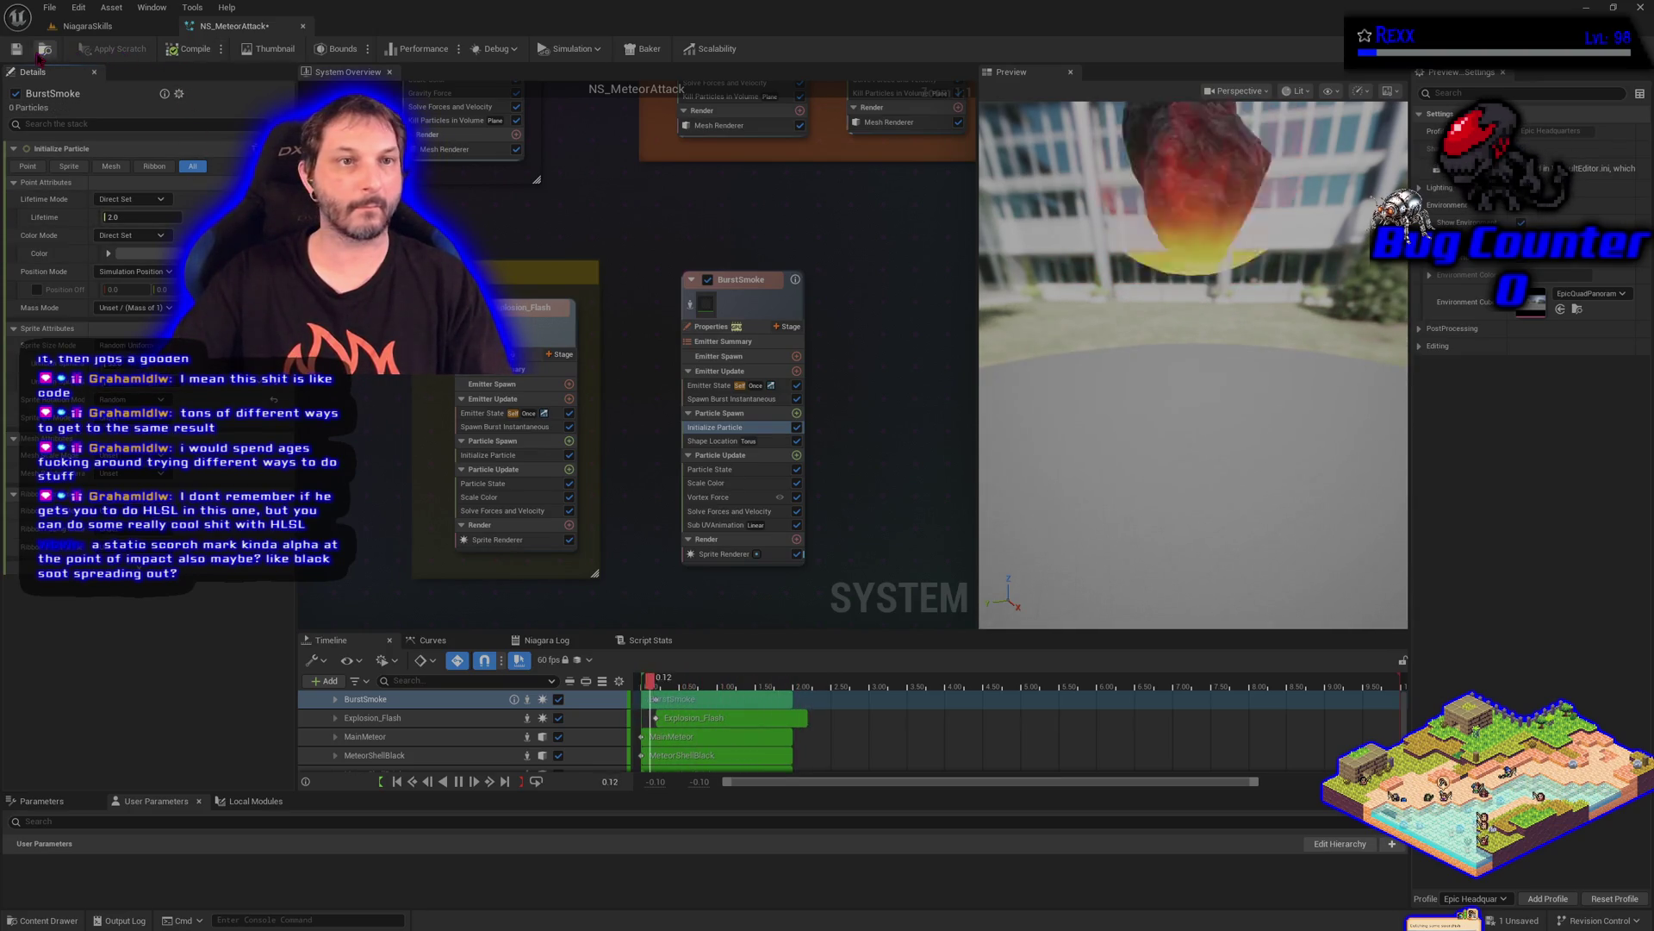
pyautogui.click(13, 51)
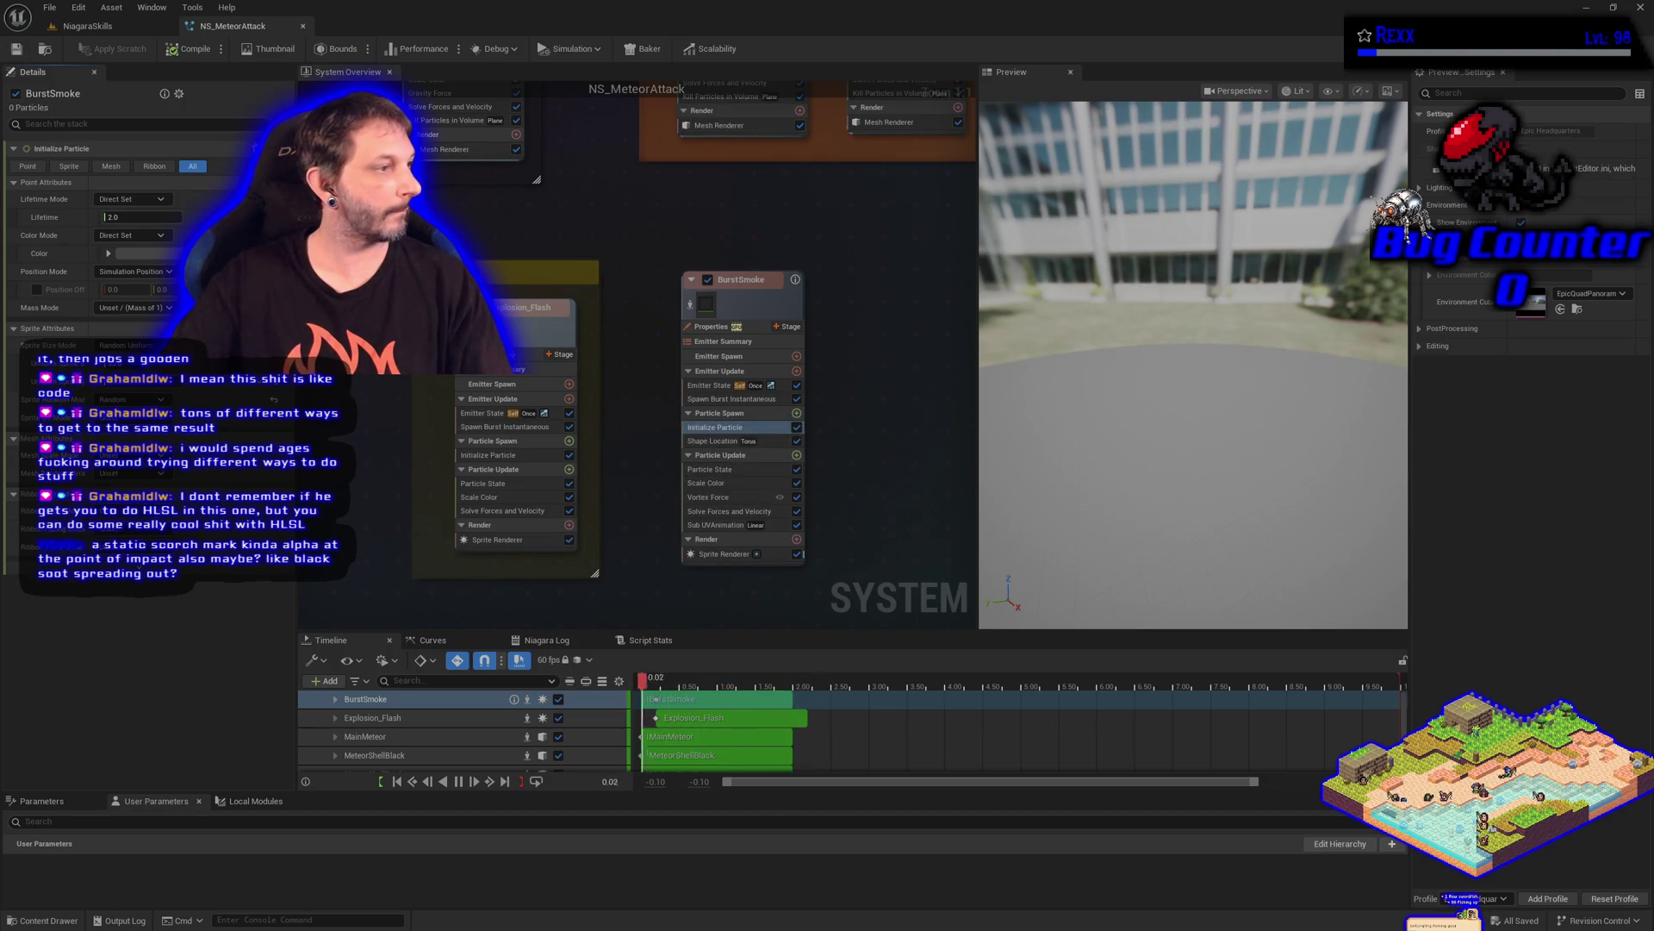
pyautogui.click(95, 28)
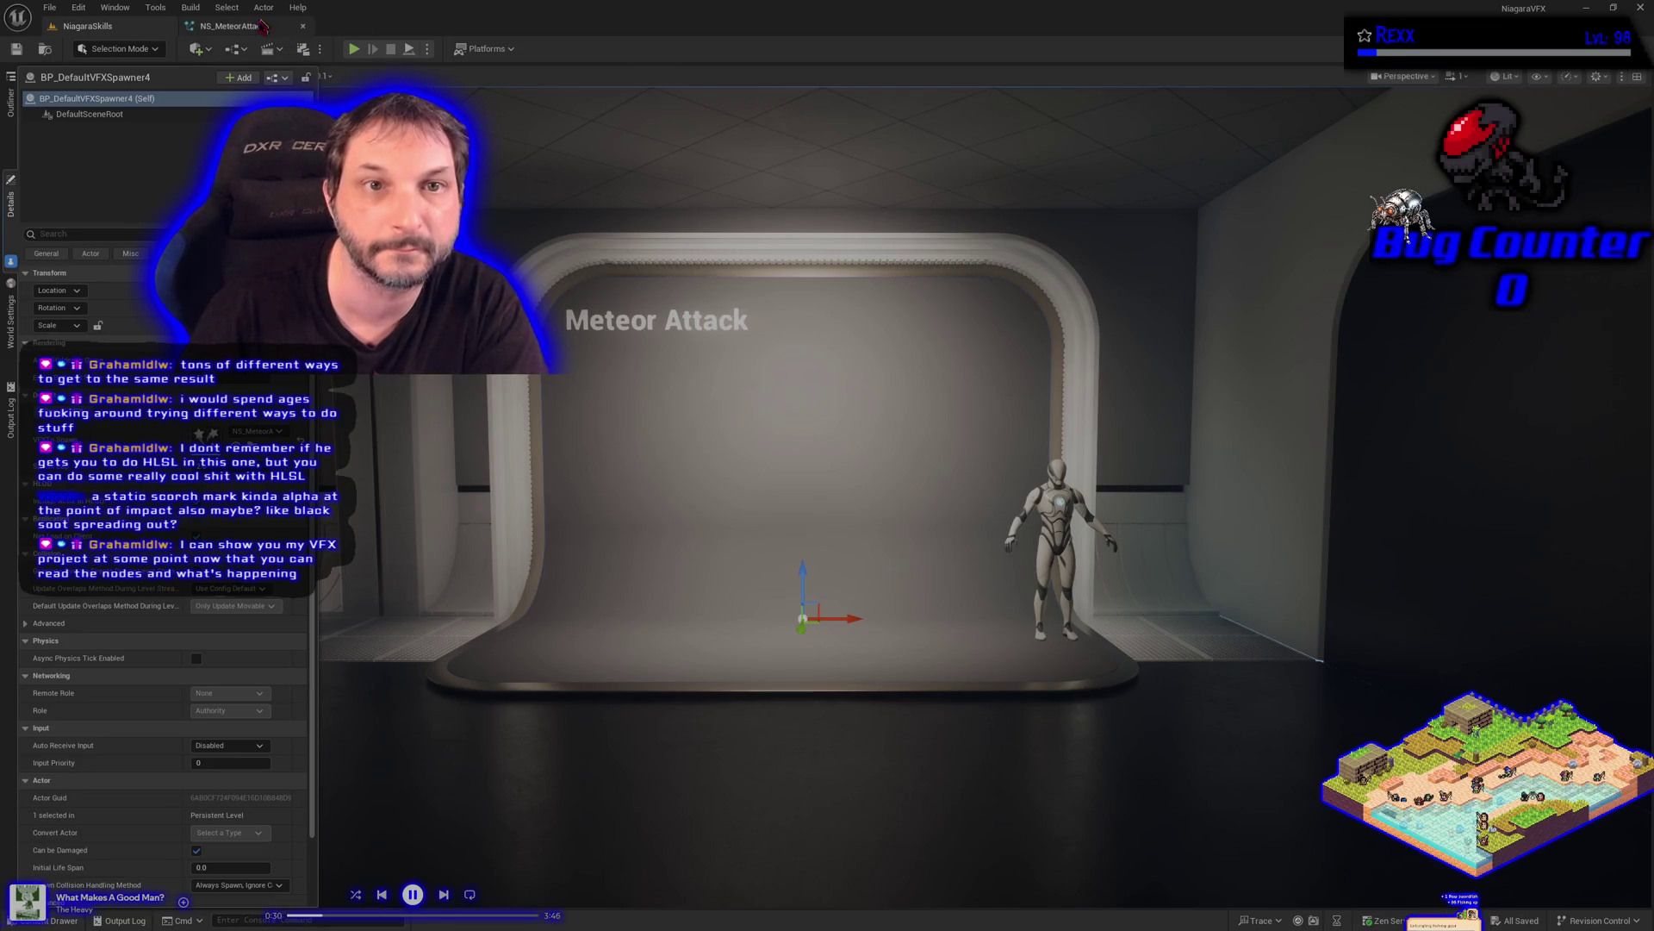
# Add a Scale Sprite Size module to BurstSmoke's Particle Update stage
pyautogui.click(263, 26)
pyautogui.click(796, 456)
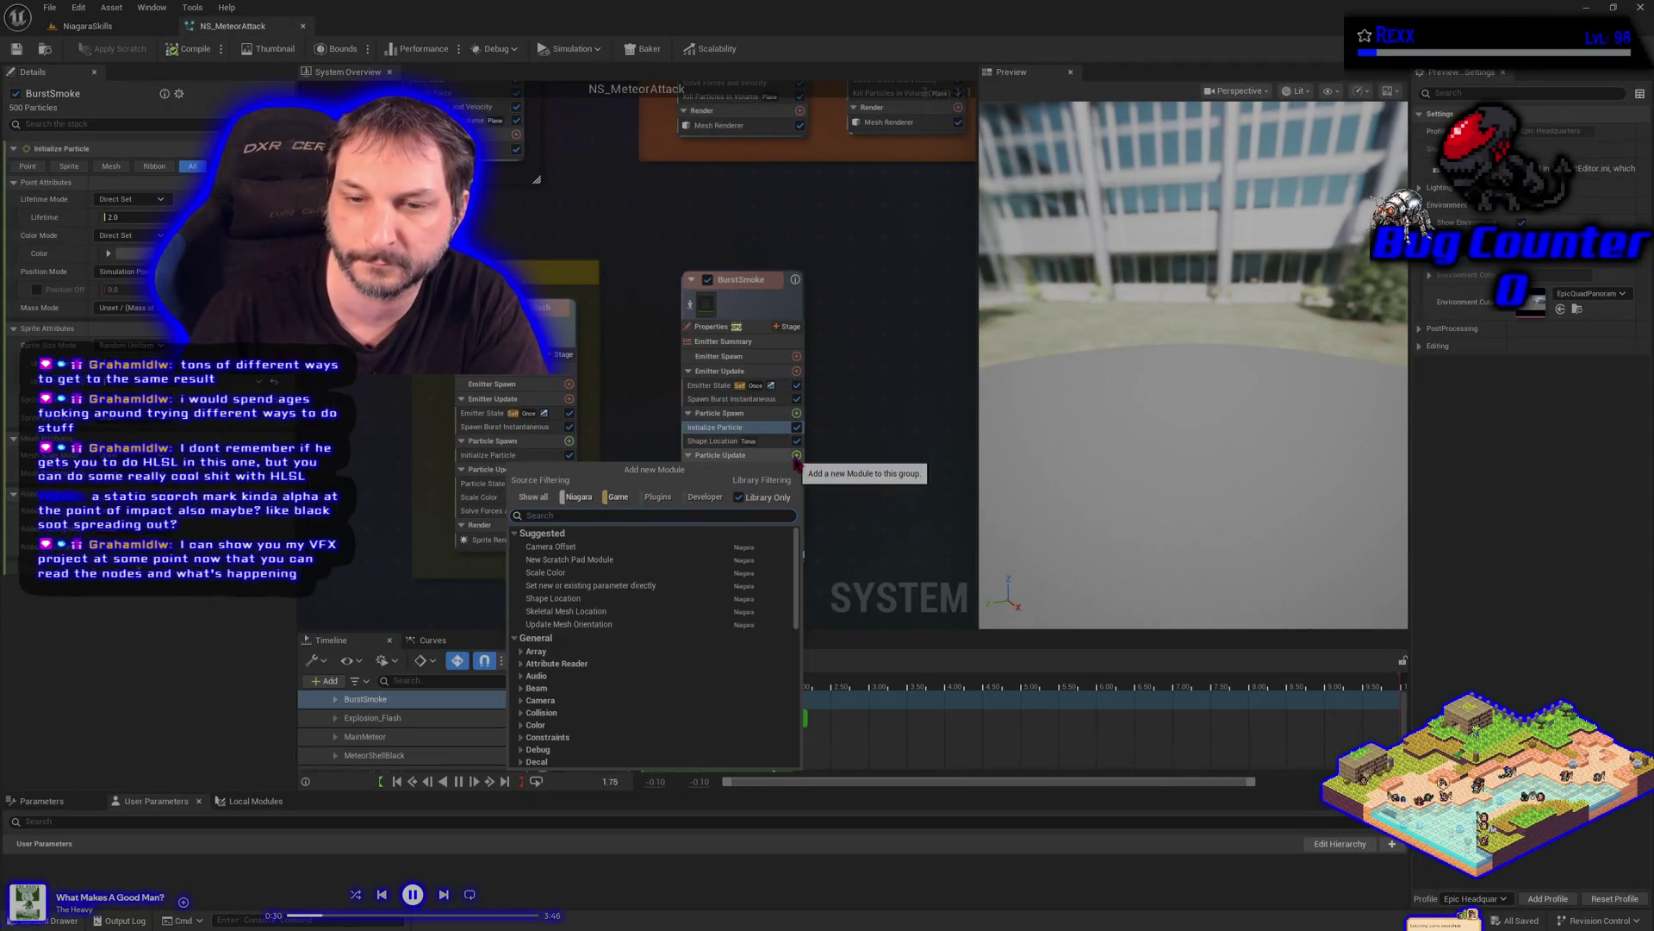
pyautogui.write('scale sprite size')
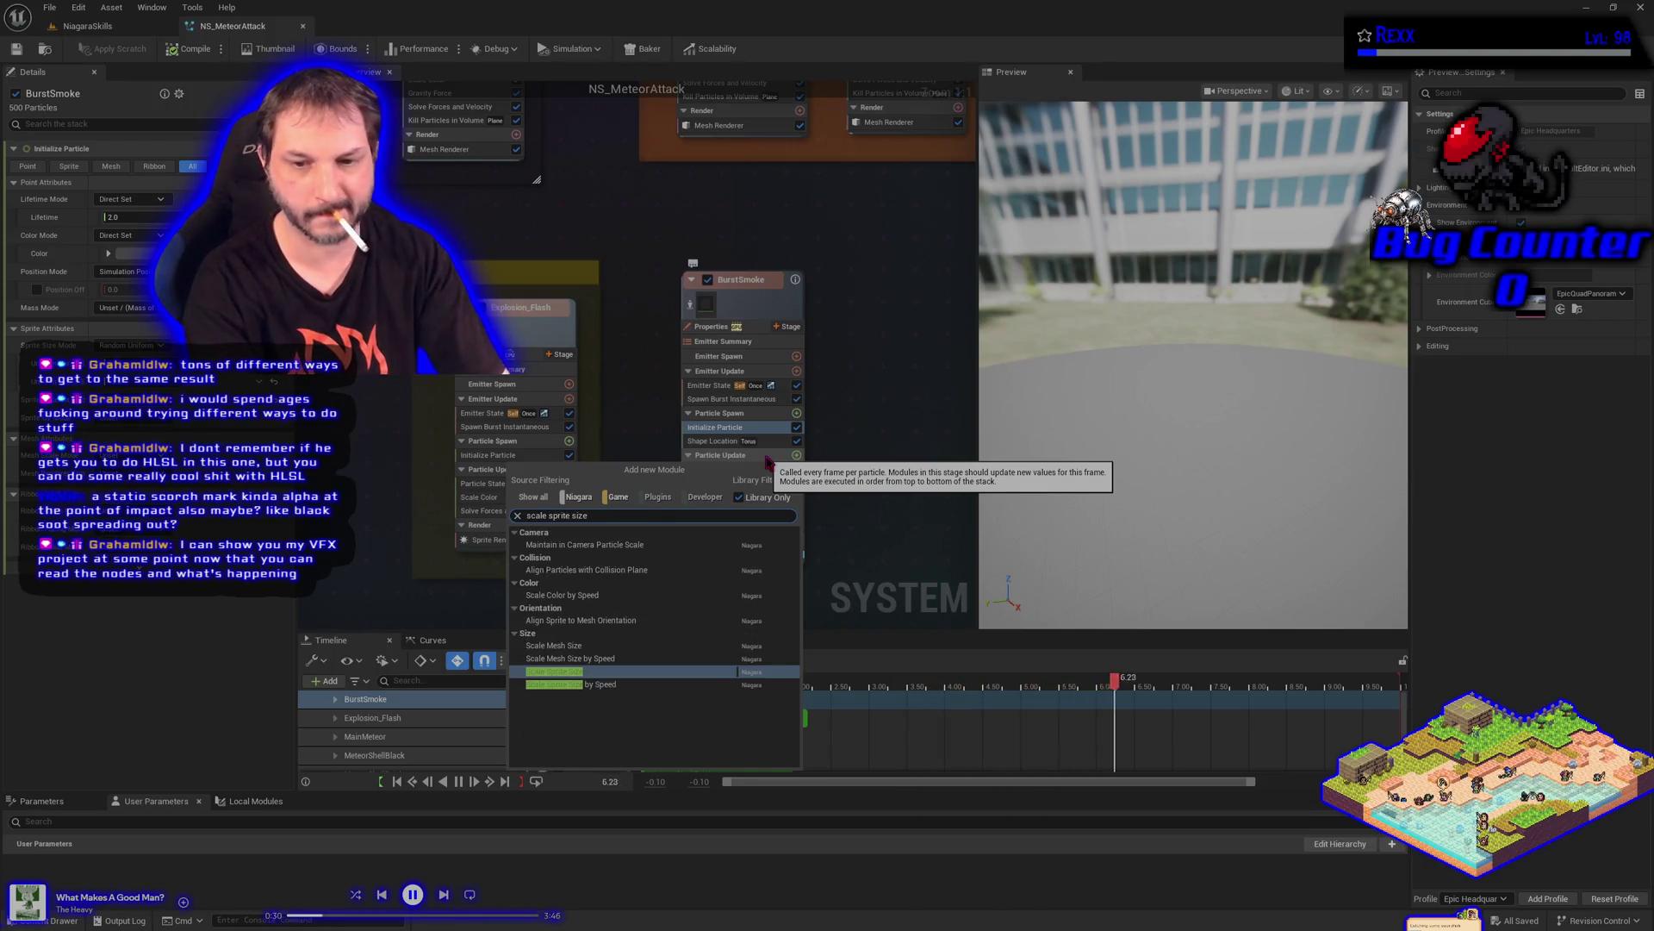
pyautogui.press('Return')
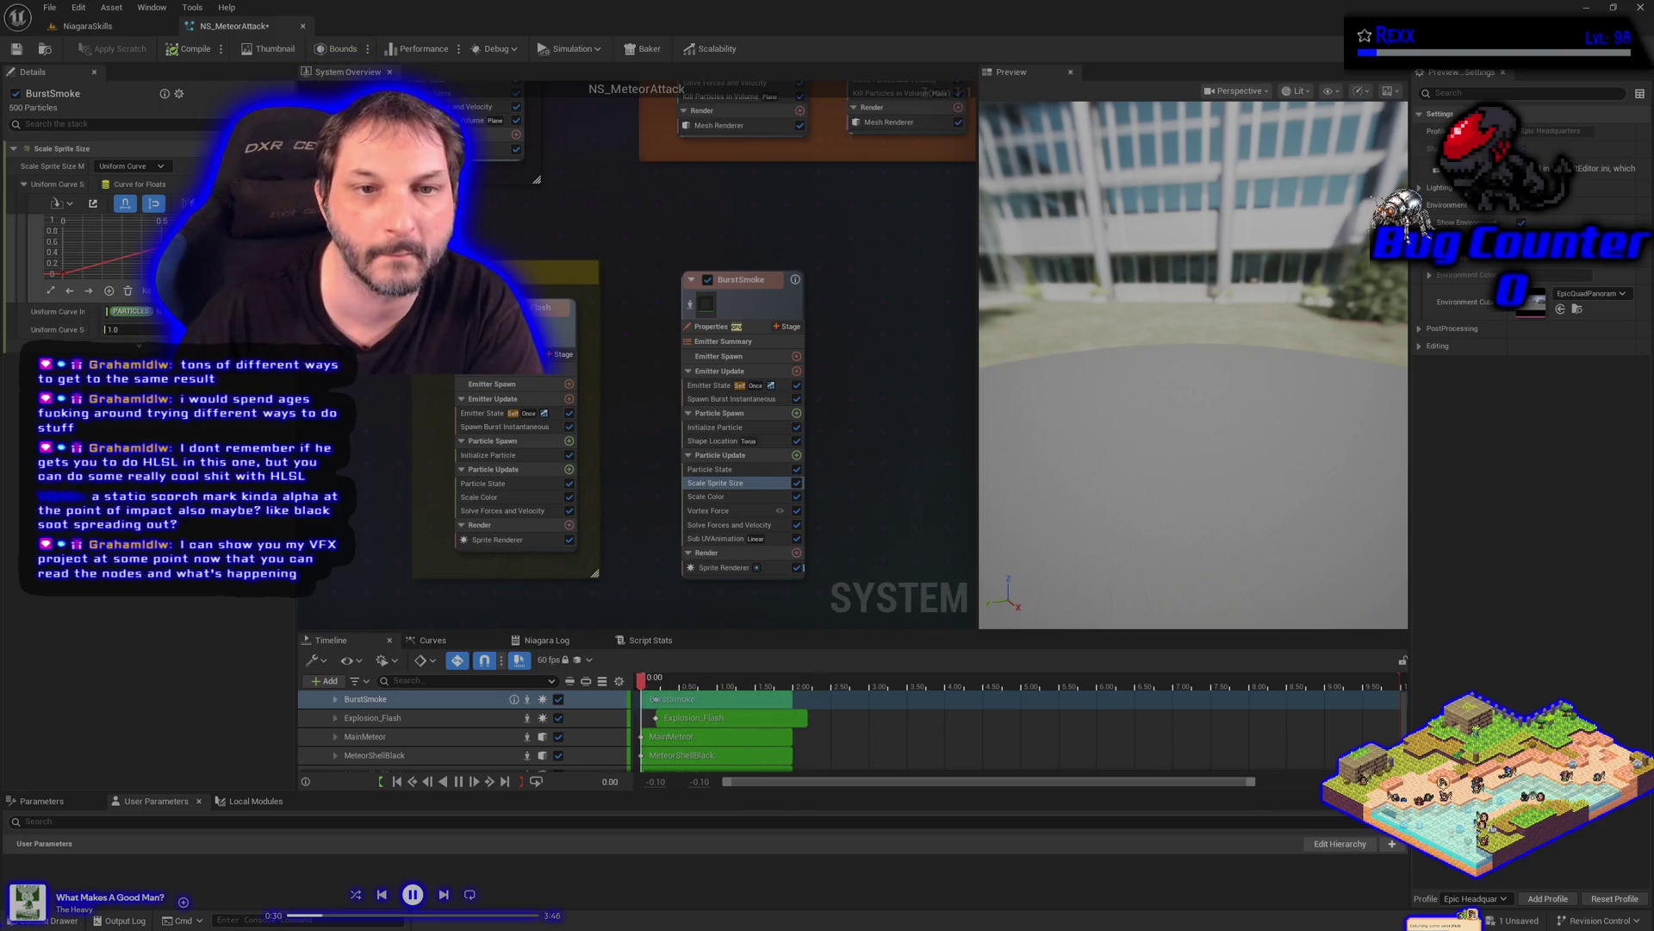
# Inspect the Scale Sprite Size curve in the widened details panel, then save via File > Save
pyautogui.moveTo(298, 431); pyautogui.dragTo(536, 431)
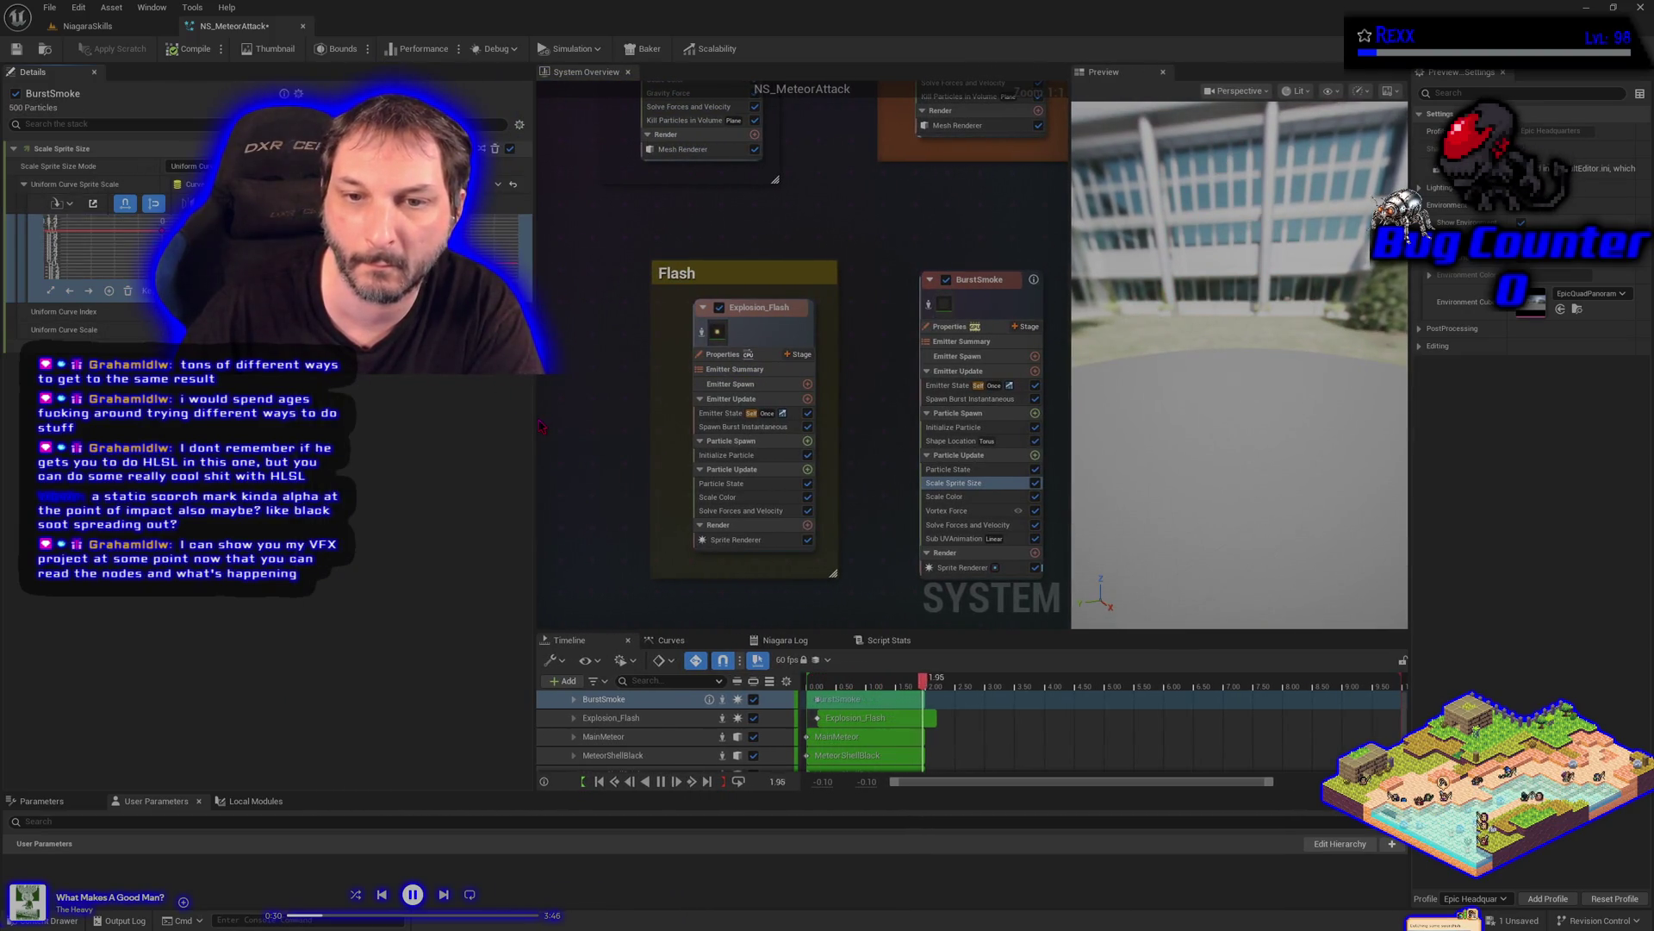
pyautogui.moveTo(540, 425); pyautogui.dragTo(330, 425)
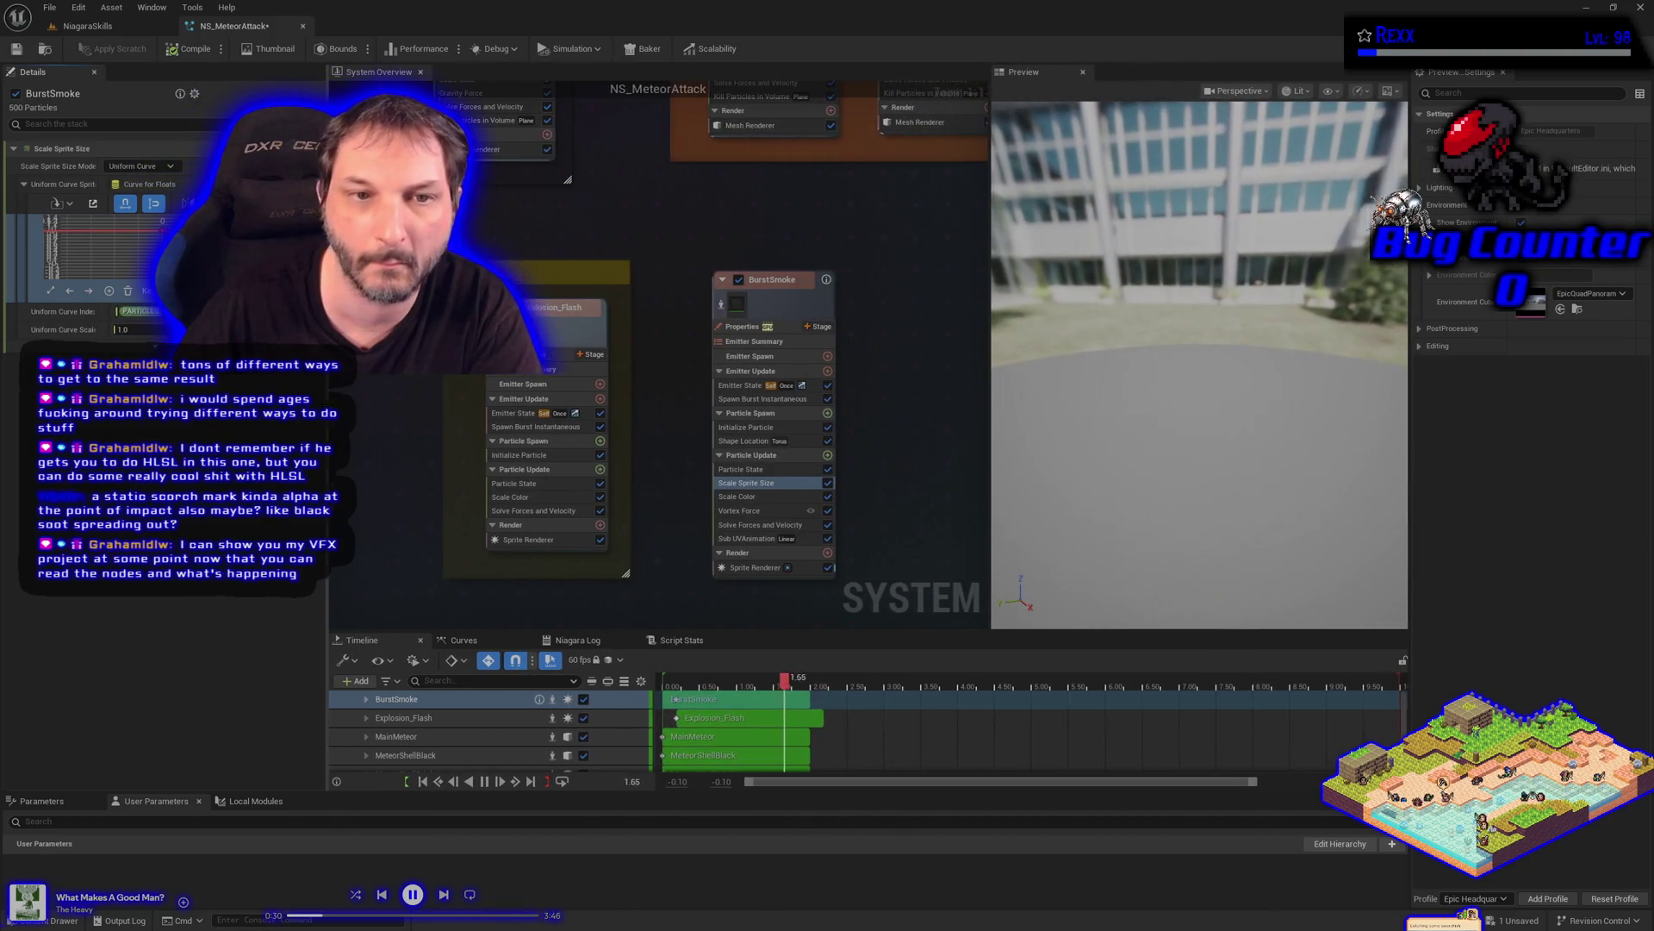
pyautogui.click(49, 8)
pyautogui.click(77, 93)
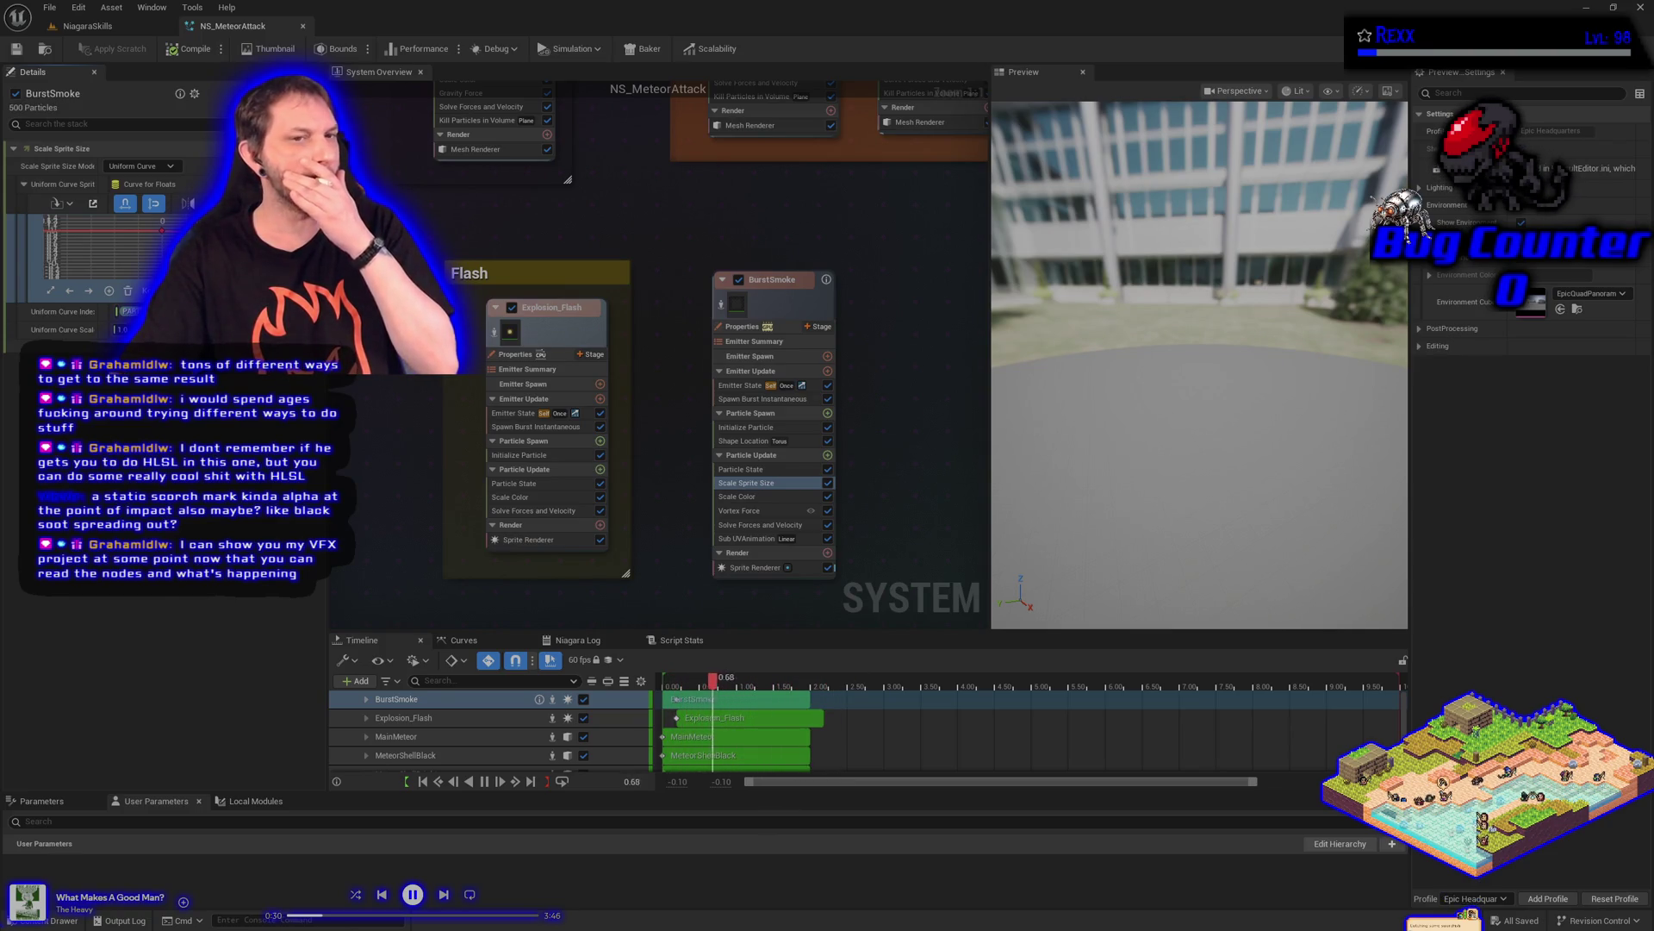
# Set BurstSmoke's Vortex Force range to minimum 800 and maximum 1000, then save
pyautogui.click(770, 511)
pyautogui.click(137, 197)
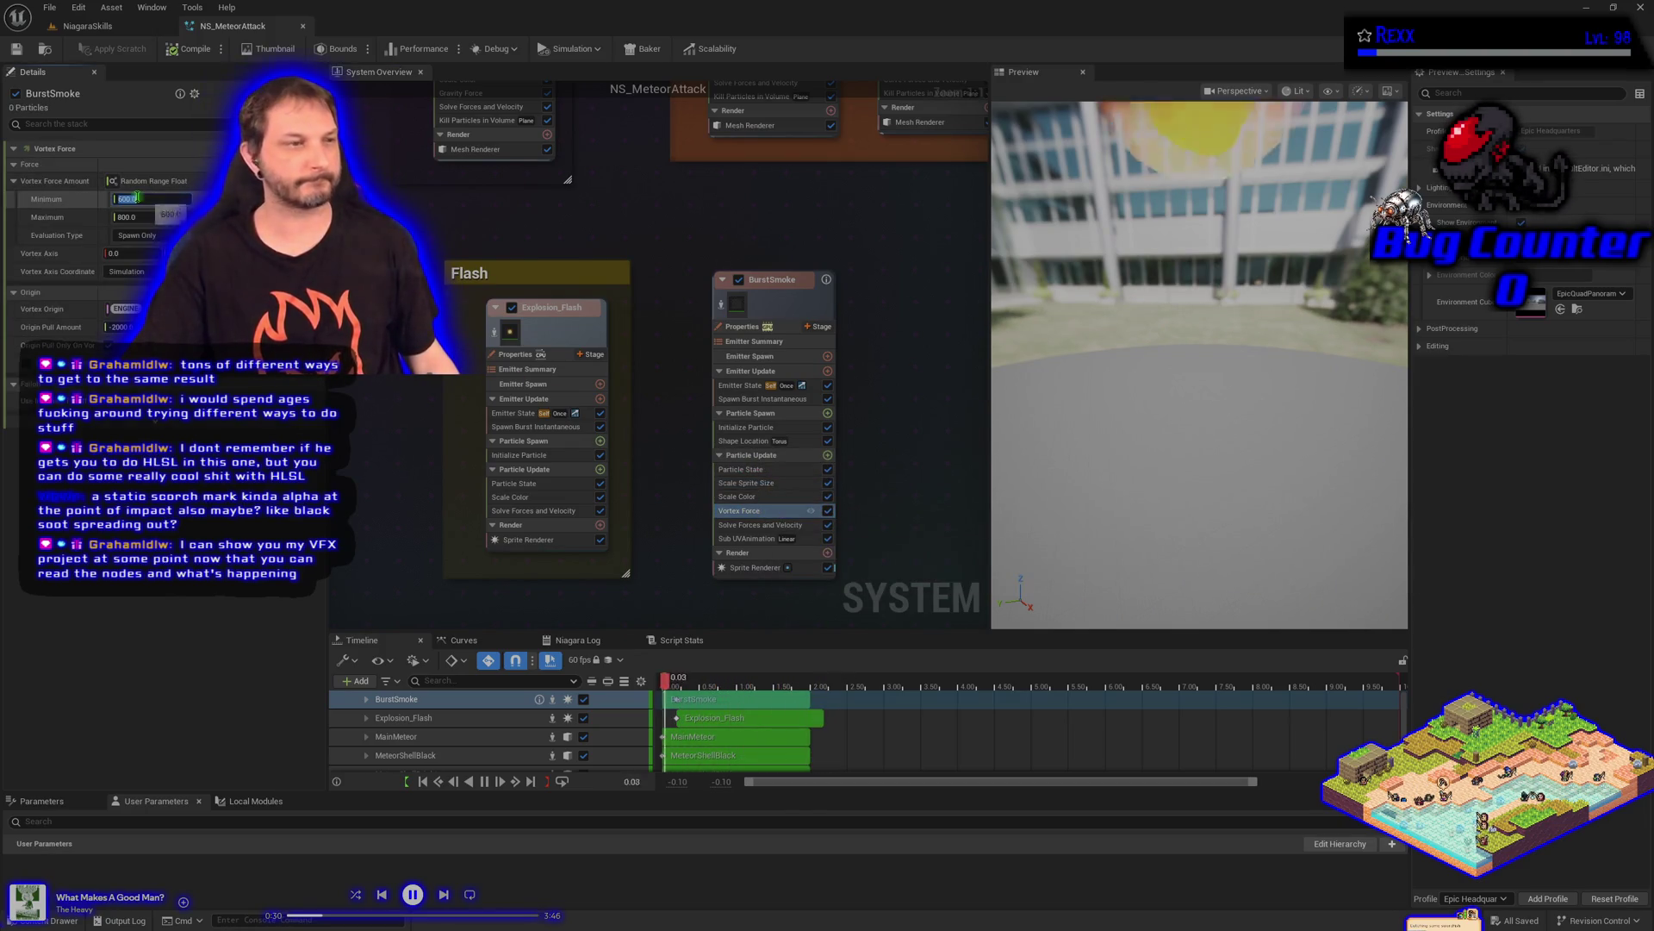
pyautogui.write('800')
pyautogui.press('Tab')
pyautogui.write('1000')
pyautogui.press('Return')
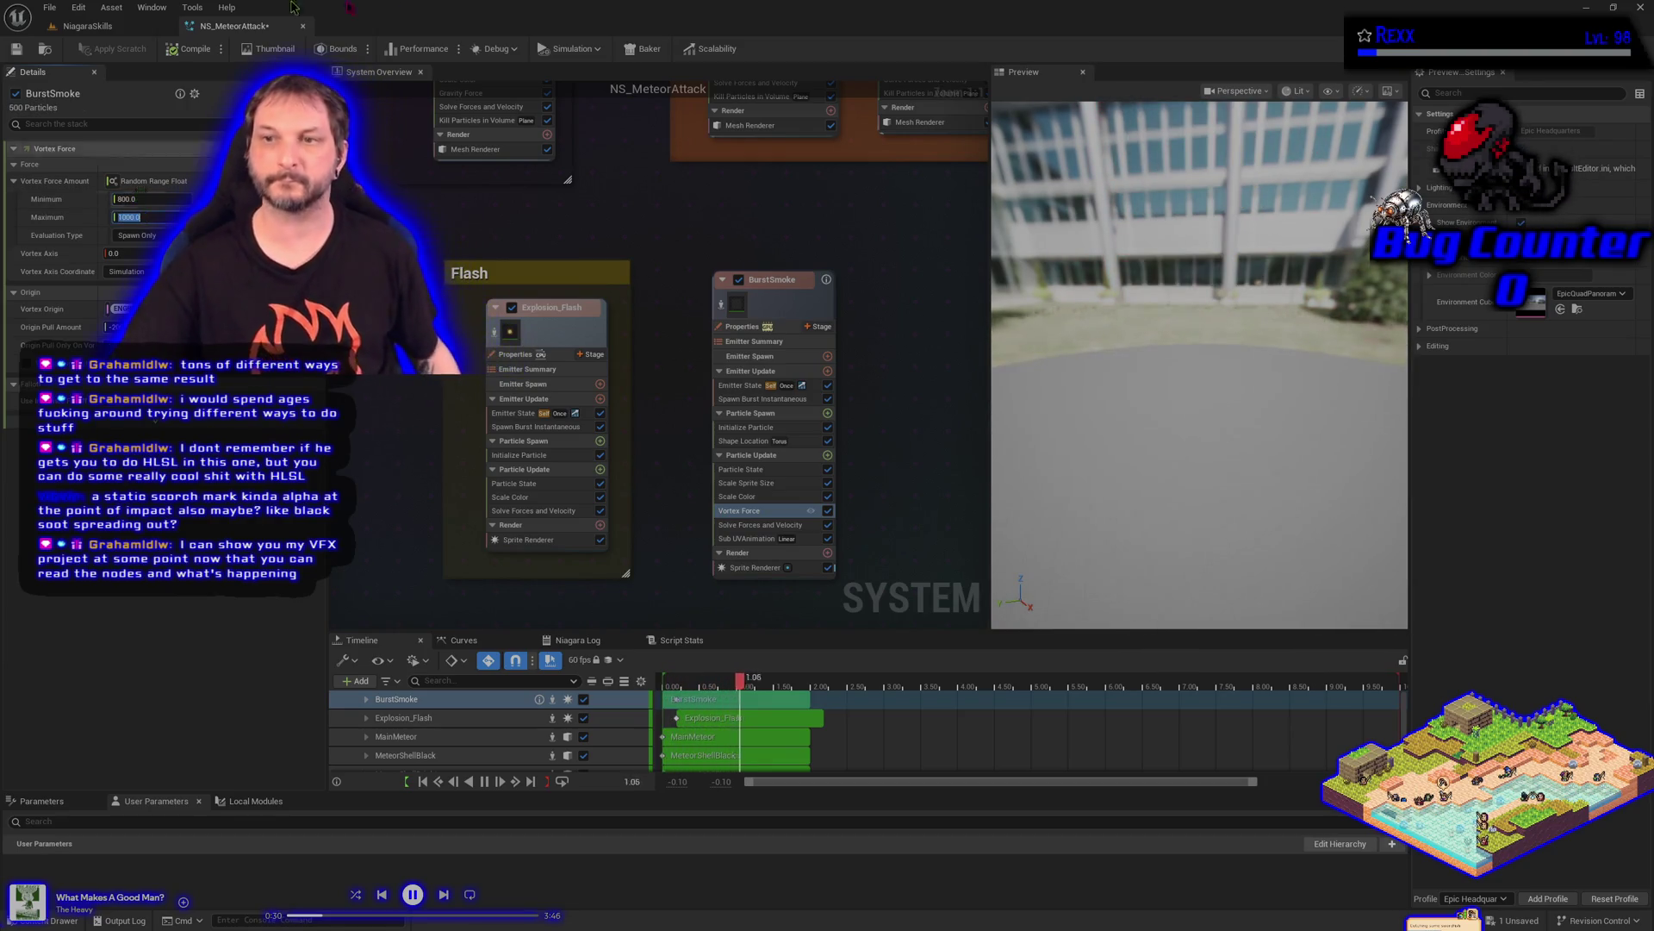
pyautogui.click(17, 51)
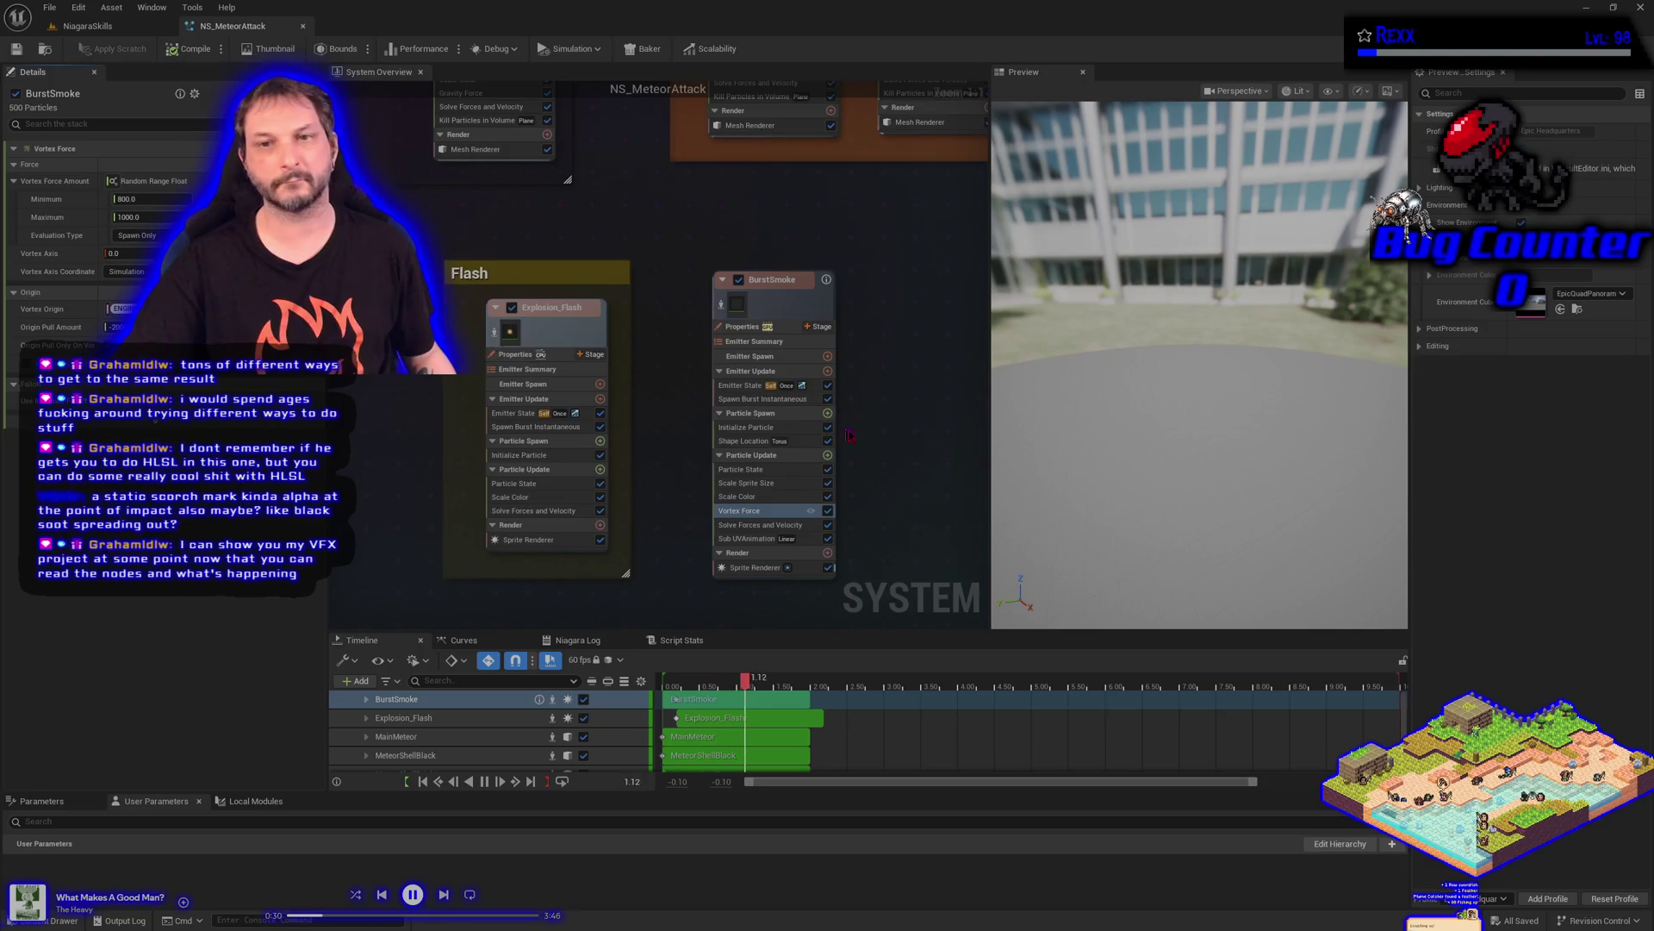
# Choose Add Emitter from the system graph's context menu to bring up the emitter templates
pyautogui.moveTo(956, 473); pyautogui.dragTo(621, 455)
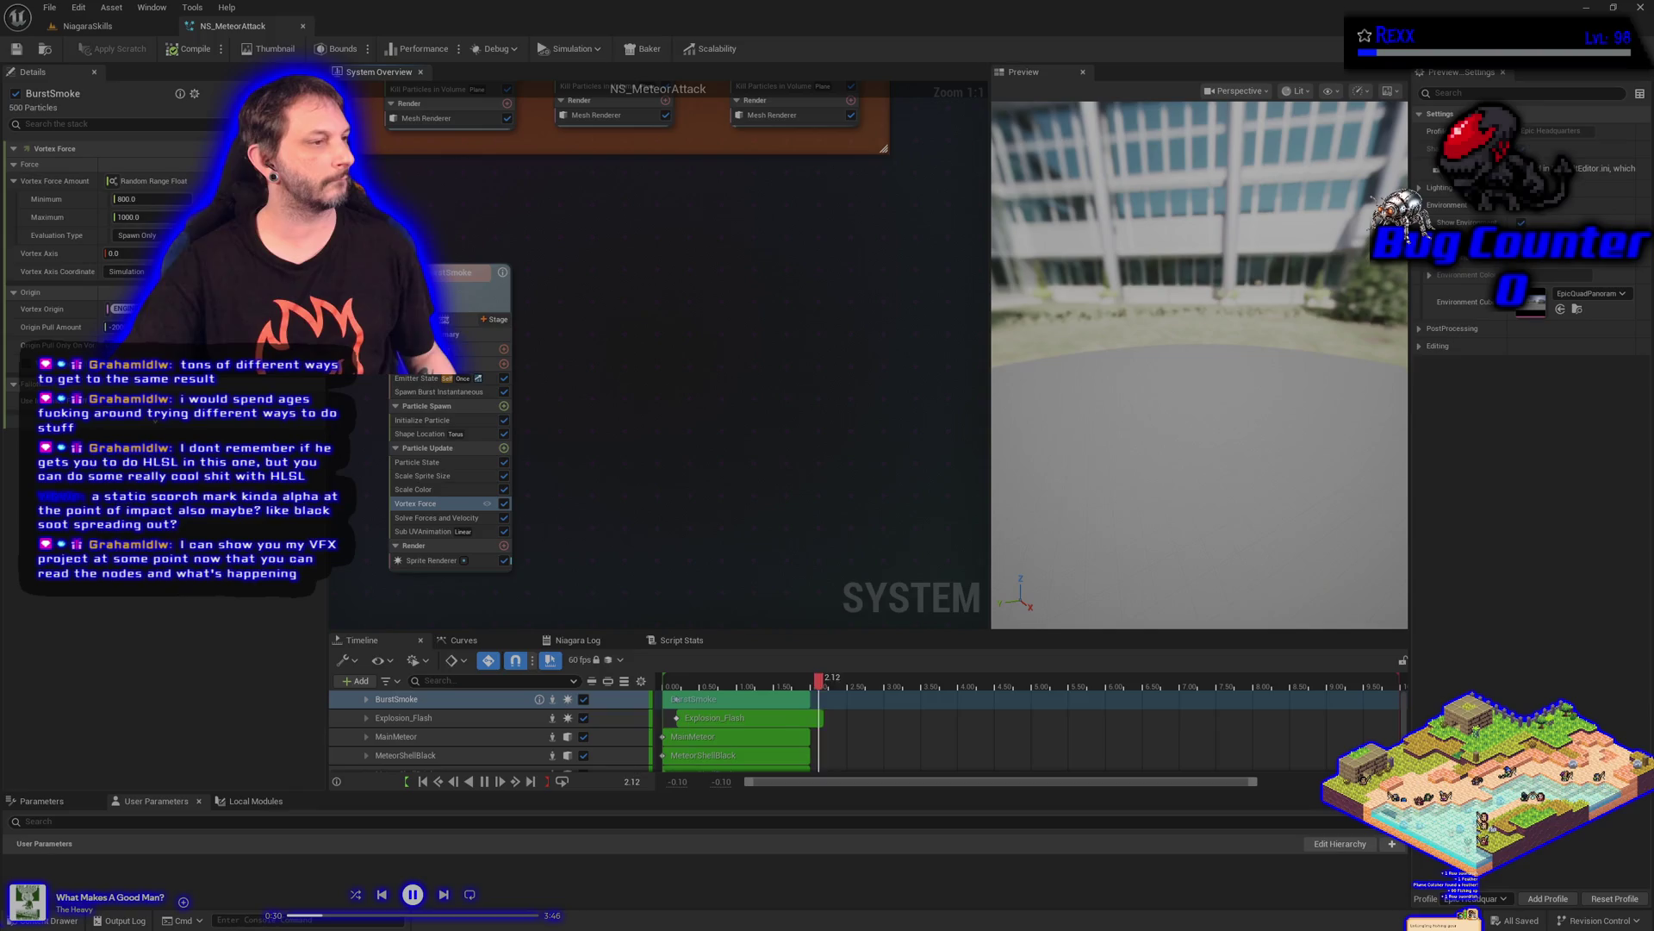
pyautogui.rightClick(725, 400)
pyautogui.click(762, 420)
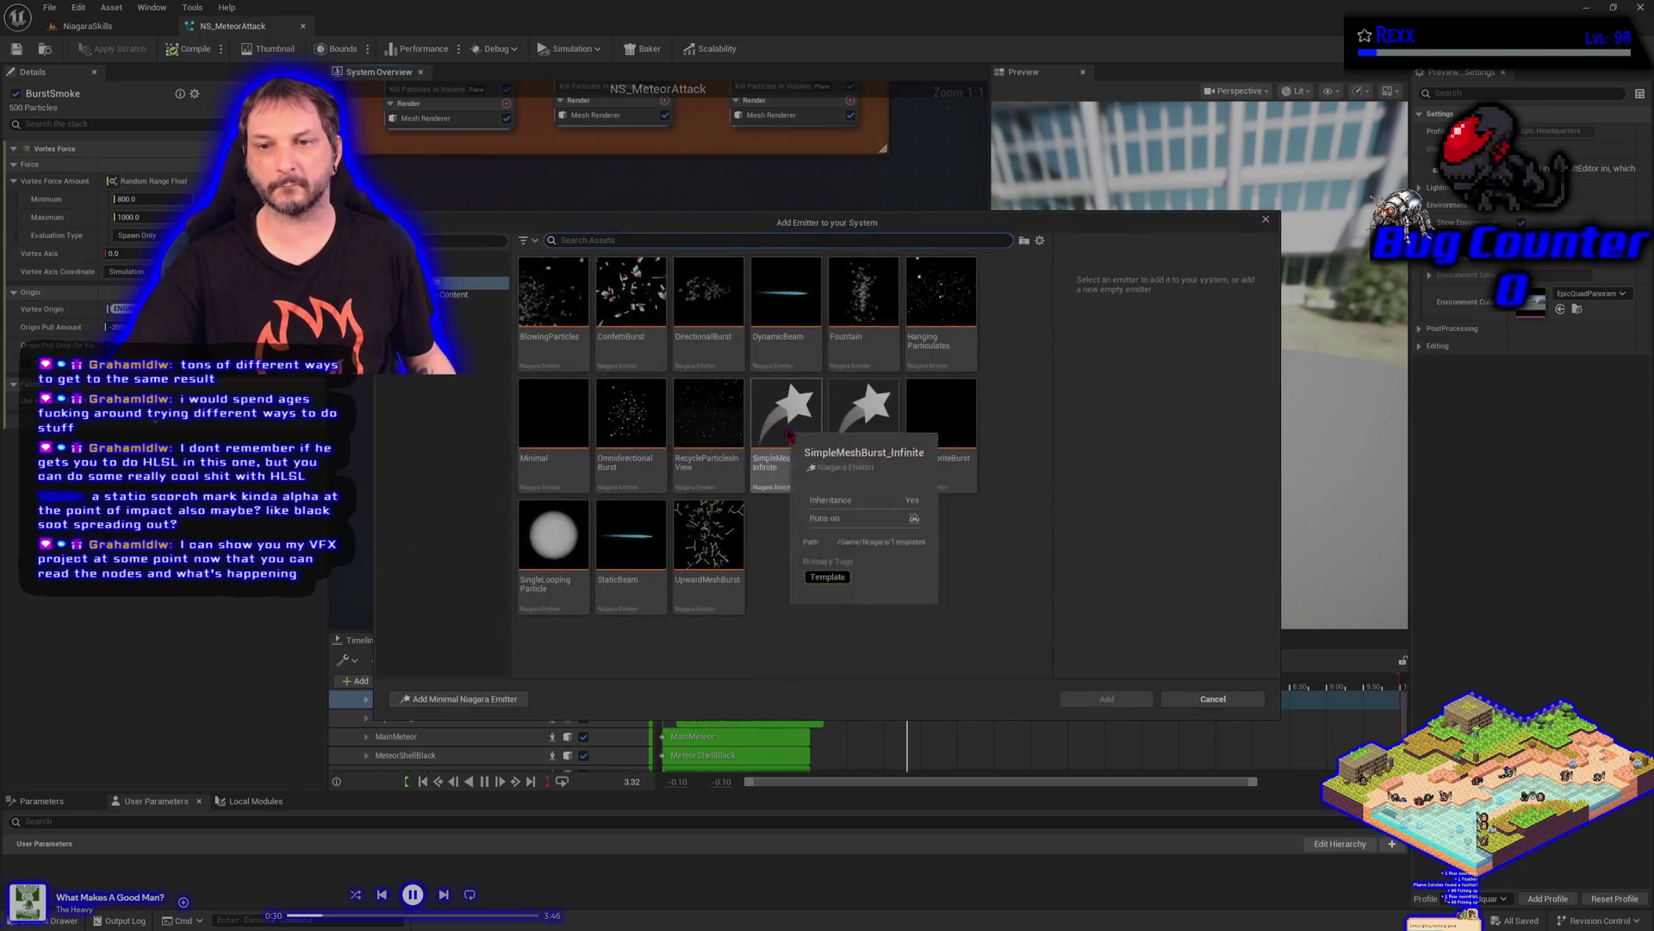
# Add a SimpleSpriteBurst emitter and drag the meteor impact flare material onto its Sprite Renderer
pyautogui.click(941, 431)
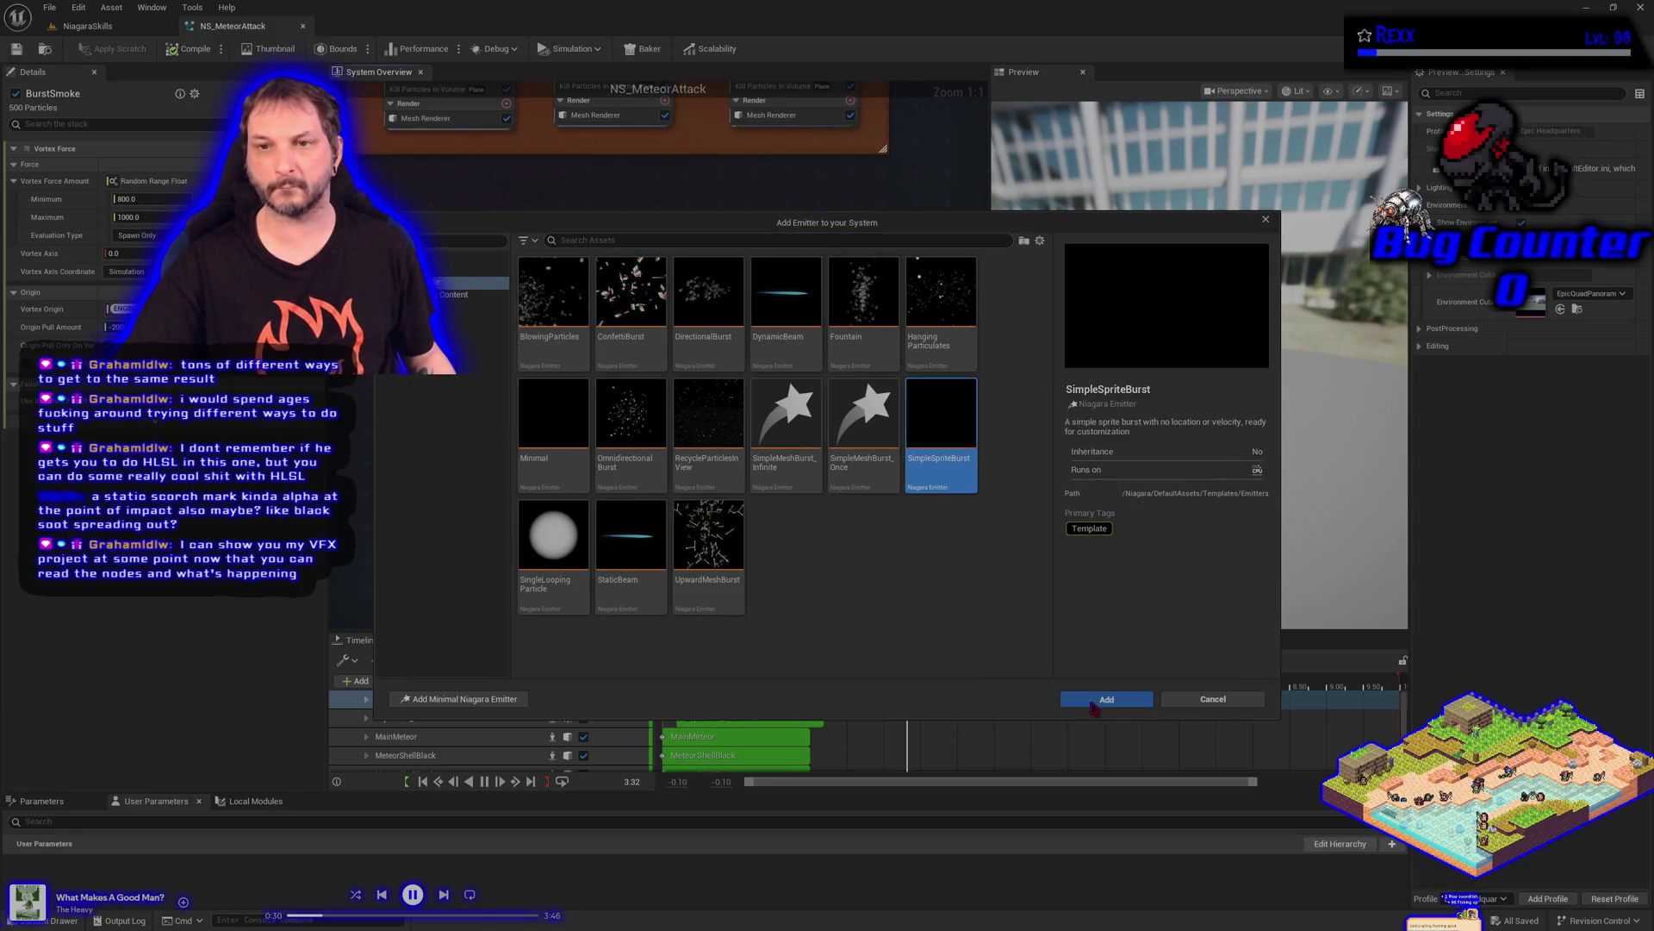
pyautogui.click(1093, 702)
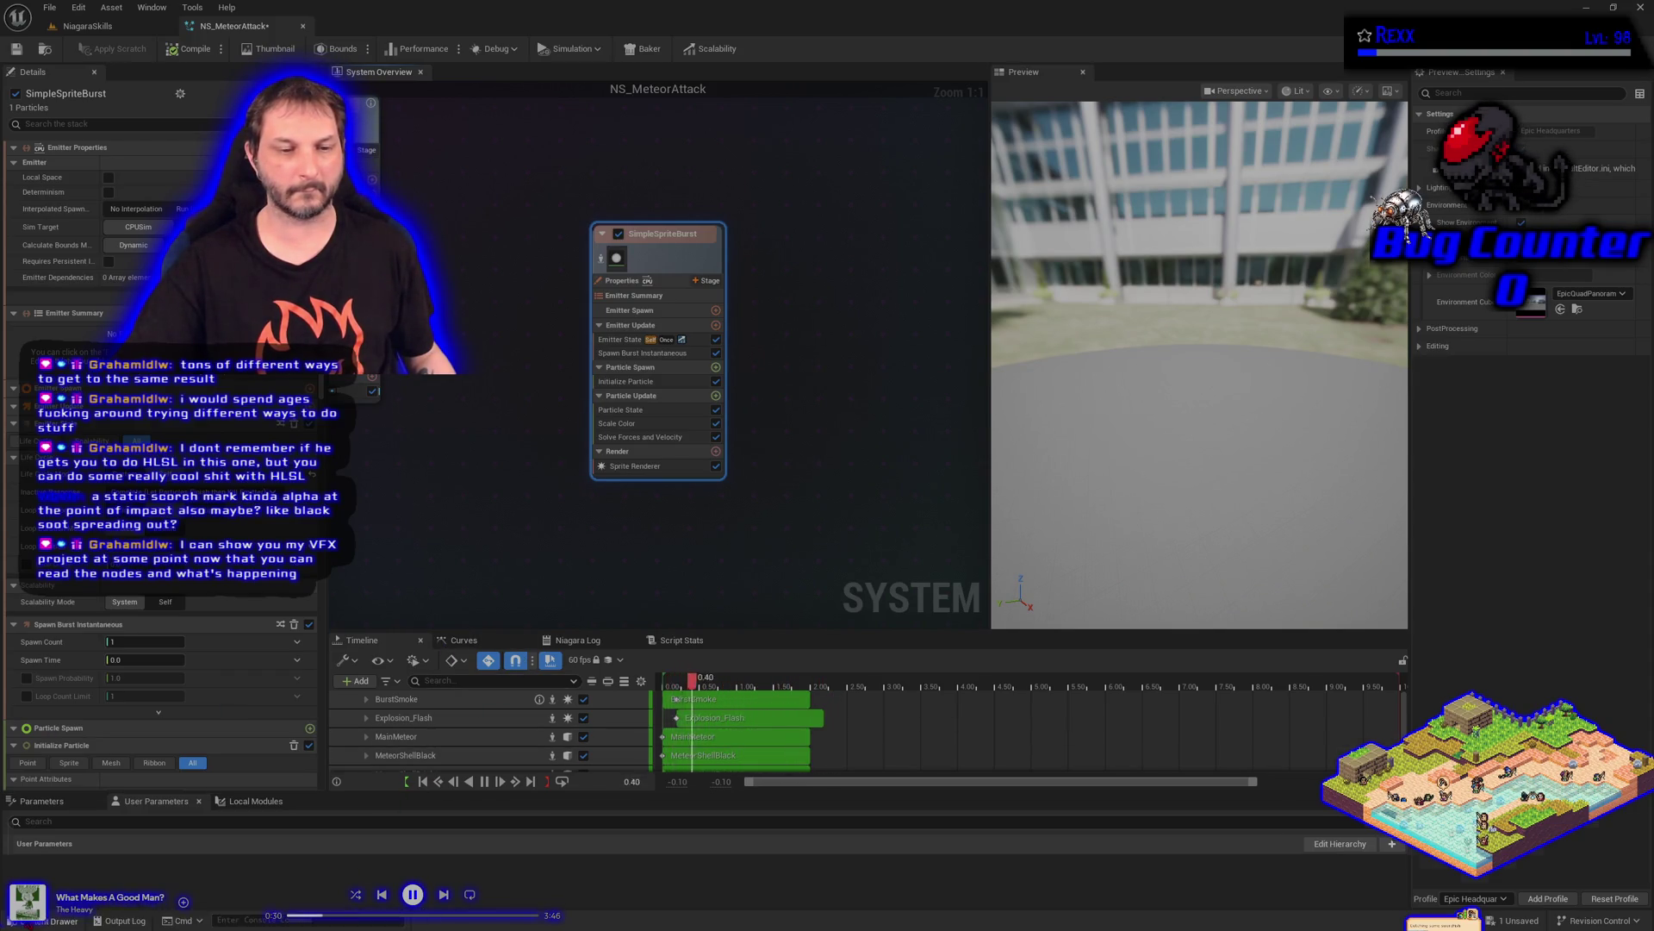
pyautogui.hotkey('ctrl', 'space')
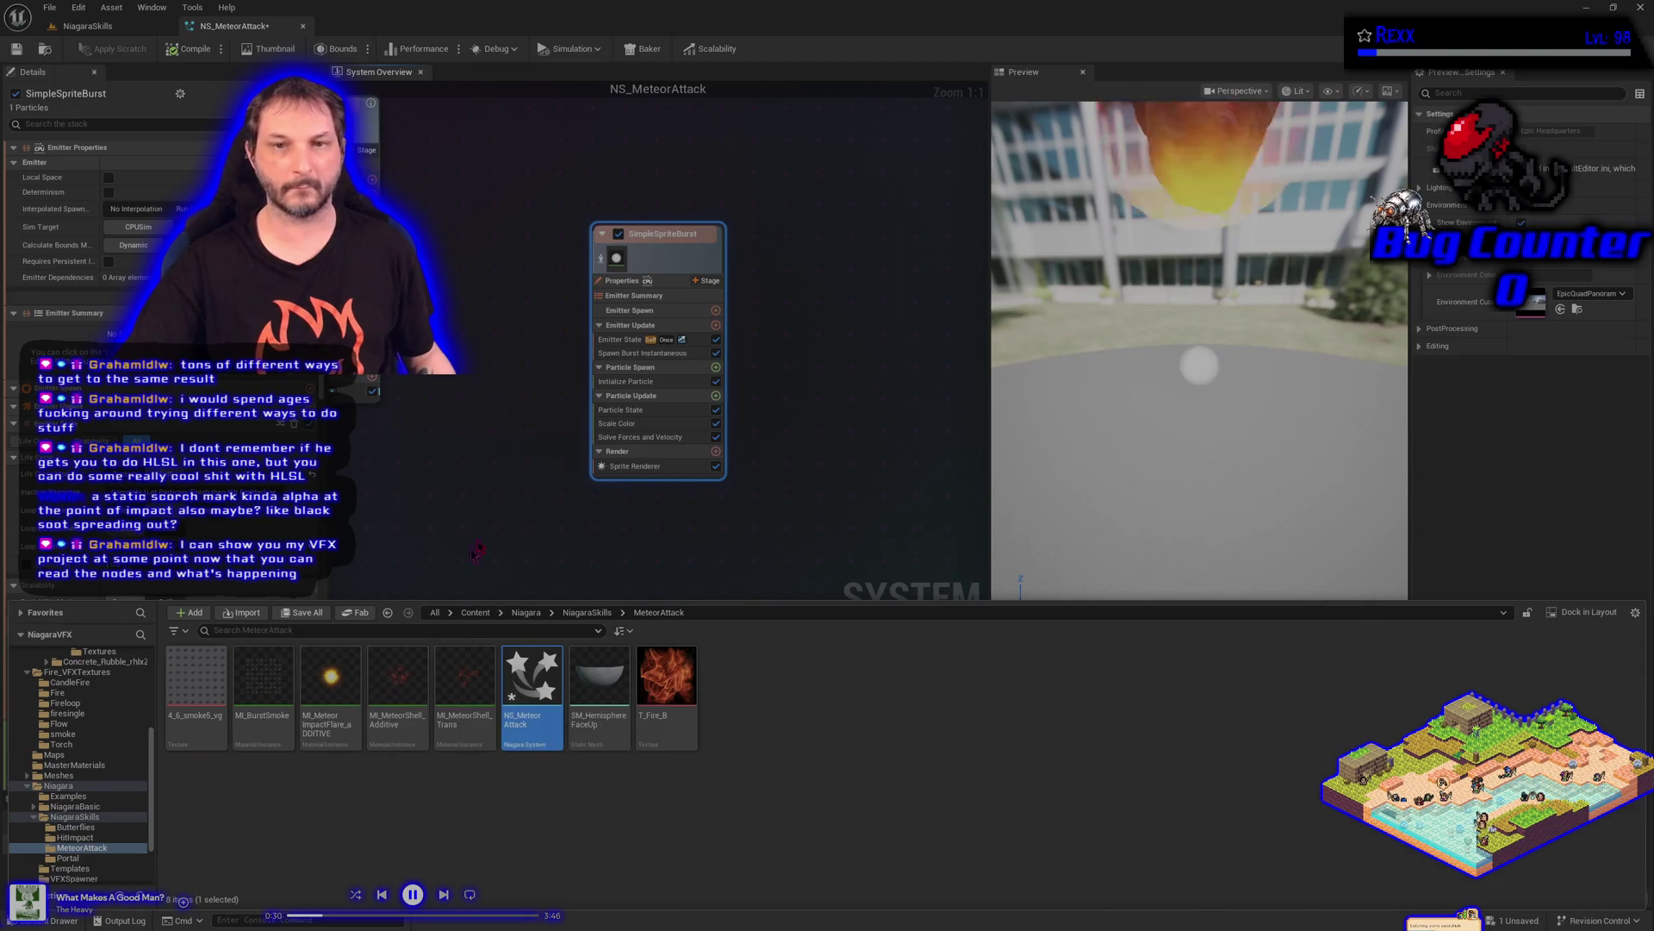
pyautogui.click(611, 467)
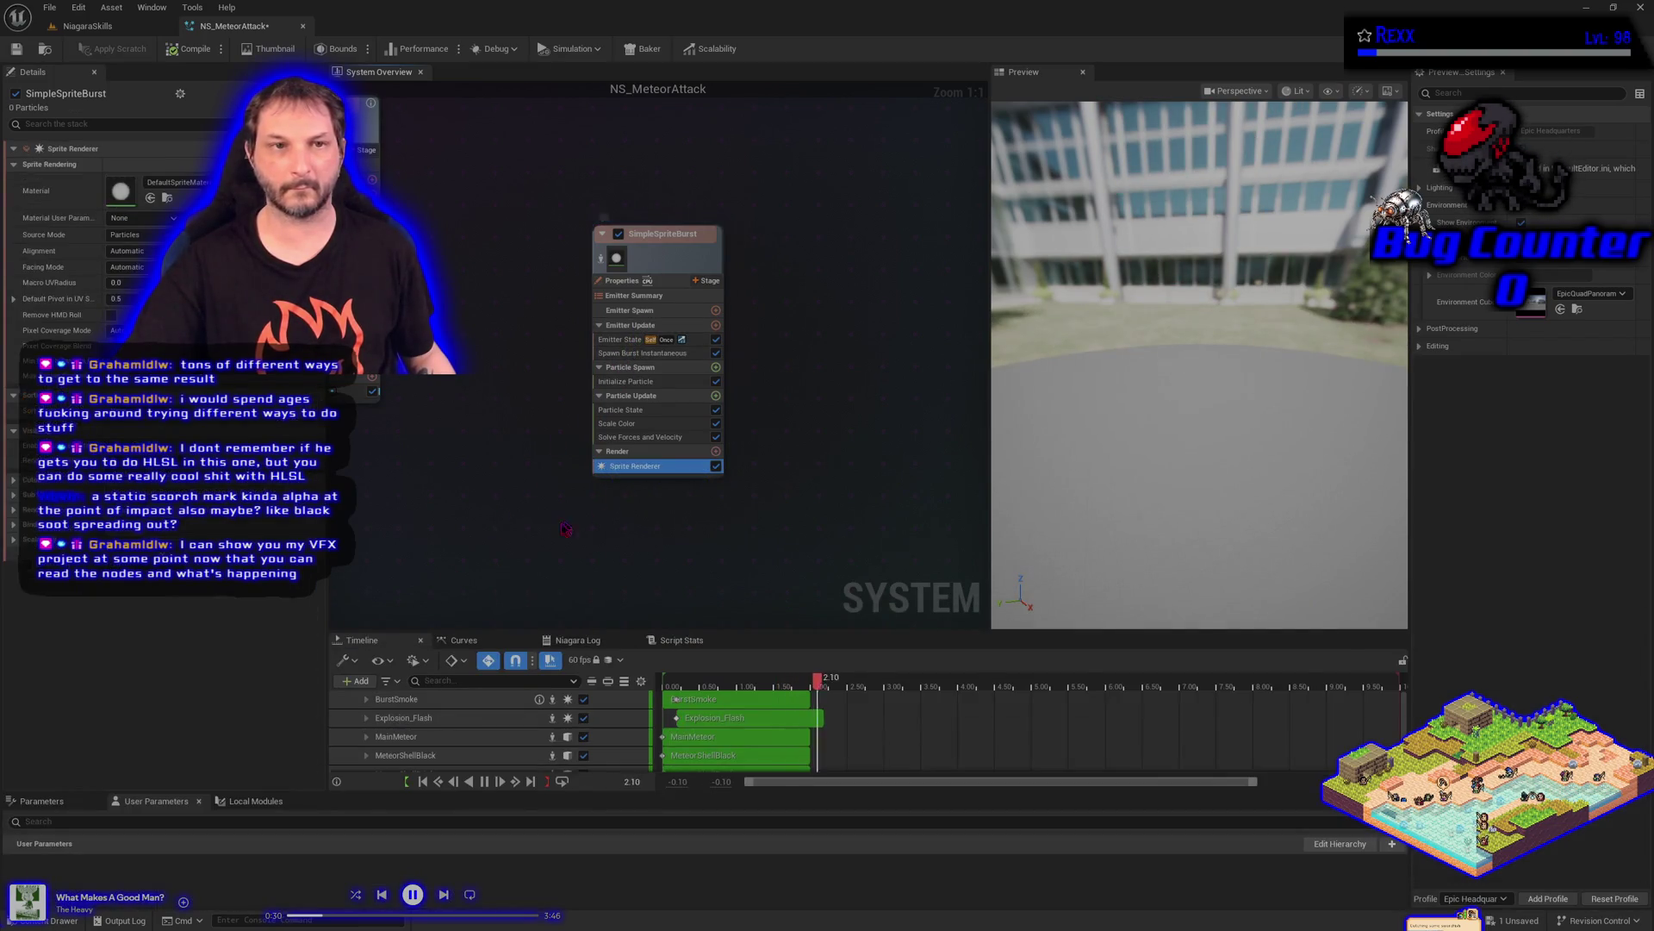
pyautogui.click(52, 920)
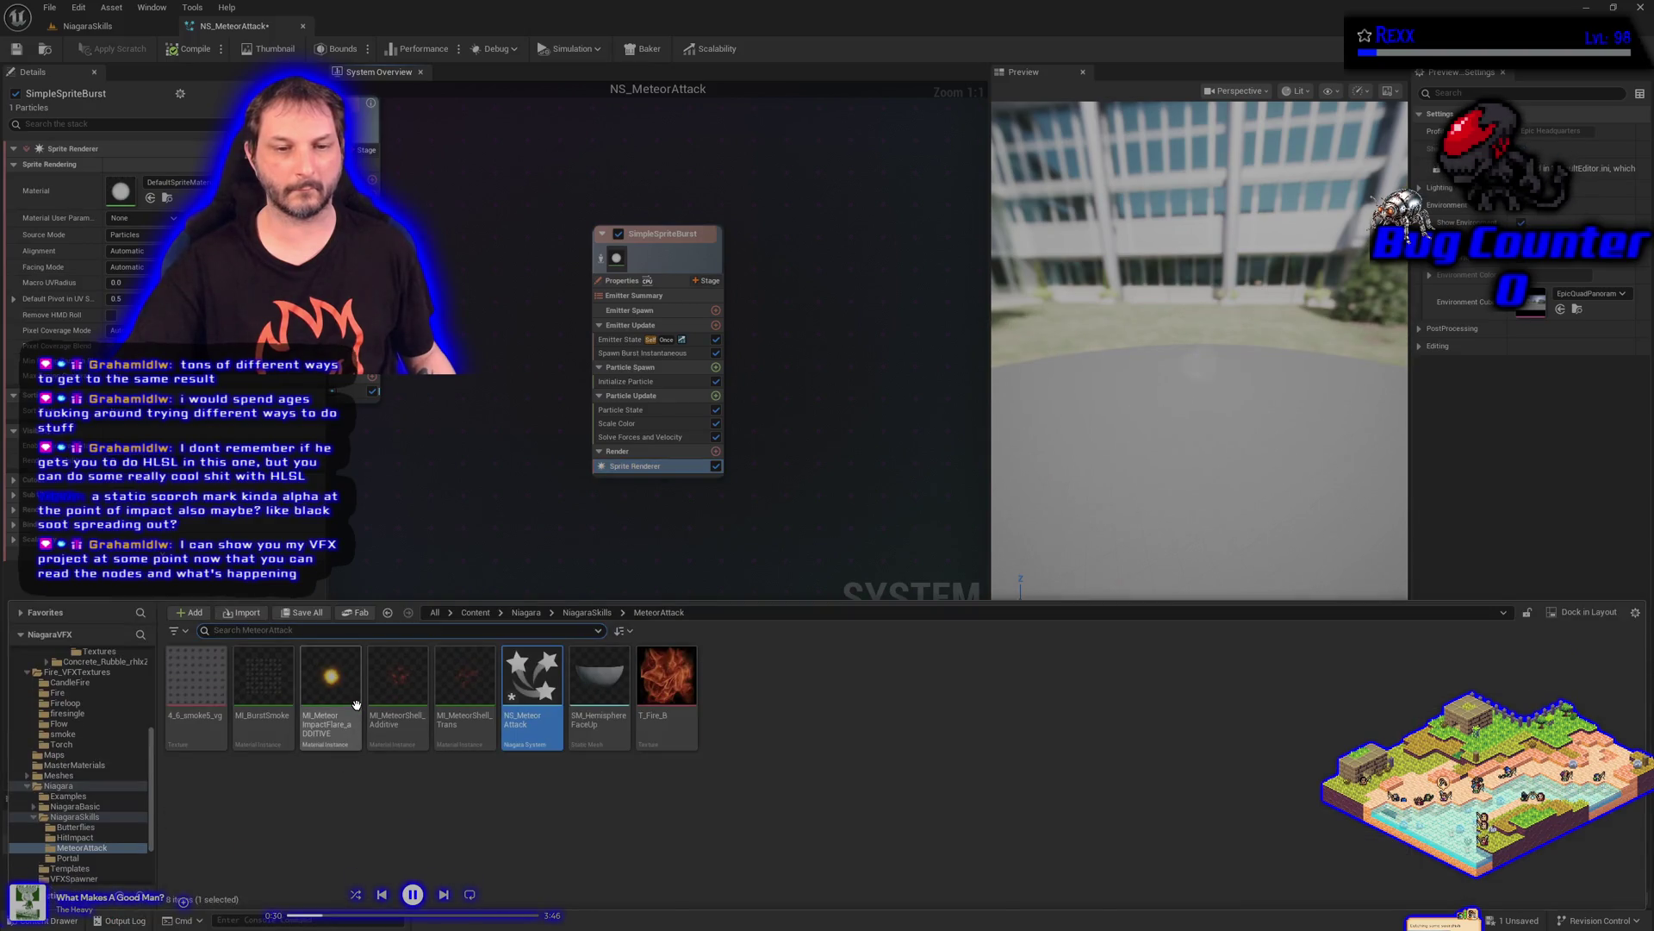
pyautogui.moveTo(331, 680); pyautogui.dragTo(675, 699)
pyautogui.moveTo(148, 198); pyautogui.dragTo(148, 199)
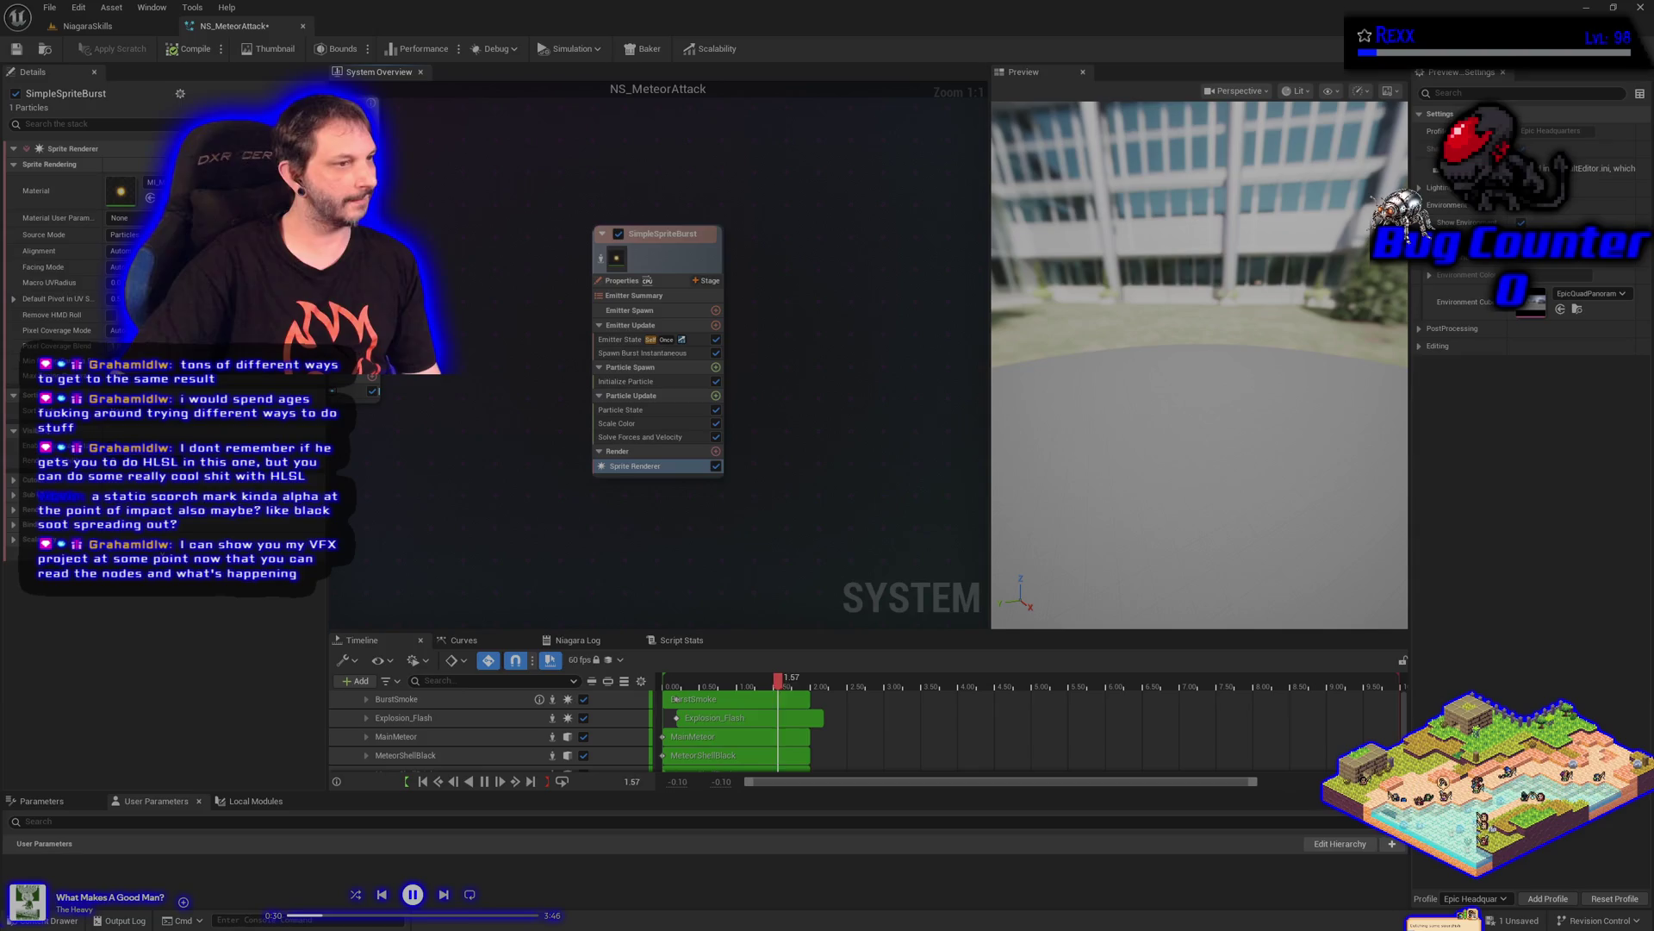
# Inspect the Color options in Explosion_Flash's Initialize Particle module
pyautogui.moveTo(439, 505); pyautogui.dragTo(780, 552)
pyautogui.click(456, 328)
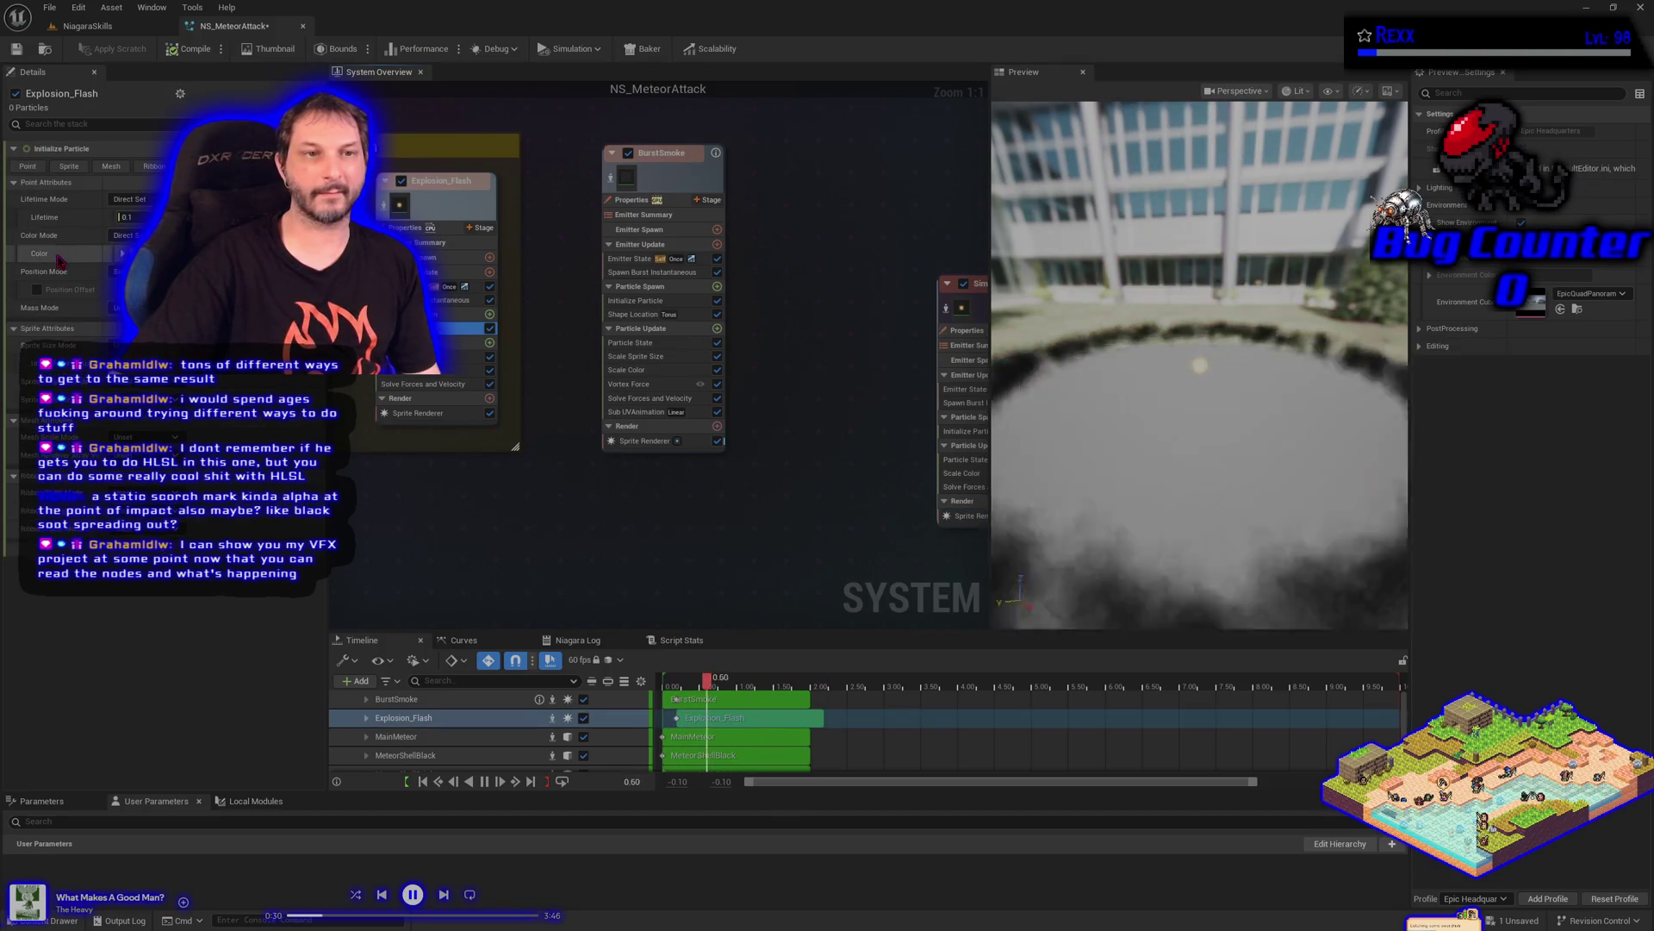
pyautogui.rightClick(60, 256)
pyautogui.press('Escape')
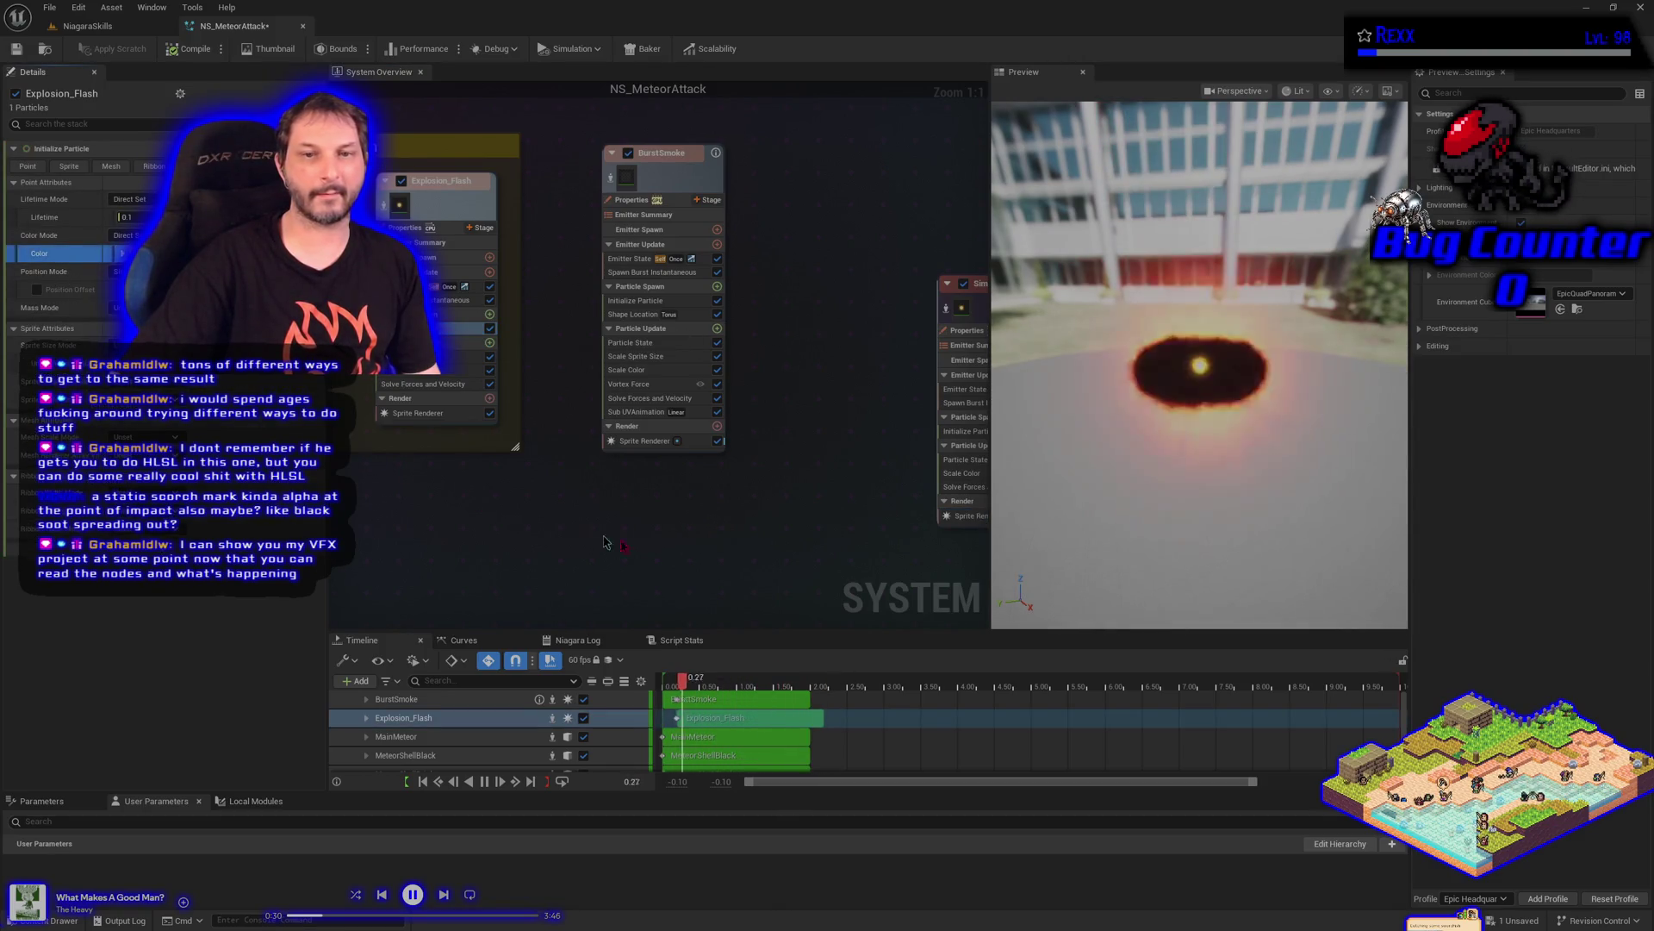
# Inspect SimpleSpriteBurst's Initialize Particle colour options, then save NS_MeteorAttack
pyautogui.moveTo(483, 258); pyautogui.dragTo(605, 476)
pyautogui.click(618, 436)
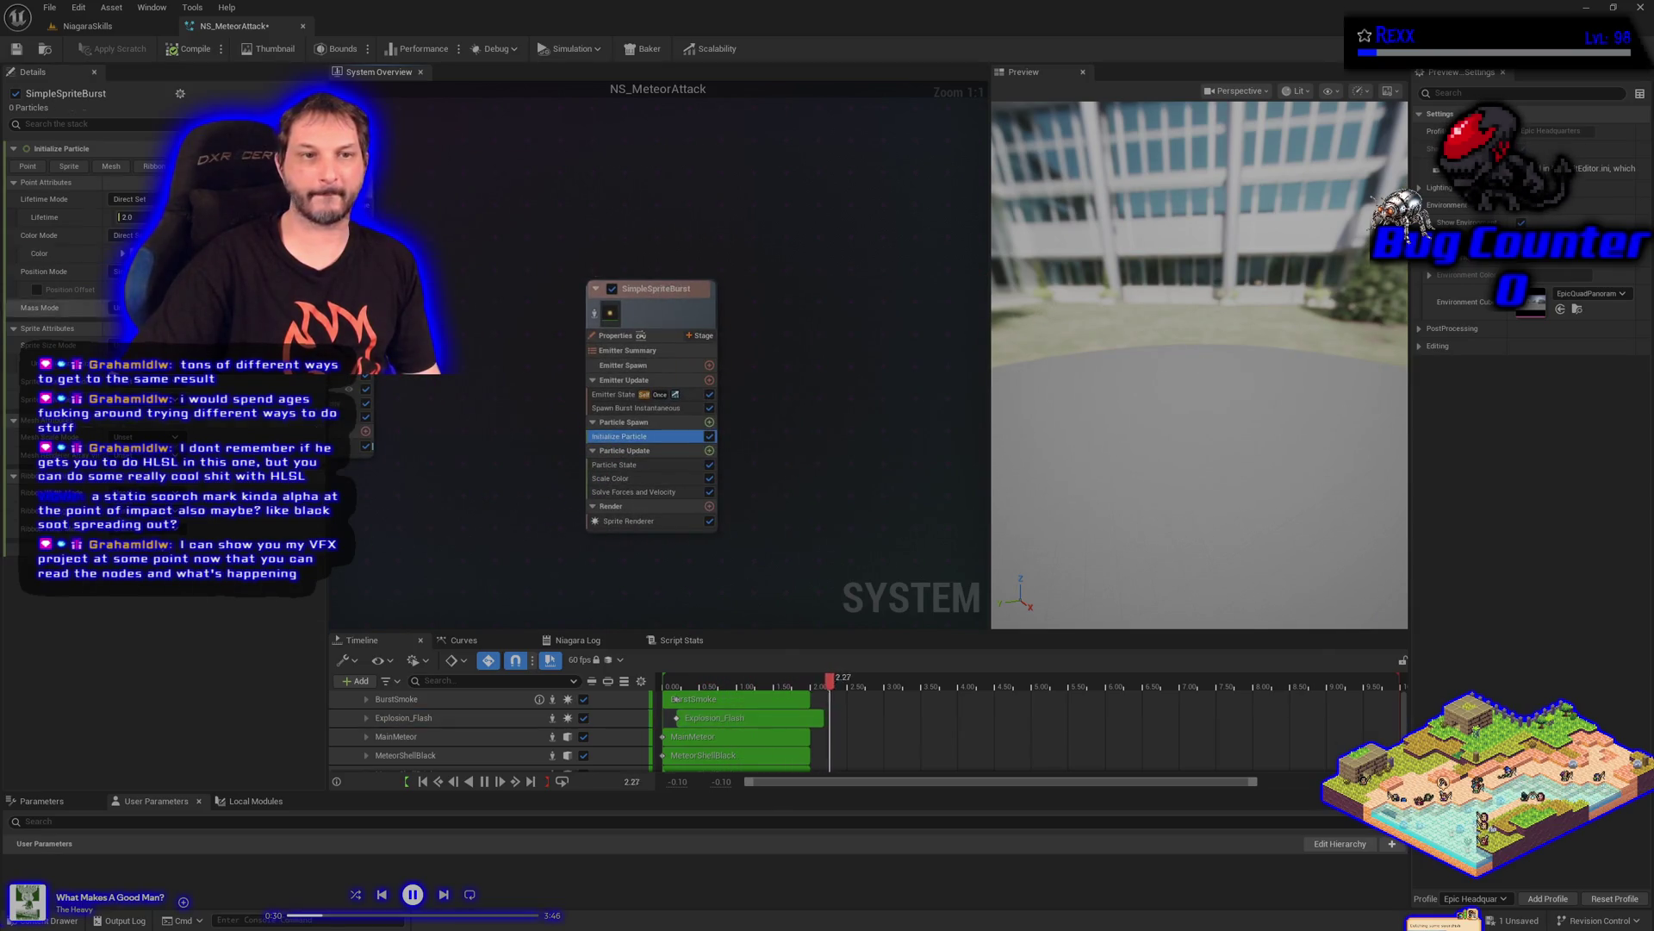
pyautogui.rightClick(74, 257)
pyautogui.press('Escape')
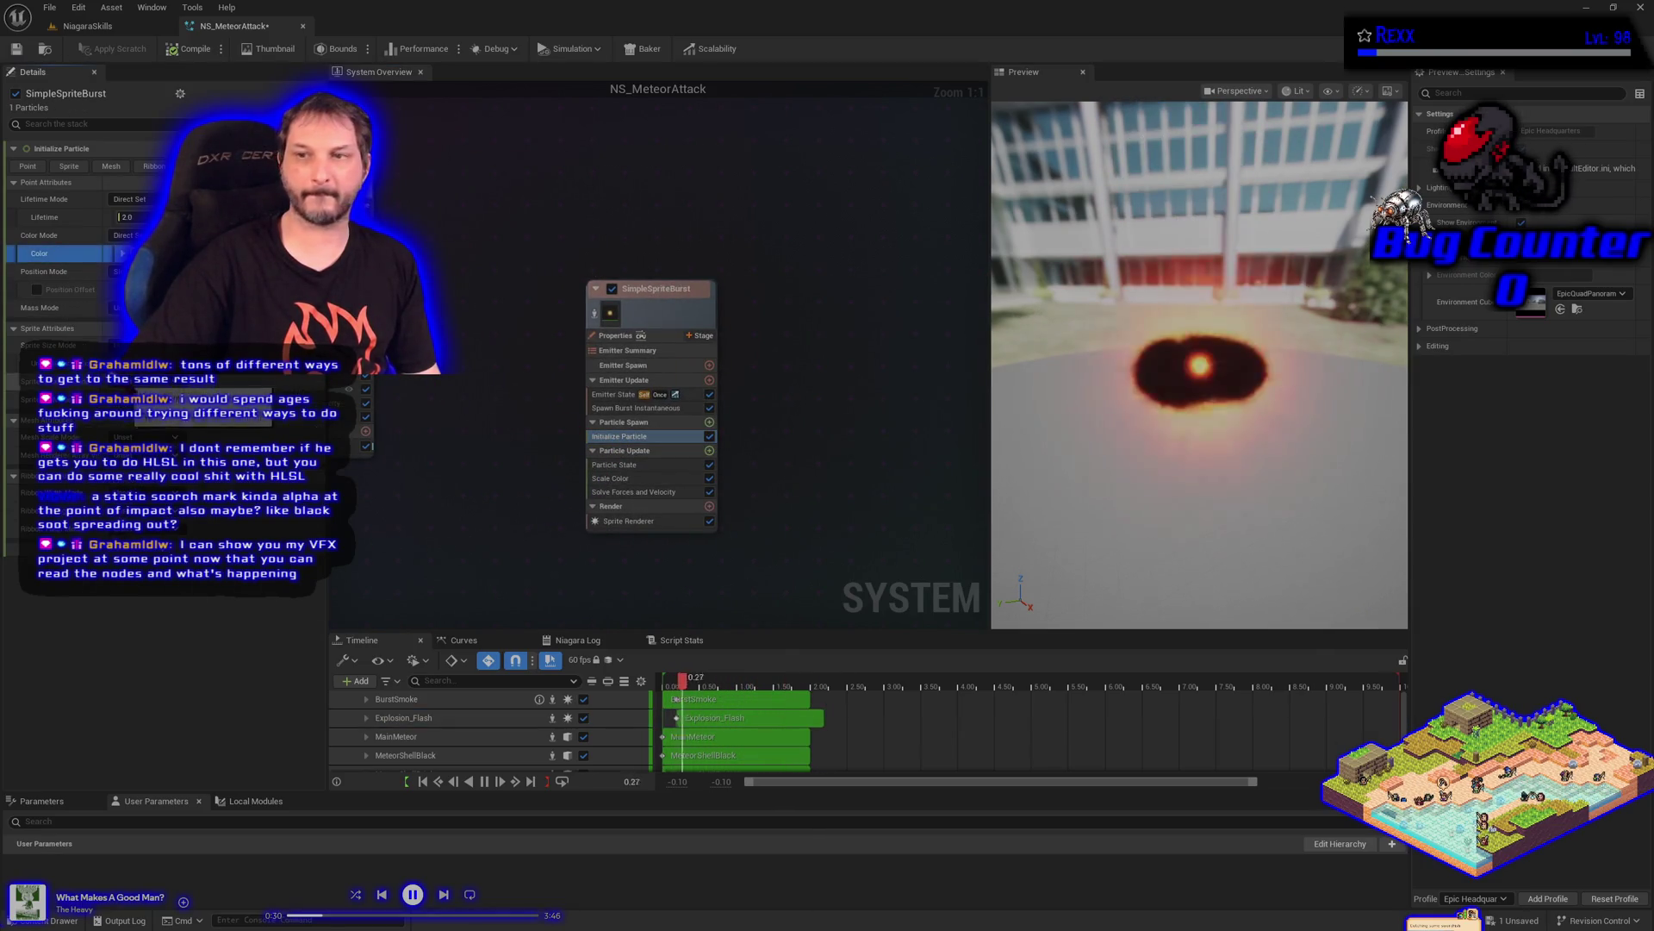
pyautogui.moveTo(481, 519); pyautogui.dragTo(672, 519)
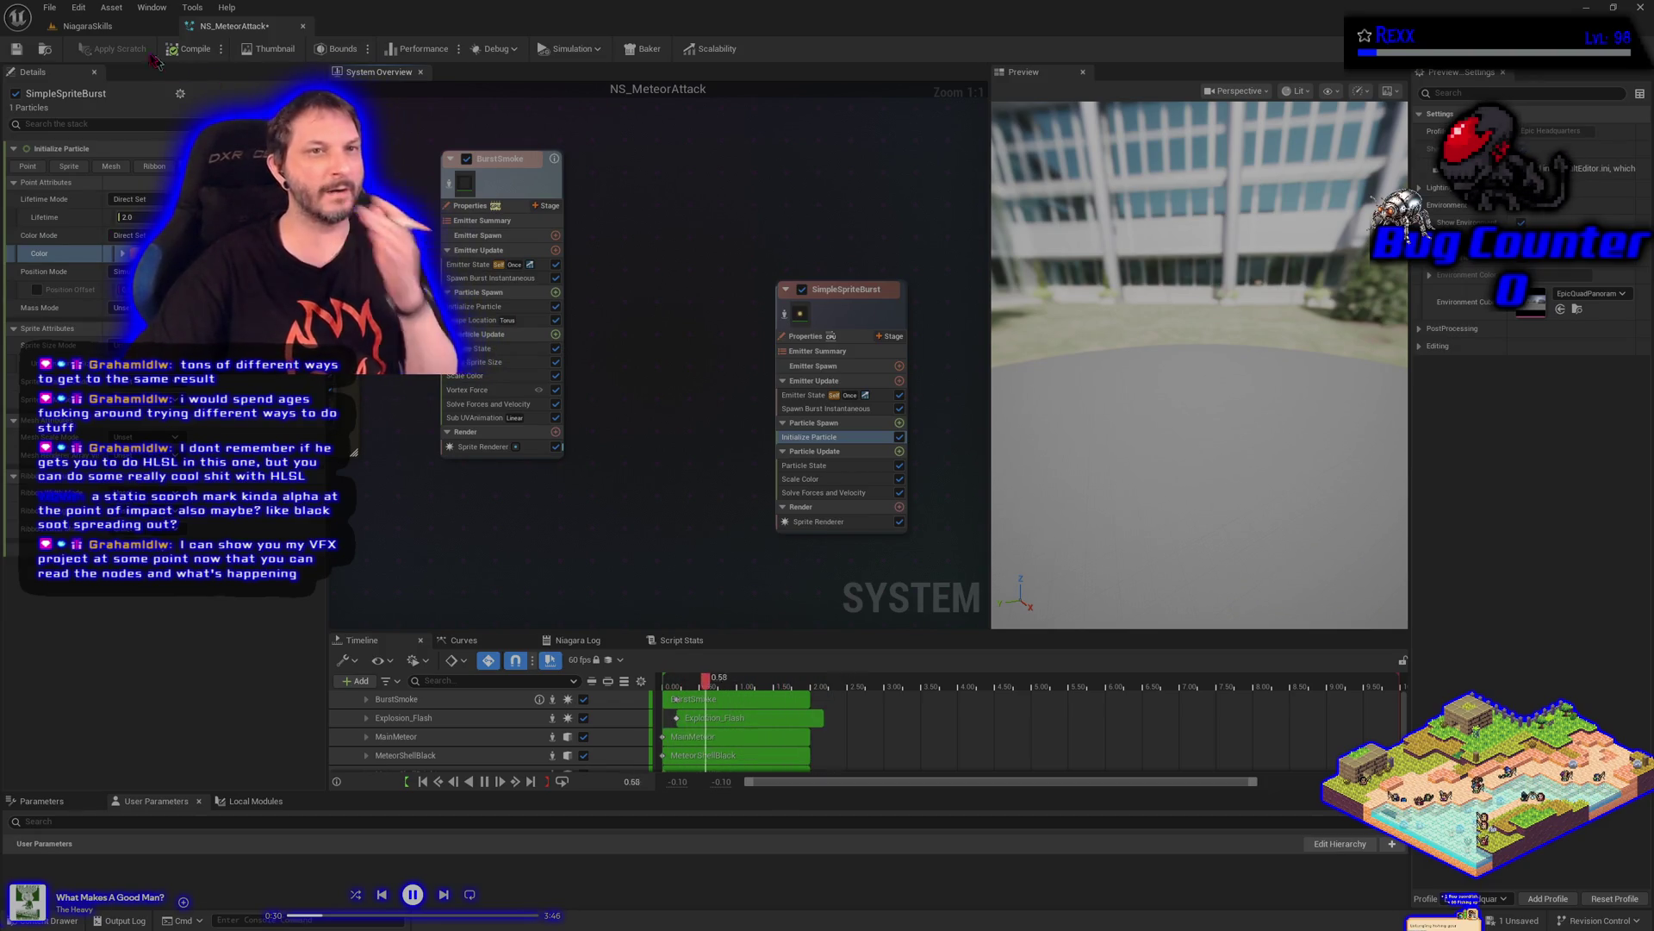
pyautogui.hotkey('ctrl', 's')
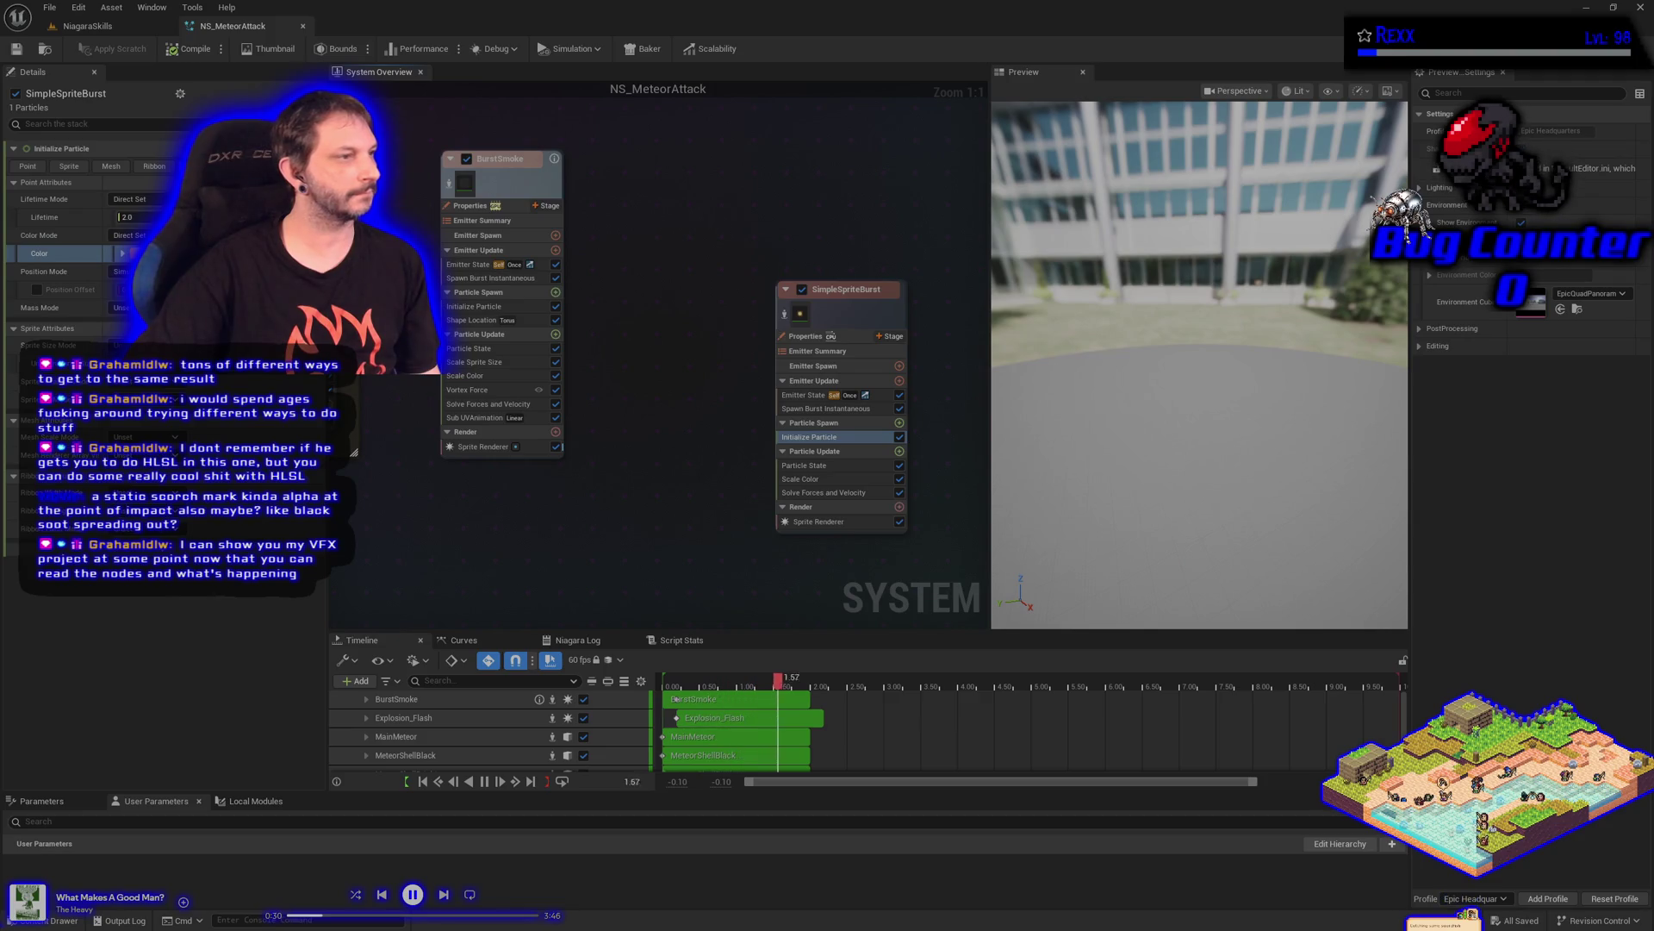
# Rename the SimpleSpriteBurst emitter to Burst_Particles and move its node up and left
pyautogui.click(861, 292)
pyautogui.doubleClick(862, 292)
pyautogui.write('Bu')
pyautogui.write('rst_')
pyautogui.write(' Particles')
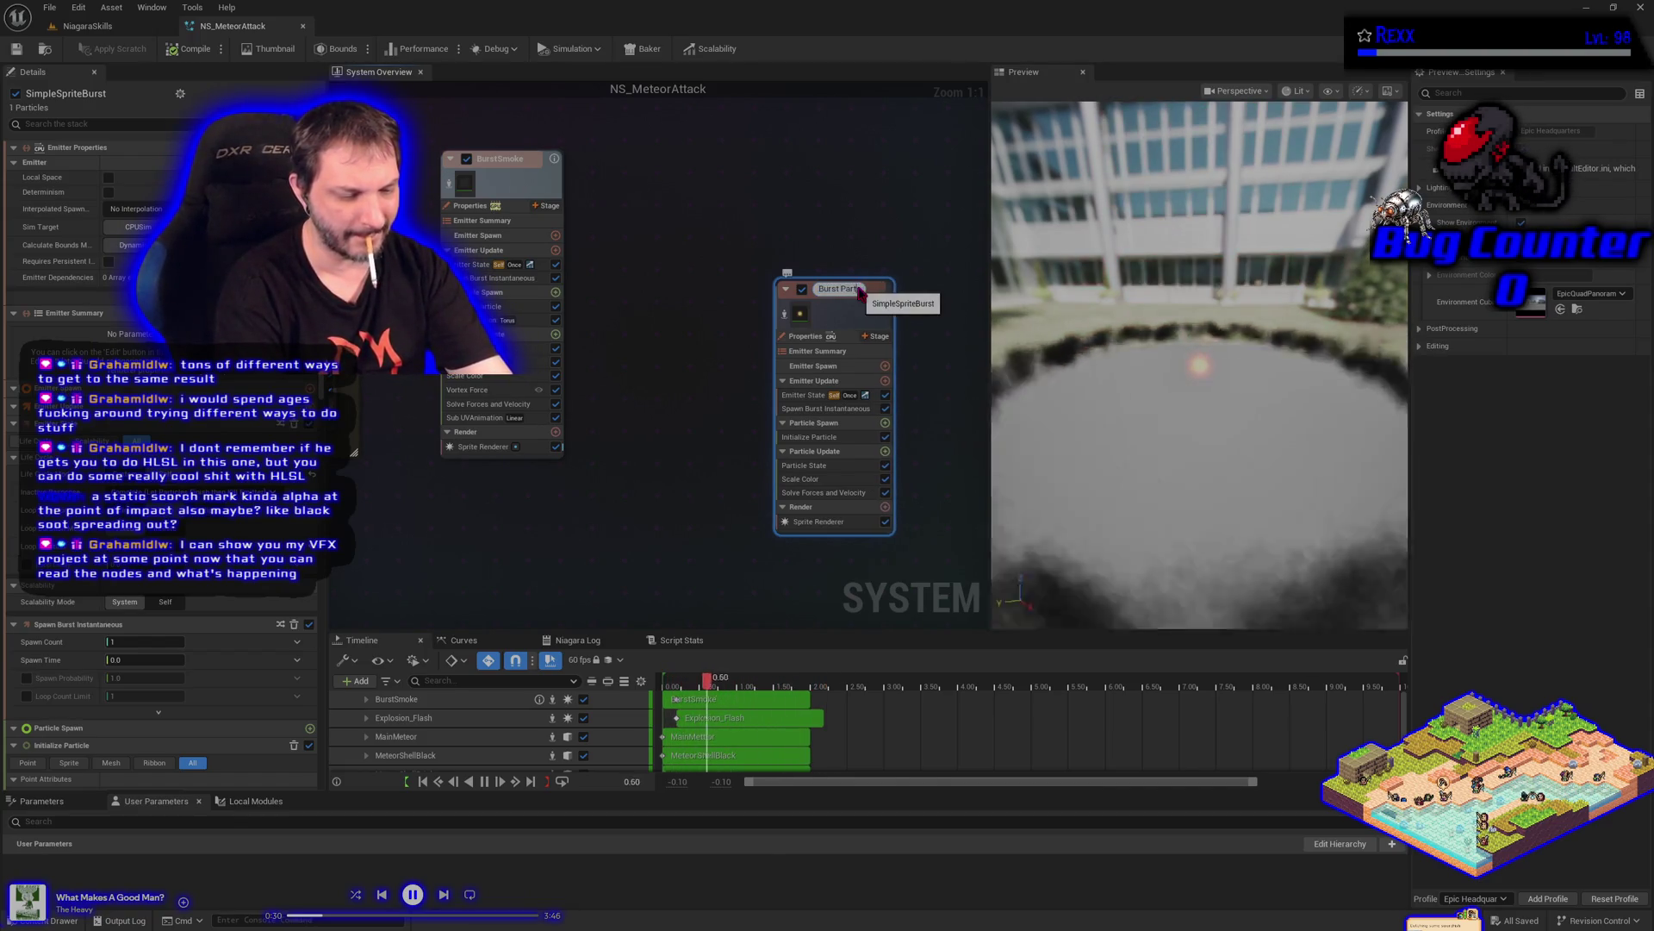
pyautogui.press('Return')
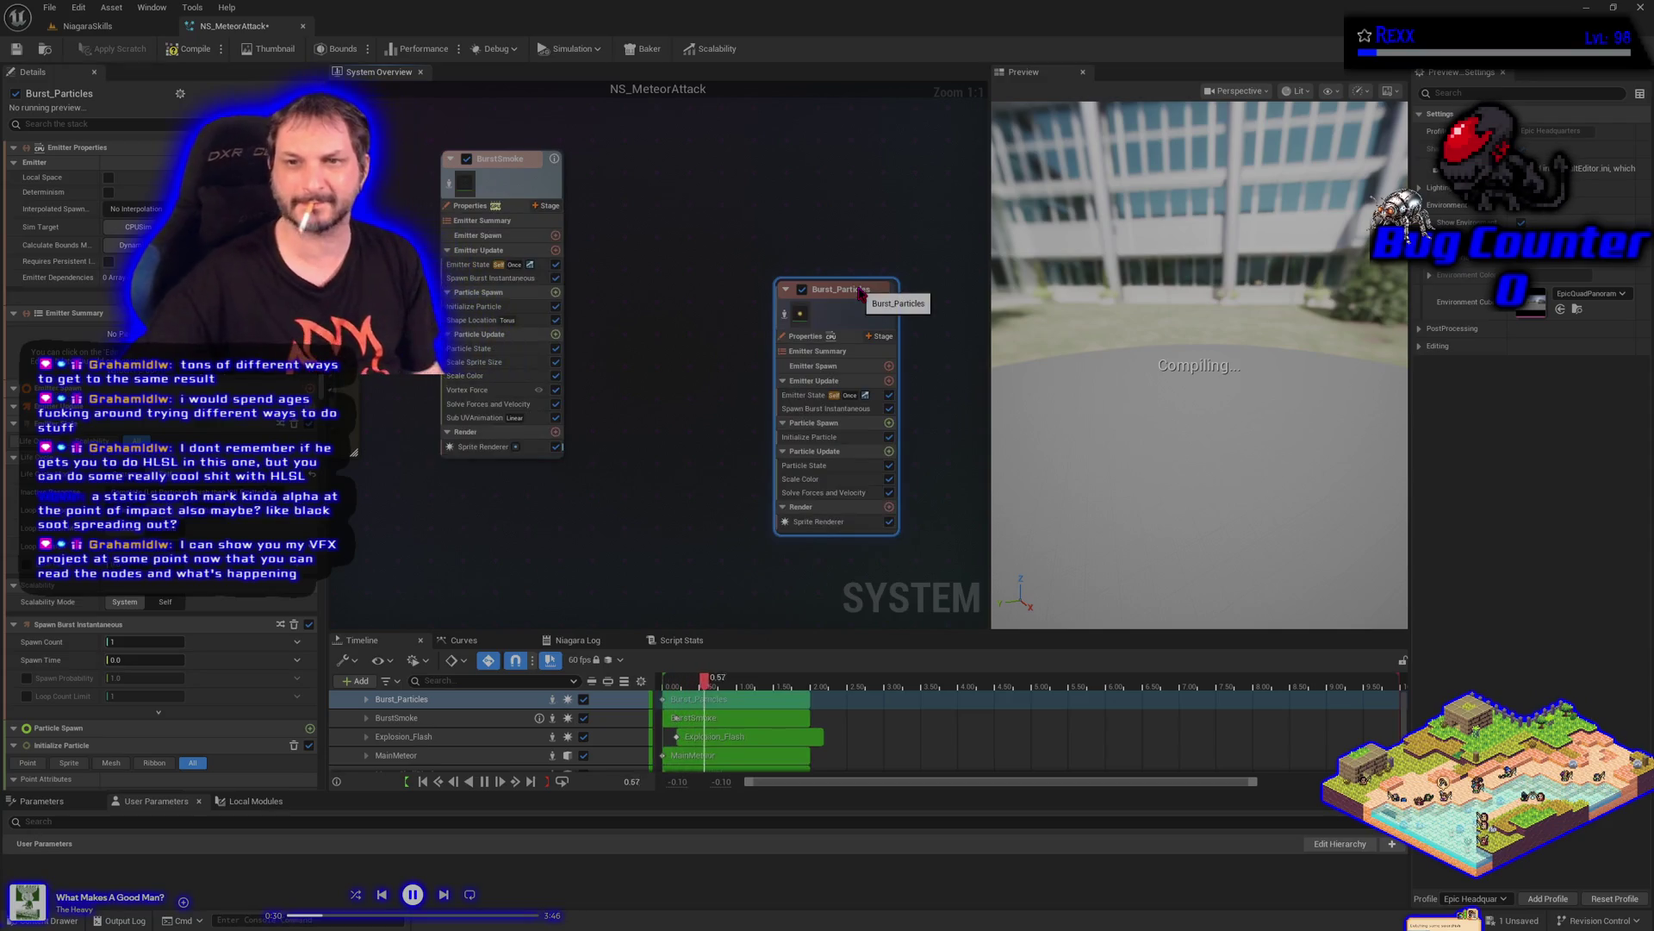
pyautogui.moveTo(874, 297)
pyautogui.mouseDown()
pyautogui.moveTo(734, 177)
pyautogui.moveTo(797, 177)
pyautogui.mouseUp()
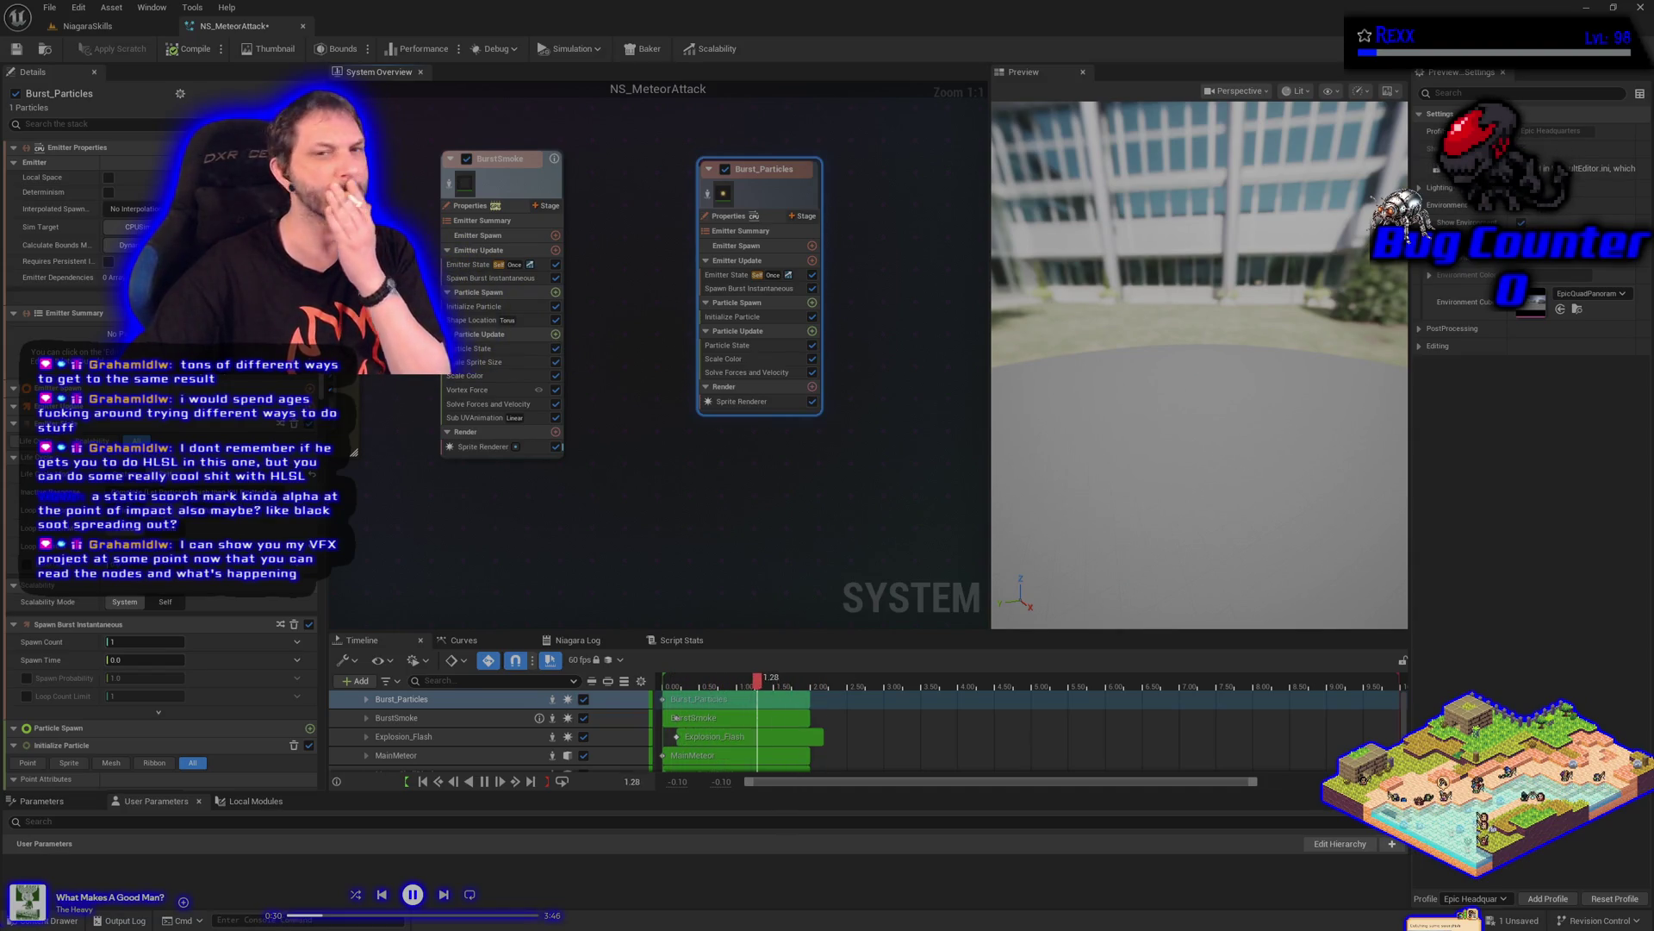
# Enable Loop Delay in Burst_Particles' Emitter State settings
pyautogui.click(728, 216)
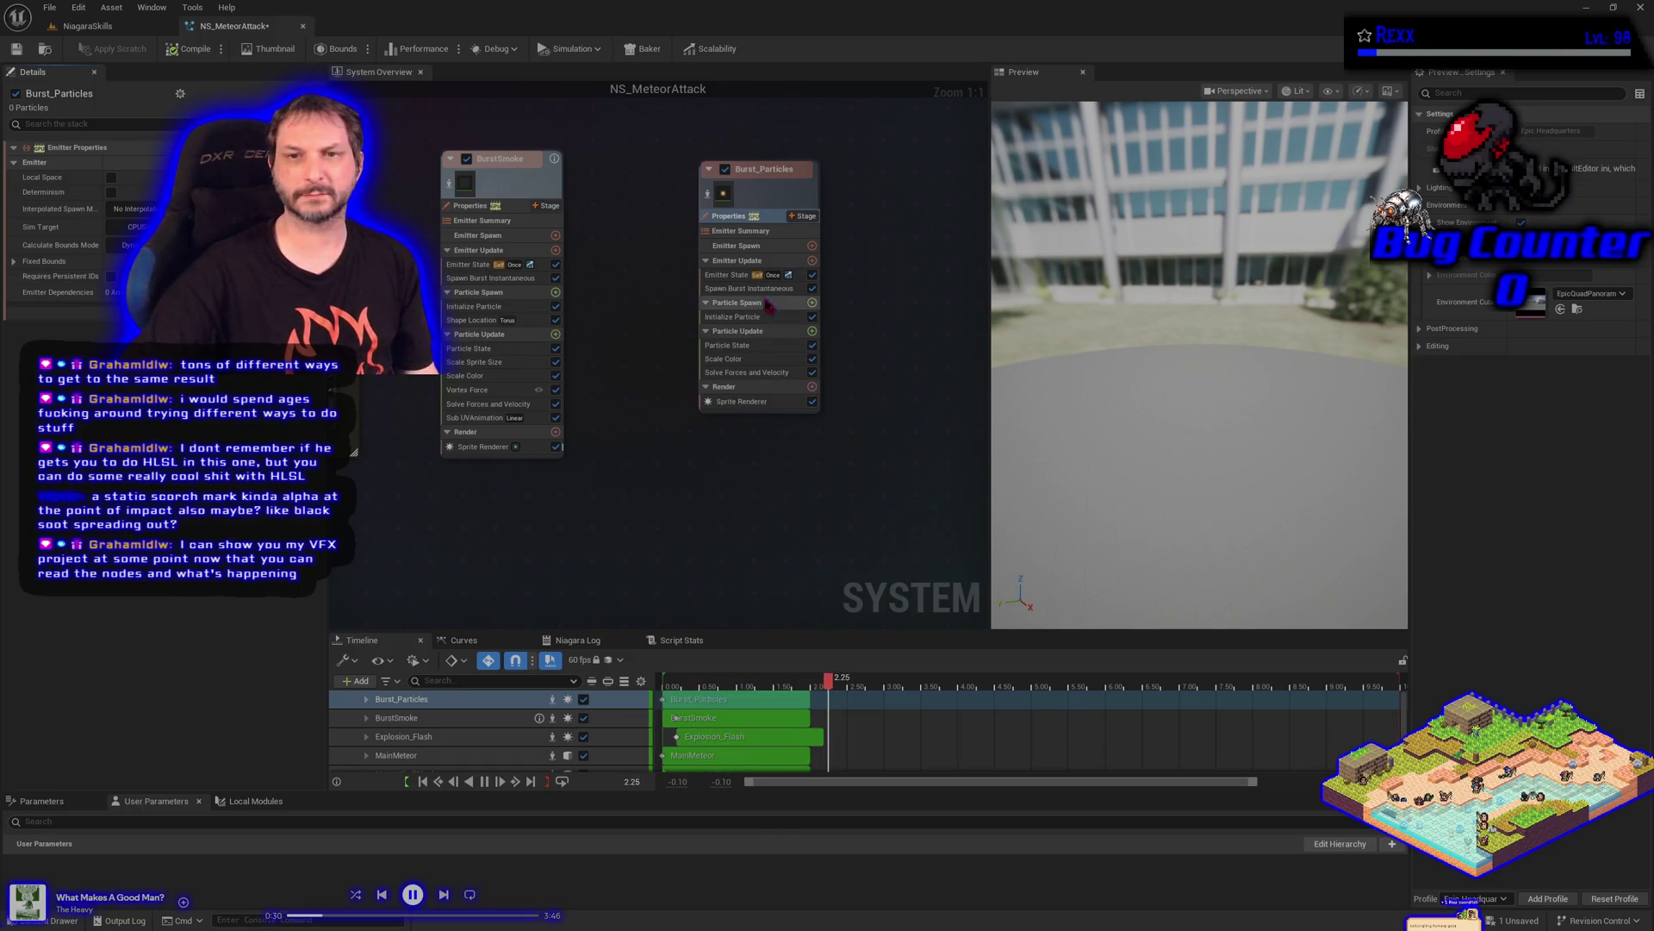
pyautogui.click(728, 274)
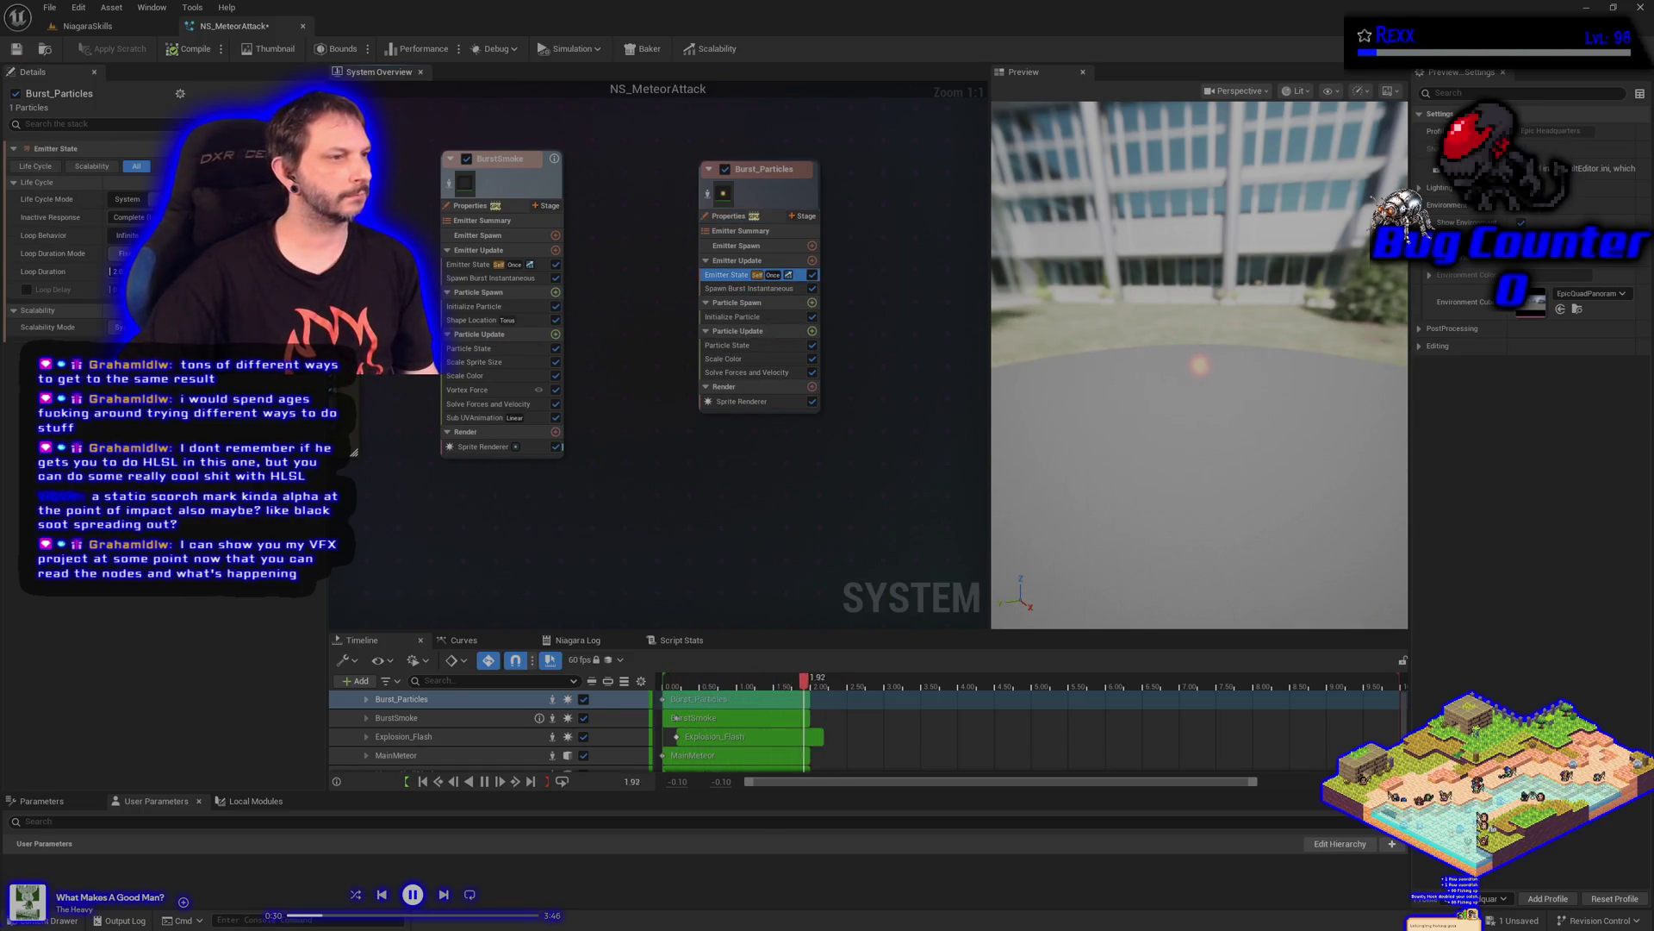
pyautogui.click(26, 290)
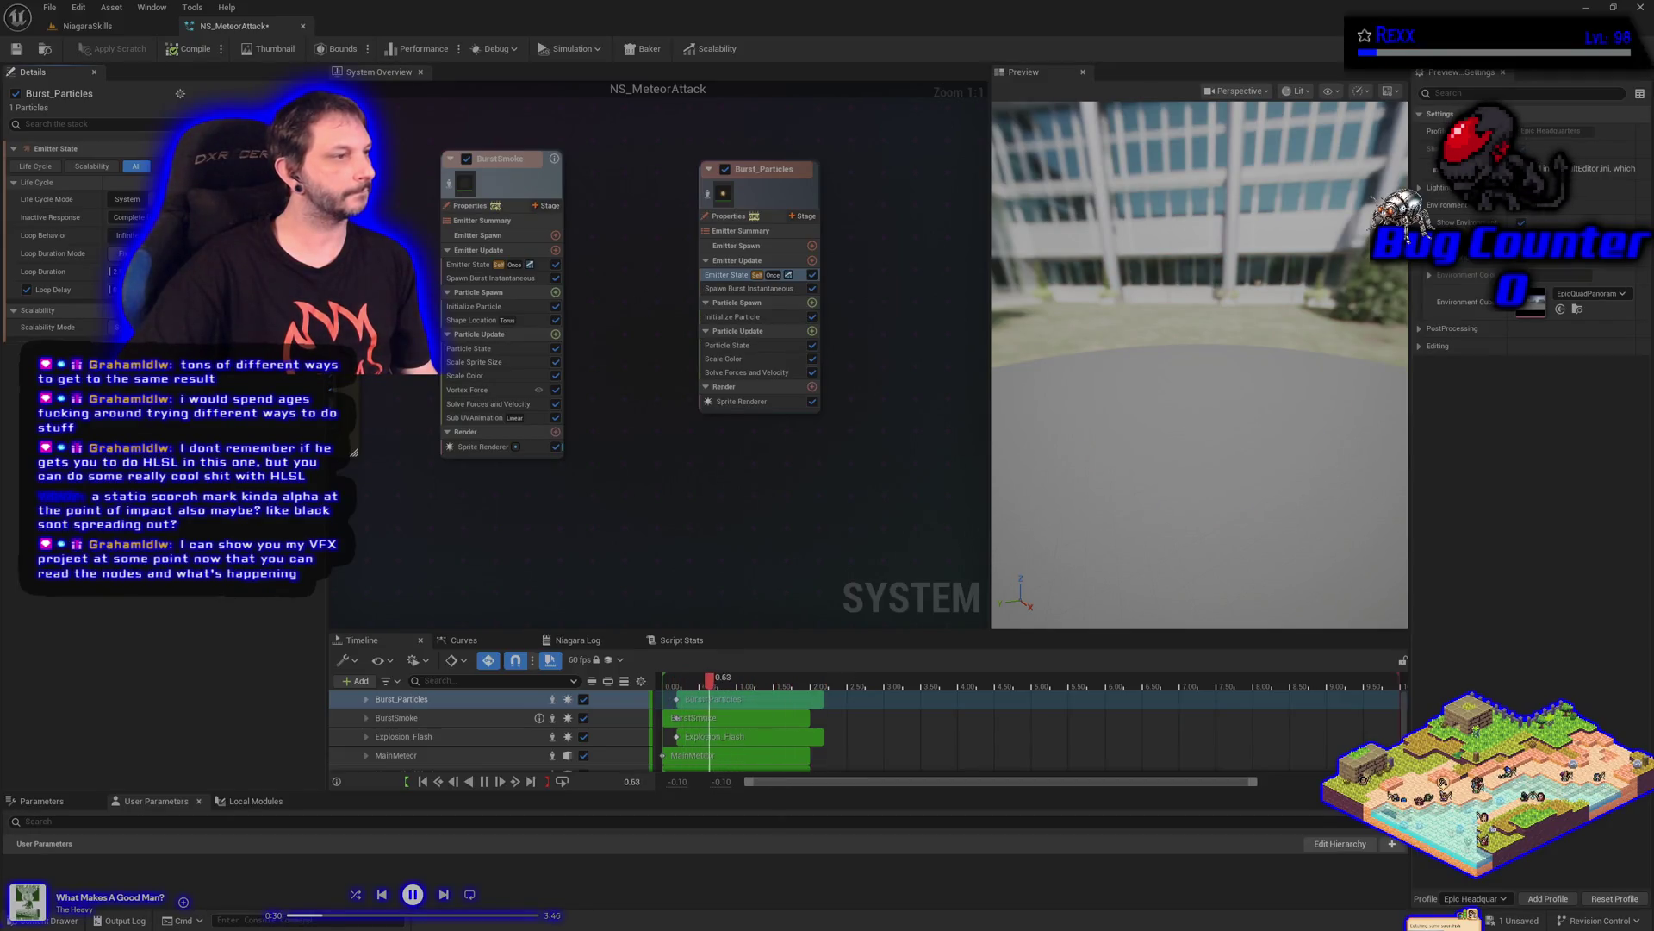
# Set Spawn Burst Instantaneous's Spawn Count to a Random Range of 500 to 800
pyautogui.click(748, 288)
pyautogui.click(160, 167)
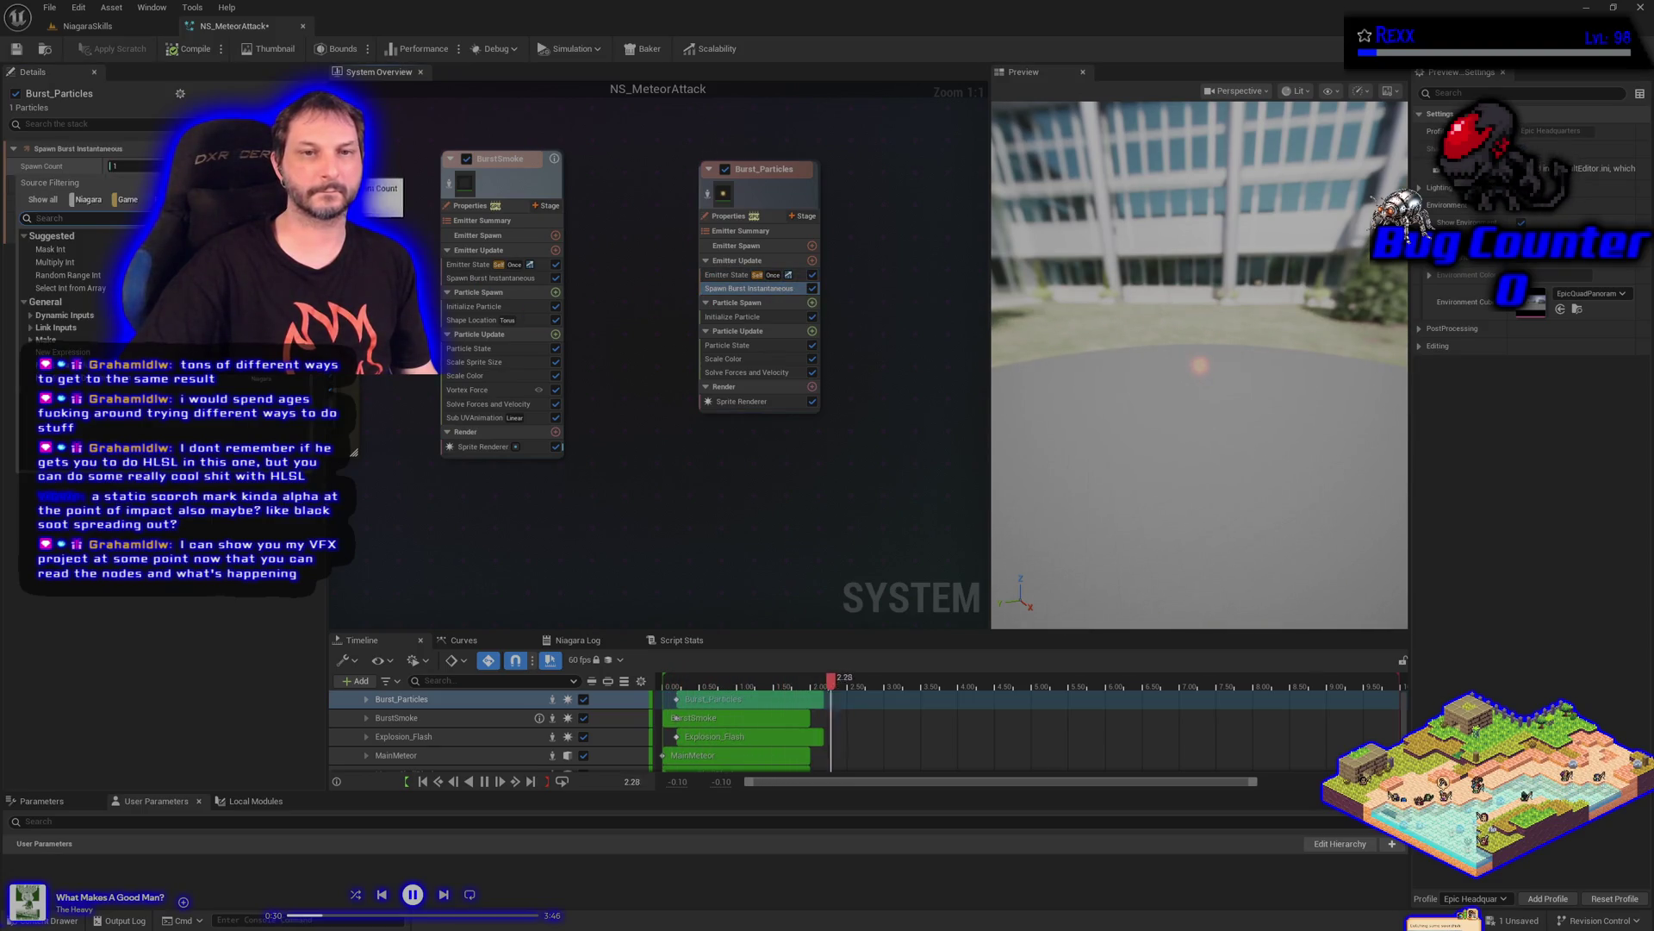
pyautogui.click(93, 274)
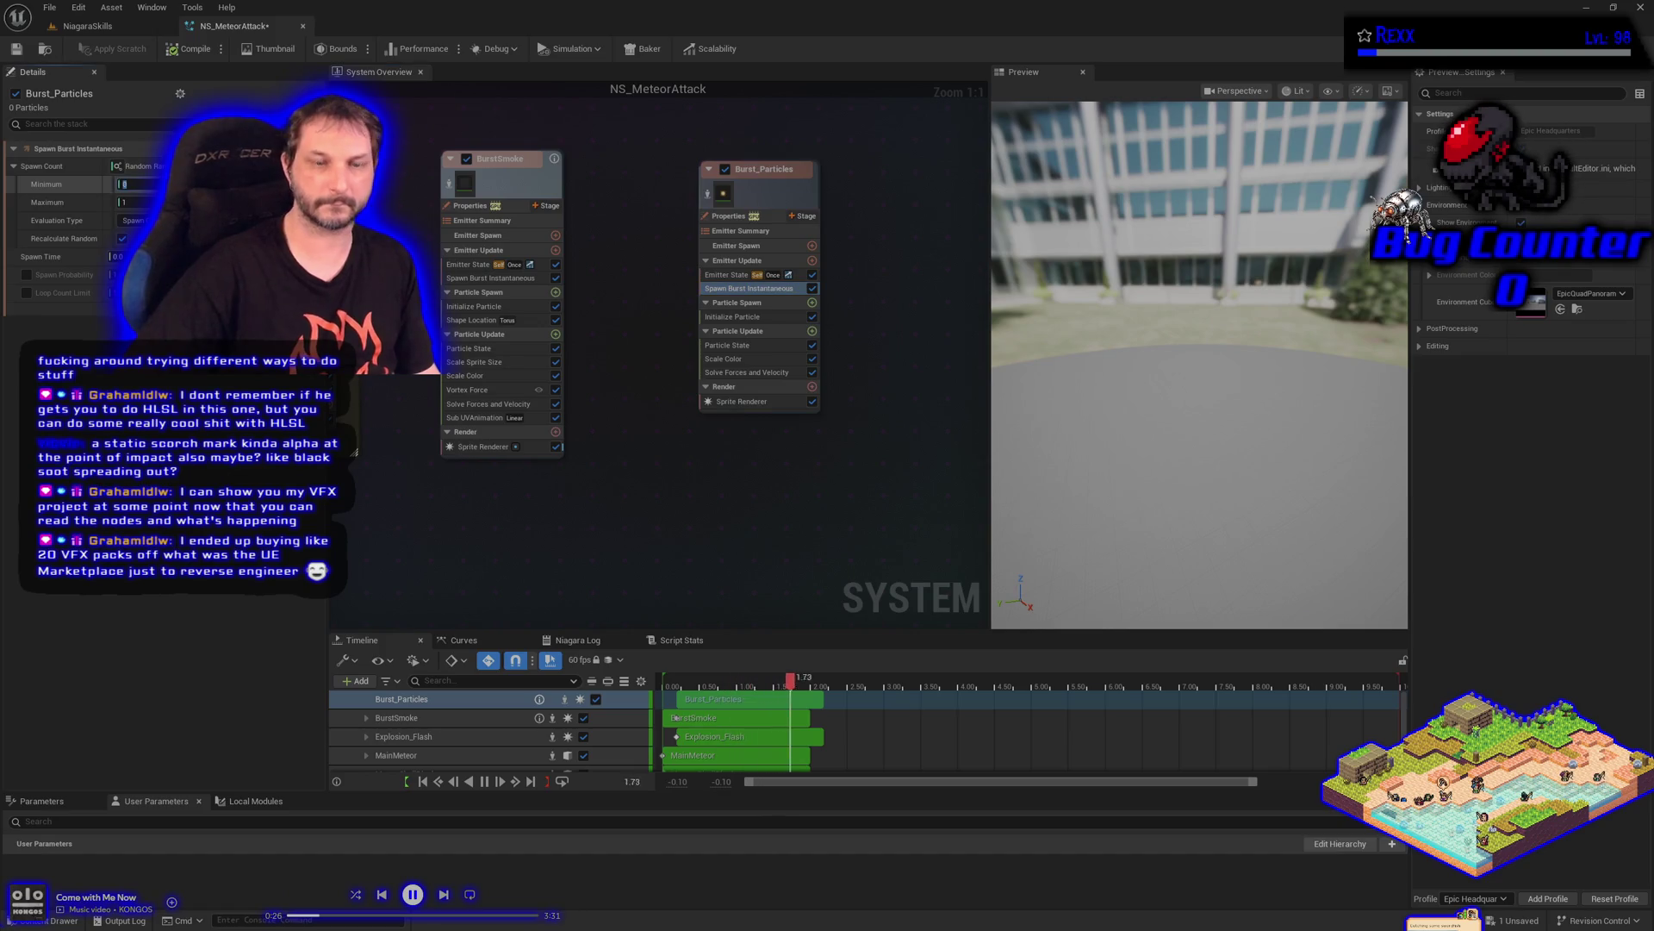
pyautogui.write('500')
pyautogui.press('Tab')
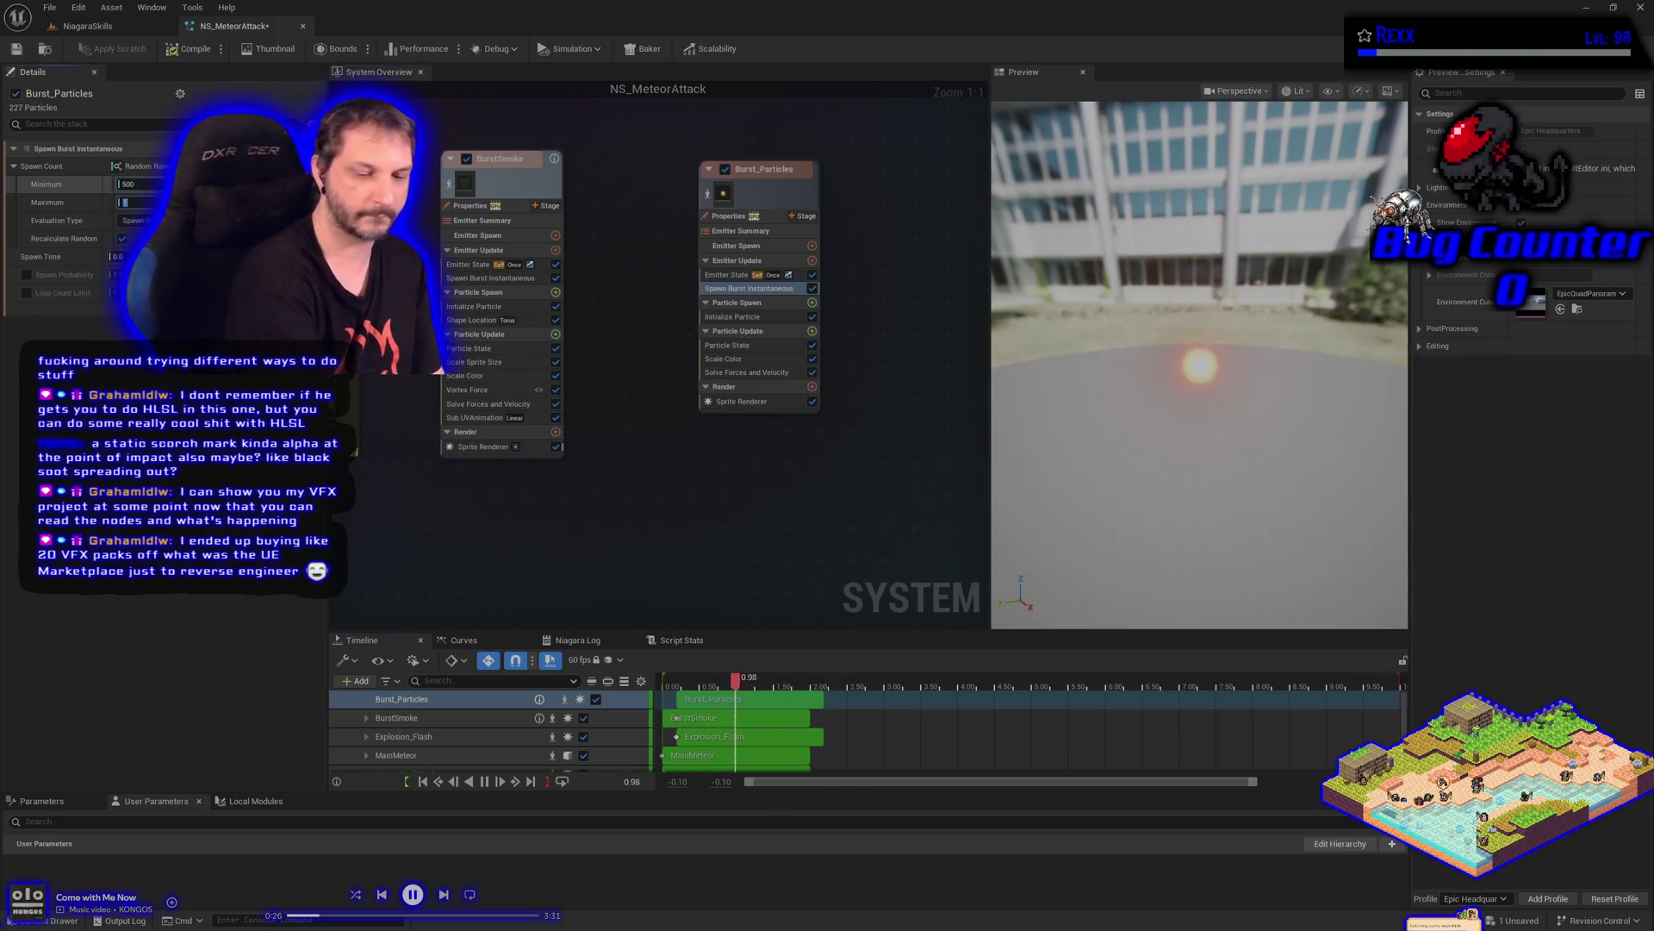
pyautogui.write('800')
pyautogui.press('Return')
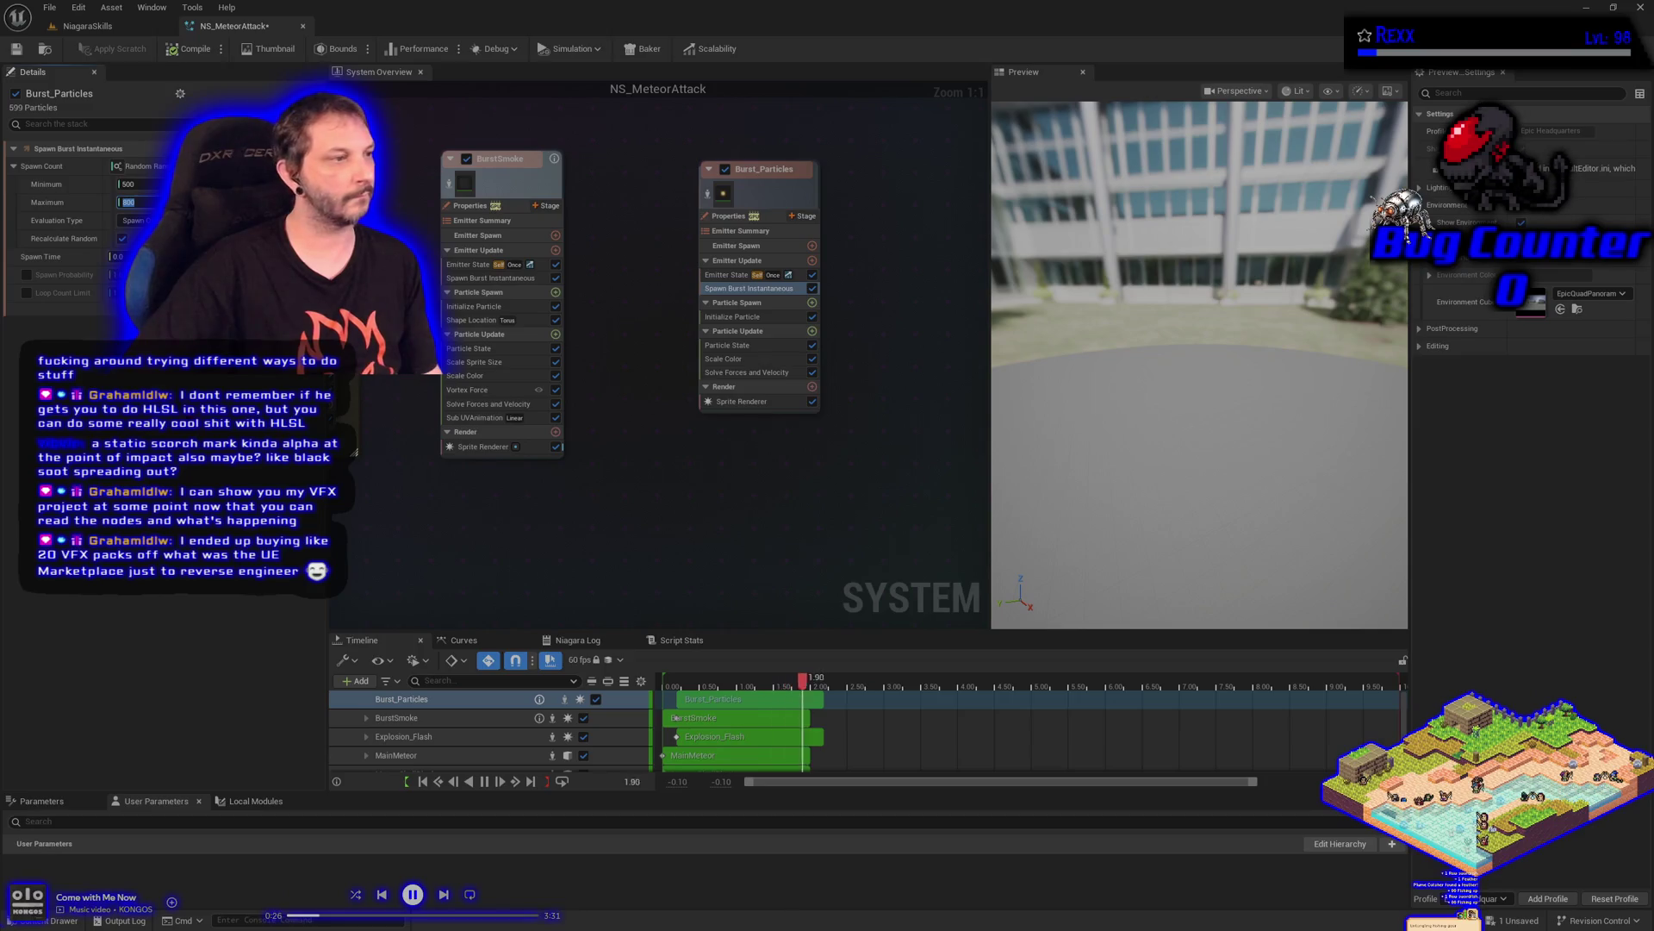
pyautogui.click(771, 318)
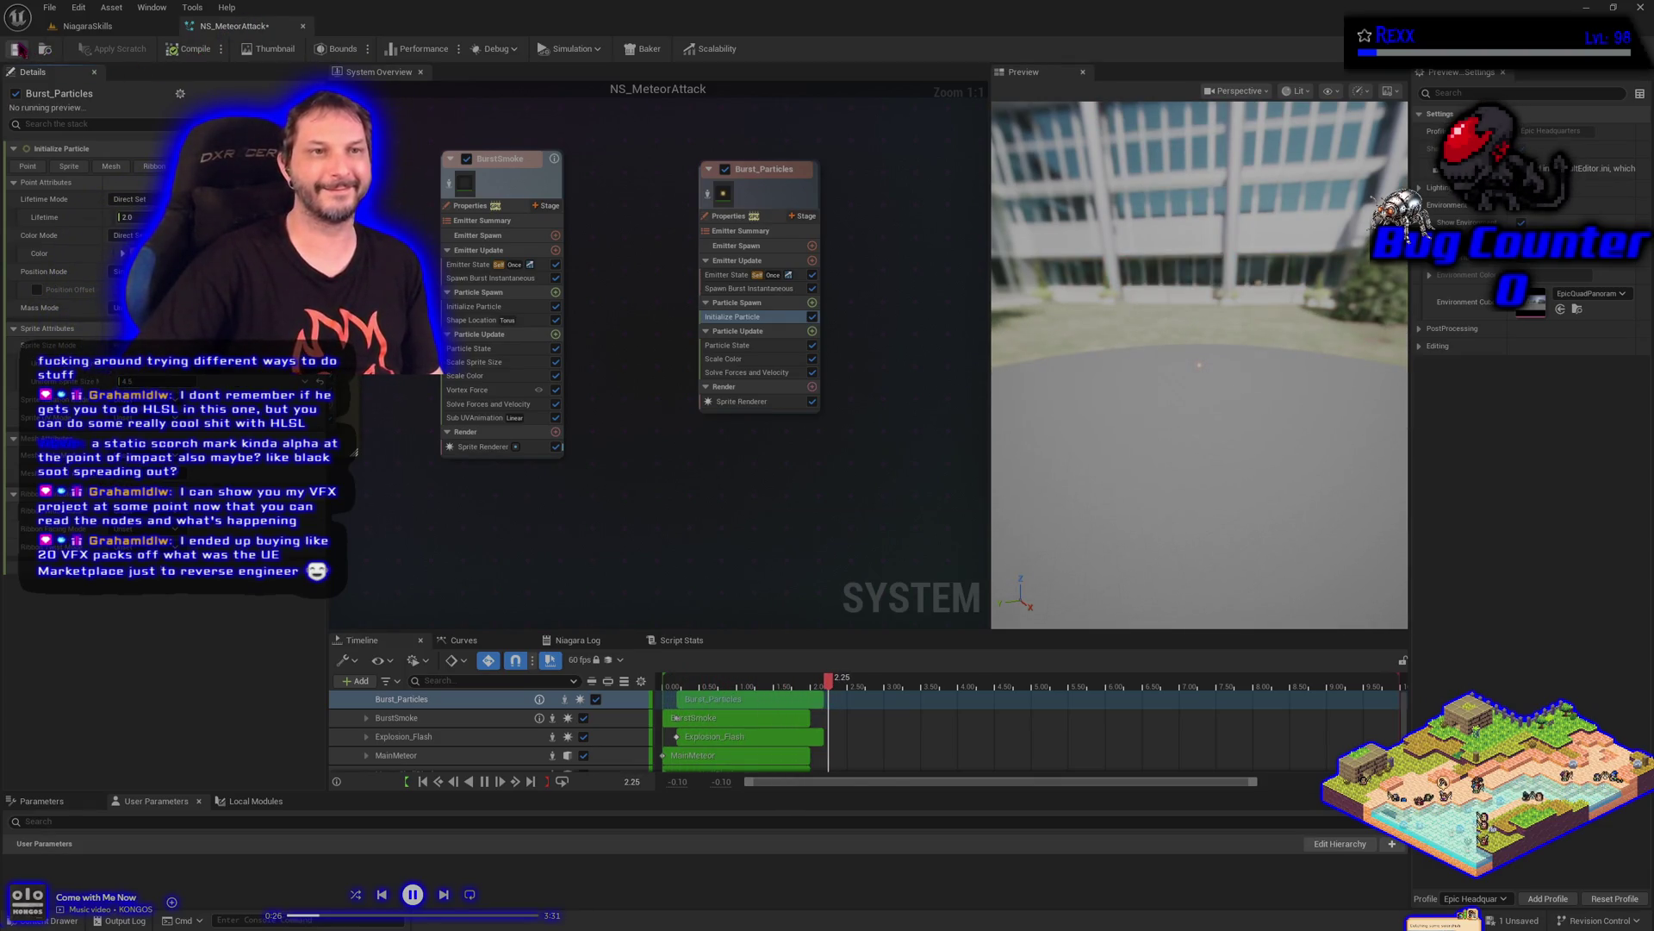
# Set Burst_Particles' lifetime mode to Random with min 1.5 and max 2.5, and save
pyautogui.click(17, 49)
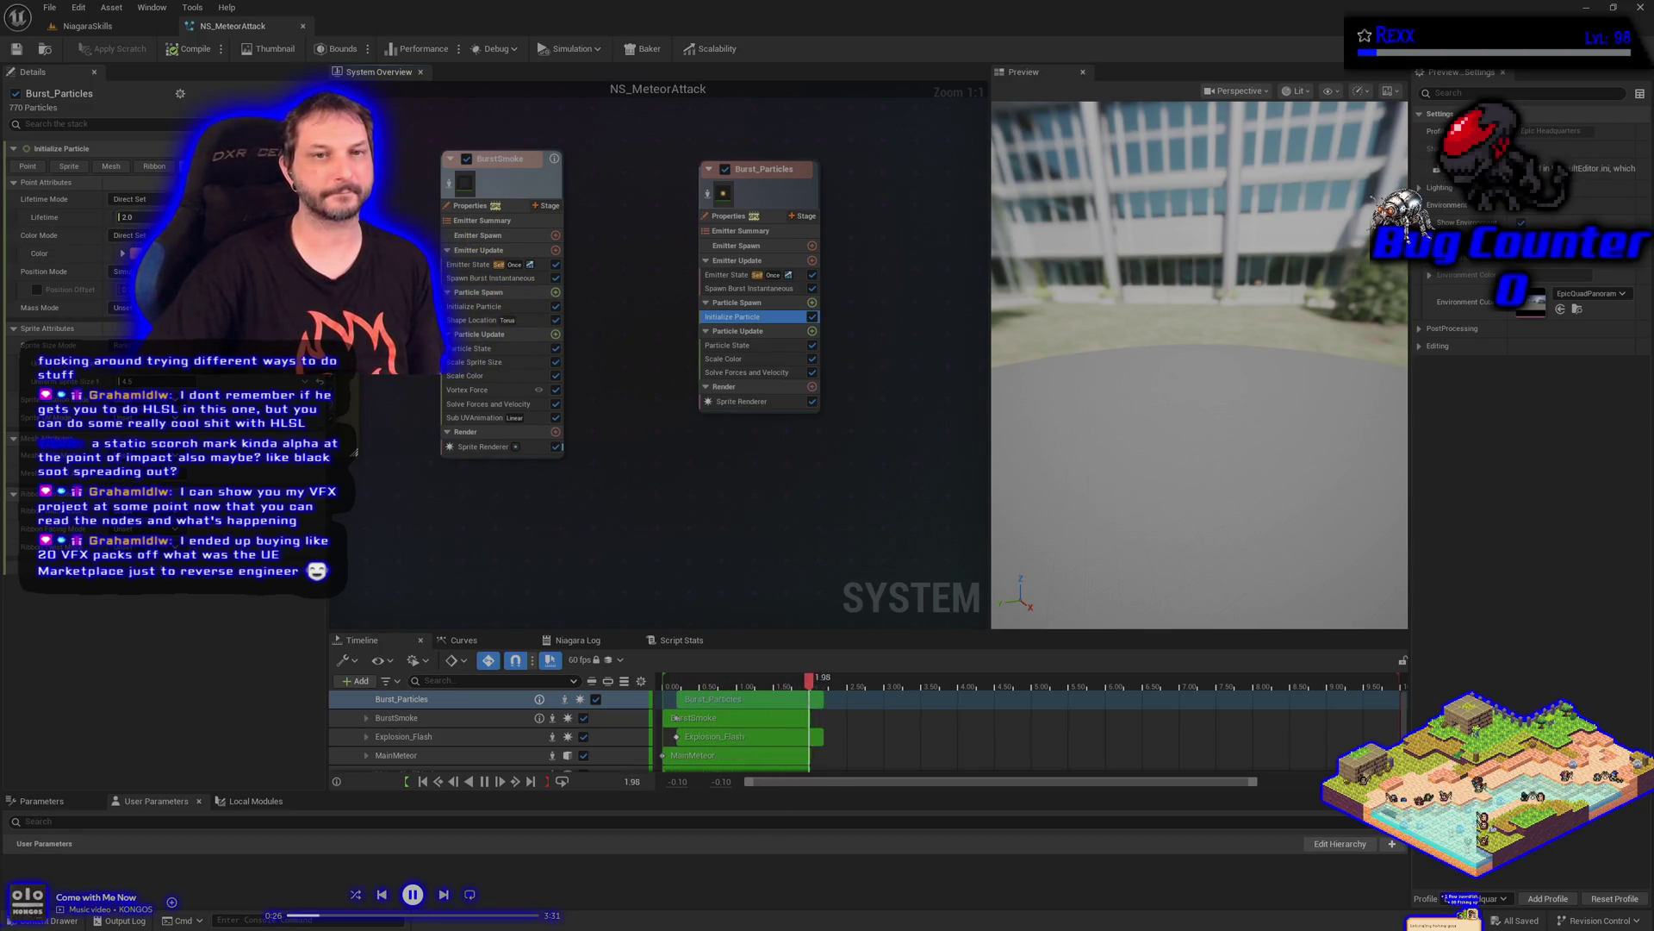
pyautogui.click(129, 199)
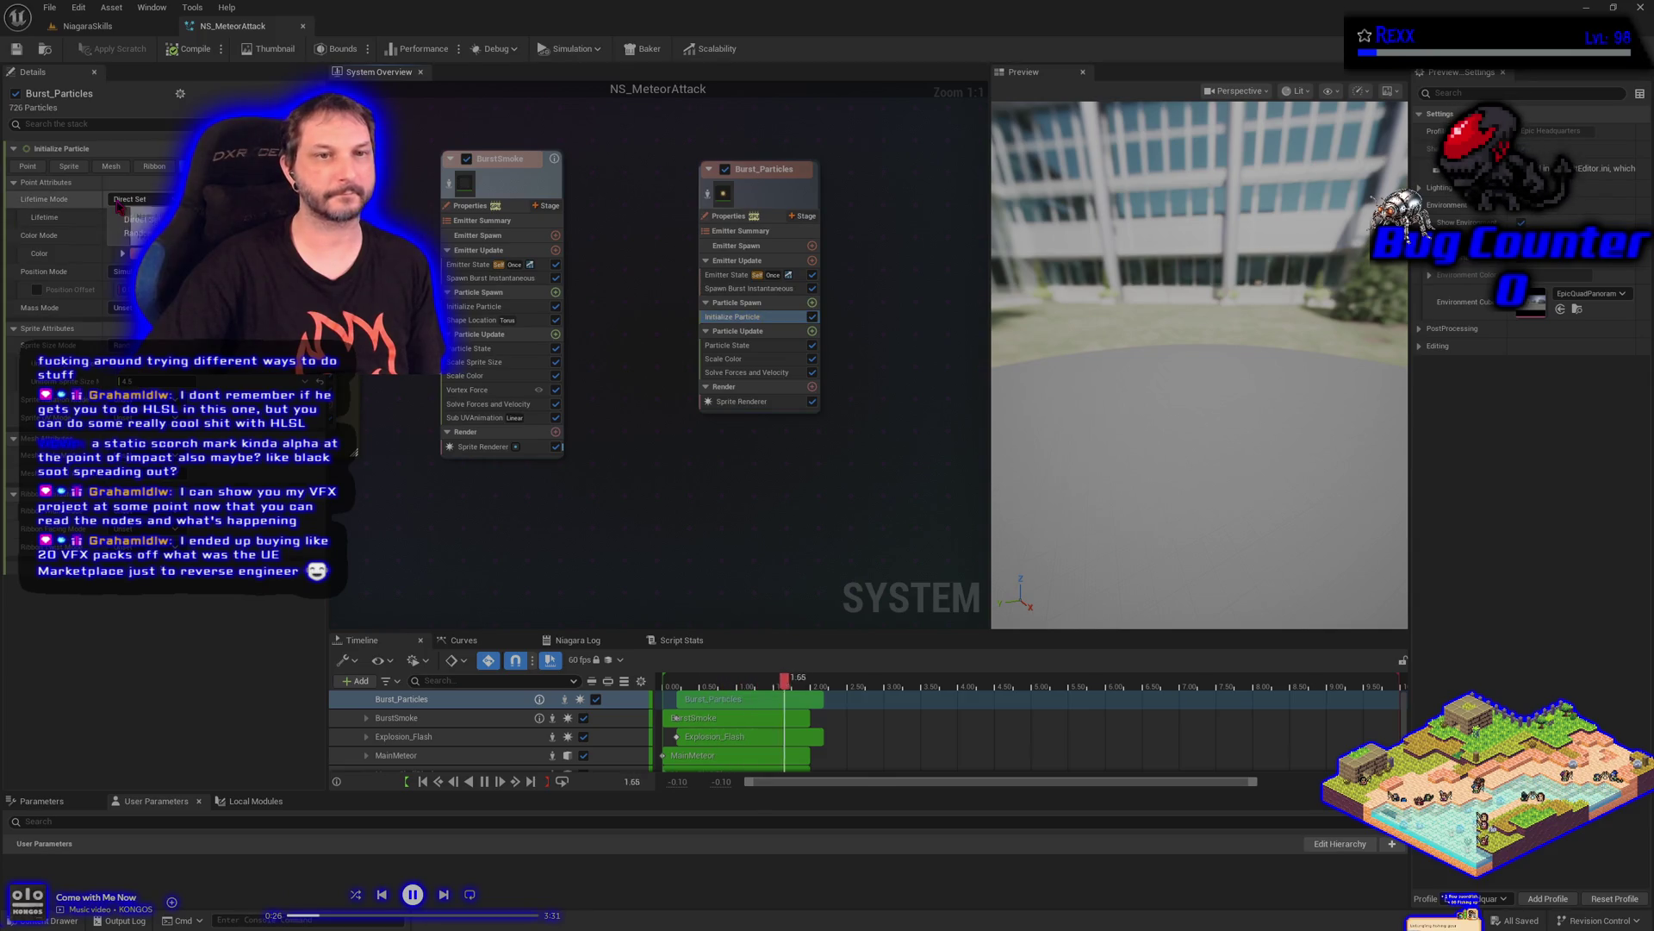
pyautogui.click(131, 232)
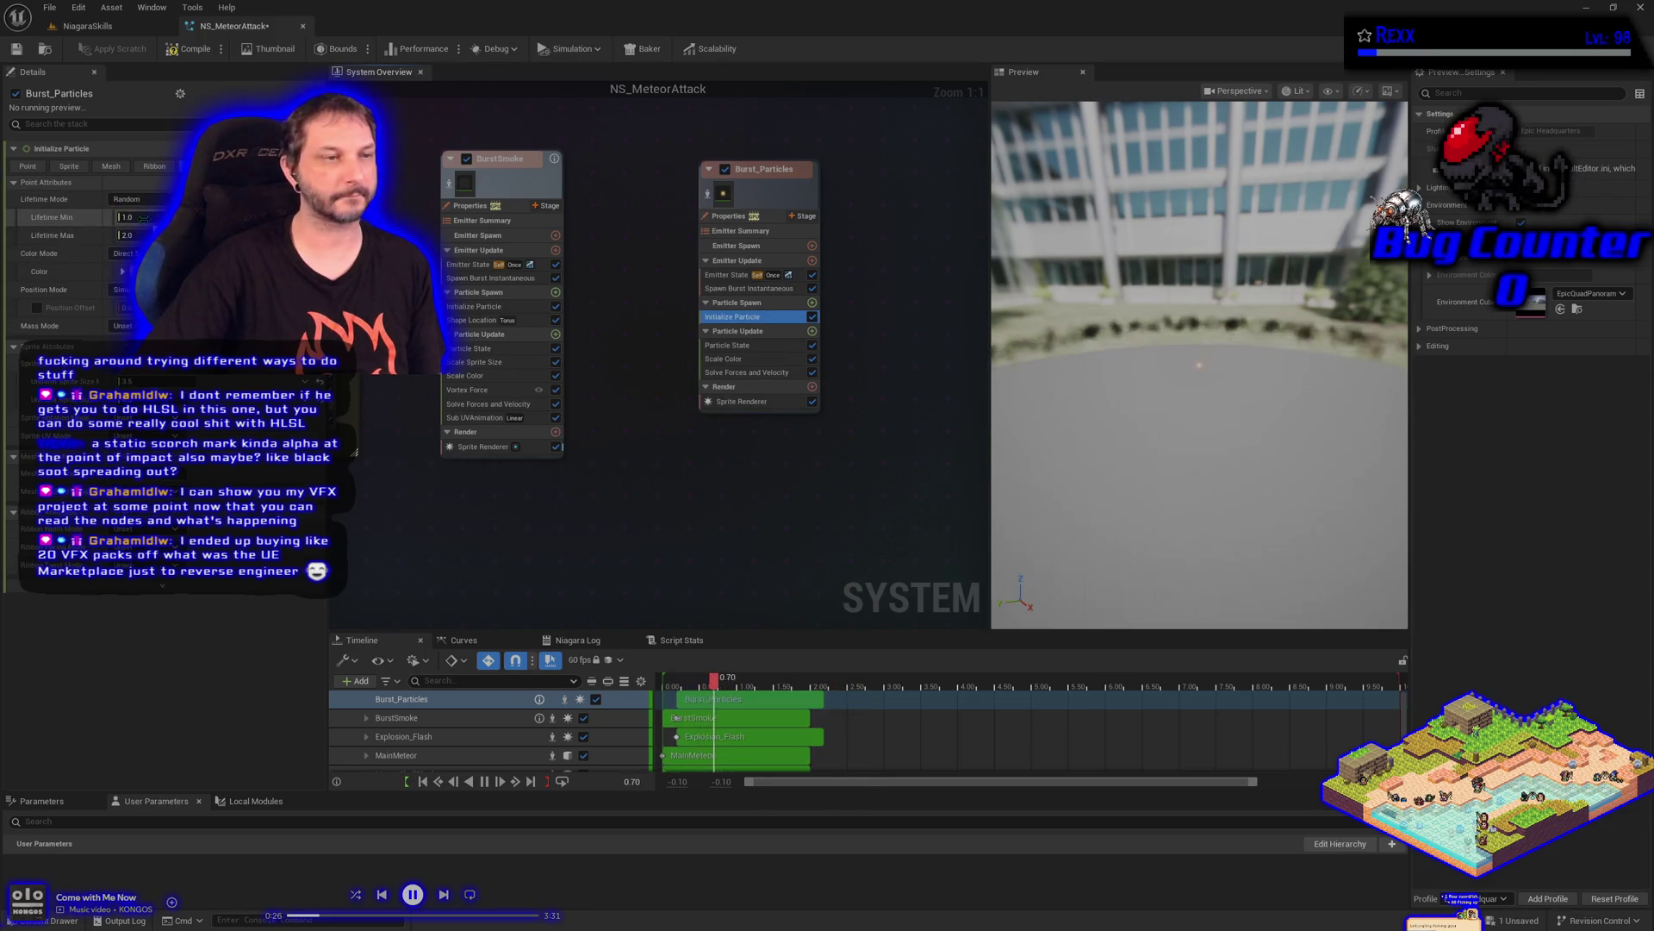
pyautogui.click(129, 217)
pyautogui.write('1')
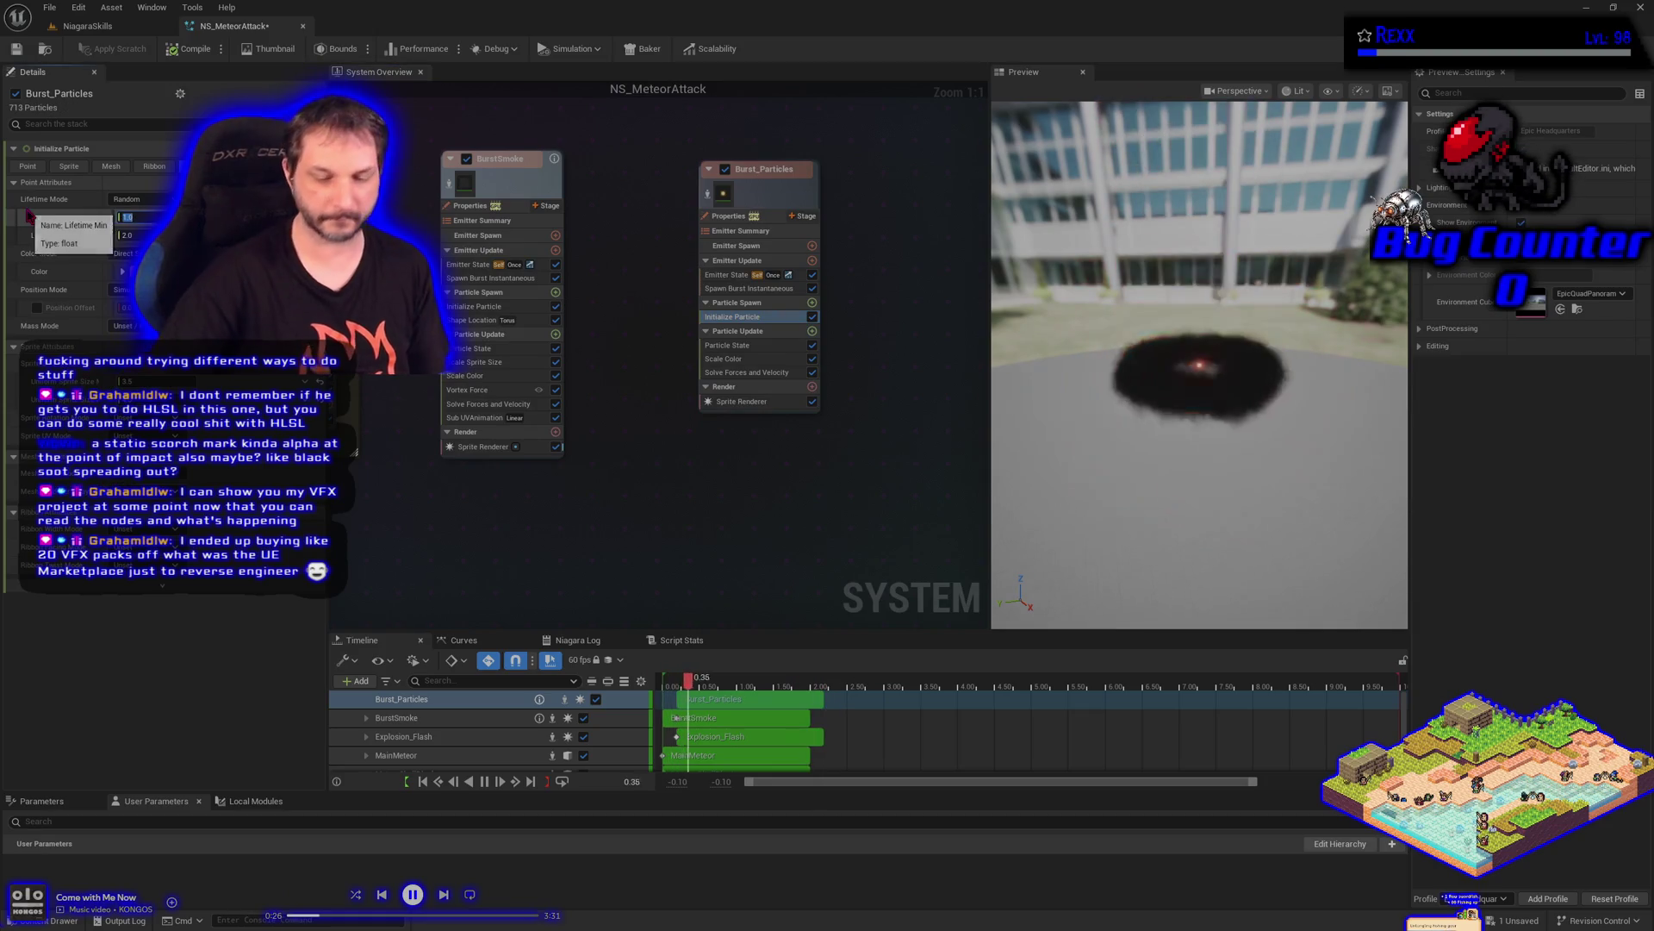
pyautogui.write('.5')
pyautogui.press('Tab')
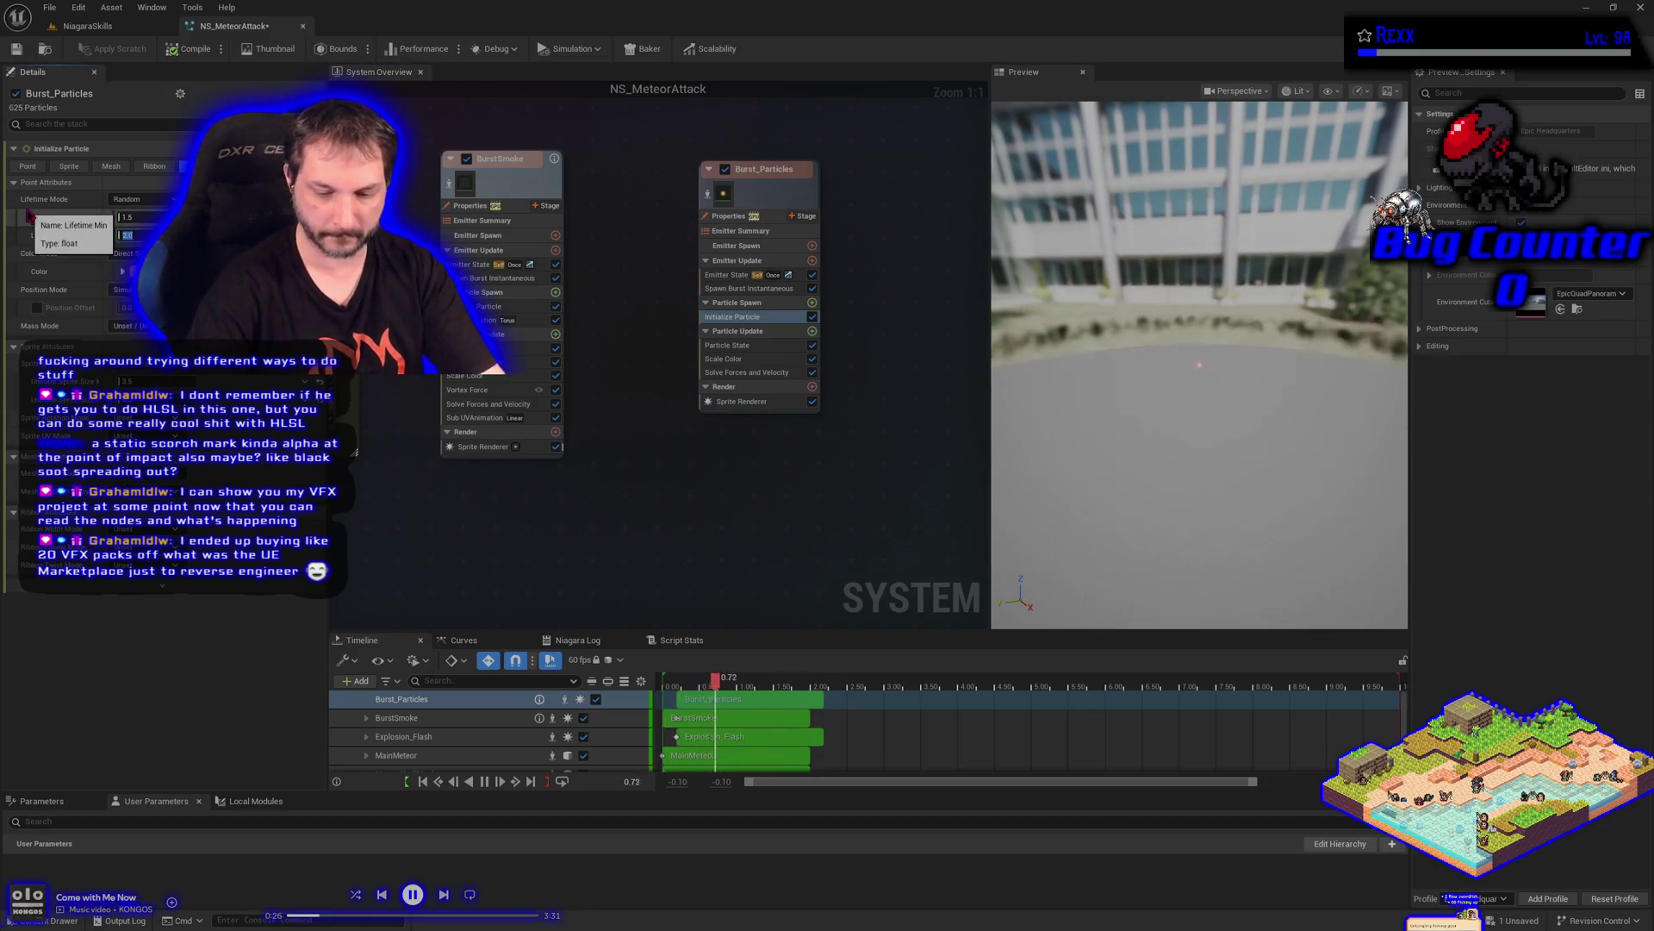
pyautogui.write('2.5')
pyautogui.press('Return')
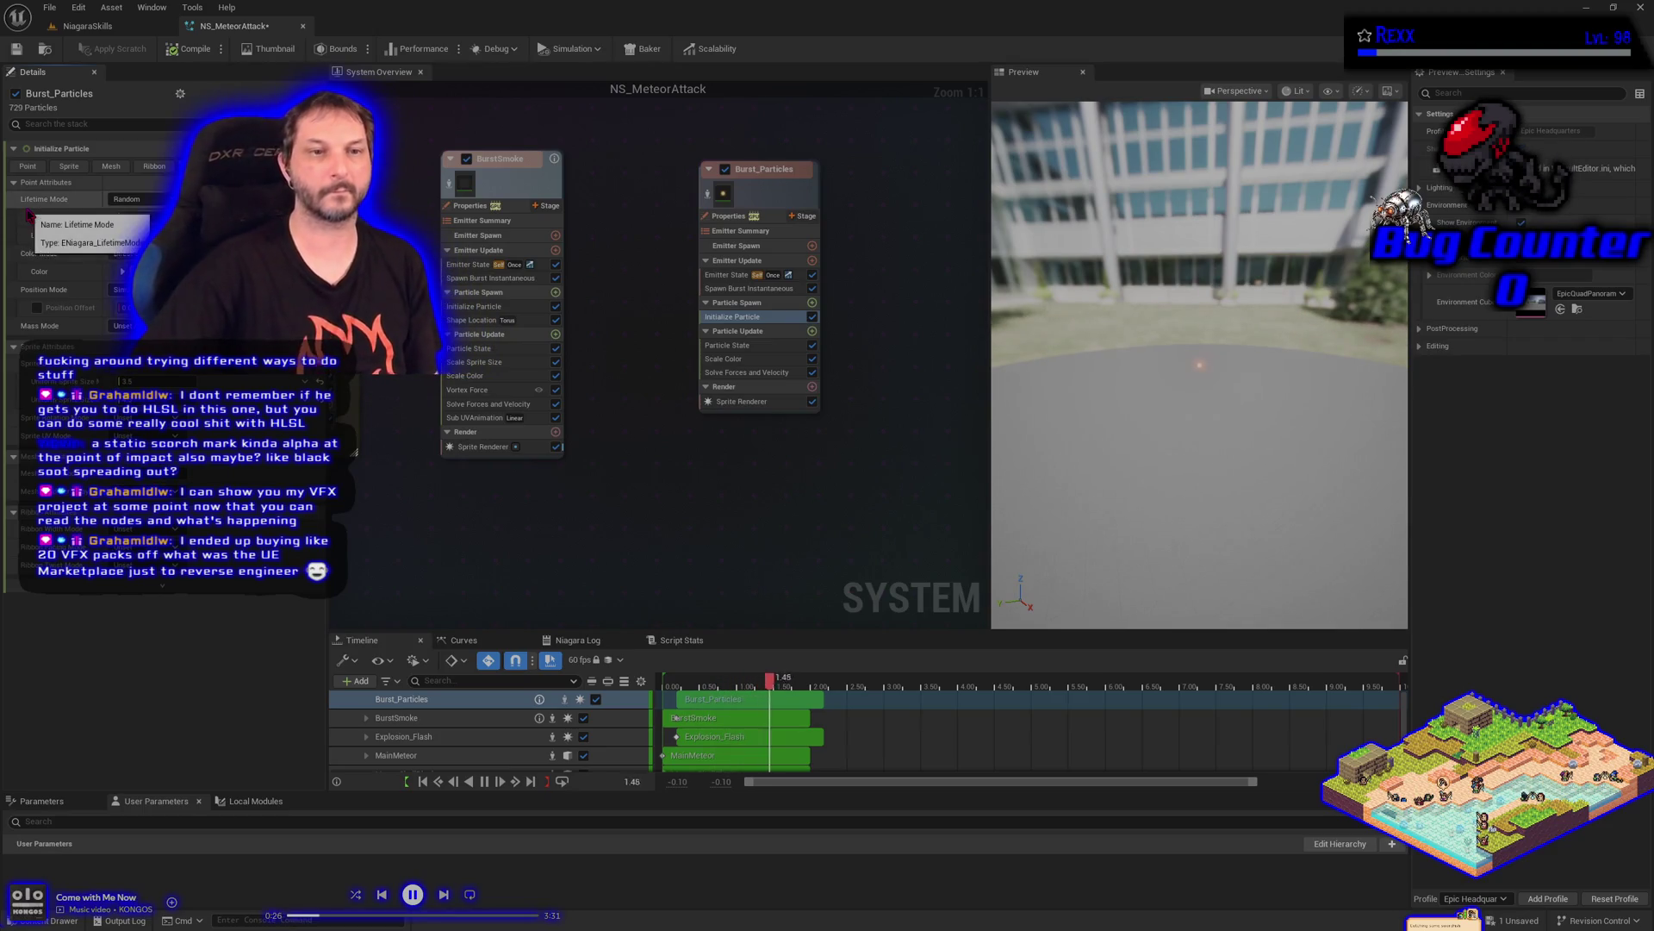
pyautogui.click(21, 52)
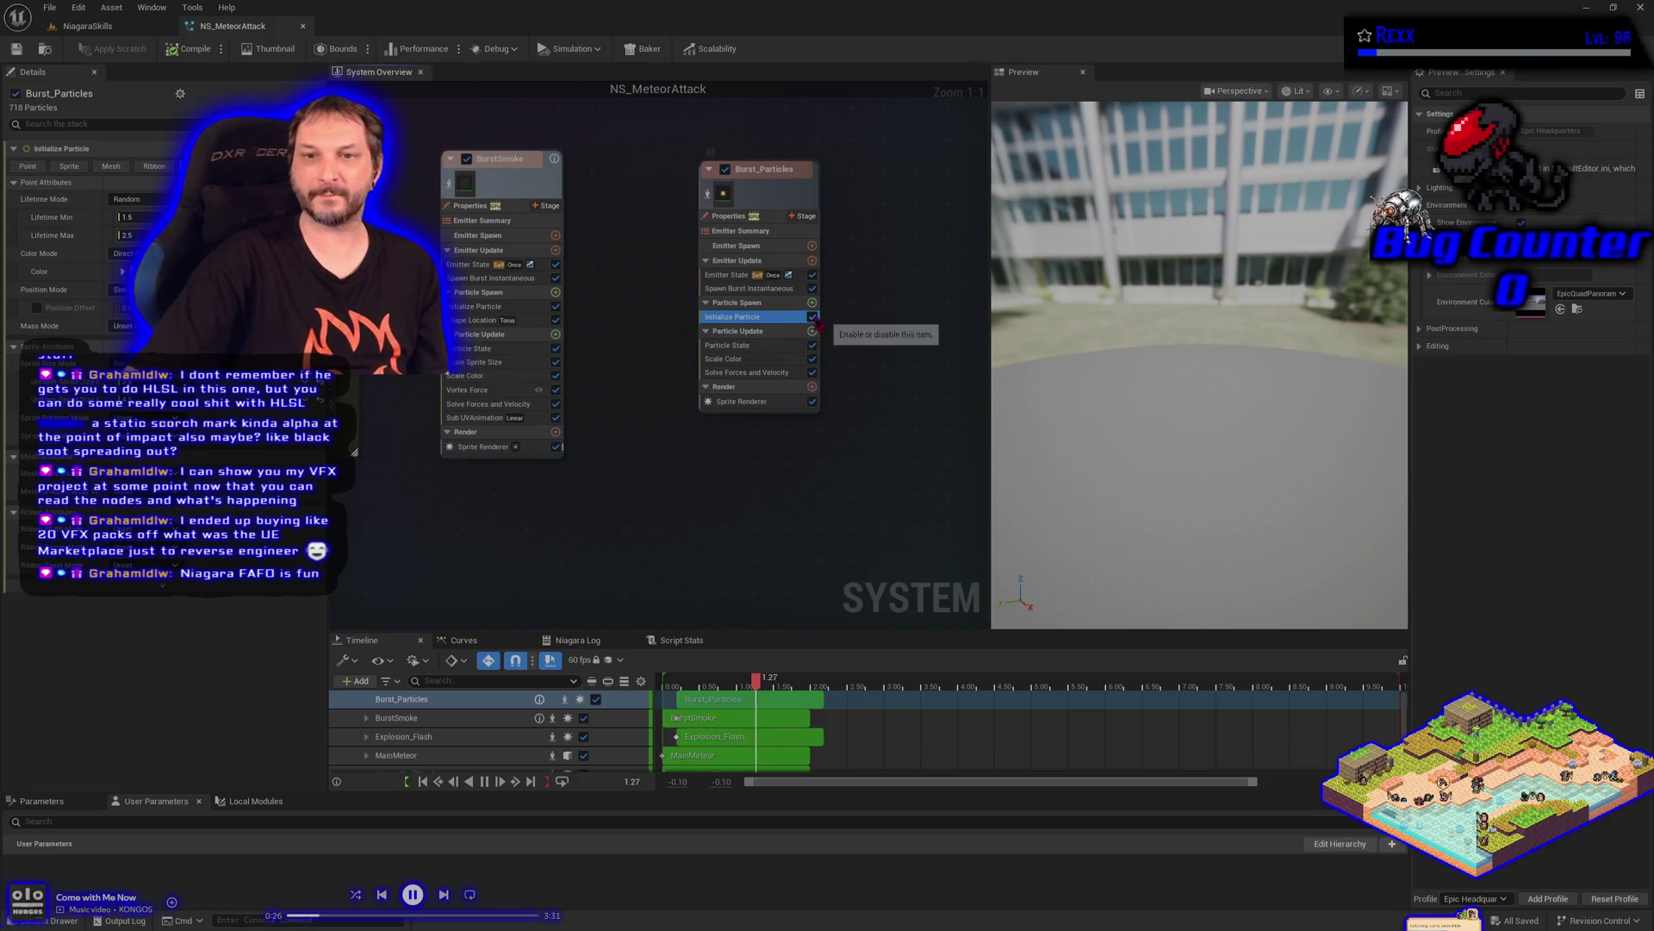
# Add a sphere Shape Location module to Burst_Particles' Particle Spawn stage
pyautogui.click(758, 302)
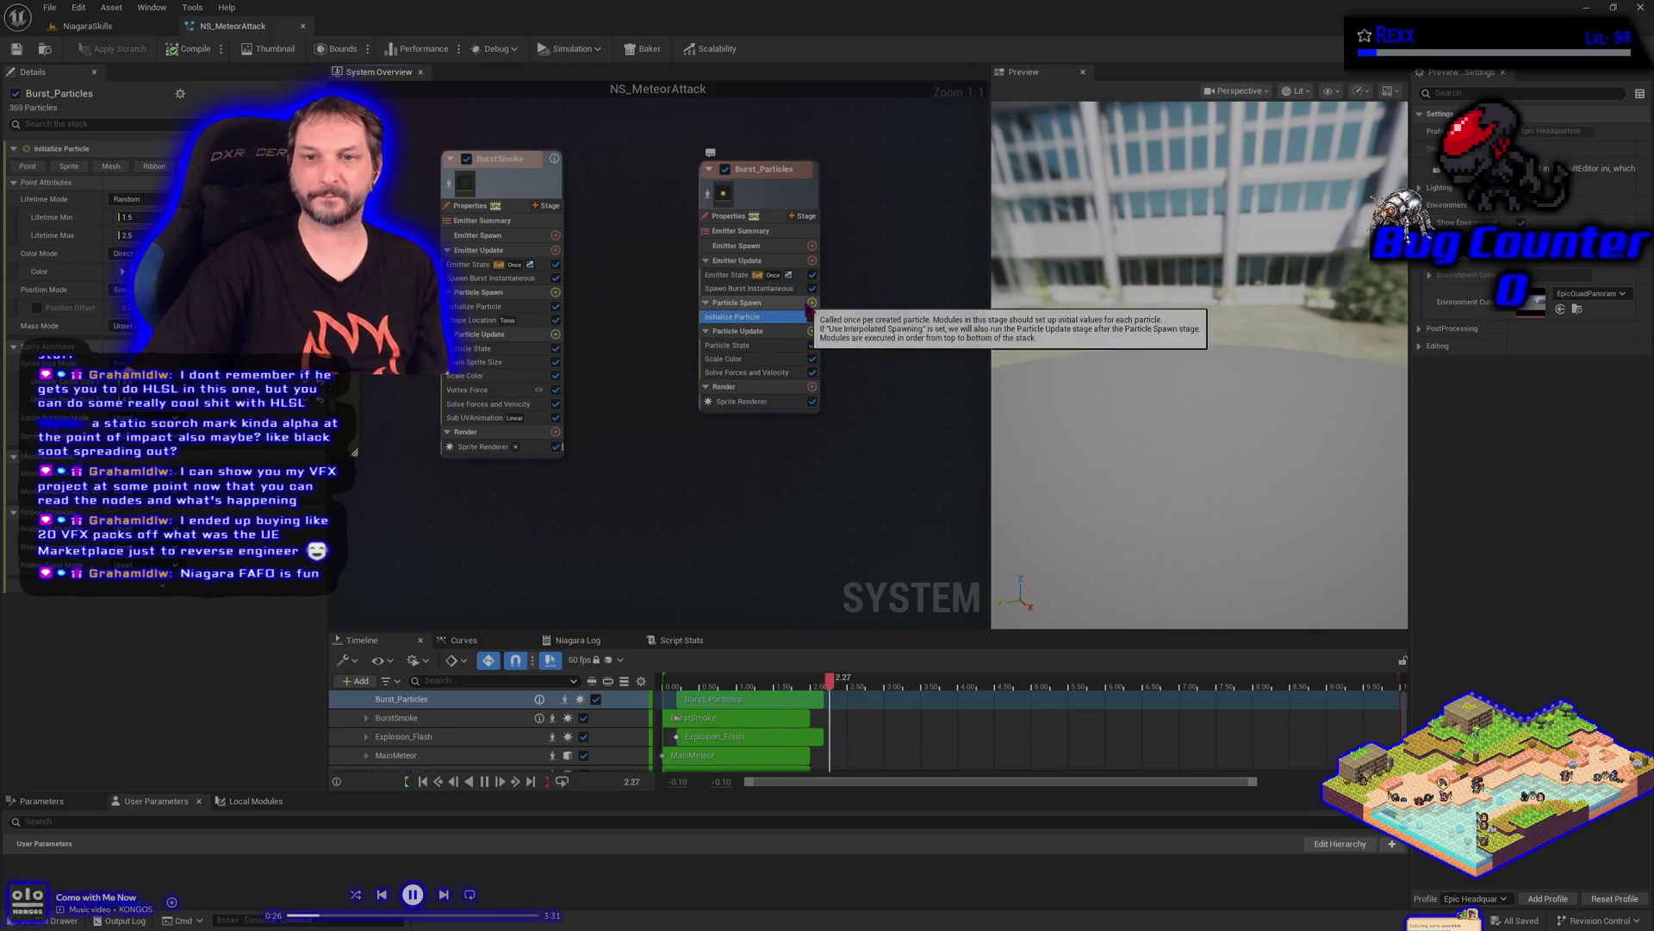
pyautogui.click(811, 303)
pyautogui.click(642, 462)
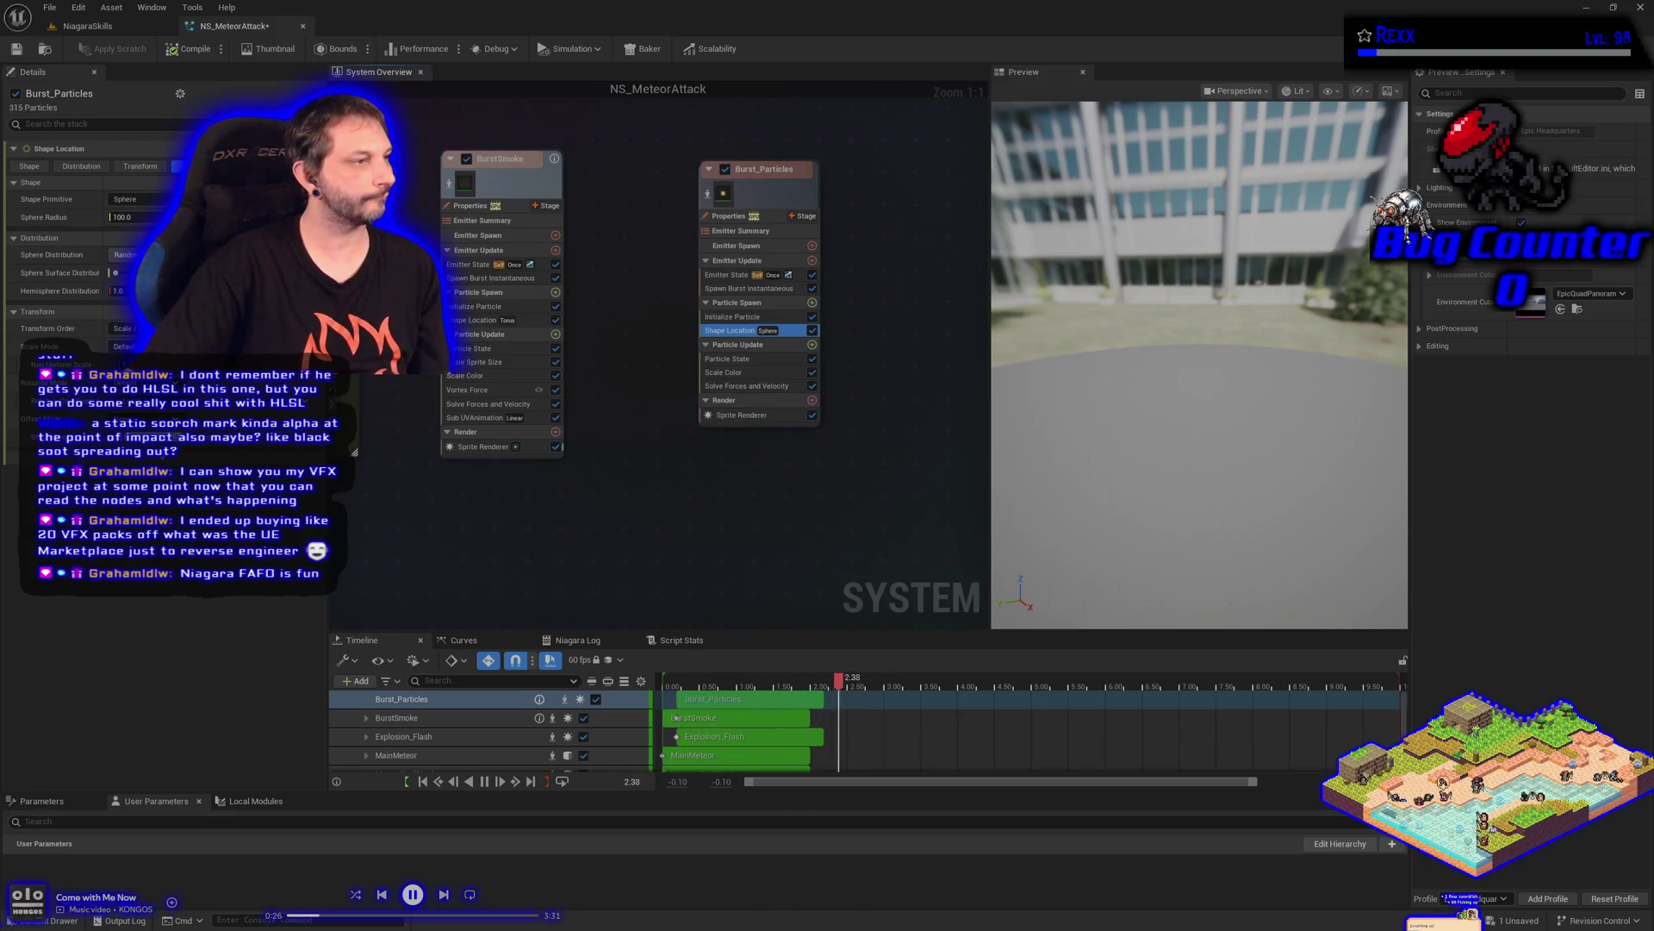
pyautogui.click(811, 303)
pyautogui.click(569, 458)
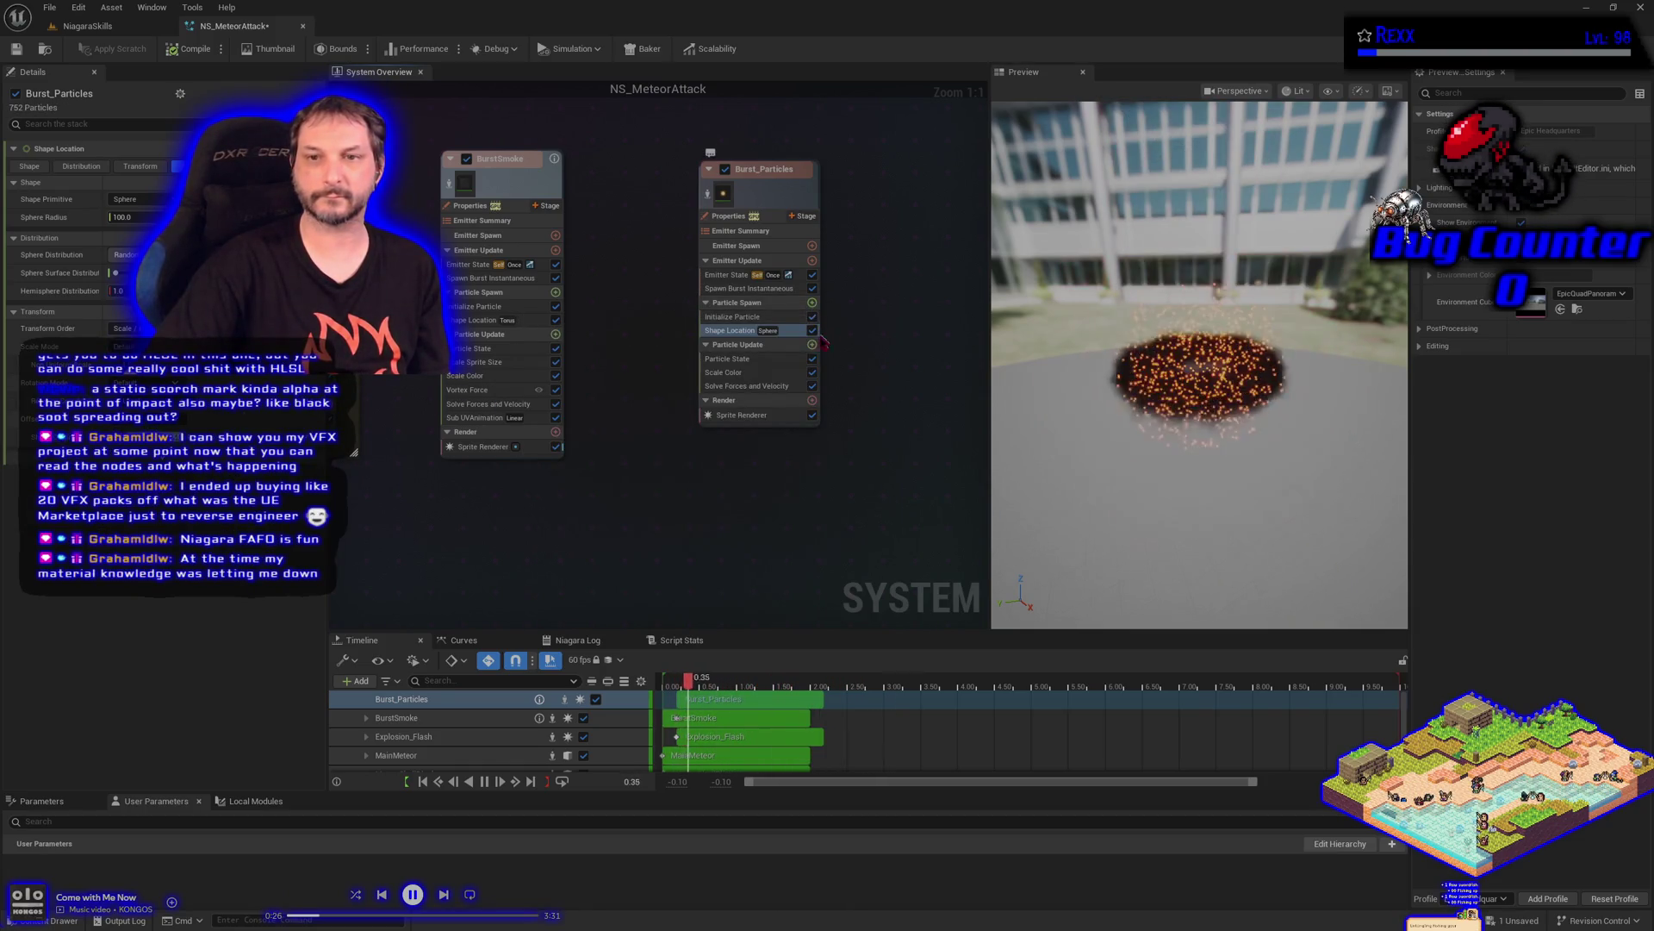
pyautogui.click(812, 344)
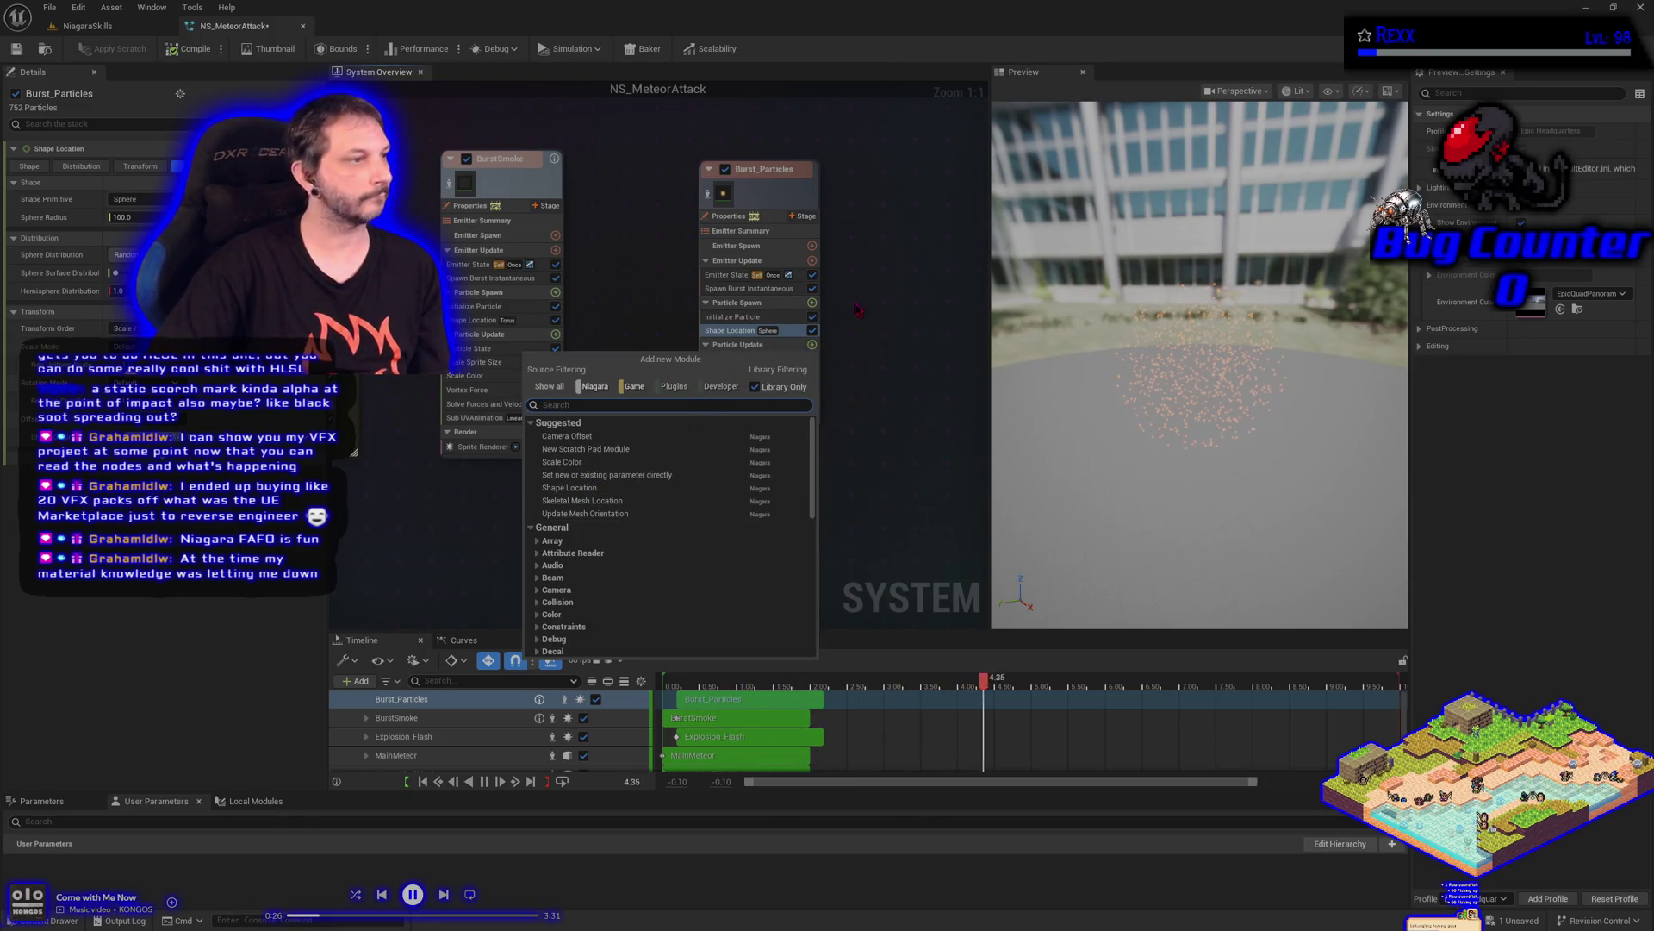
# Add an Add Velocity module using From Point with a random speed range of 300 to 500
pyautogui.click(811, 302)
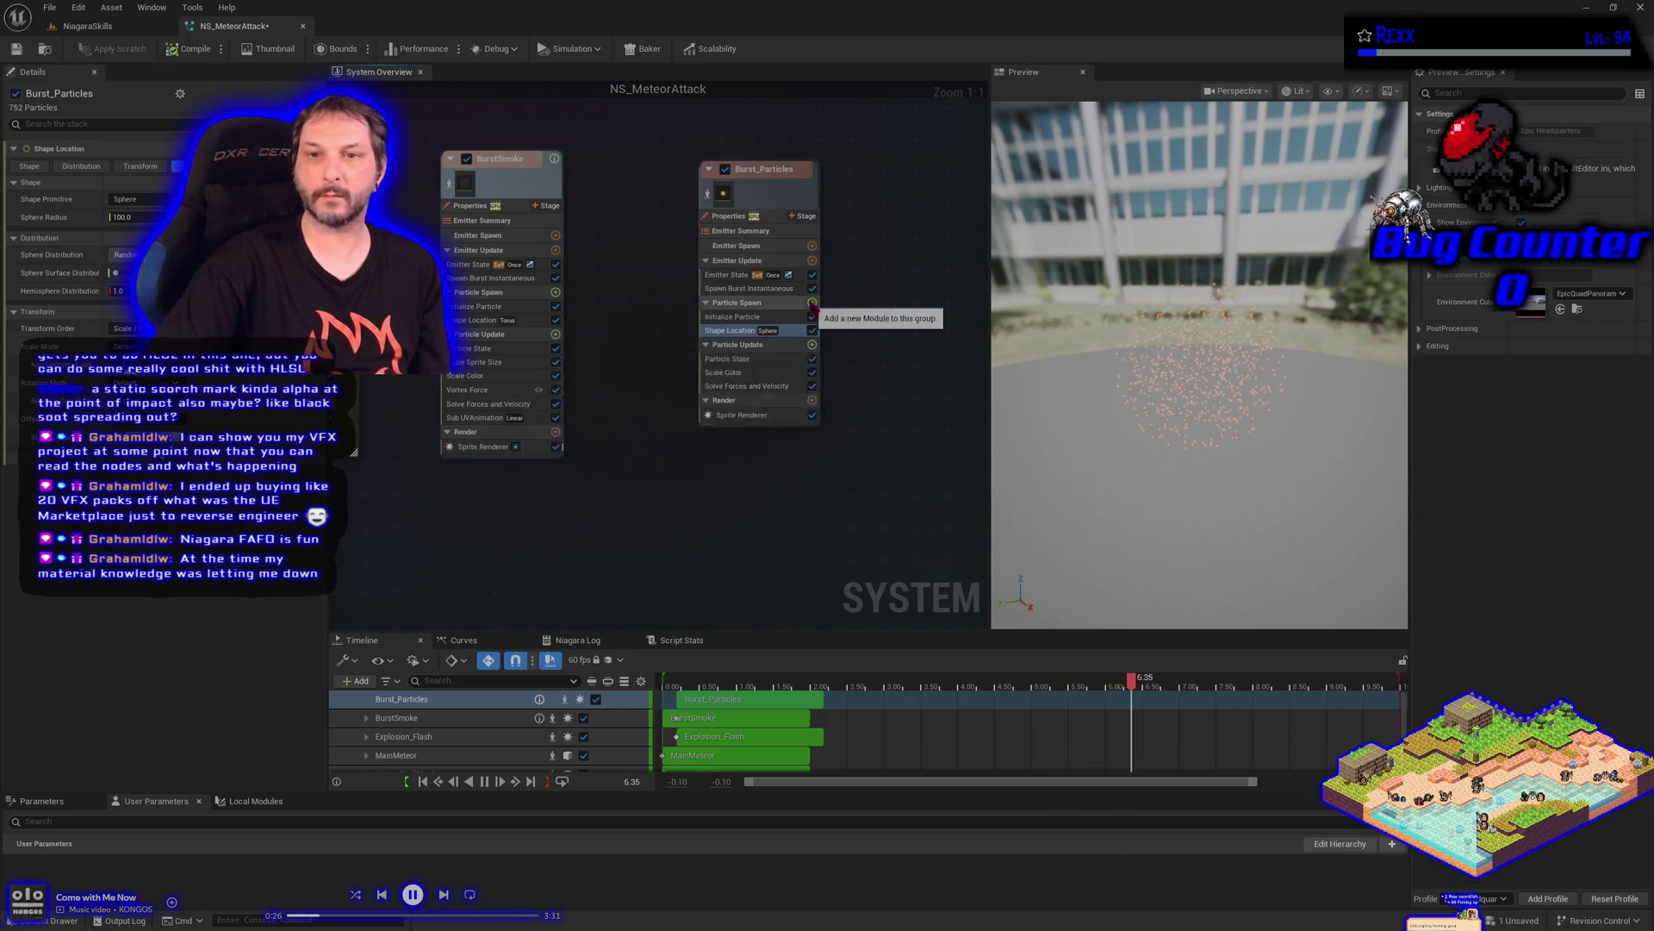
pyautogui.click(812, 302)
pyautogui.click(594, 394)
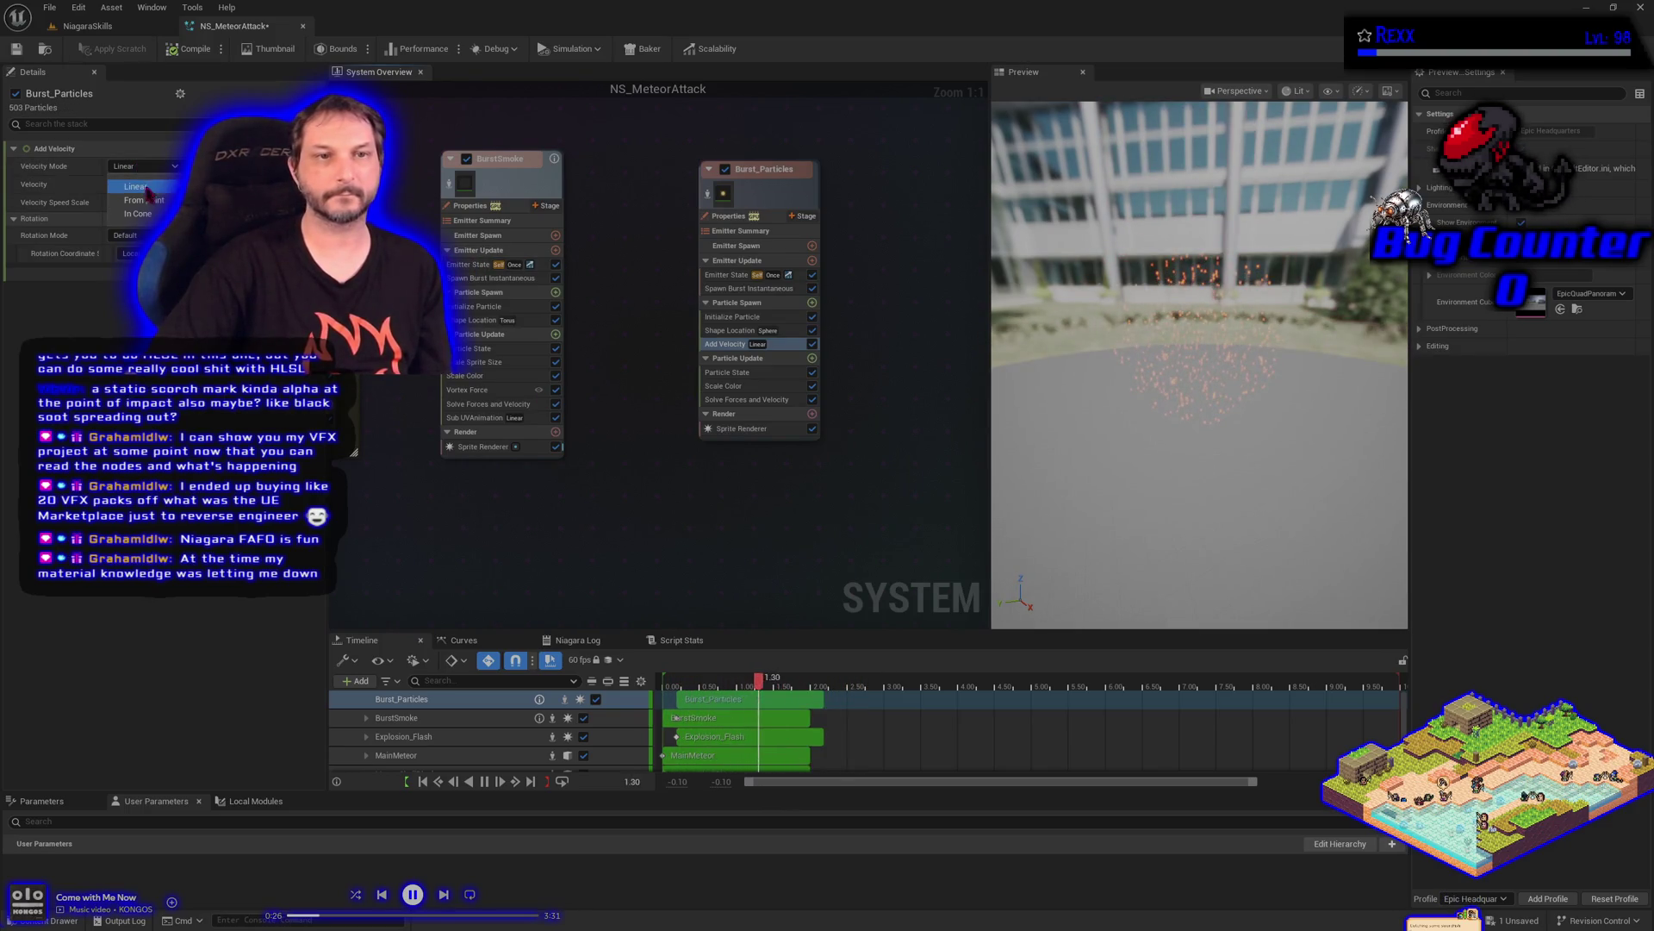
pyautogui.click(142, 200)
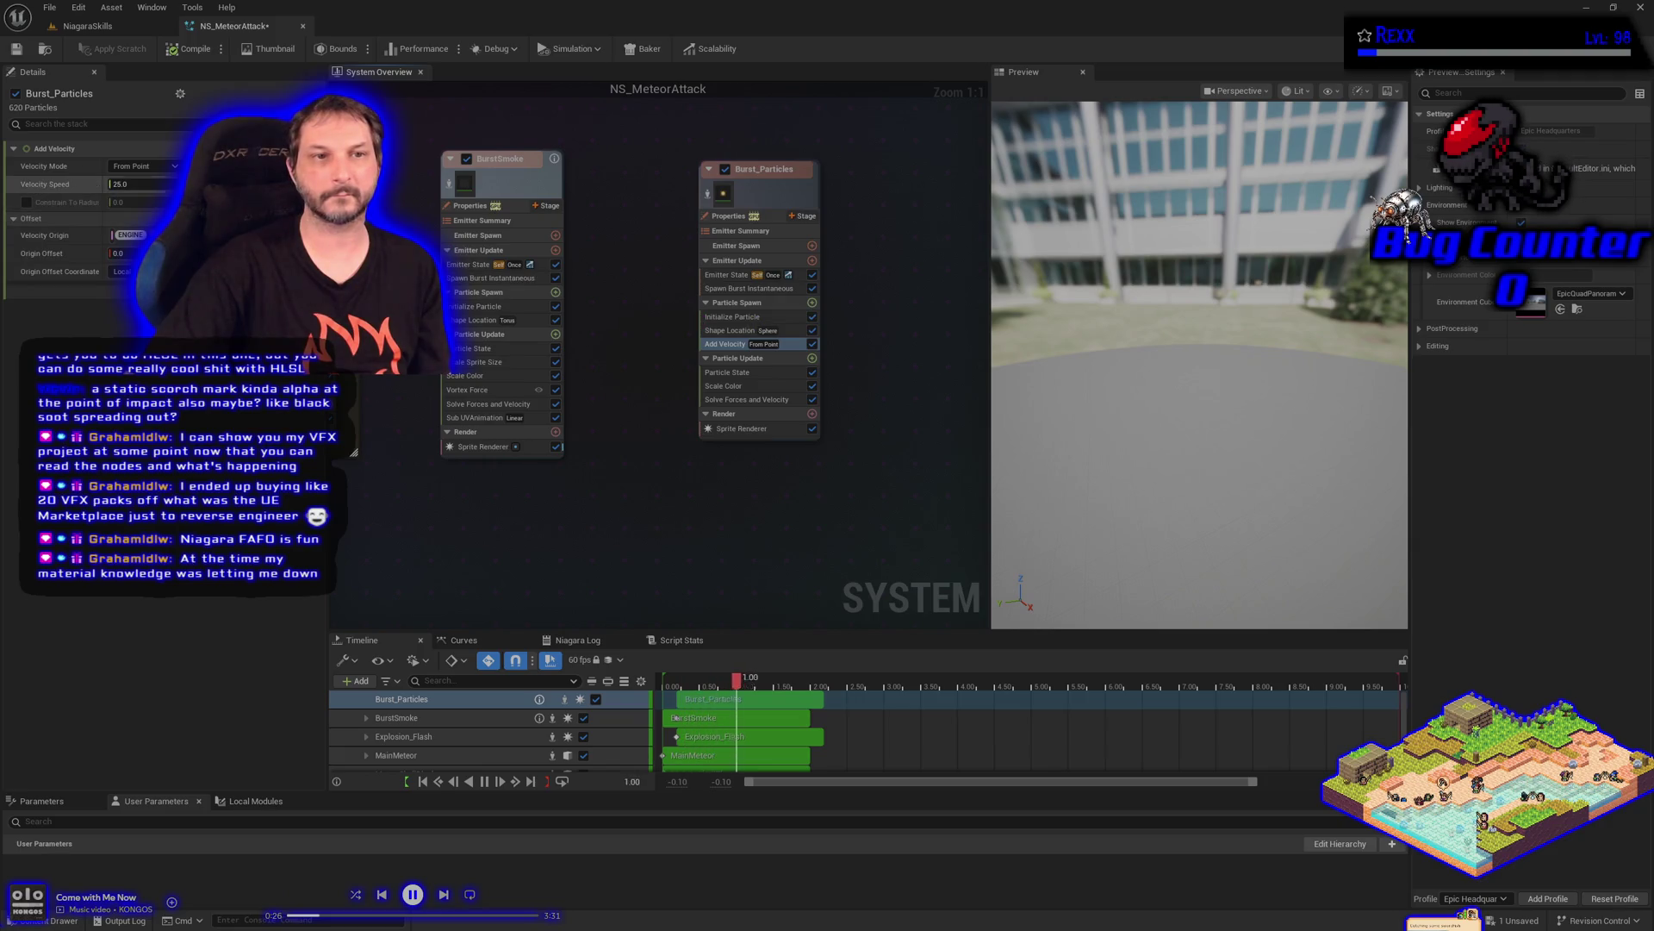
pyautogui.click(172, 183)
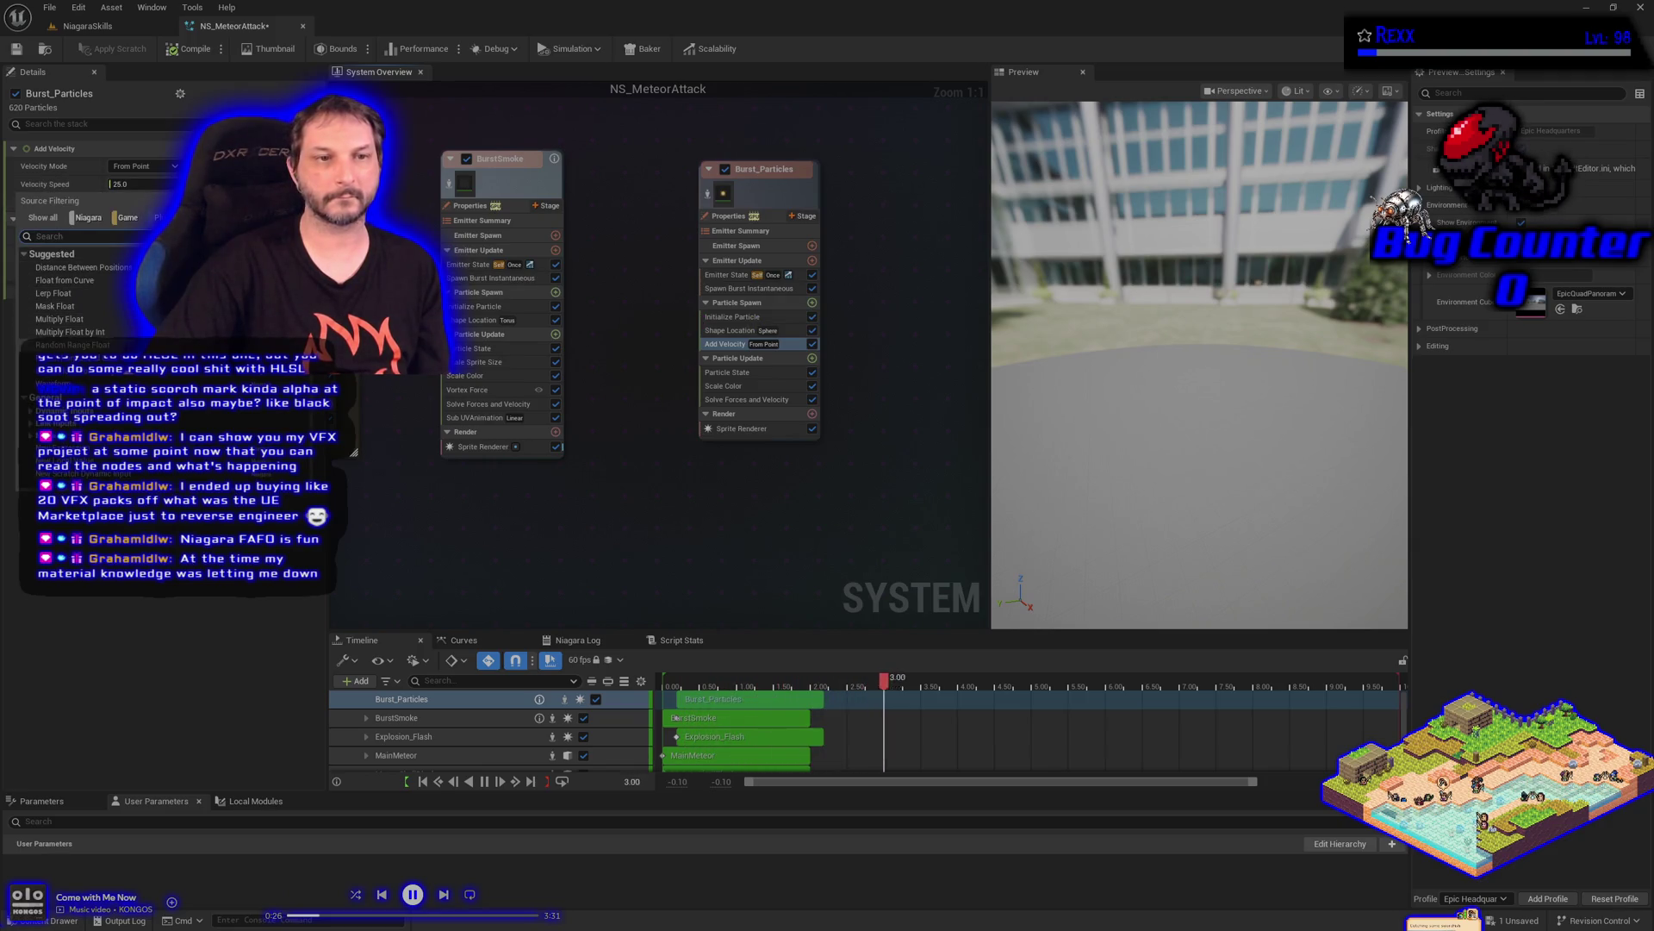
pyautogui.click(72, 344)
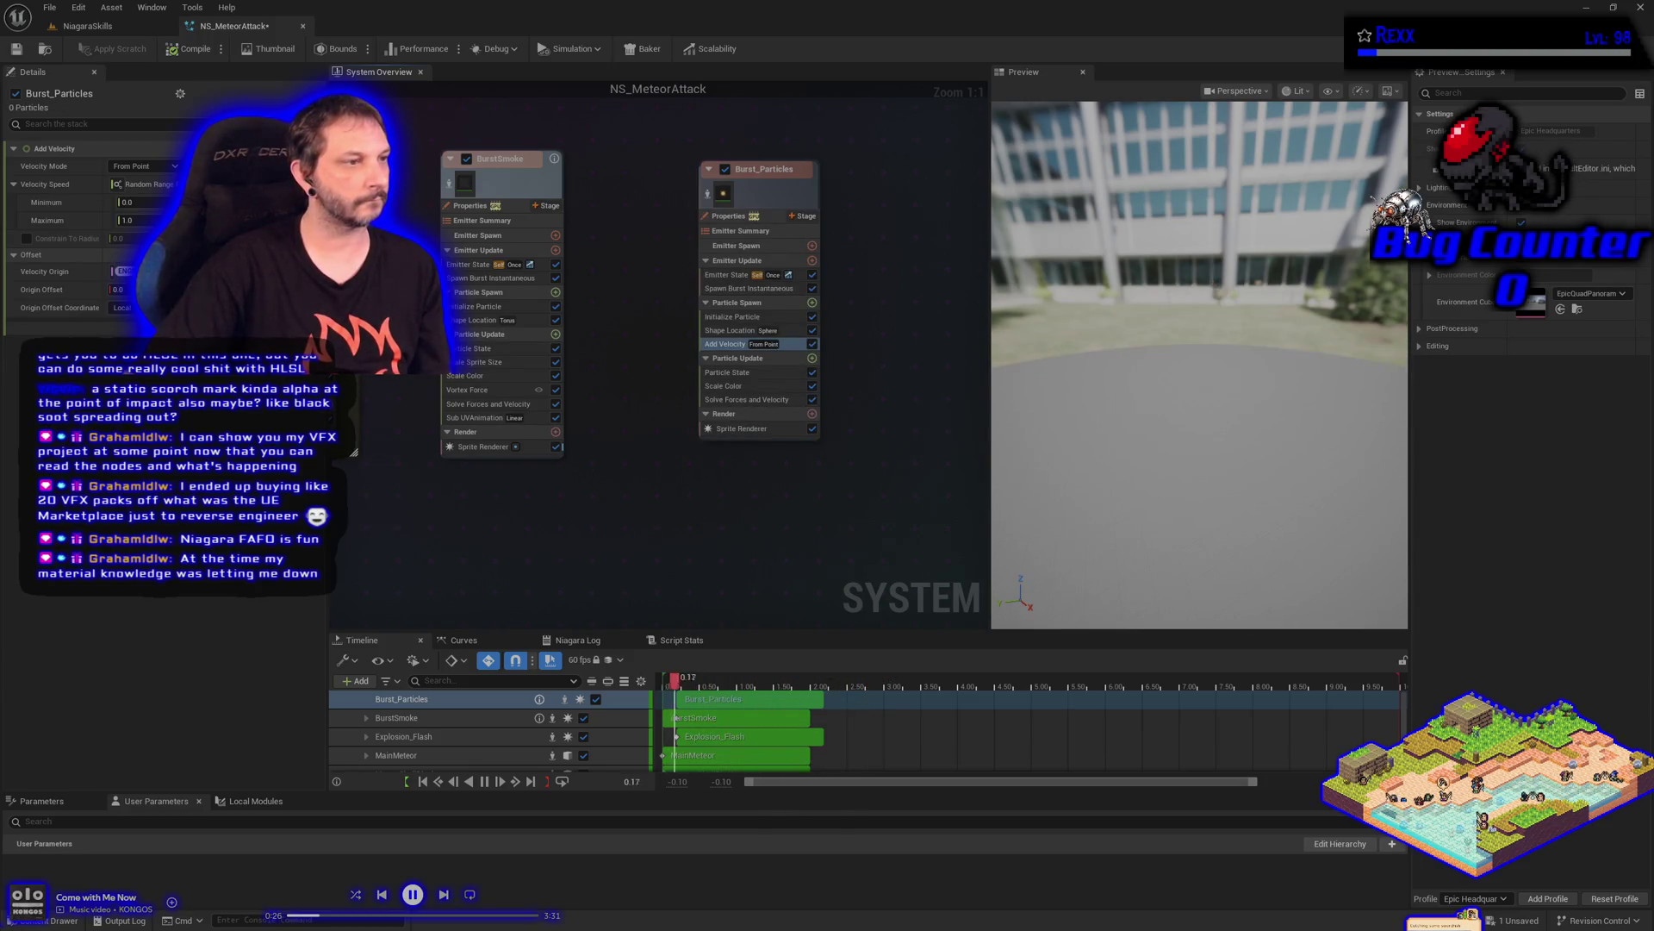
pyautogui.write('300')
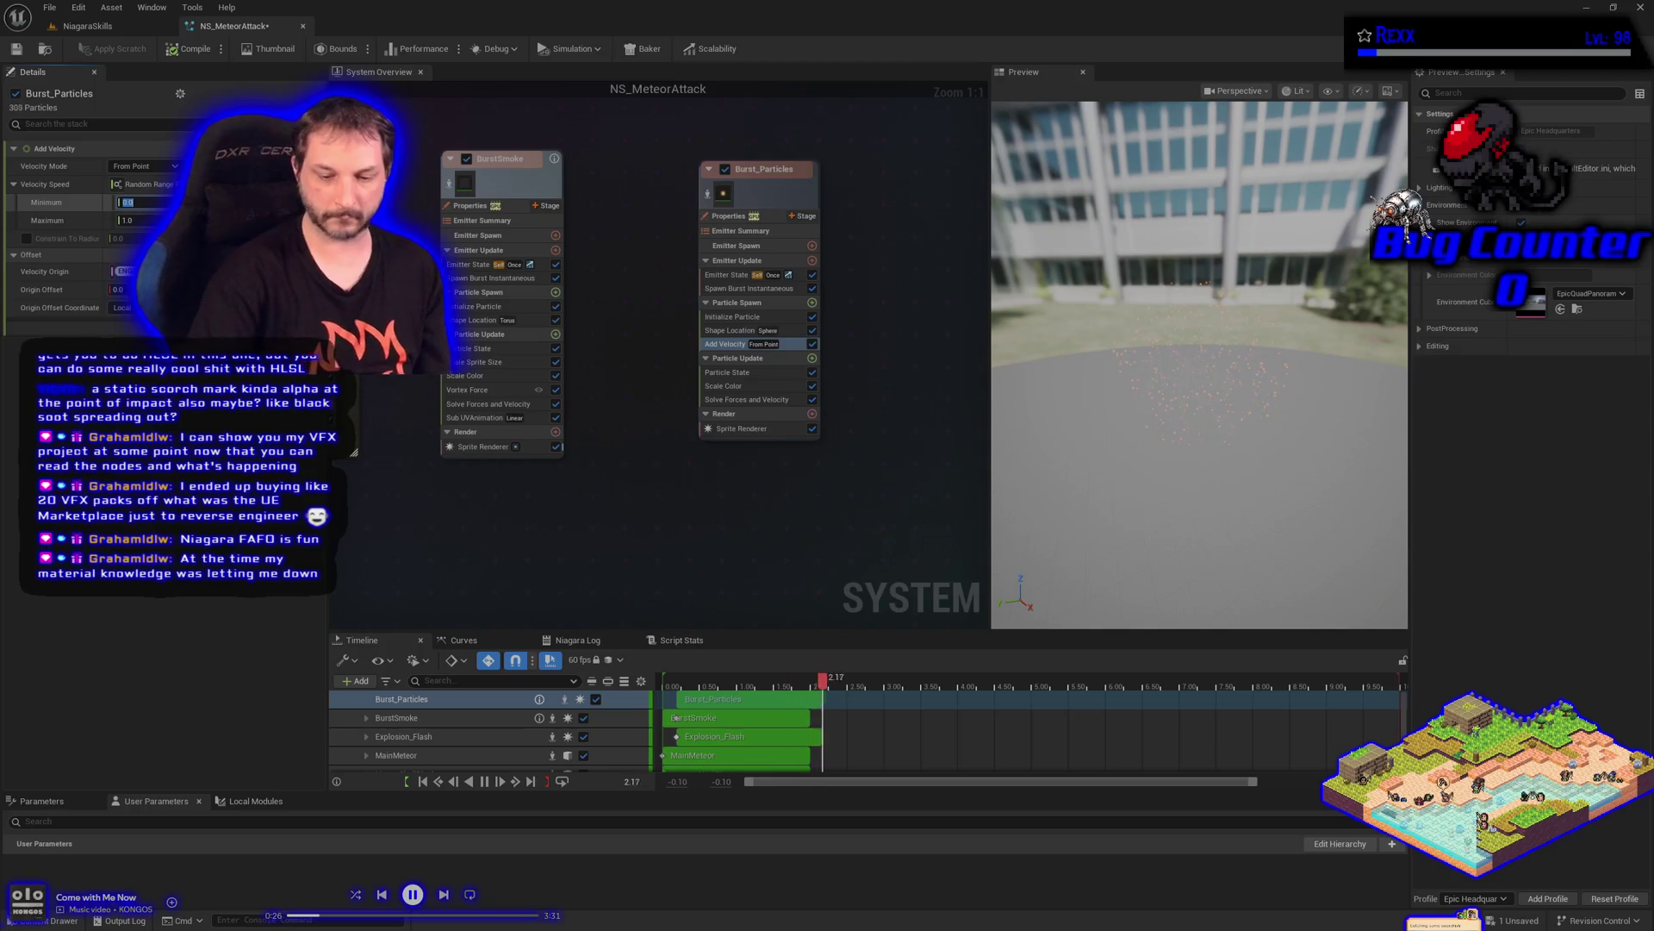
pyautogui.press('Tab')
pyautogui.write('500')
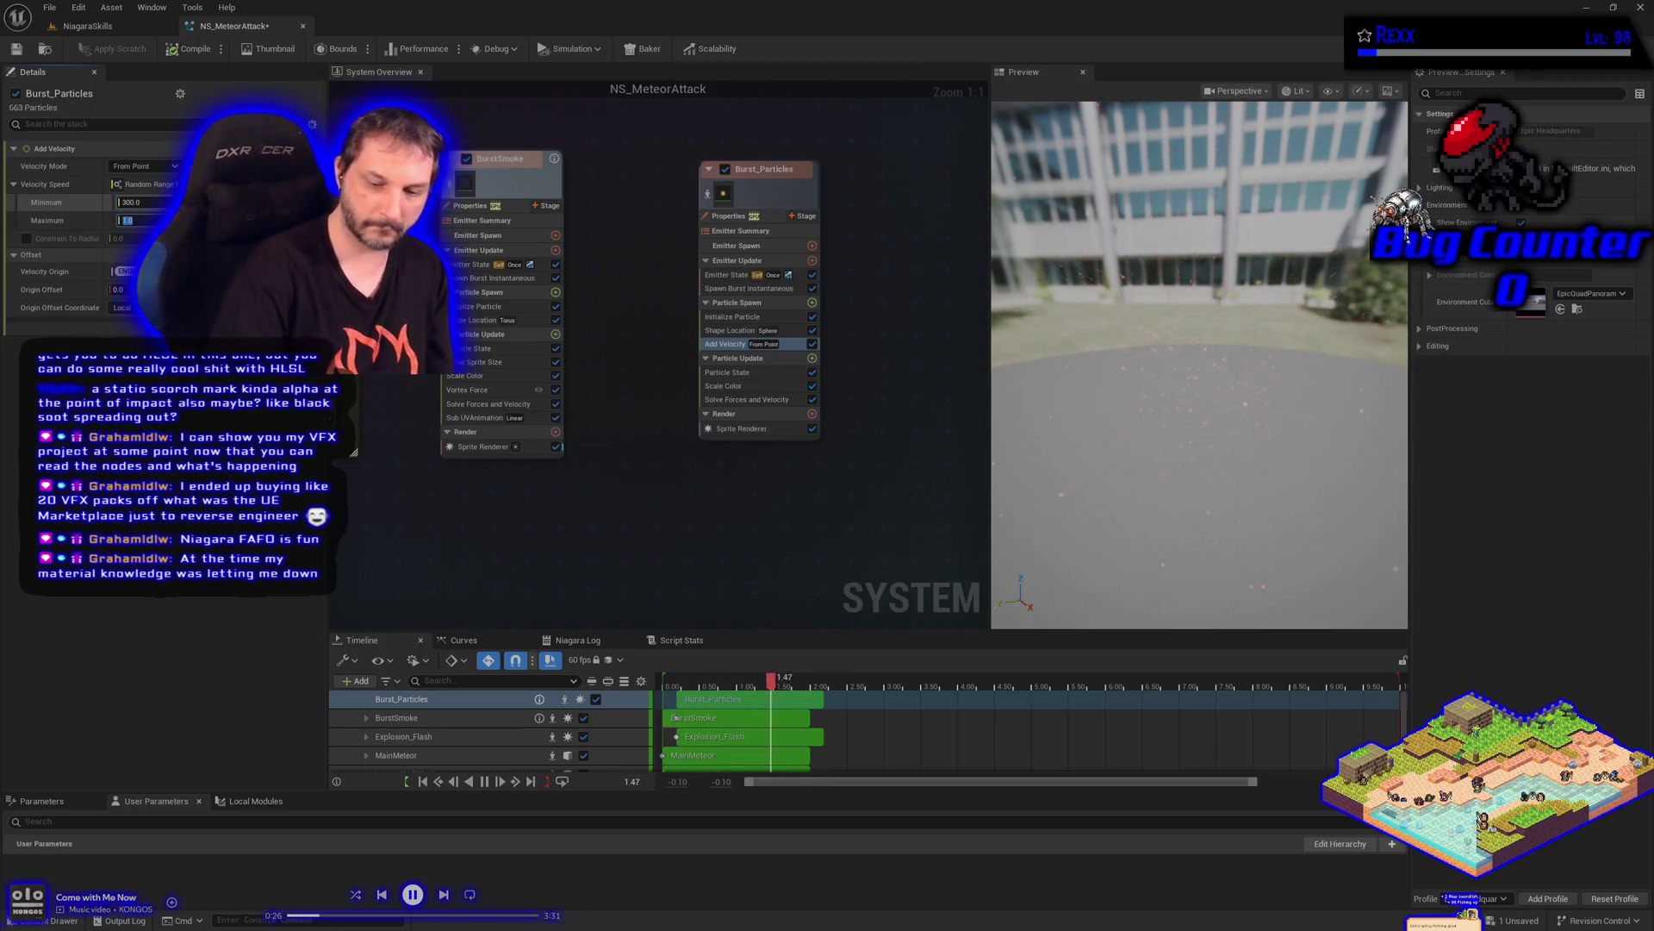
pyautogui.press('Return')
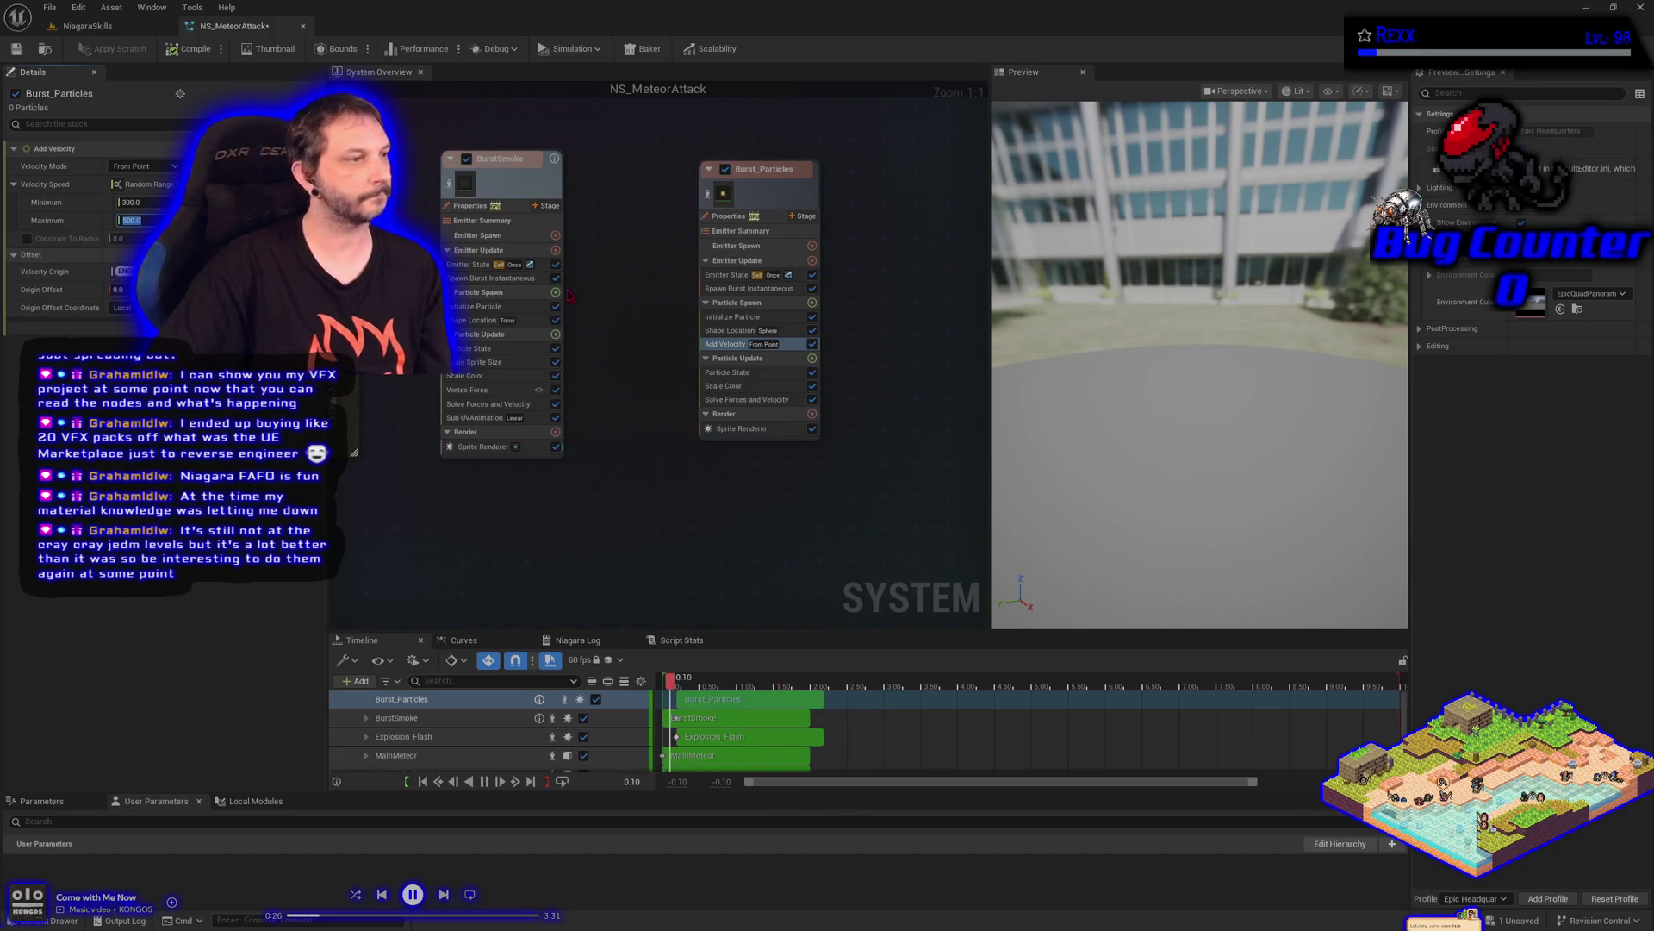
pyautogui.click(733, 331)
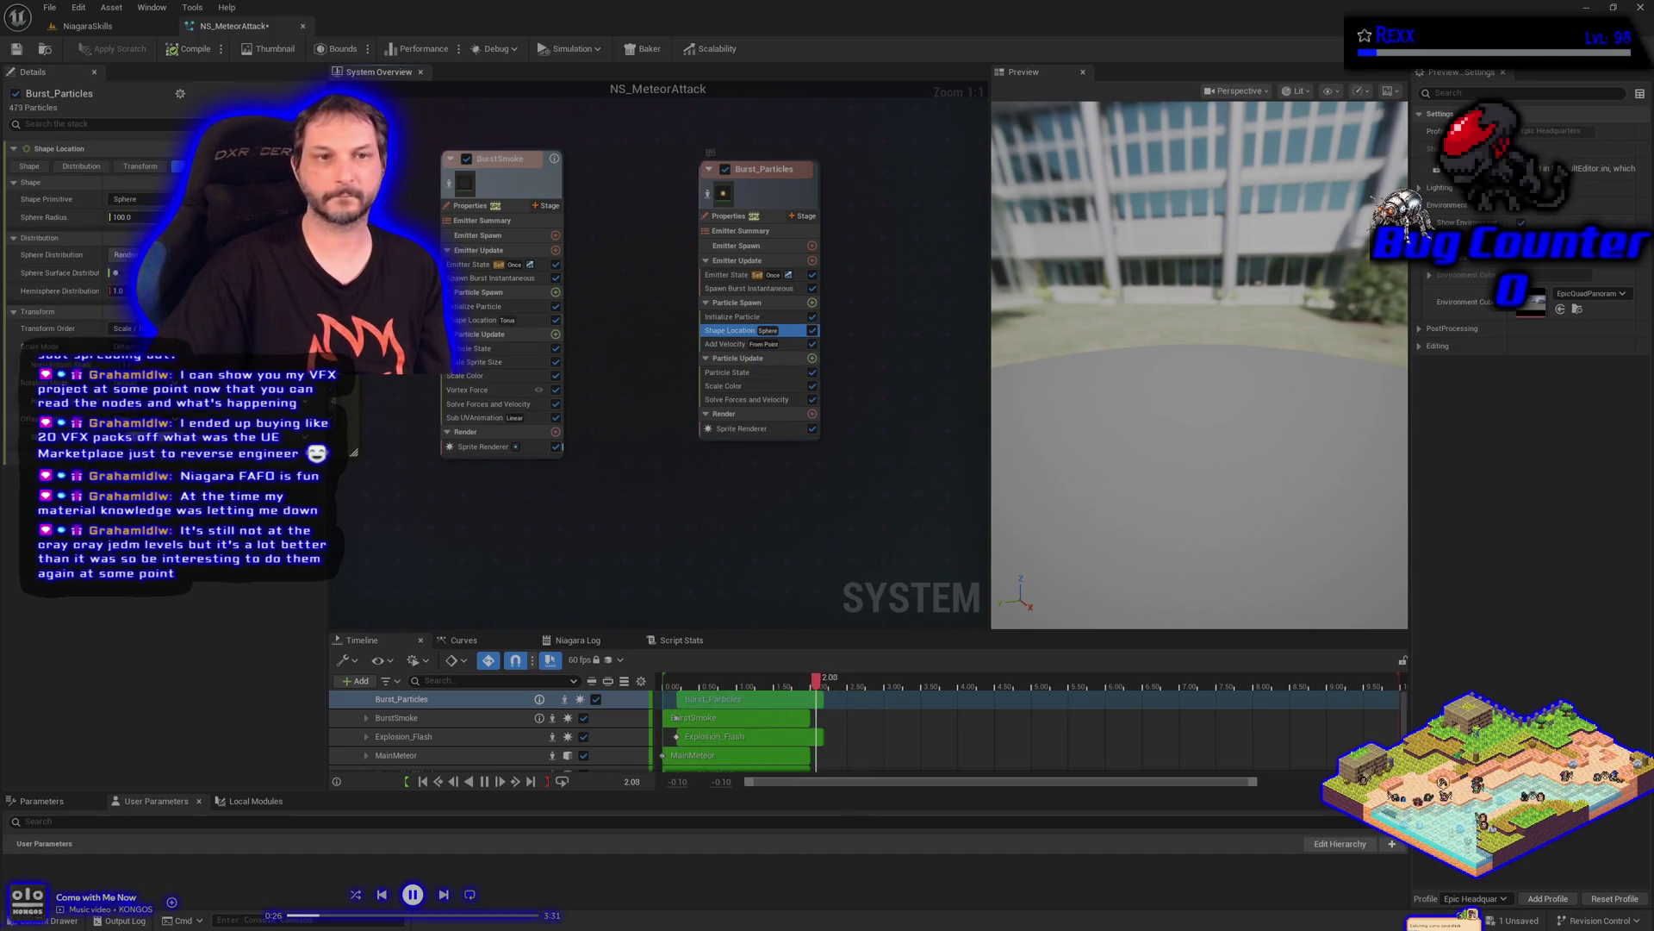
# Change the Shape Location Sphere Radius to 50
pyautogui.click(127, 217)
pyautogui.write('50')
pyautogui.press('Return')
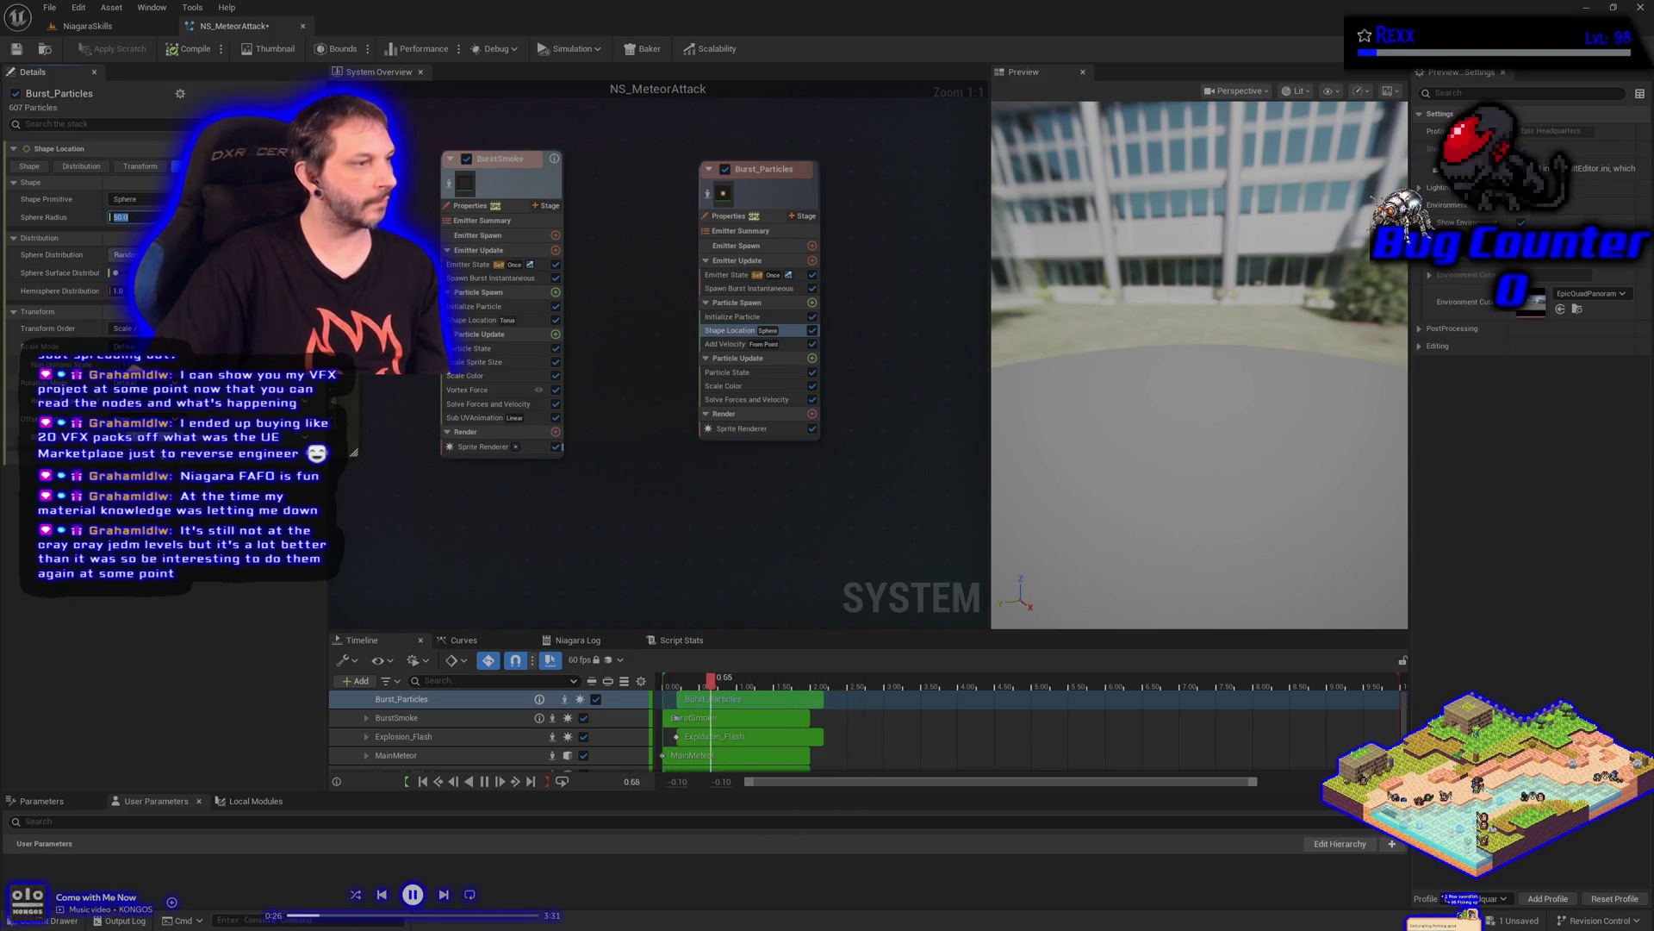
# Add a Curl Noise Force with Noise Strength as a random range 300 to 1000, then Save All
pyautogui.click(812, 358)
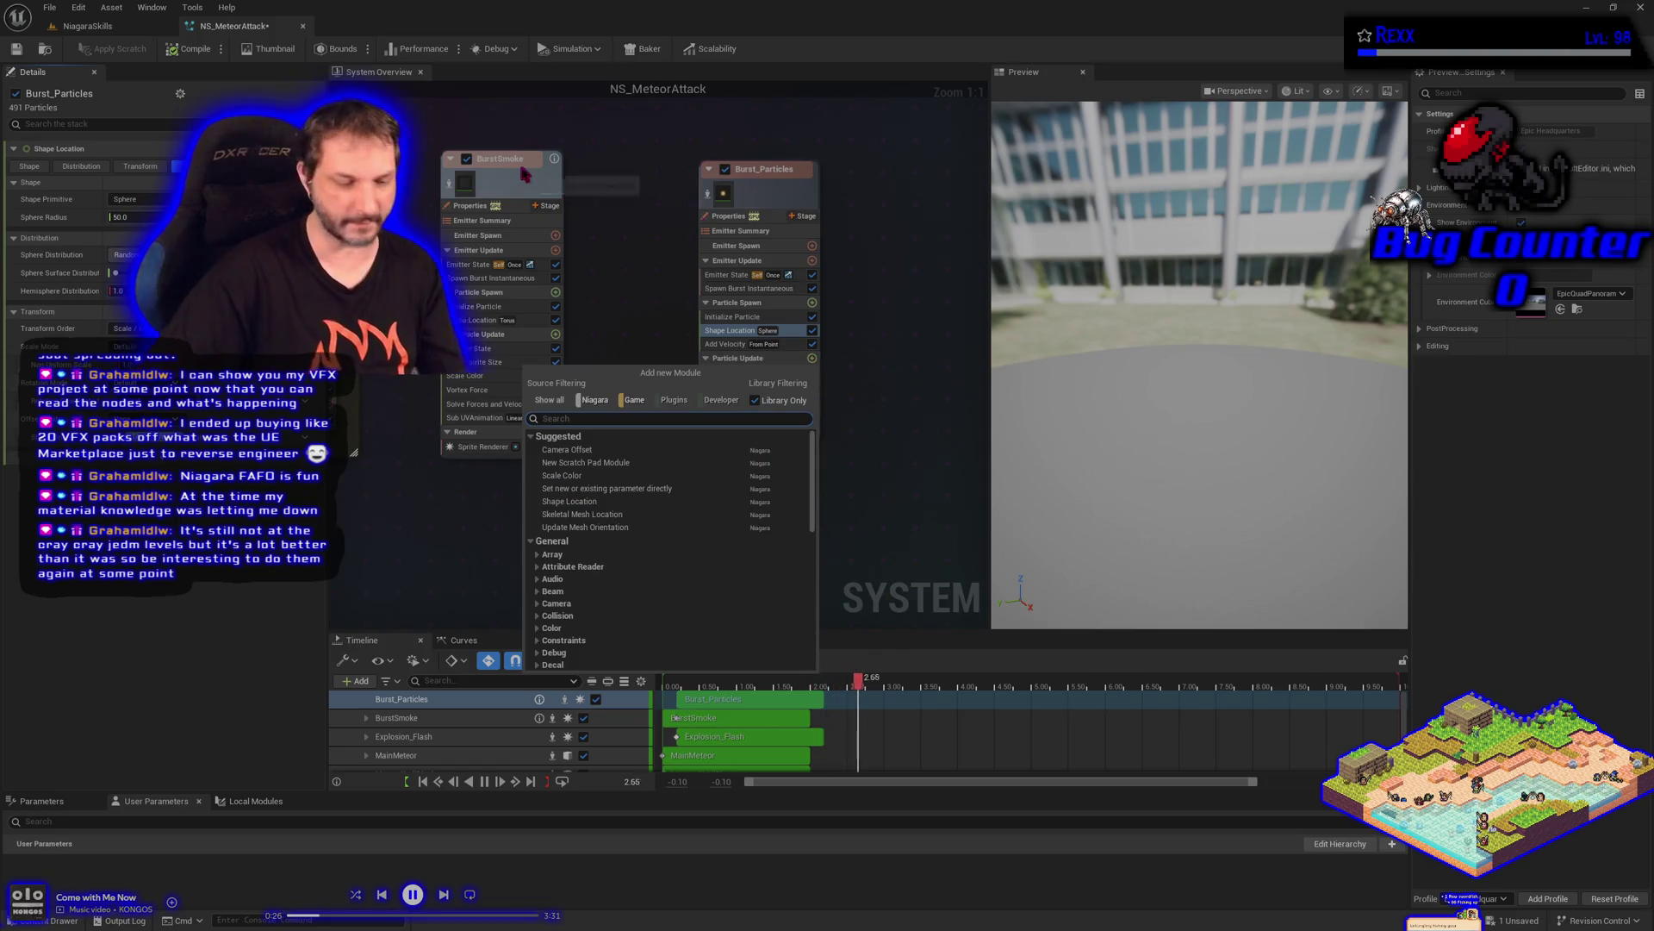
pyautogui.write('curl noi')
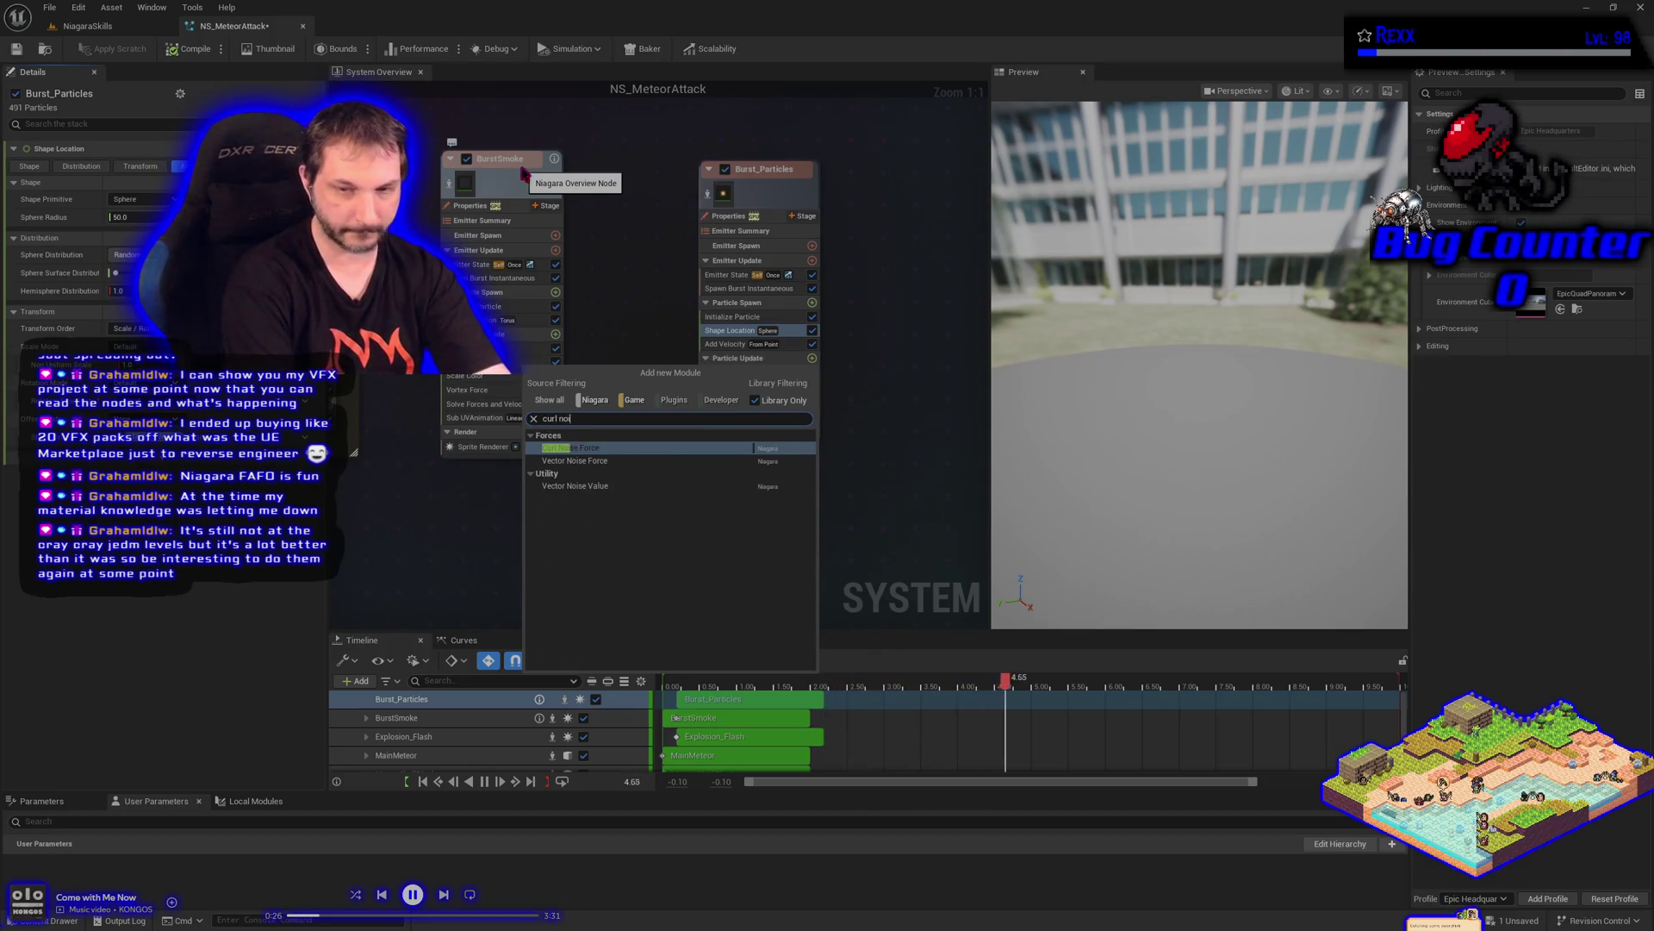
pyautogui.write('se fo')
pyautogui.press('Return')
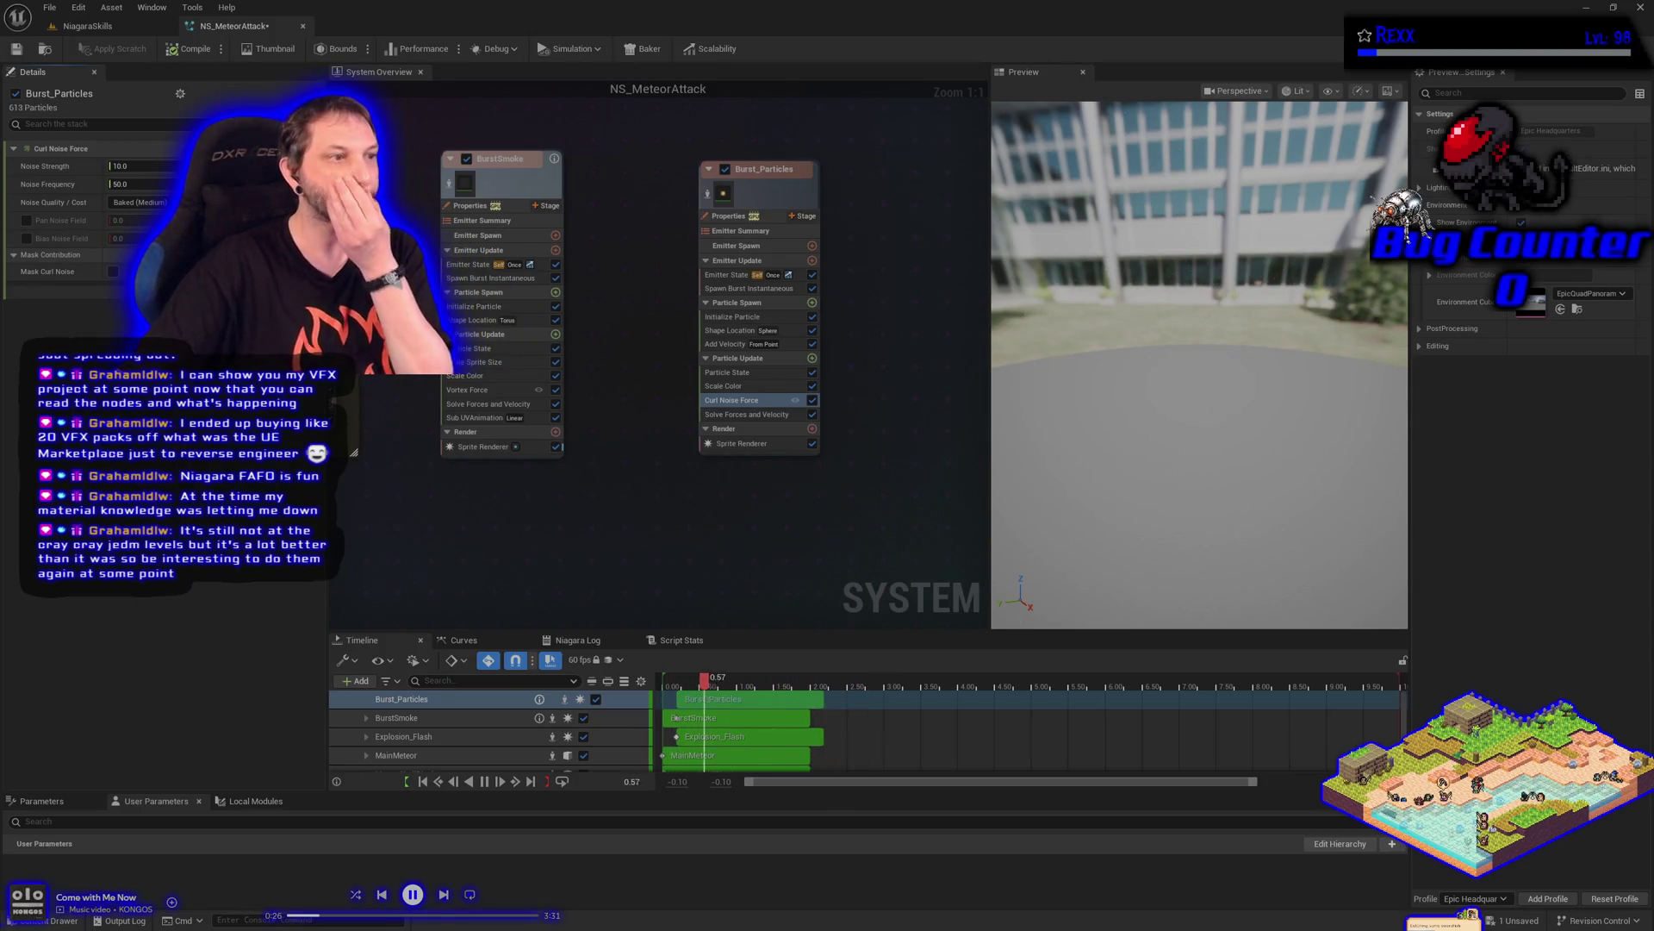
pyautogui.click(177, 167)
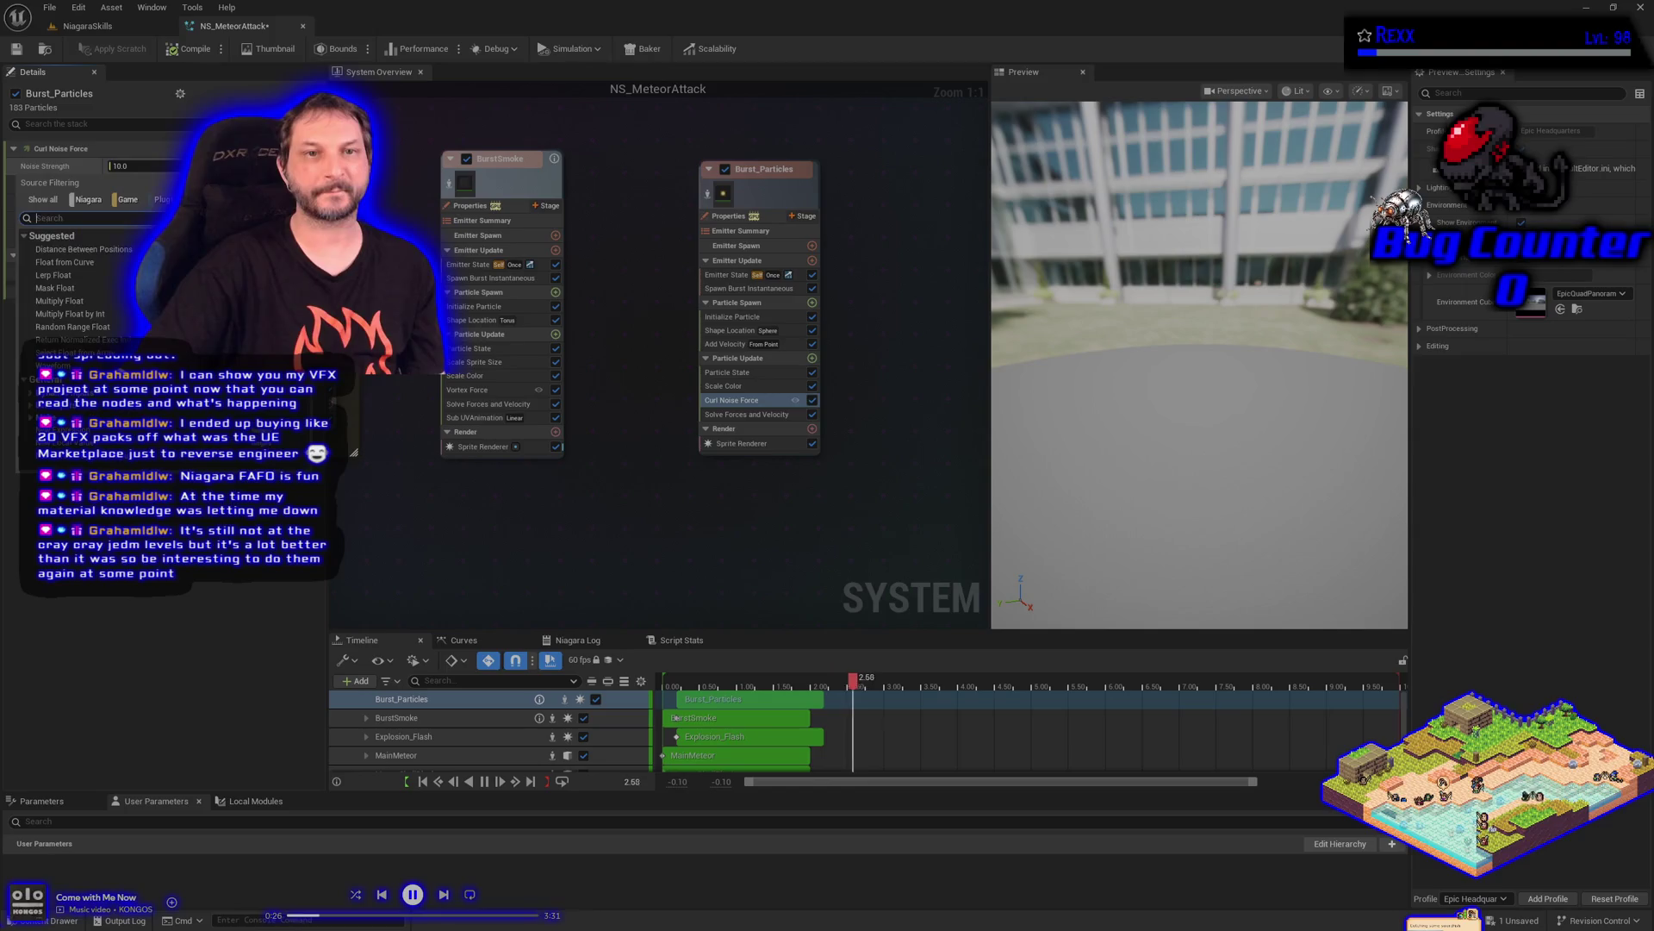
pyautogui.click(76, 328)
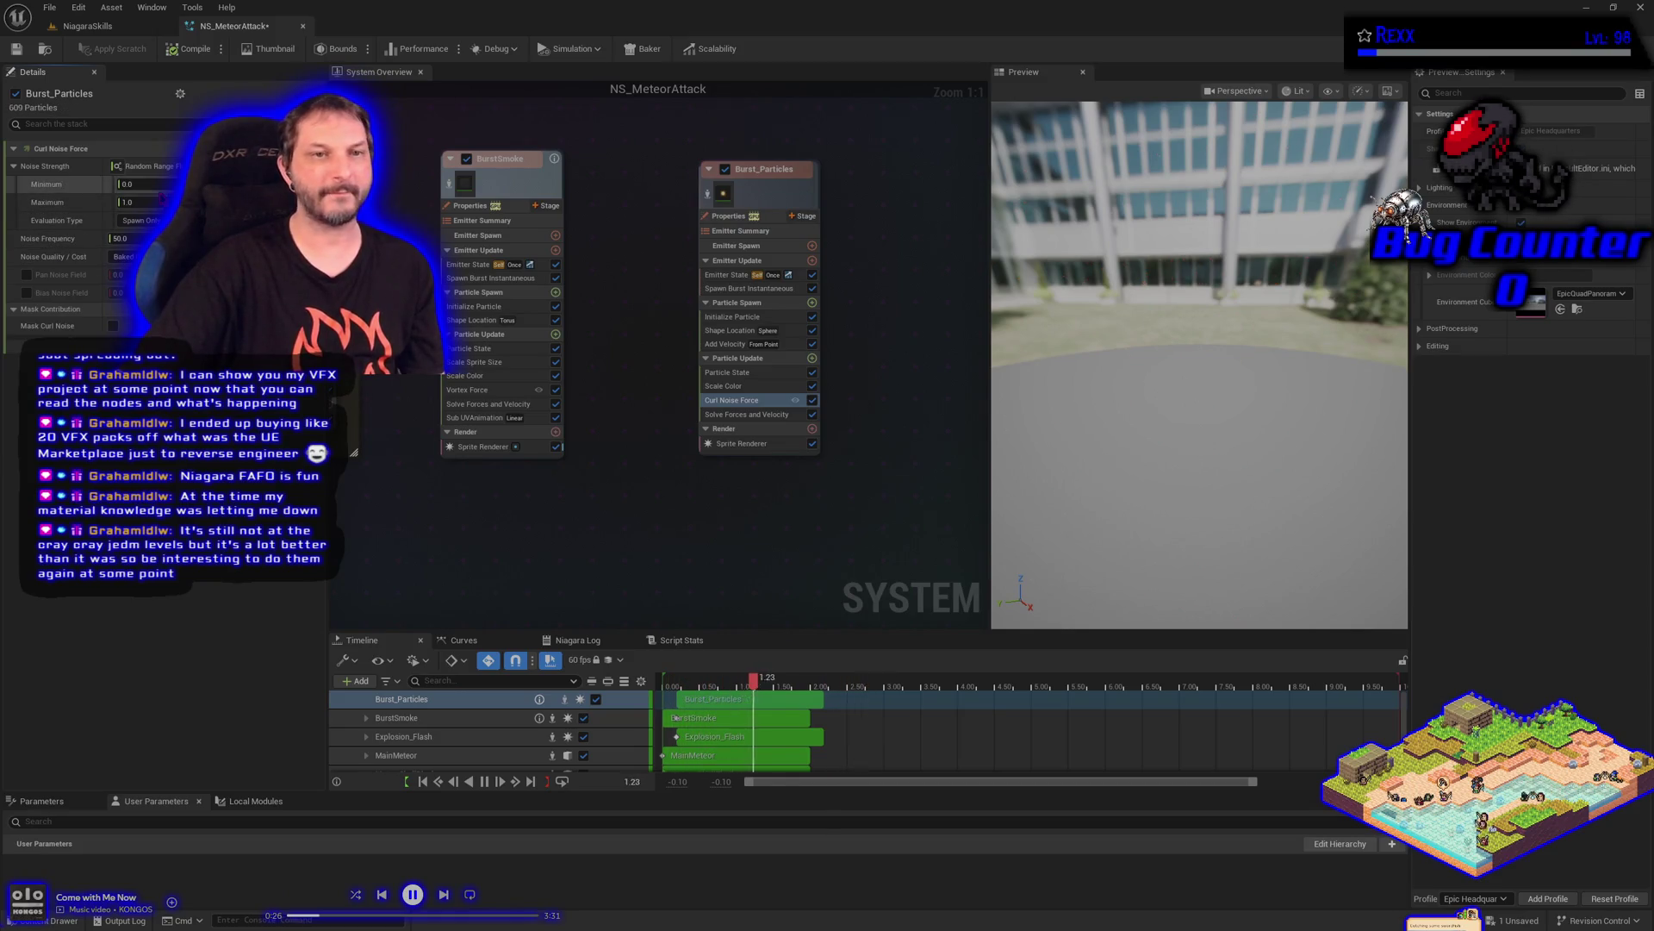
pyautogui.click(149, 184)
pyautogui.write('300')
pyautogui.press('Tab')
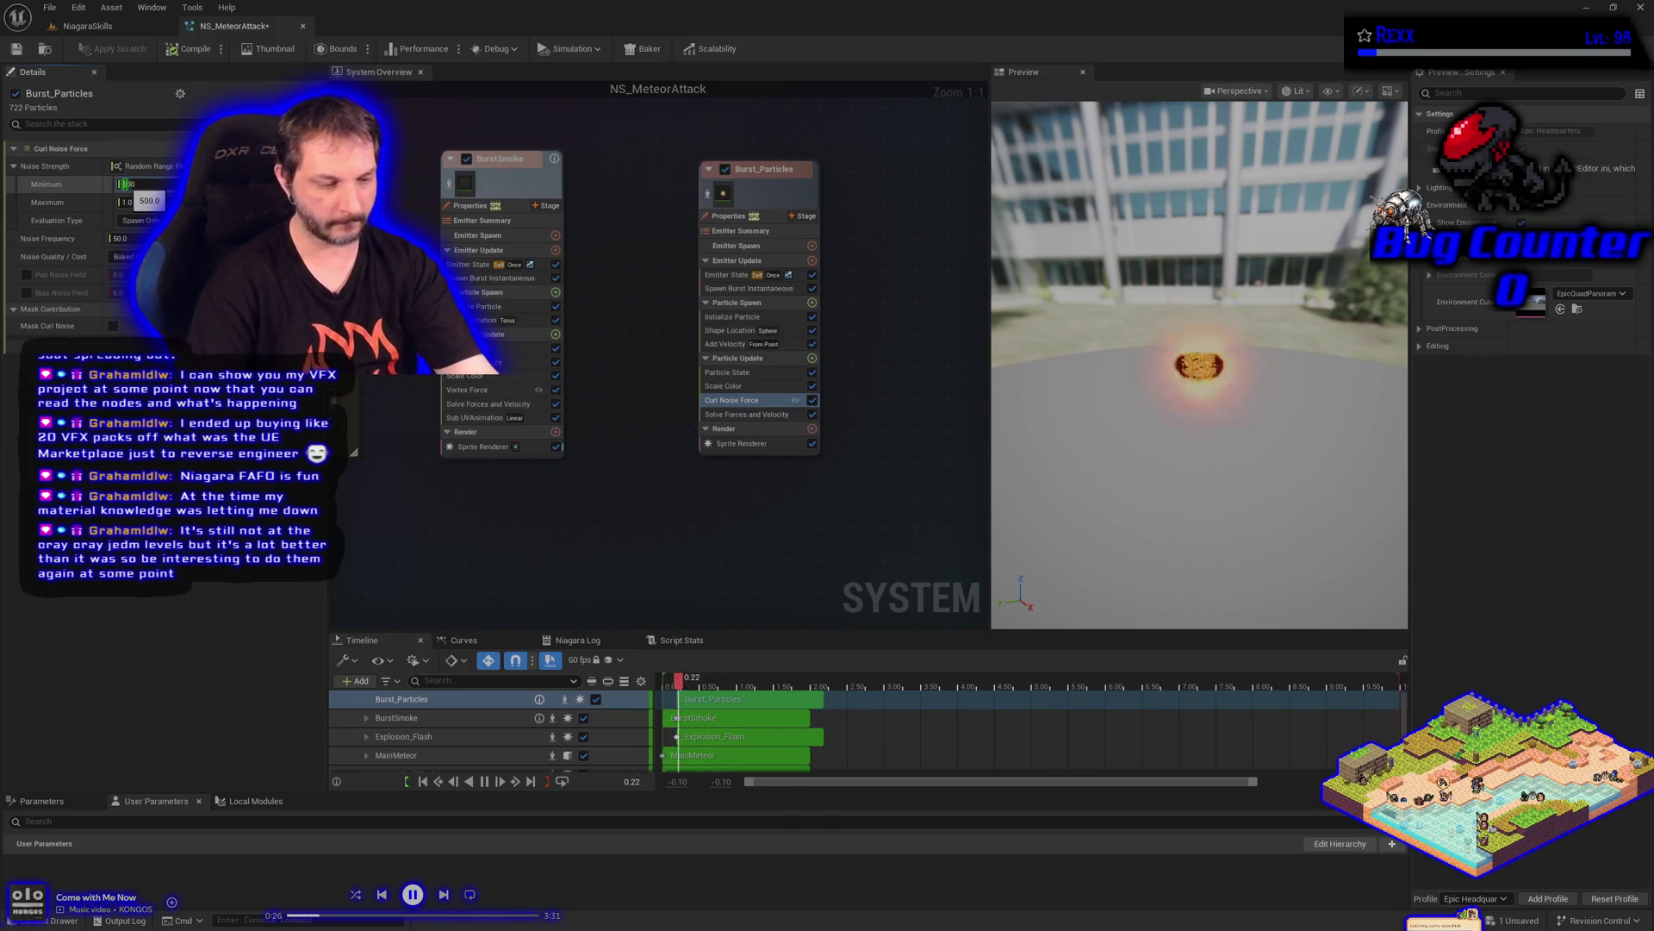
pyautogui.write('1000')
pyautogui.press('Return')
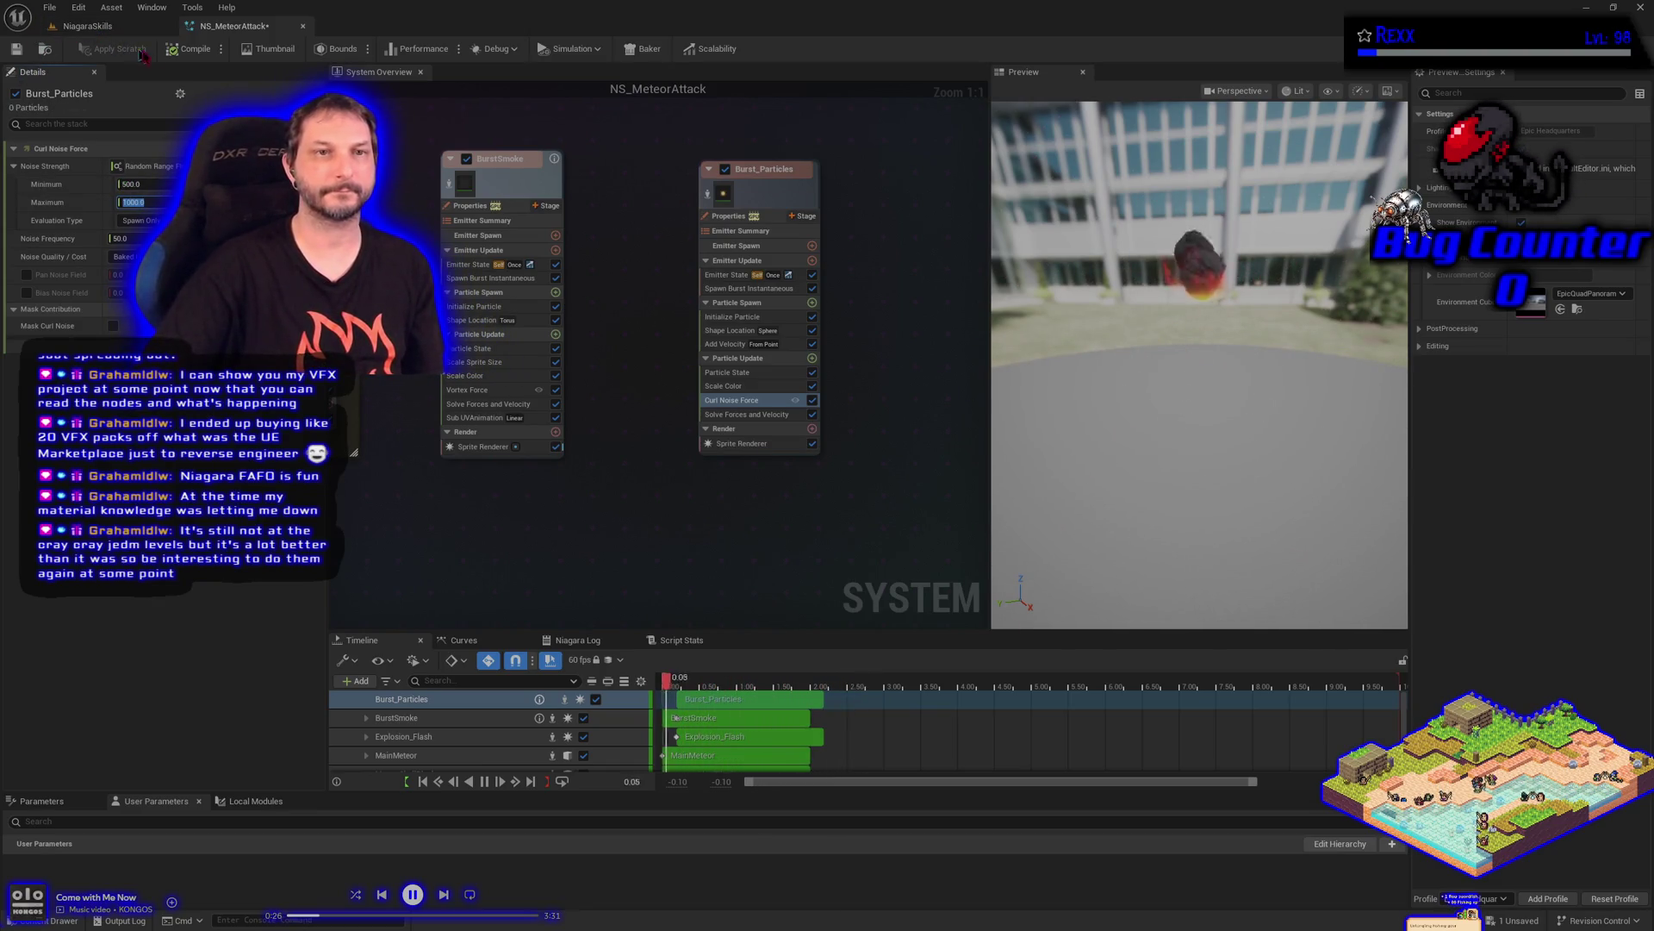
pyautogui.click(44, 11)
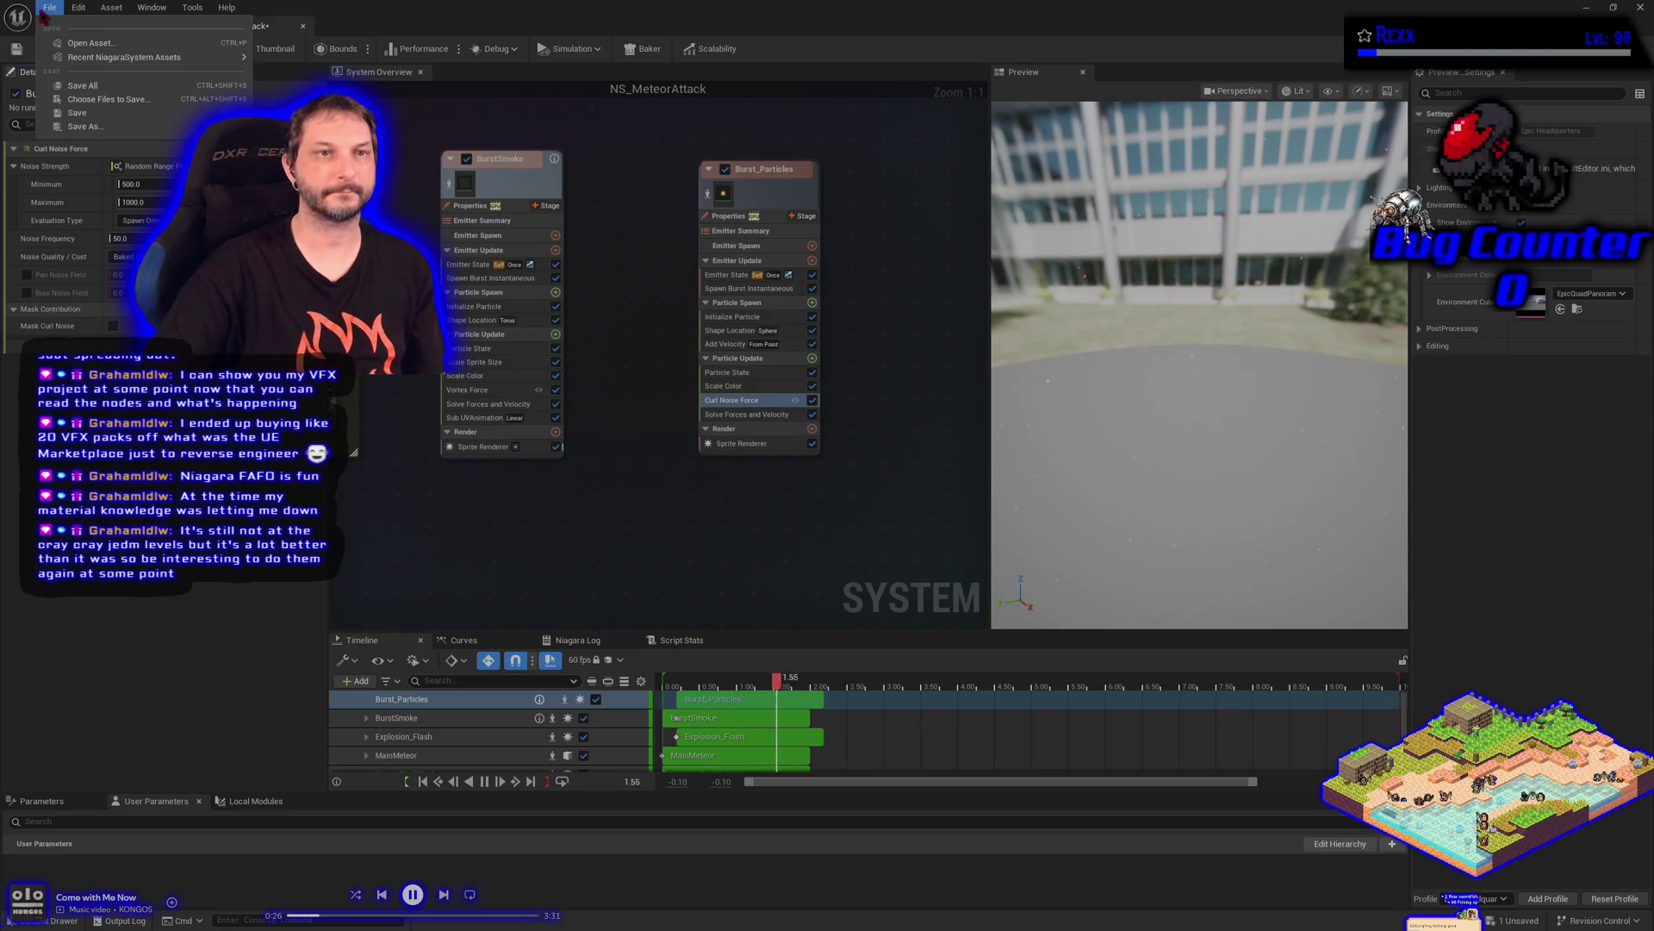
pyautogui.click(82, 85)
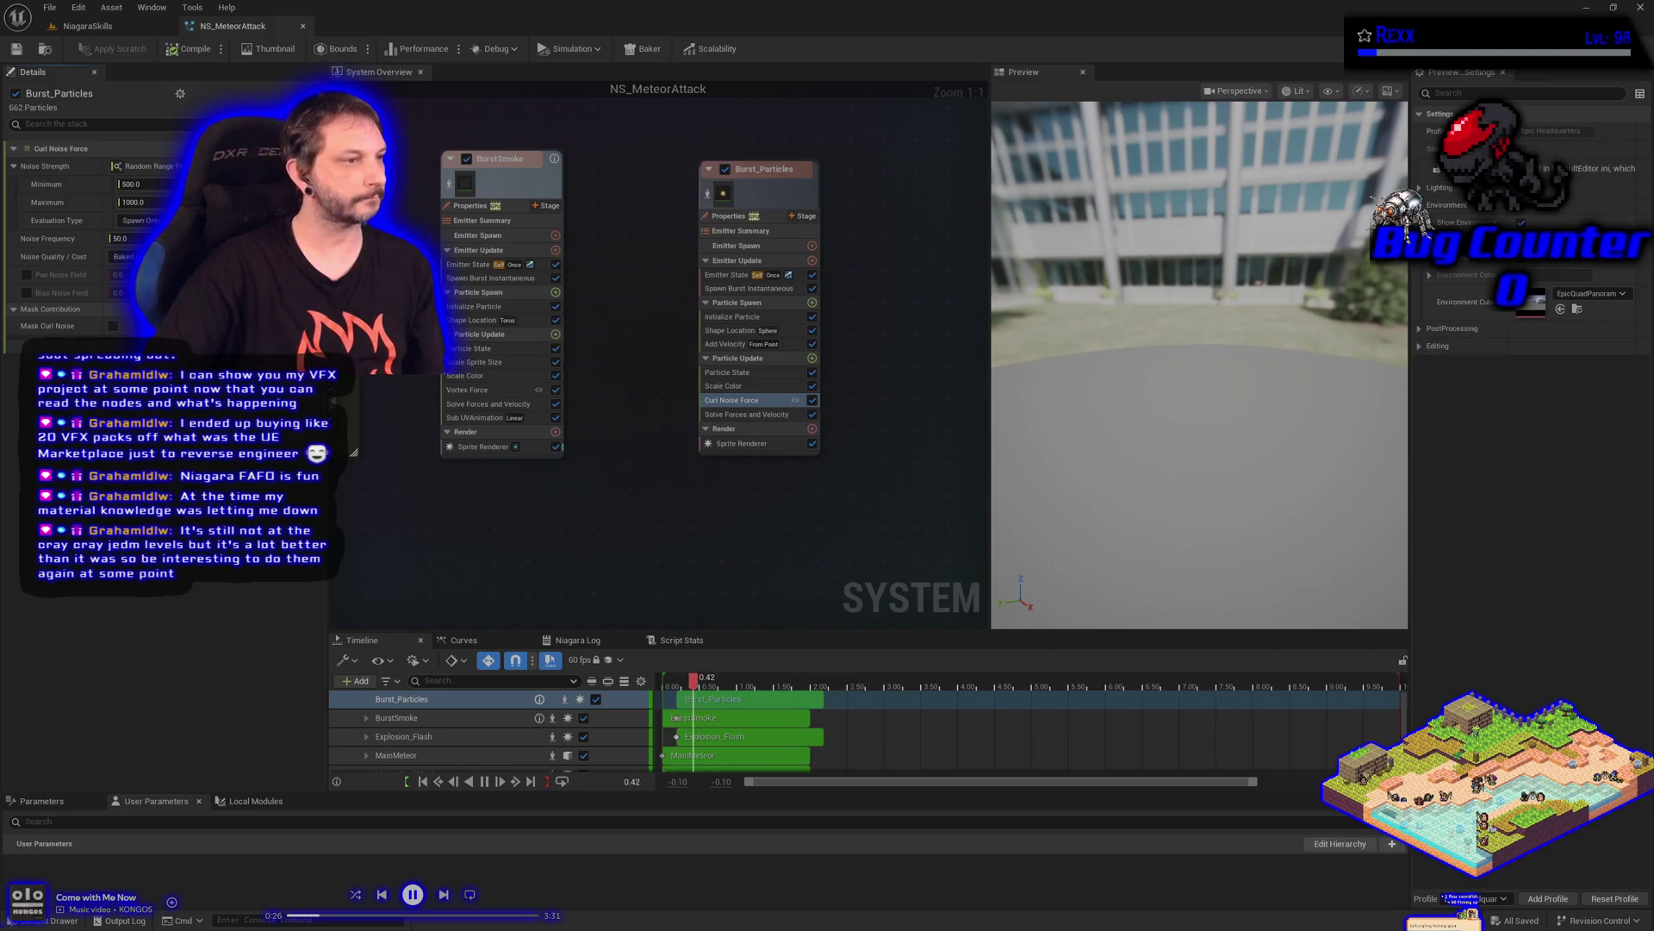
# Set Noise Frequency to 30, enable Pan Noise Field, and save the system
pyautogui.click(121, 239)
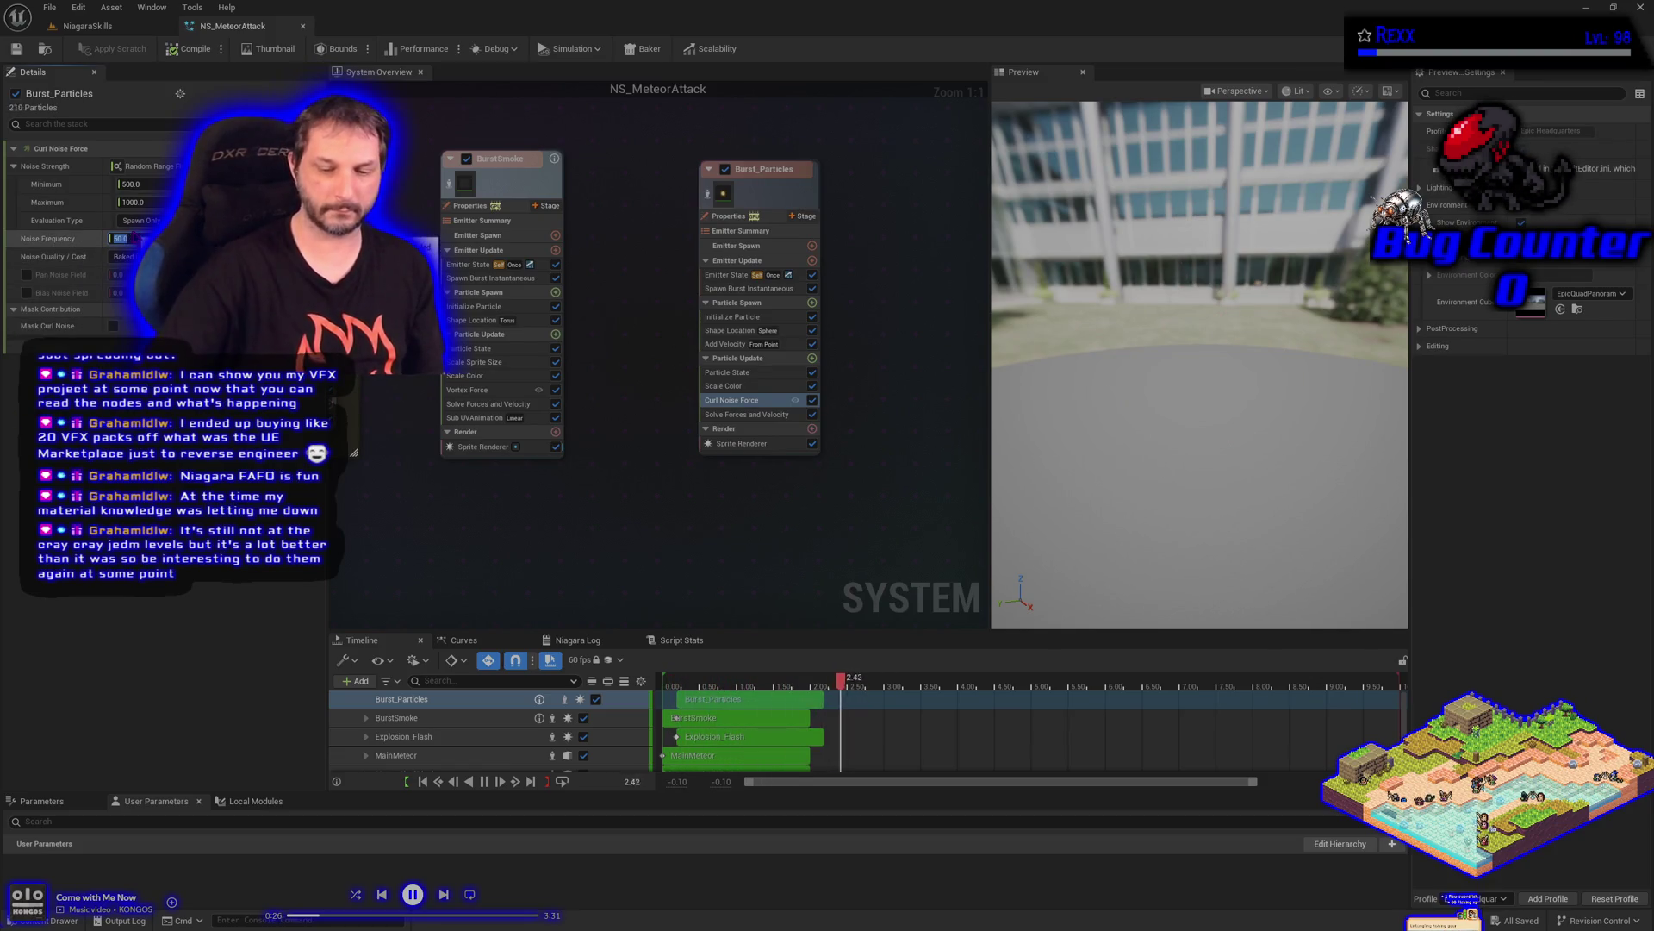
pyautogui.write('30')
pyautogui.press('Return')
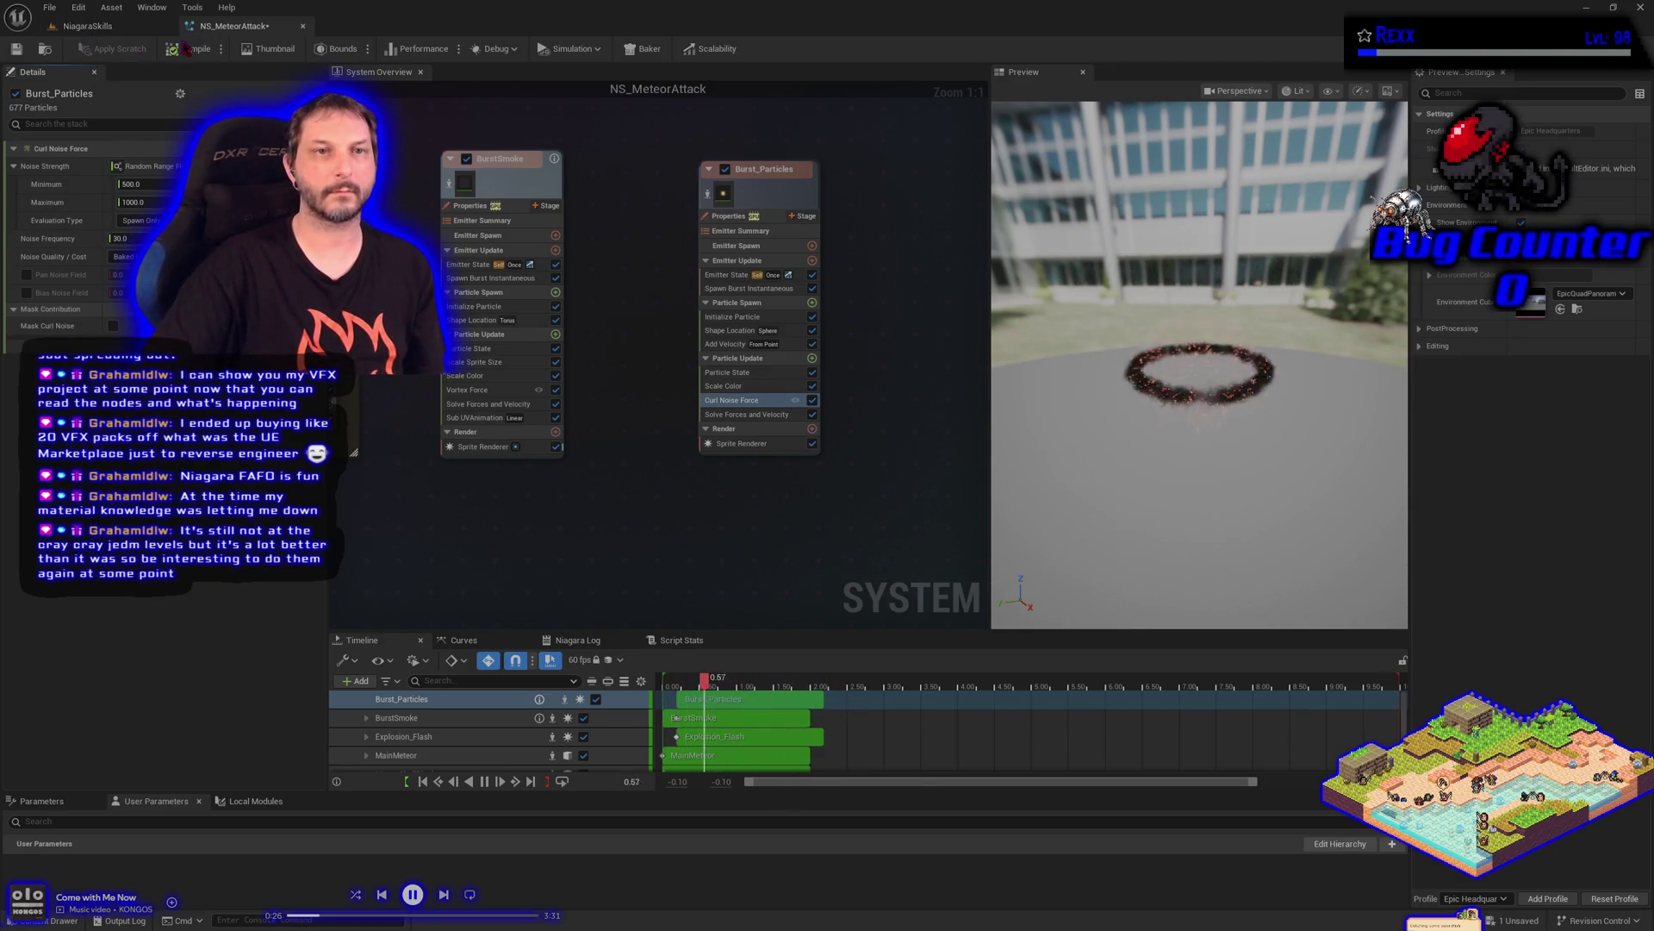
pyautogui.click(17, 49)
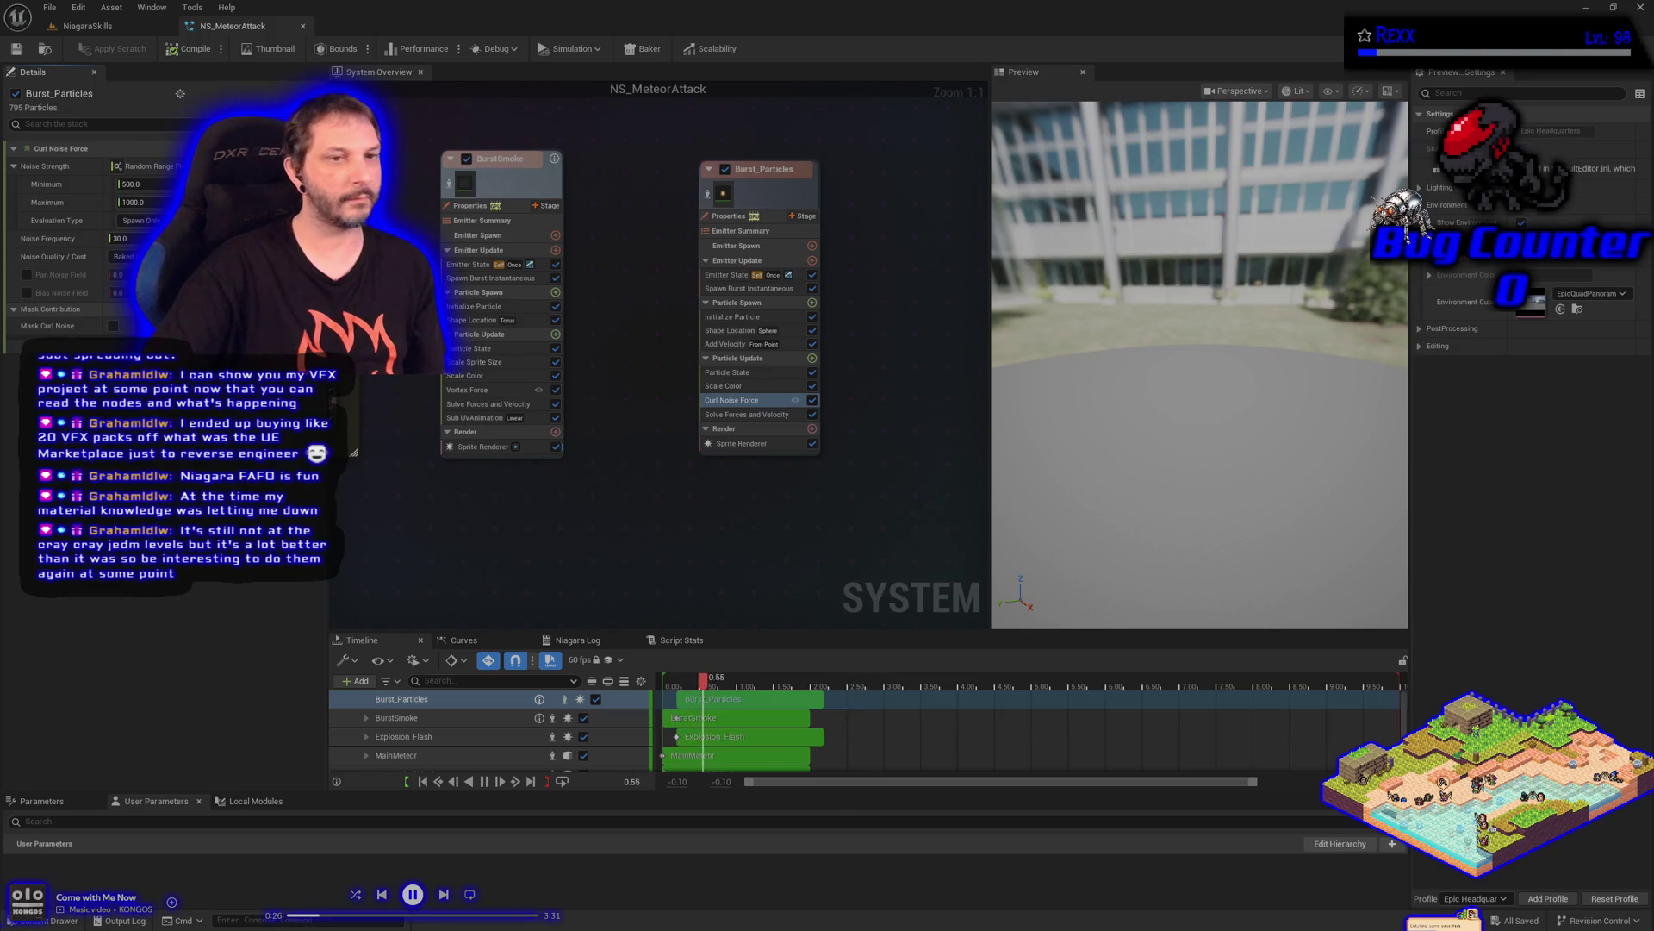
pyautogui.click(26, 274)
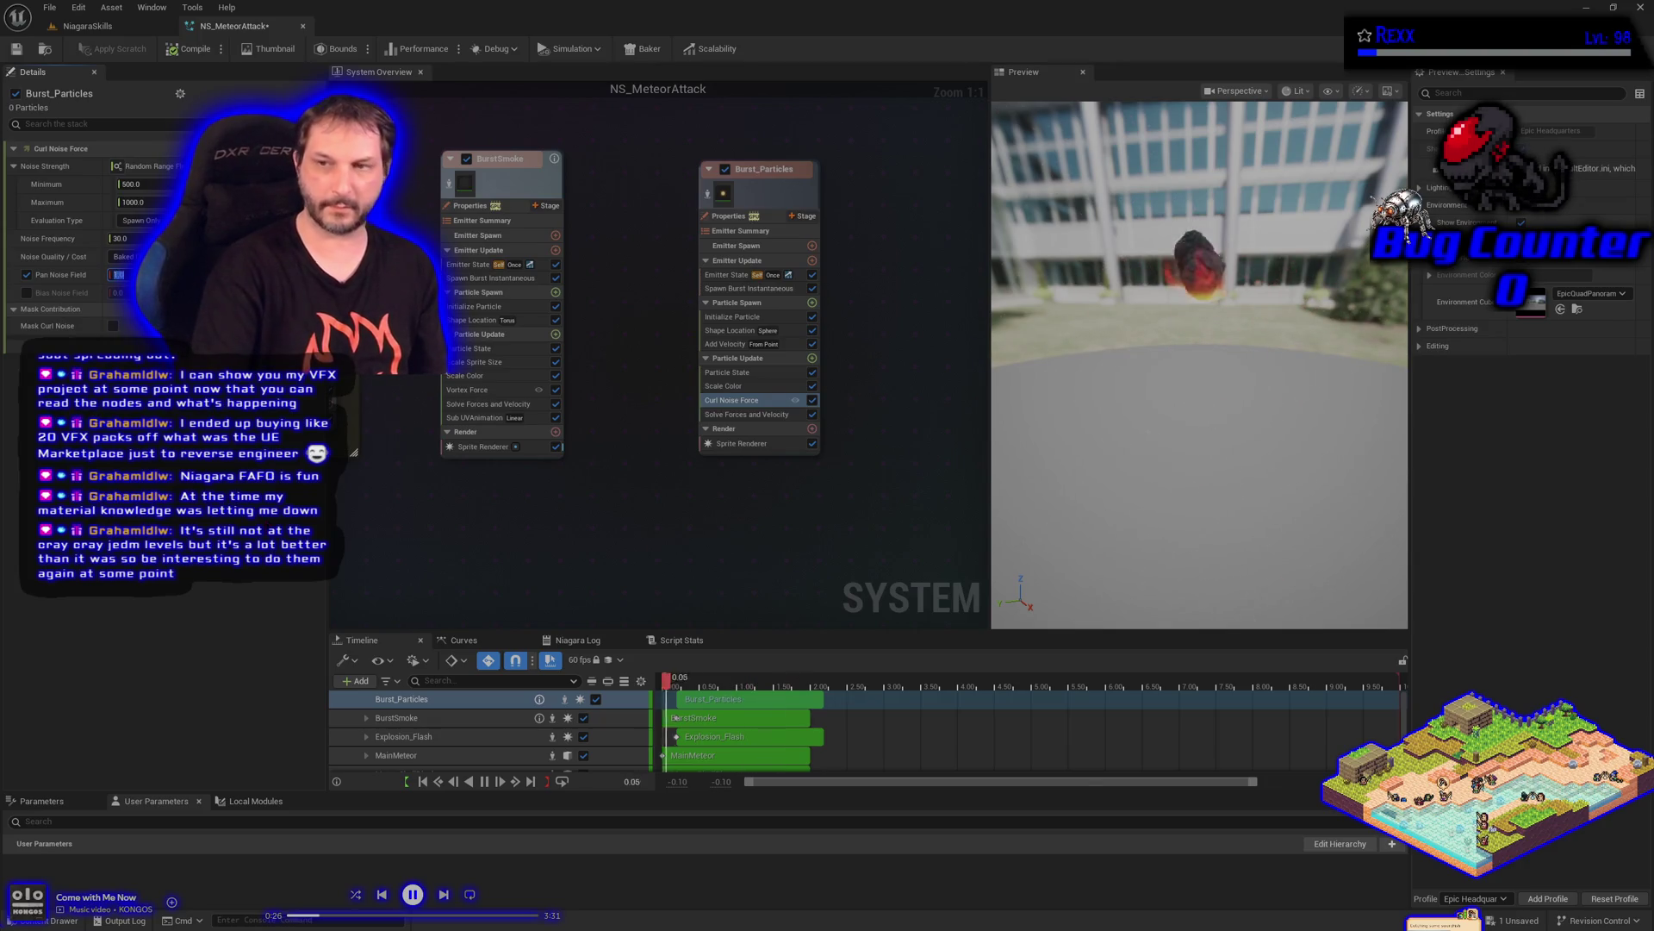
pyautogui.click(16, 50)
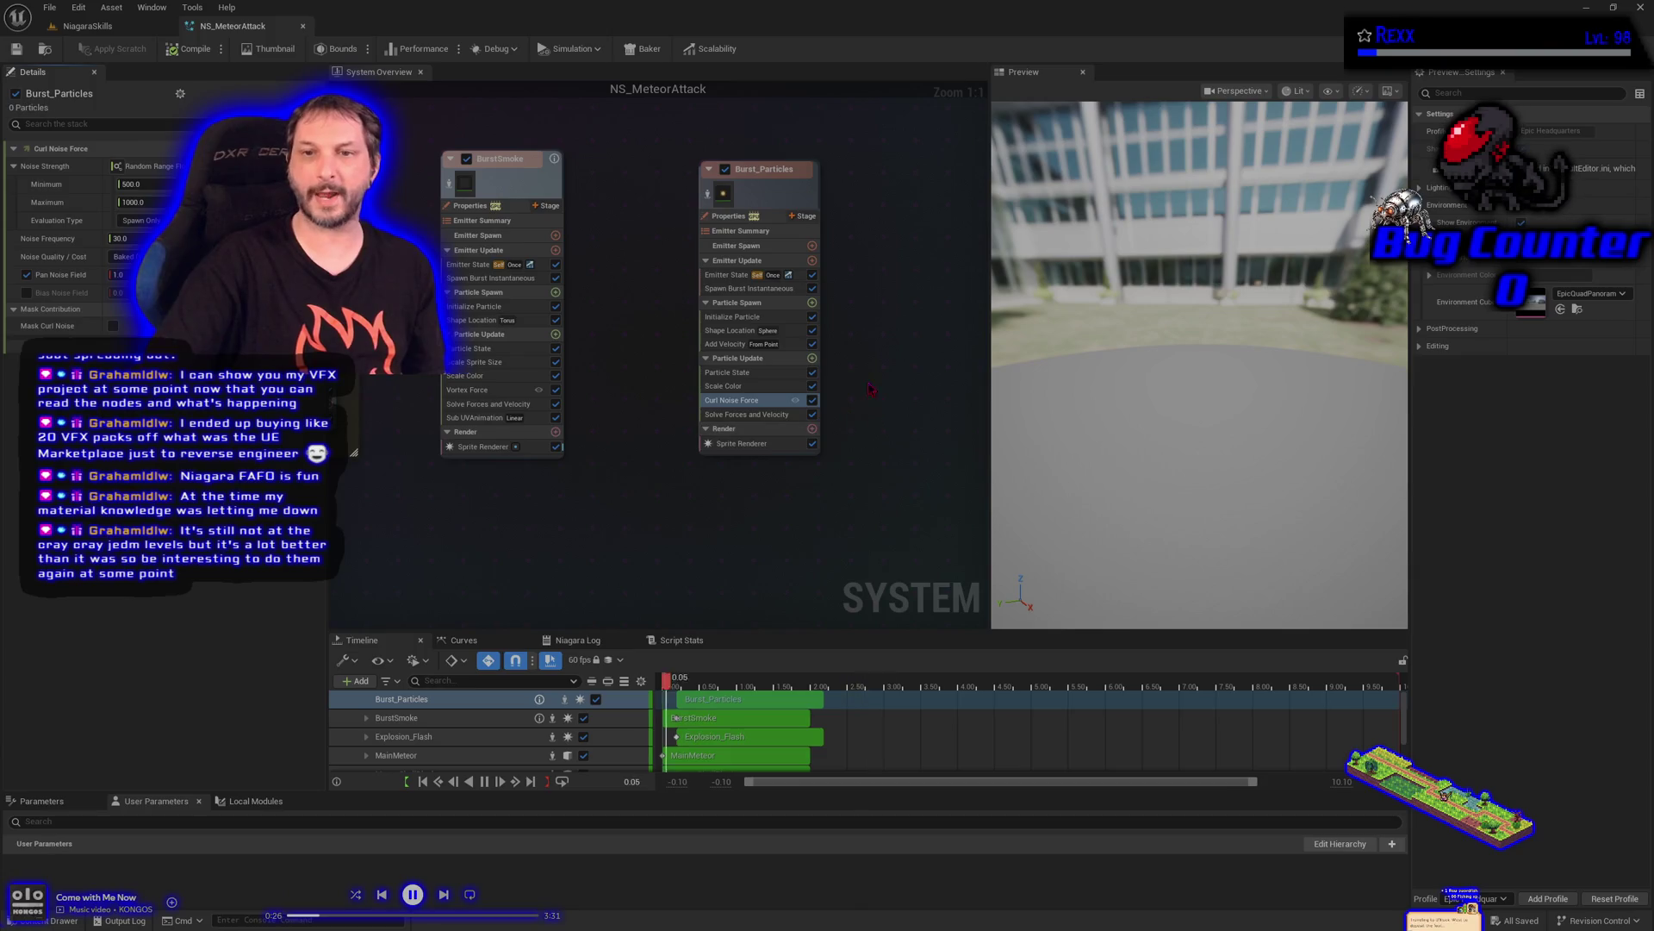
pyautogui.click(811, 358)
# Add a Drag module to Particle Update with a random range of 0.5 to 1.5
pyautogui.write('drag')
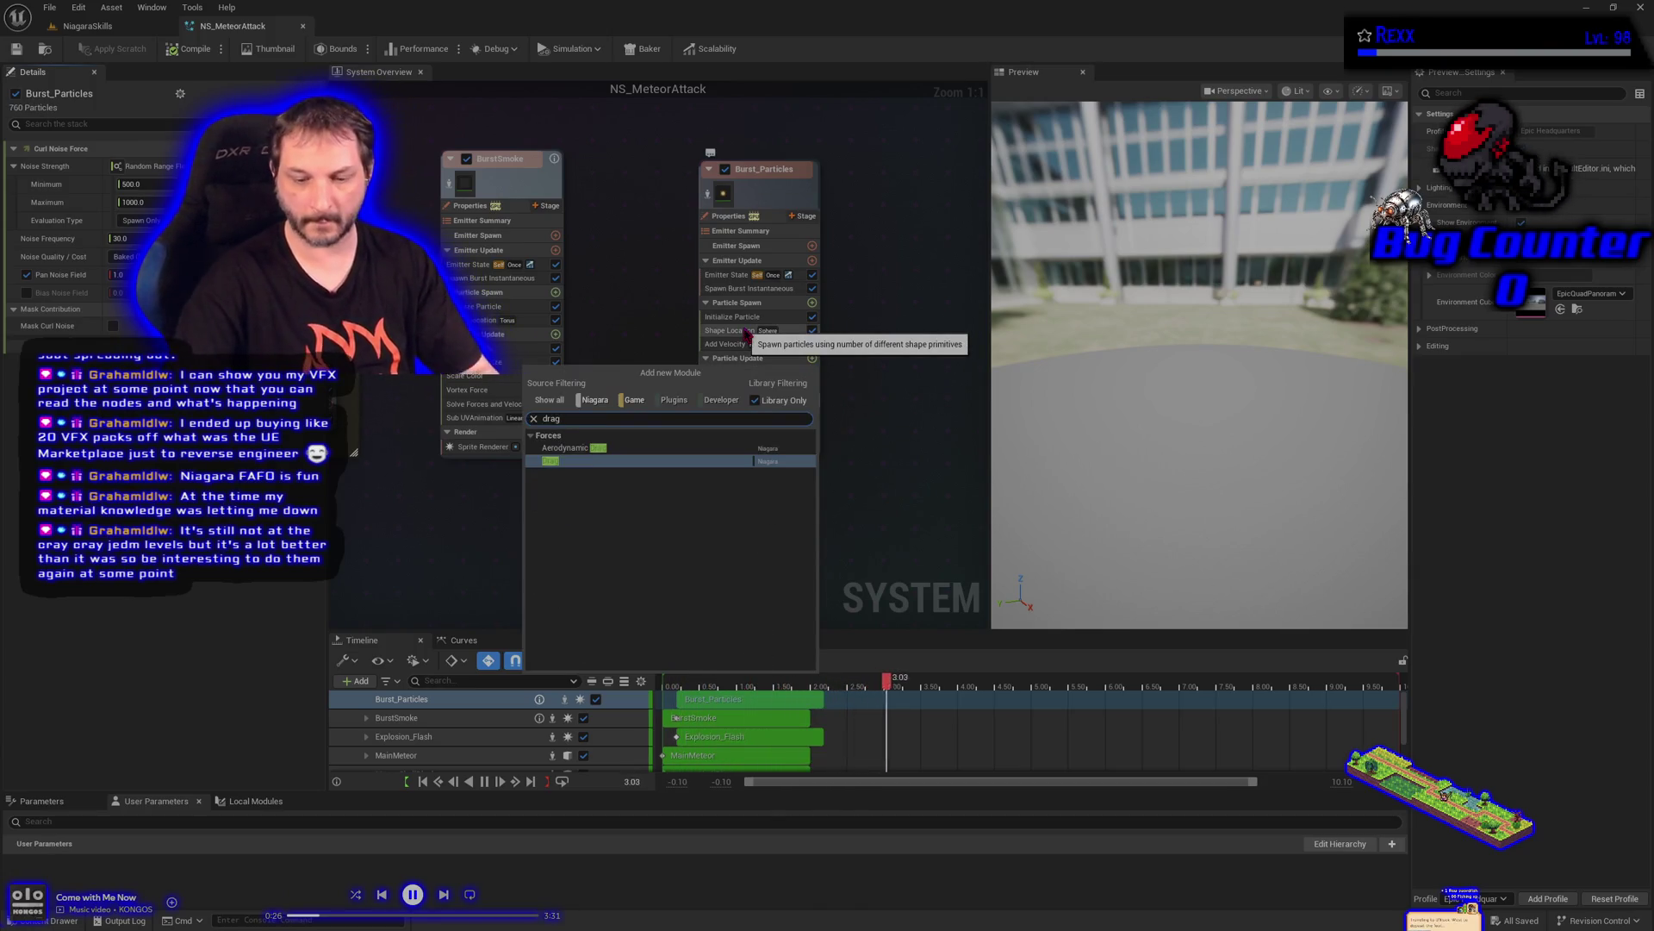
pyautogui.press('Return')
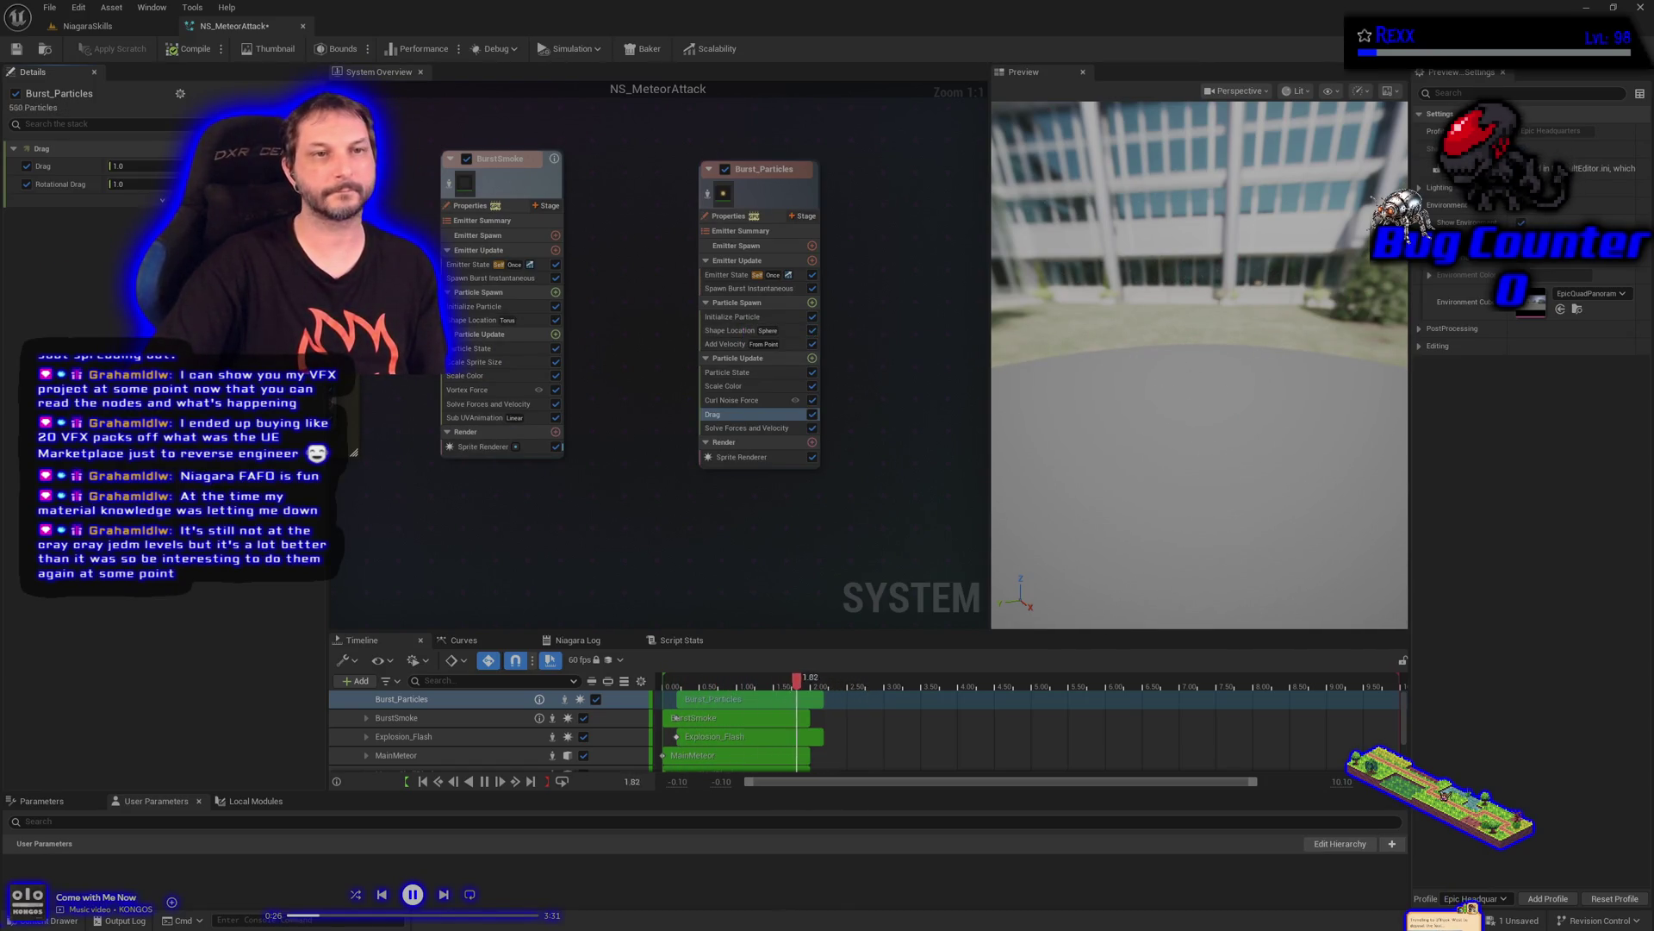
pyautogui.click(172, 166)
pyautogui.click(73, 327)
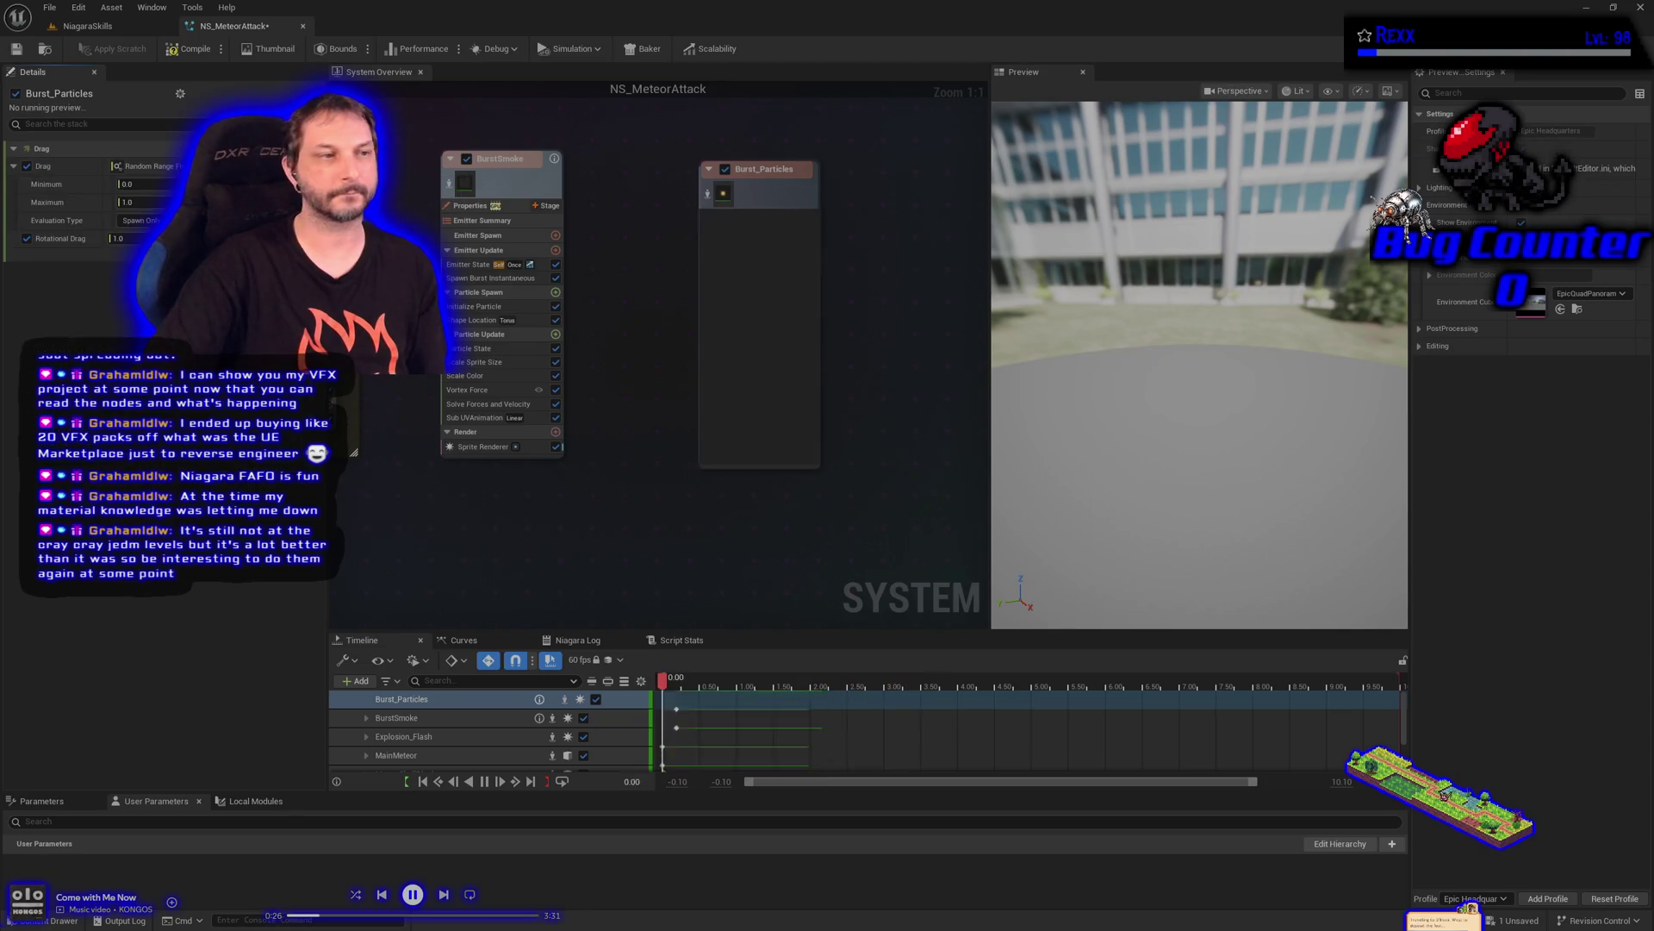
pyautogui.click(130, 184)
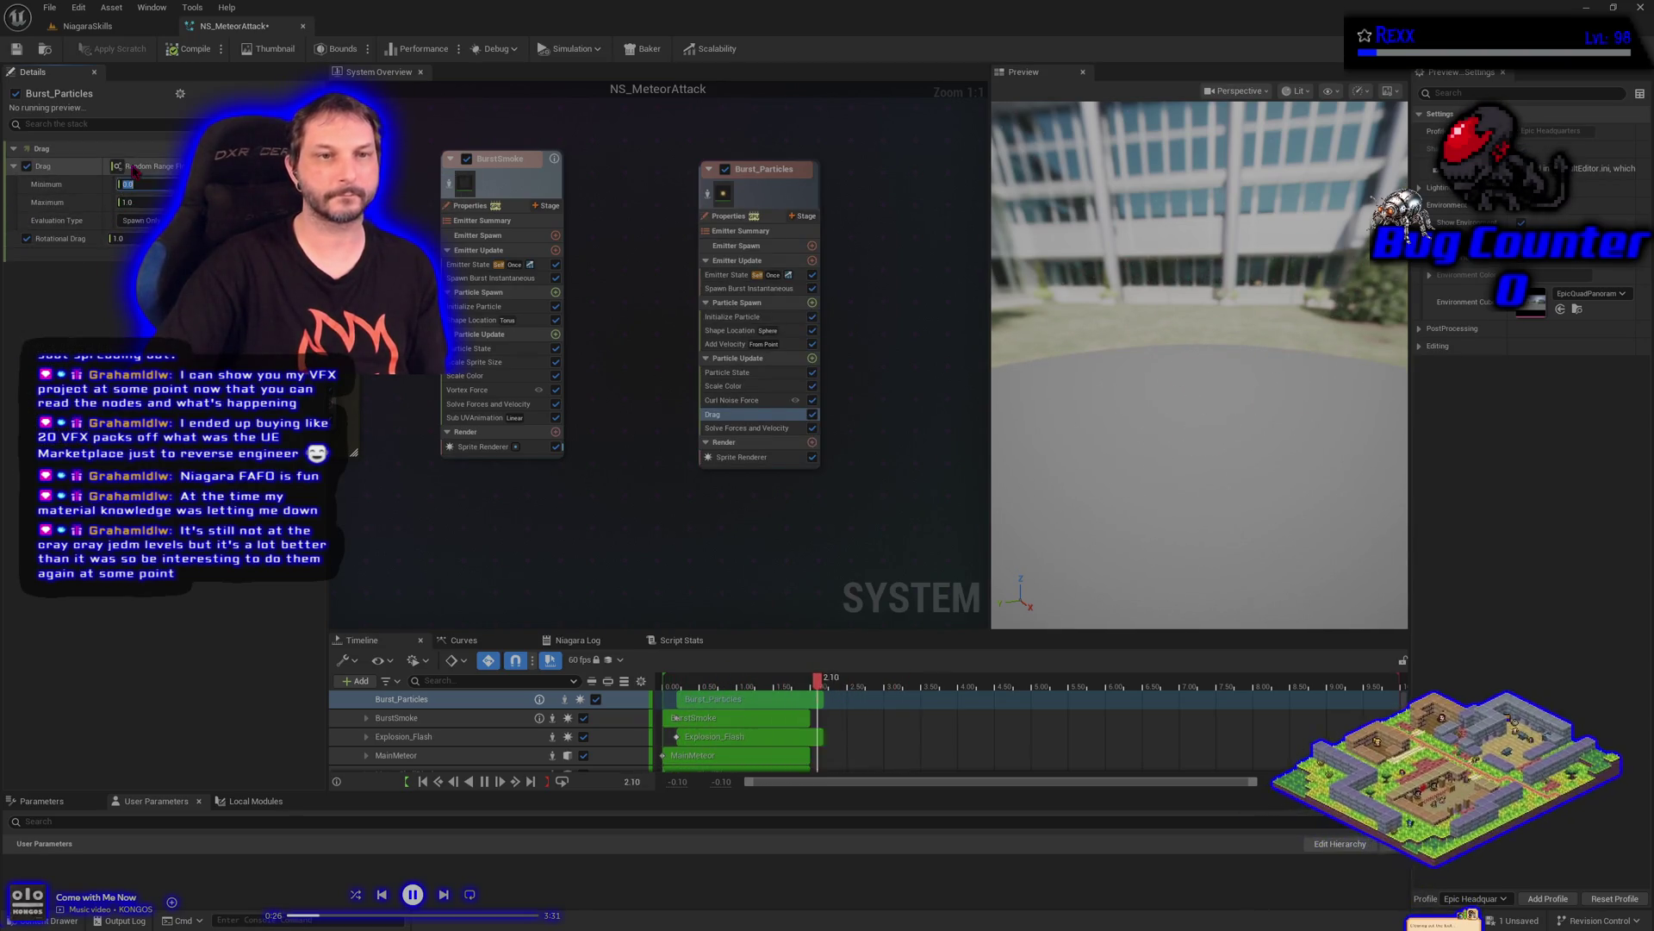
pyautogui.write('0.5')
pyautogui.press('Return')
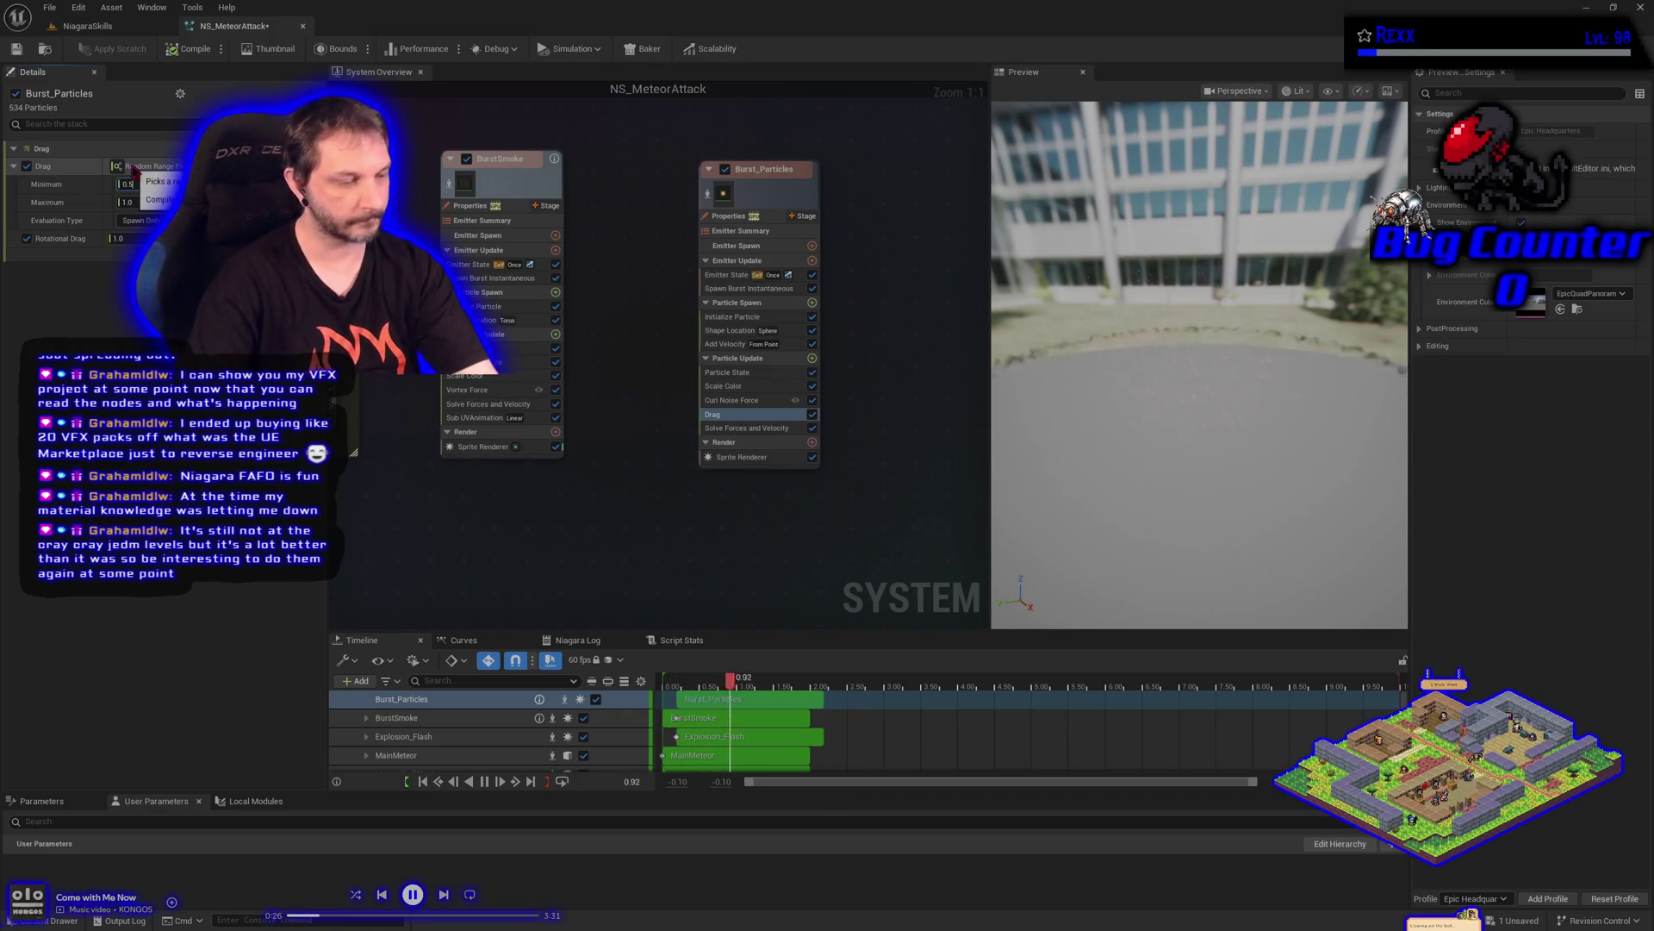
pyautogui.press('Tab')
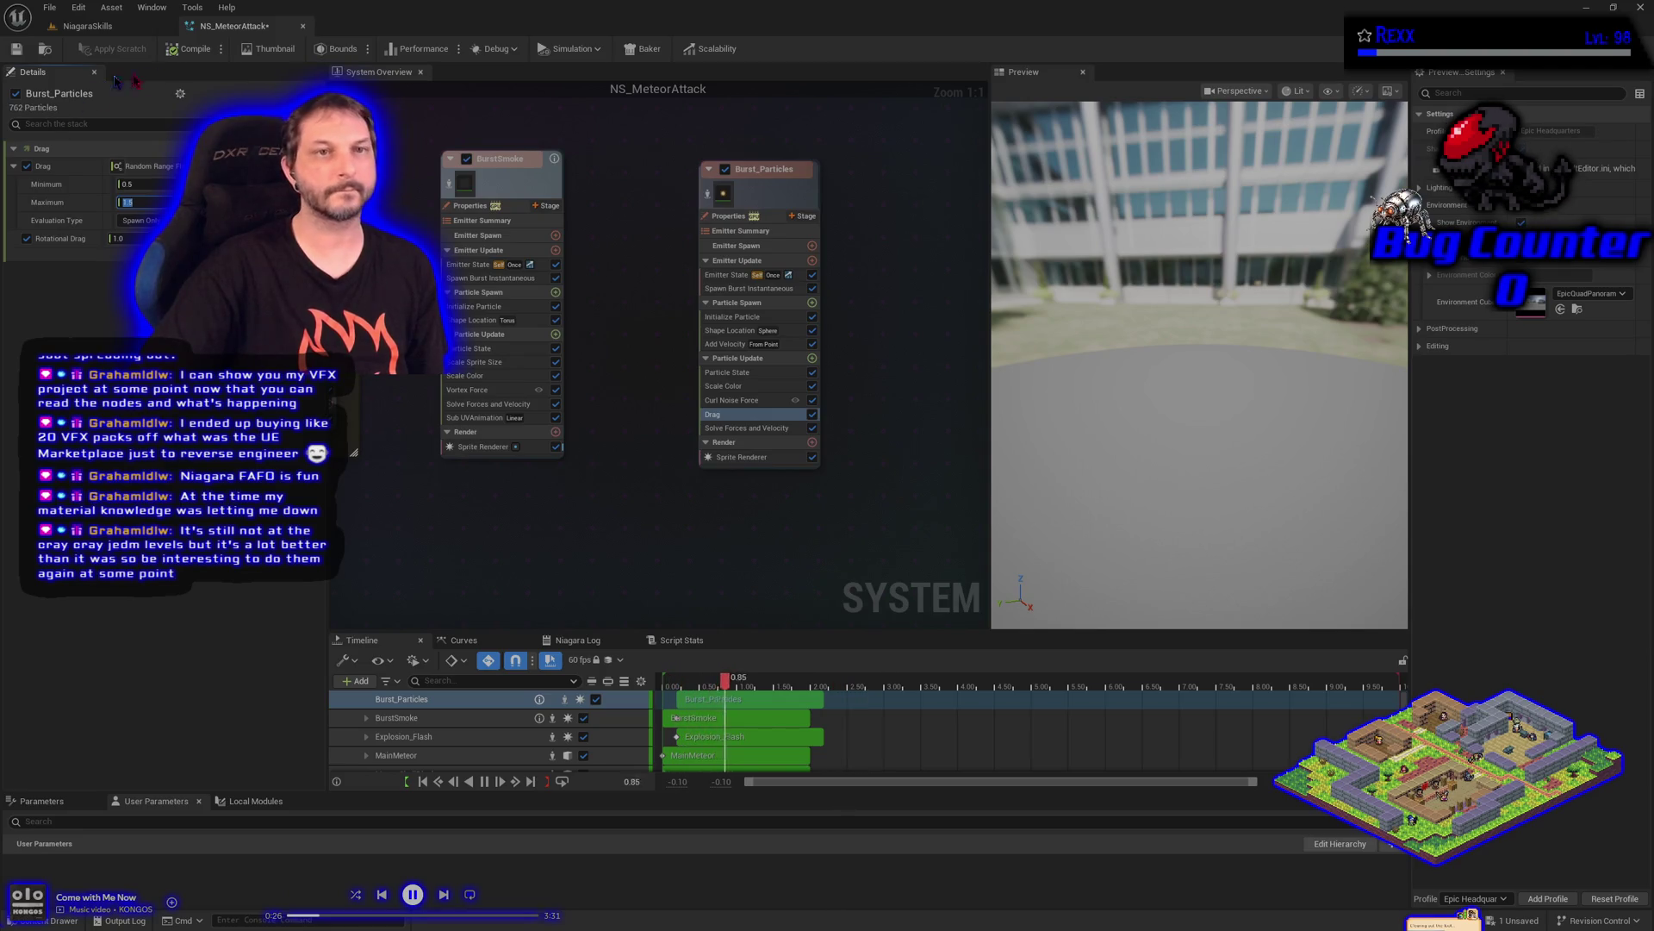
pyautogui.click(190, 50)
# Save all changes and switch to the Meteor Attack level
pyautogui.click(49, 7)
pyautogui.click(76, 36)
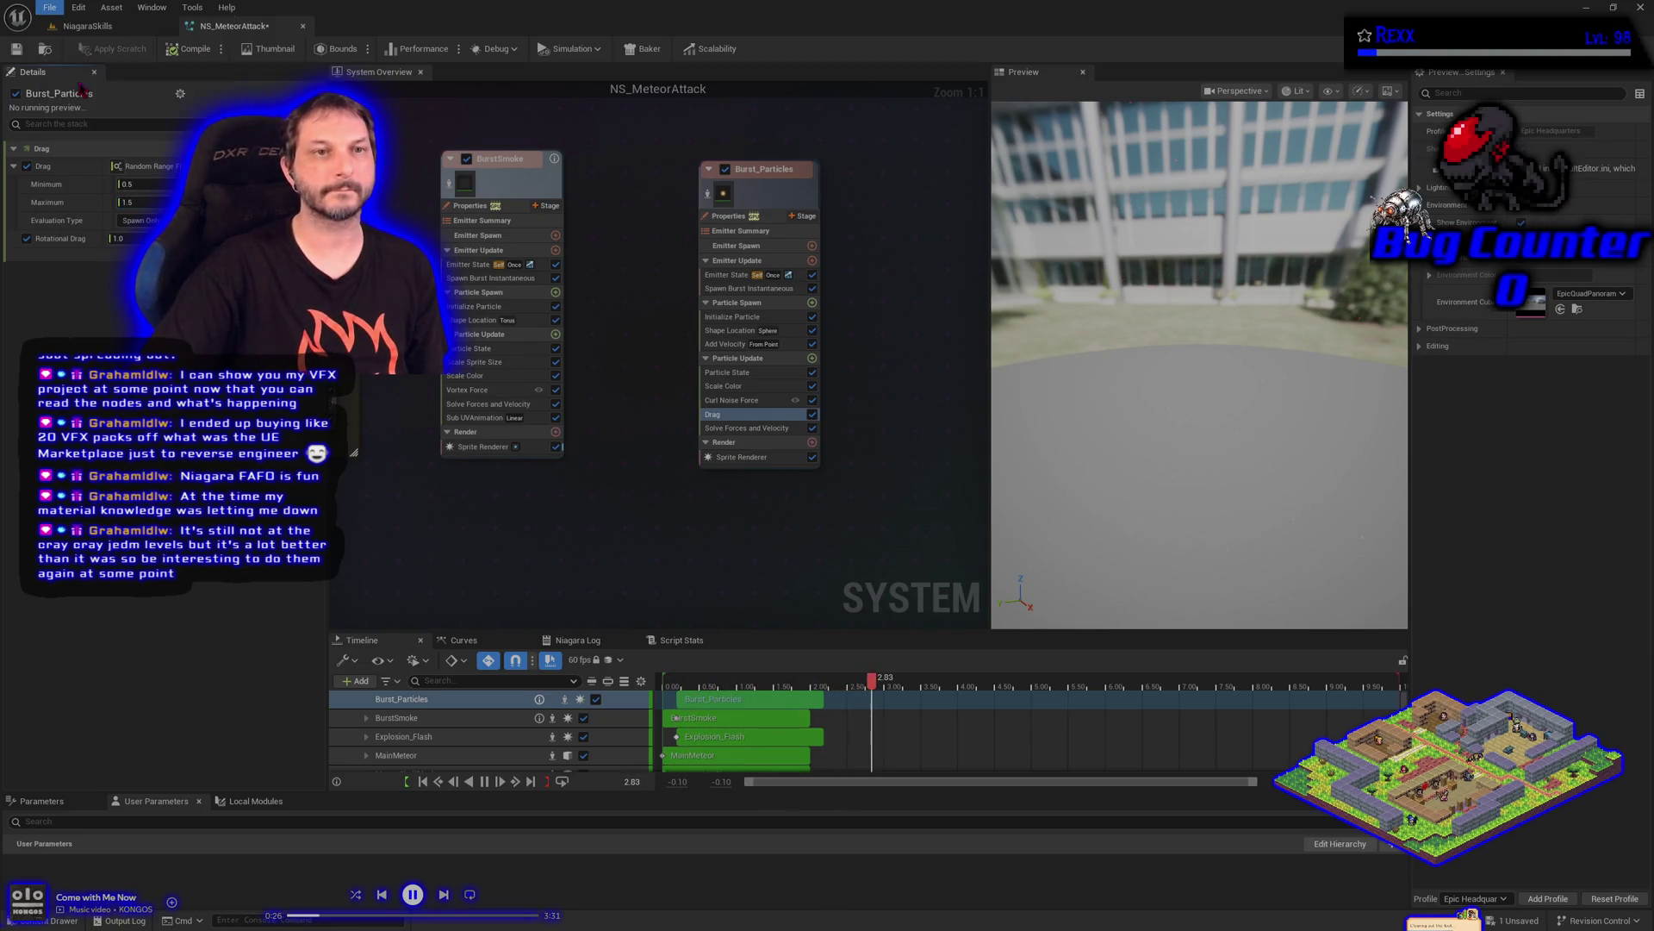
pyautogui.click(75, 31)
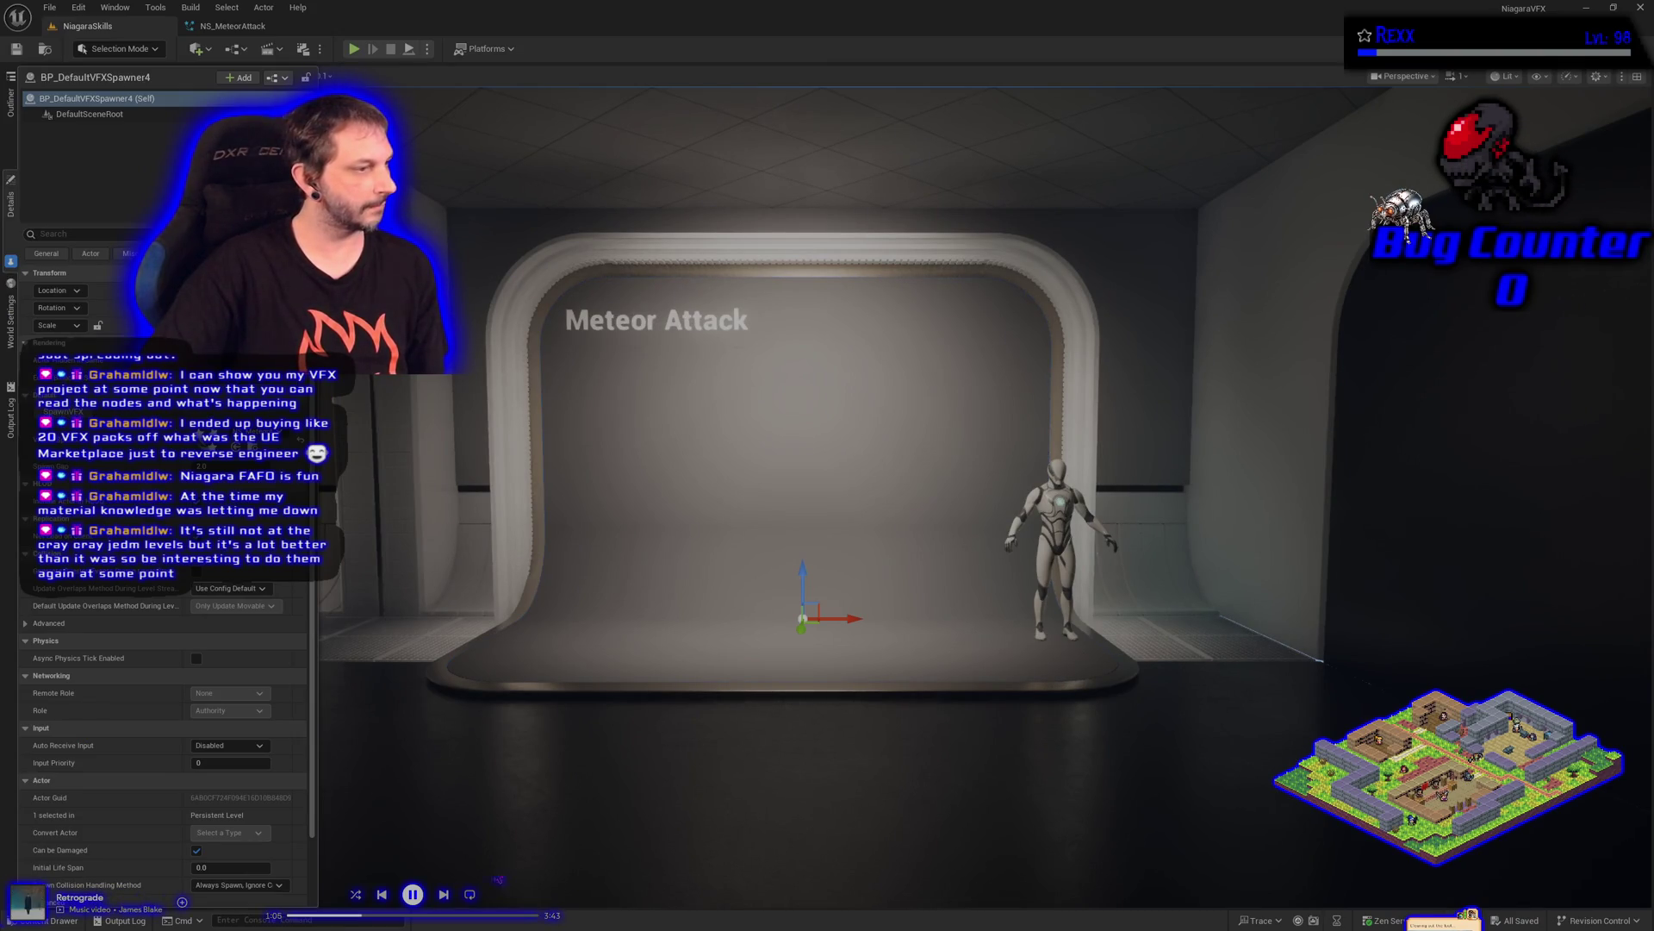
# Look over the Meteor Attack level, then return to the NS_MeteorAttack system
pyautogui.click(447, 894)
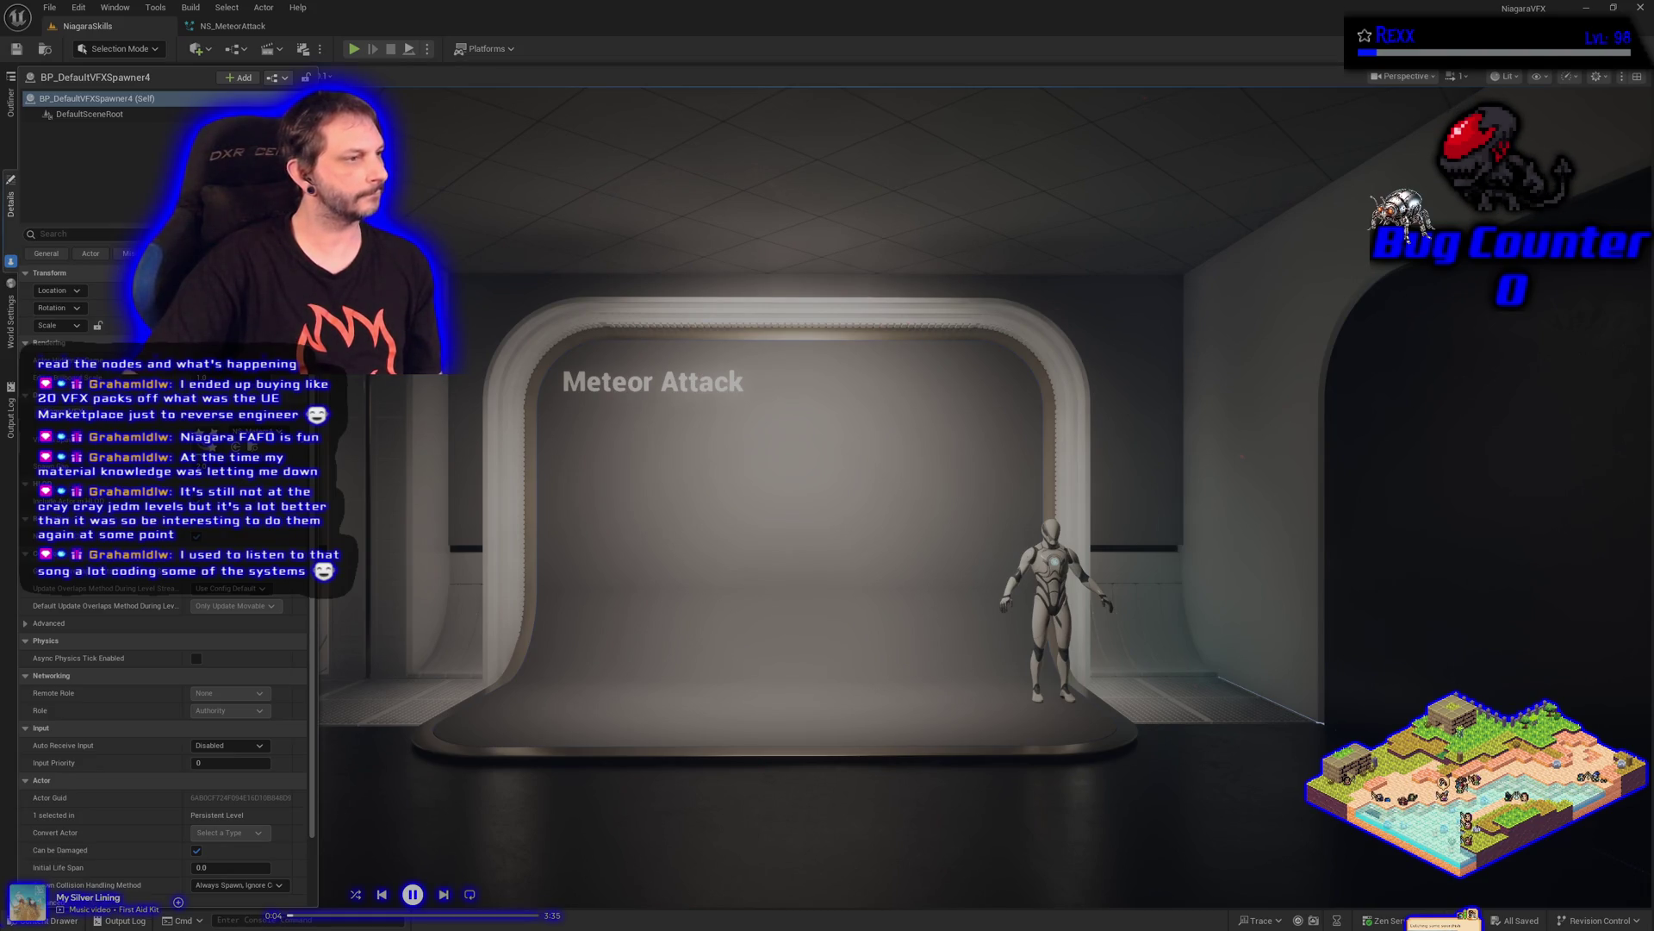
pyautogui.click(201, 32)
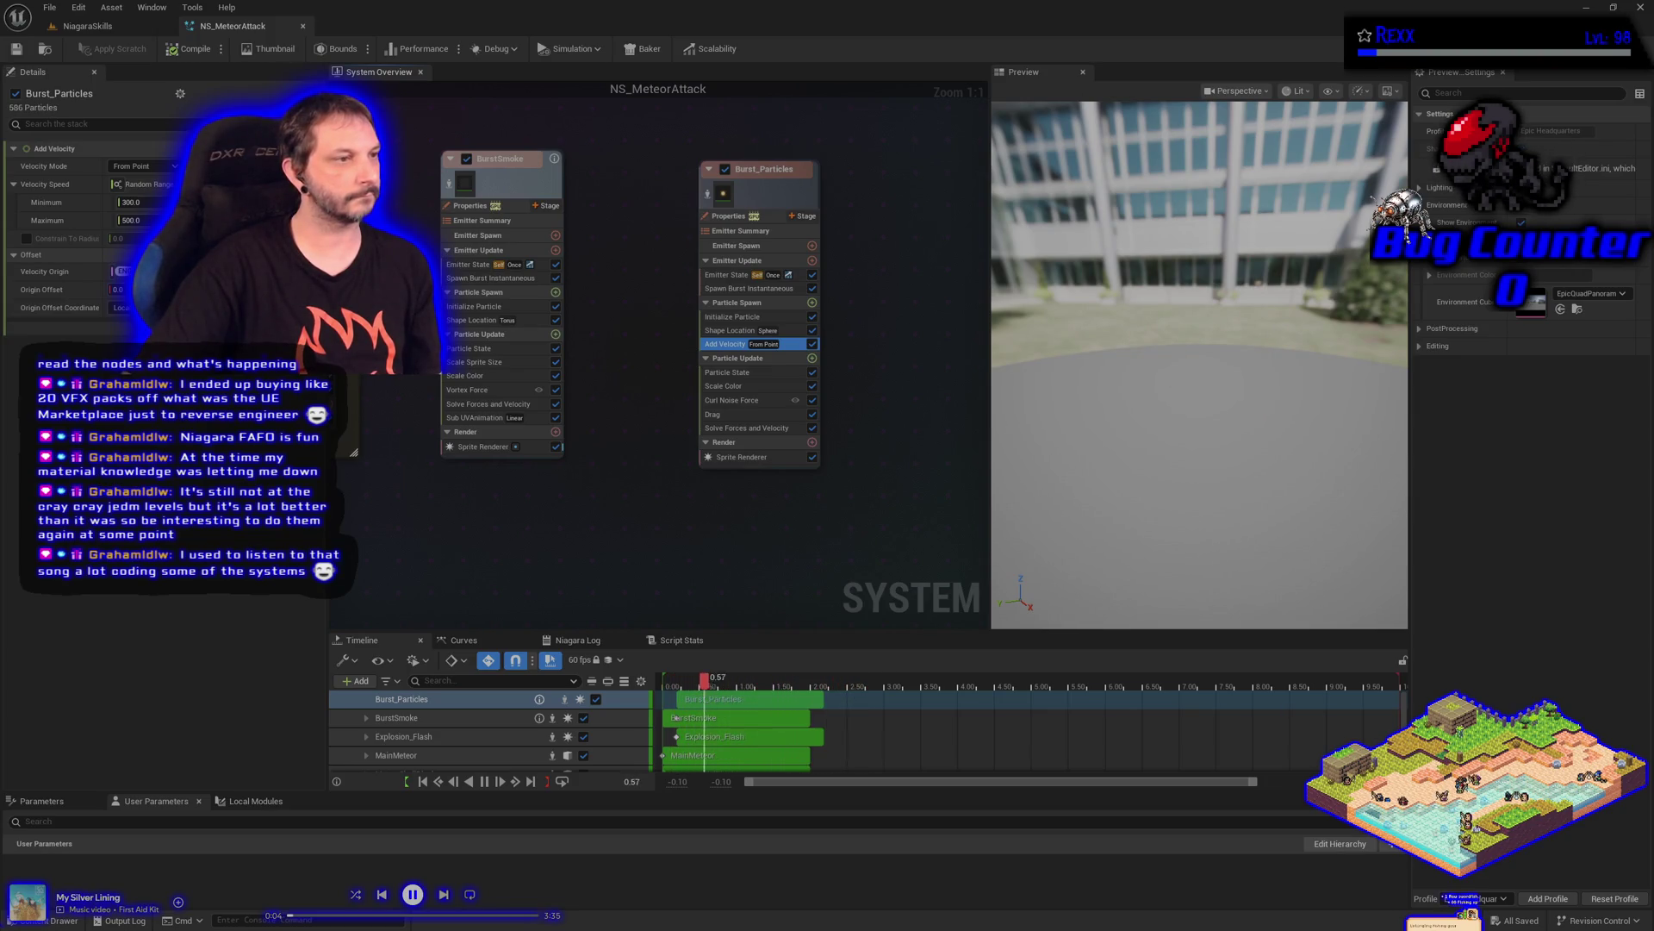
# Set the velocity speed range to a minimum of 500 and a maximum of 900, and save
pyautogui.write('500')
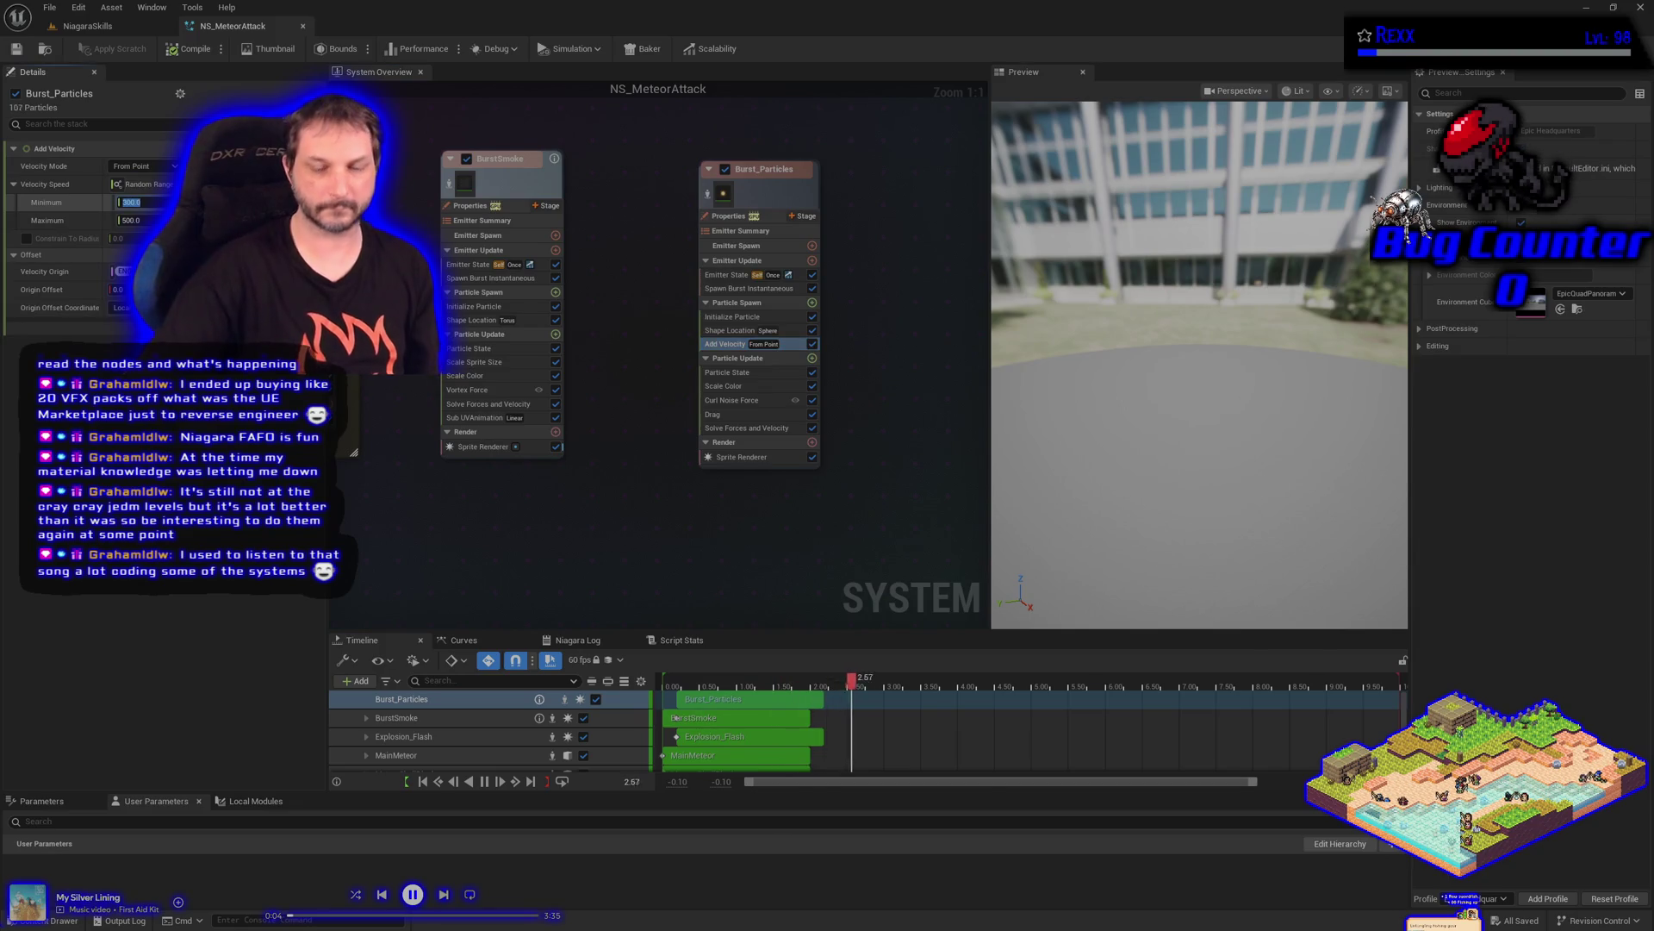
pyautogui.press('Tab')
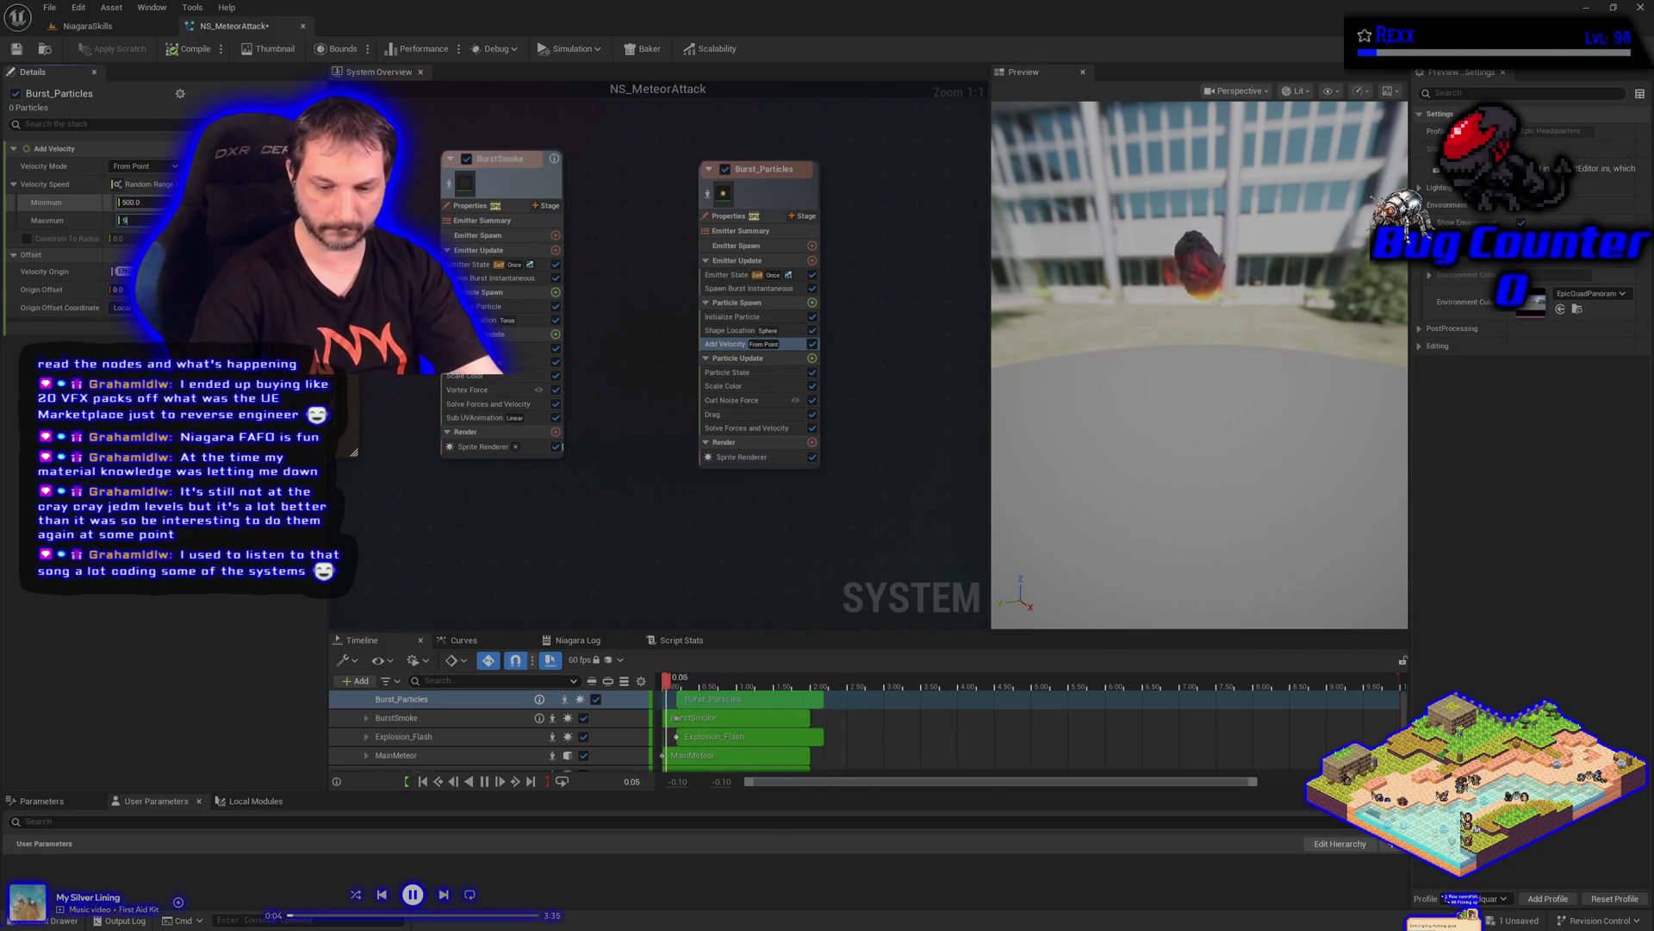
pyautogui.write('900')
pyautogui.press('Return')
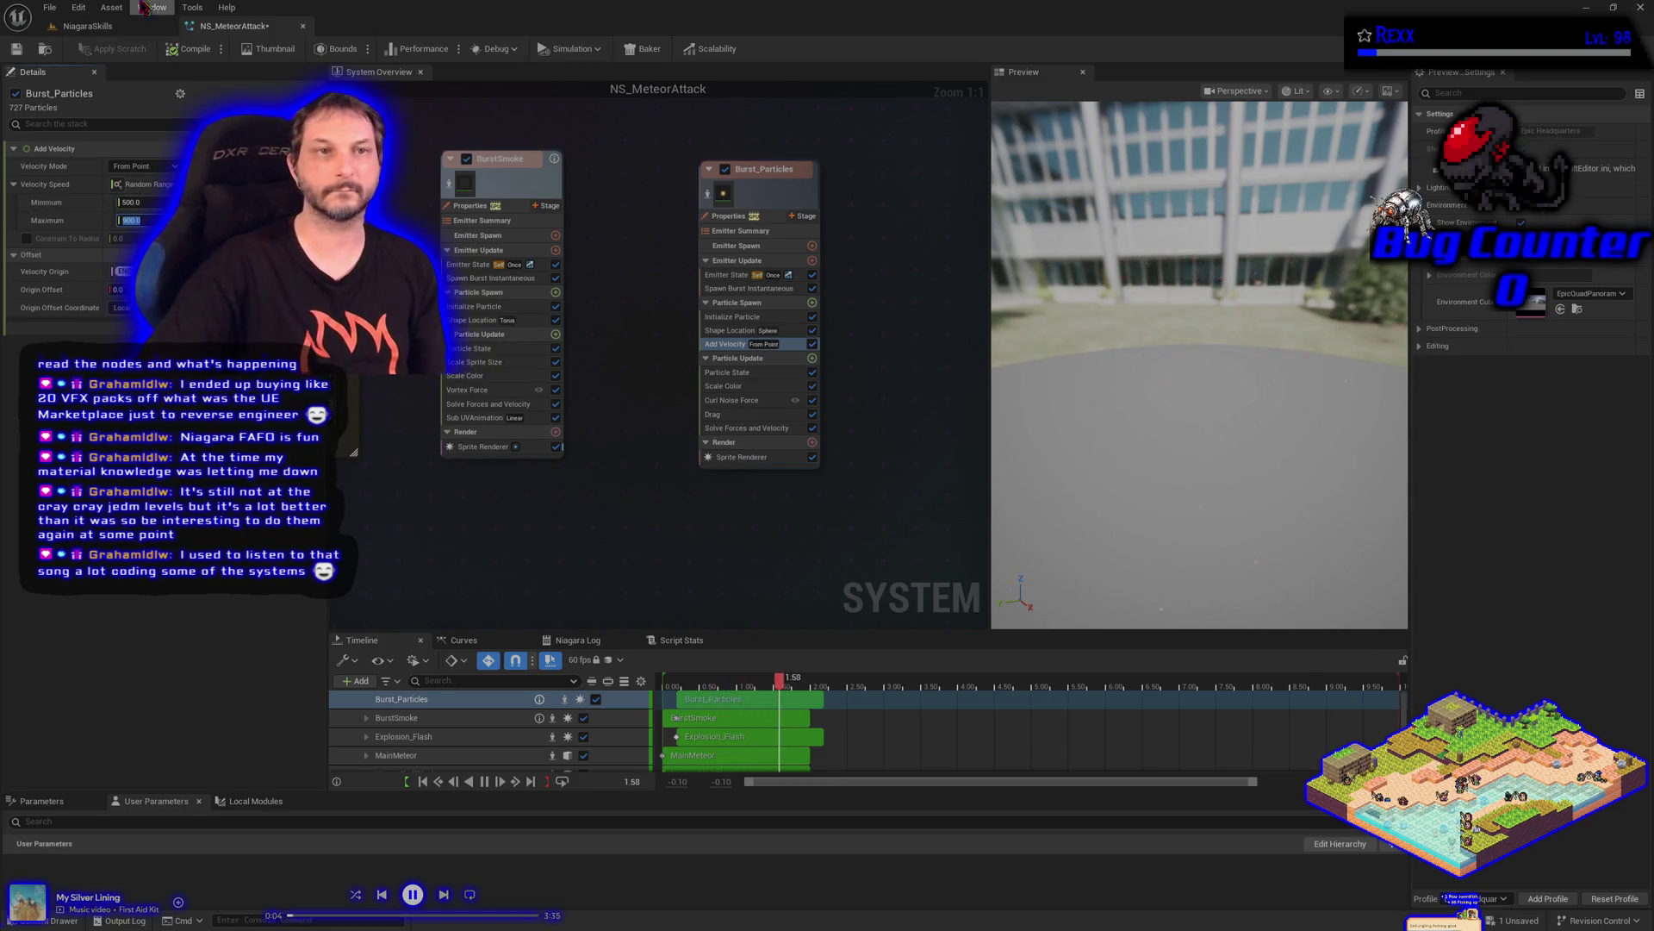
pyautogui.click(15, 50)
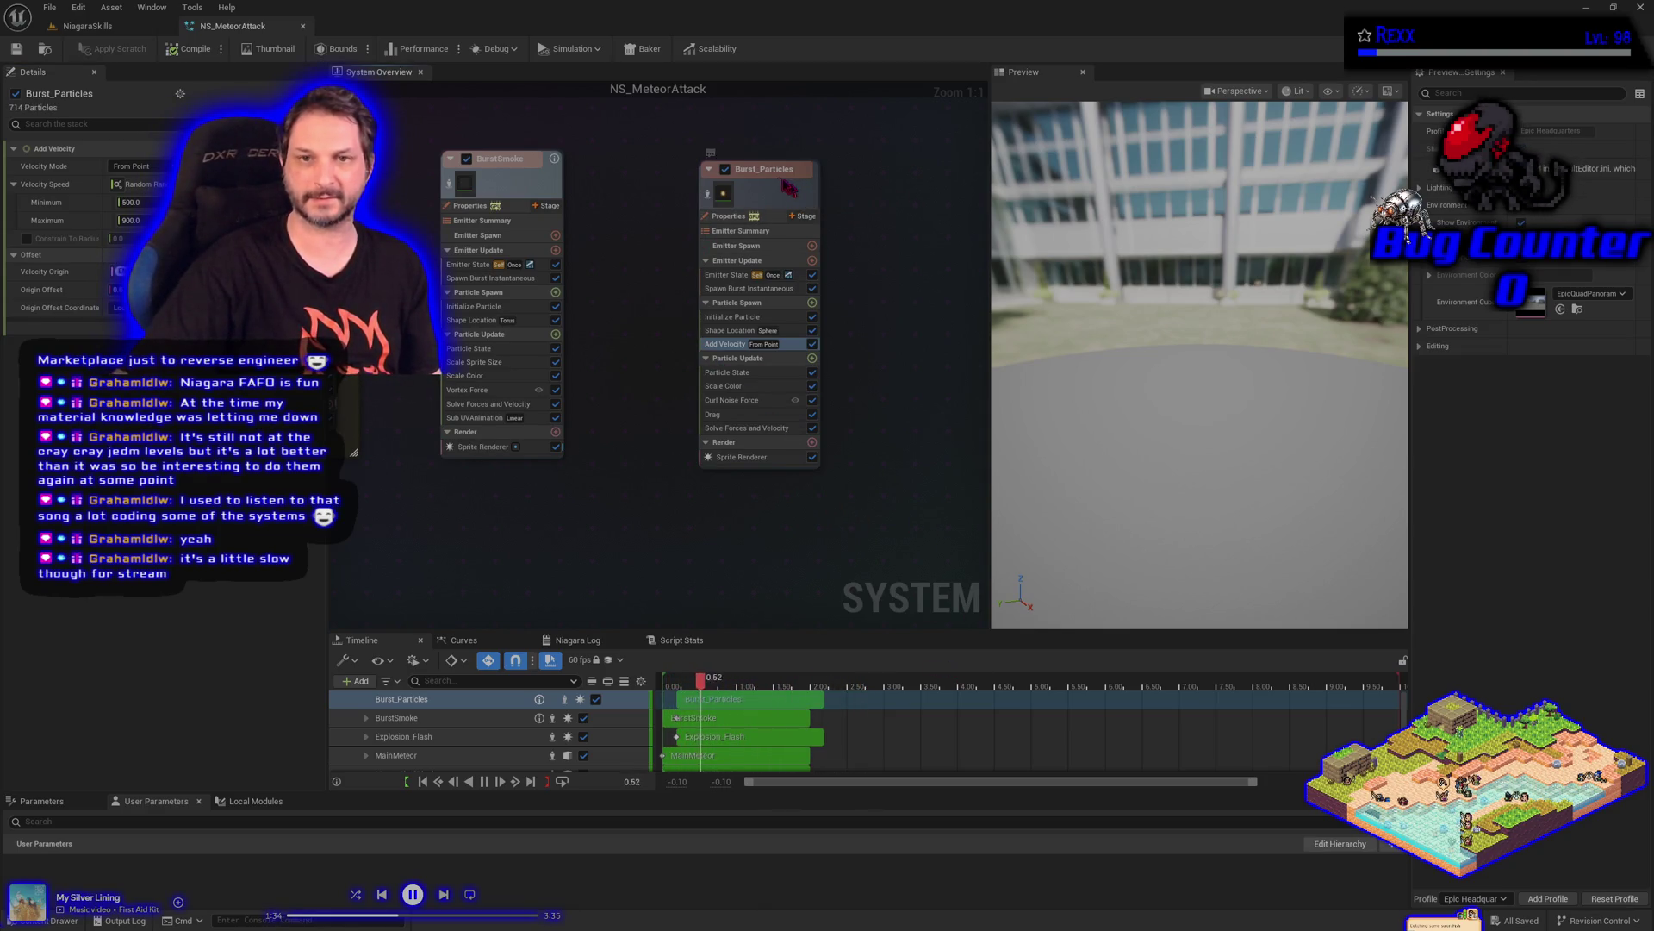
# Move the Burst_Particles emitter closer to BurstSmoke in the graph and save the system
pyautogui.moveTo(791, 190); pyautogui.dragTo(718, 180)
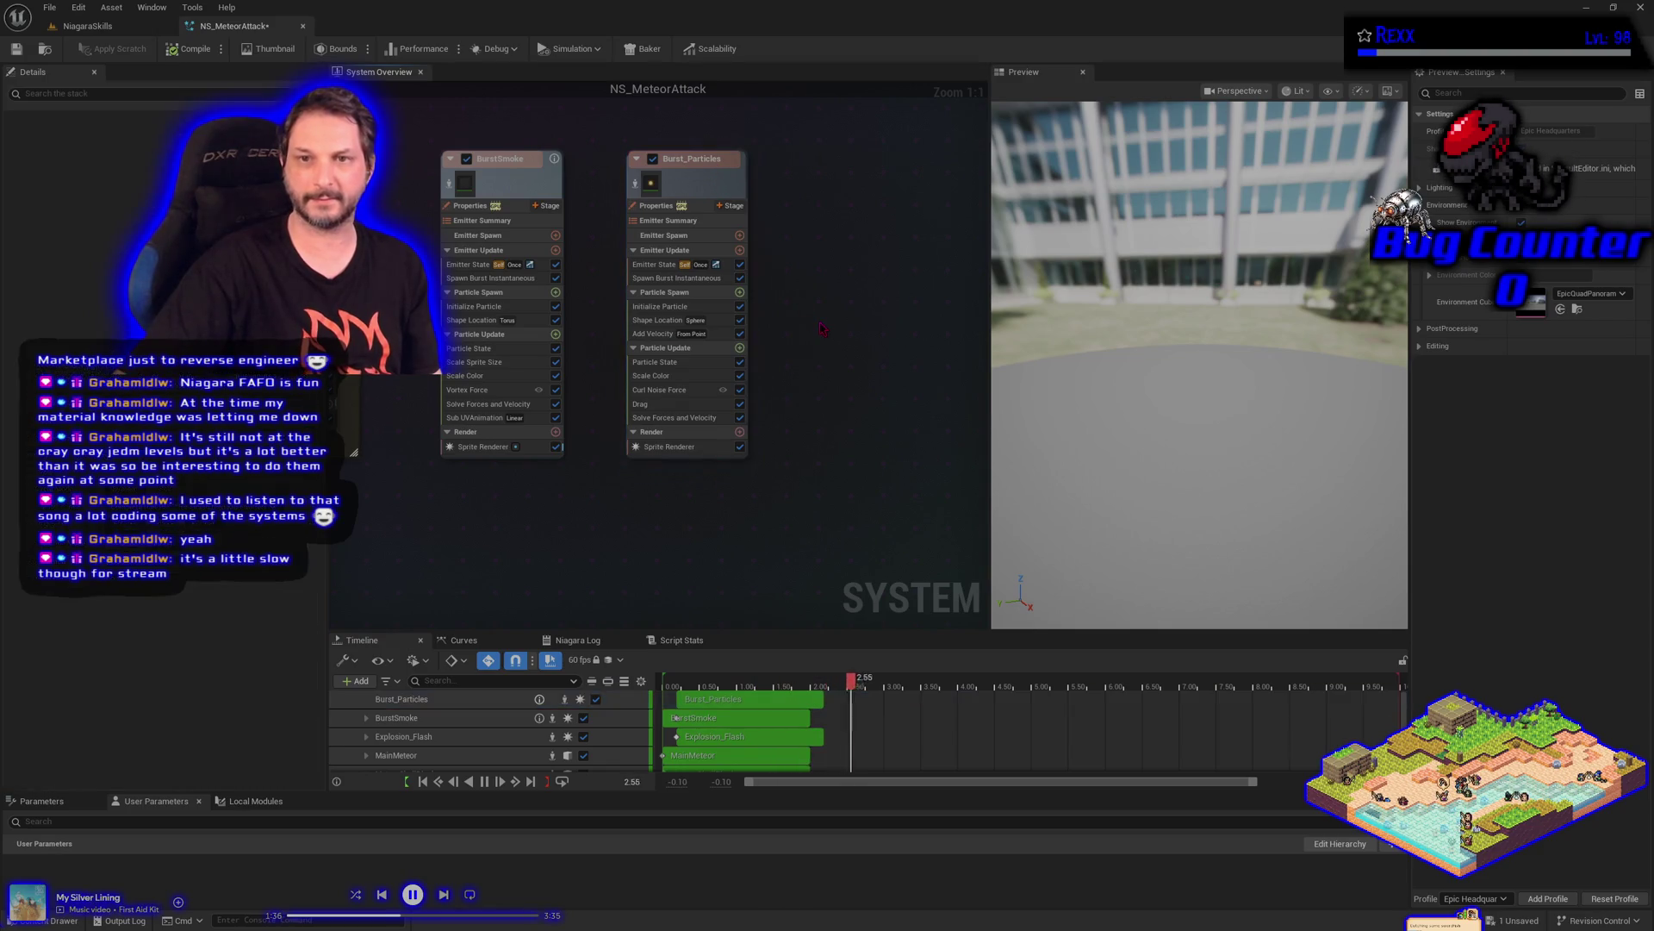
pyautogui.click(586, 138)
pyautogui.click(16, 48)
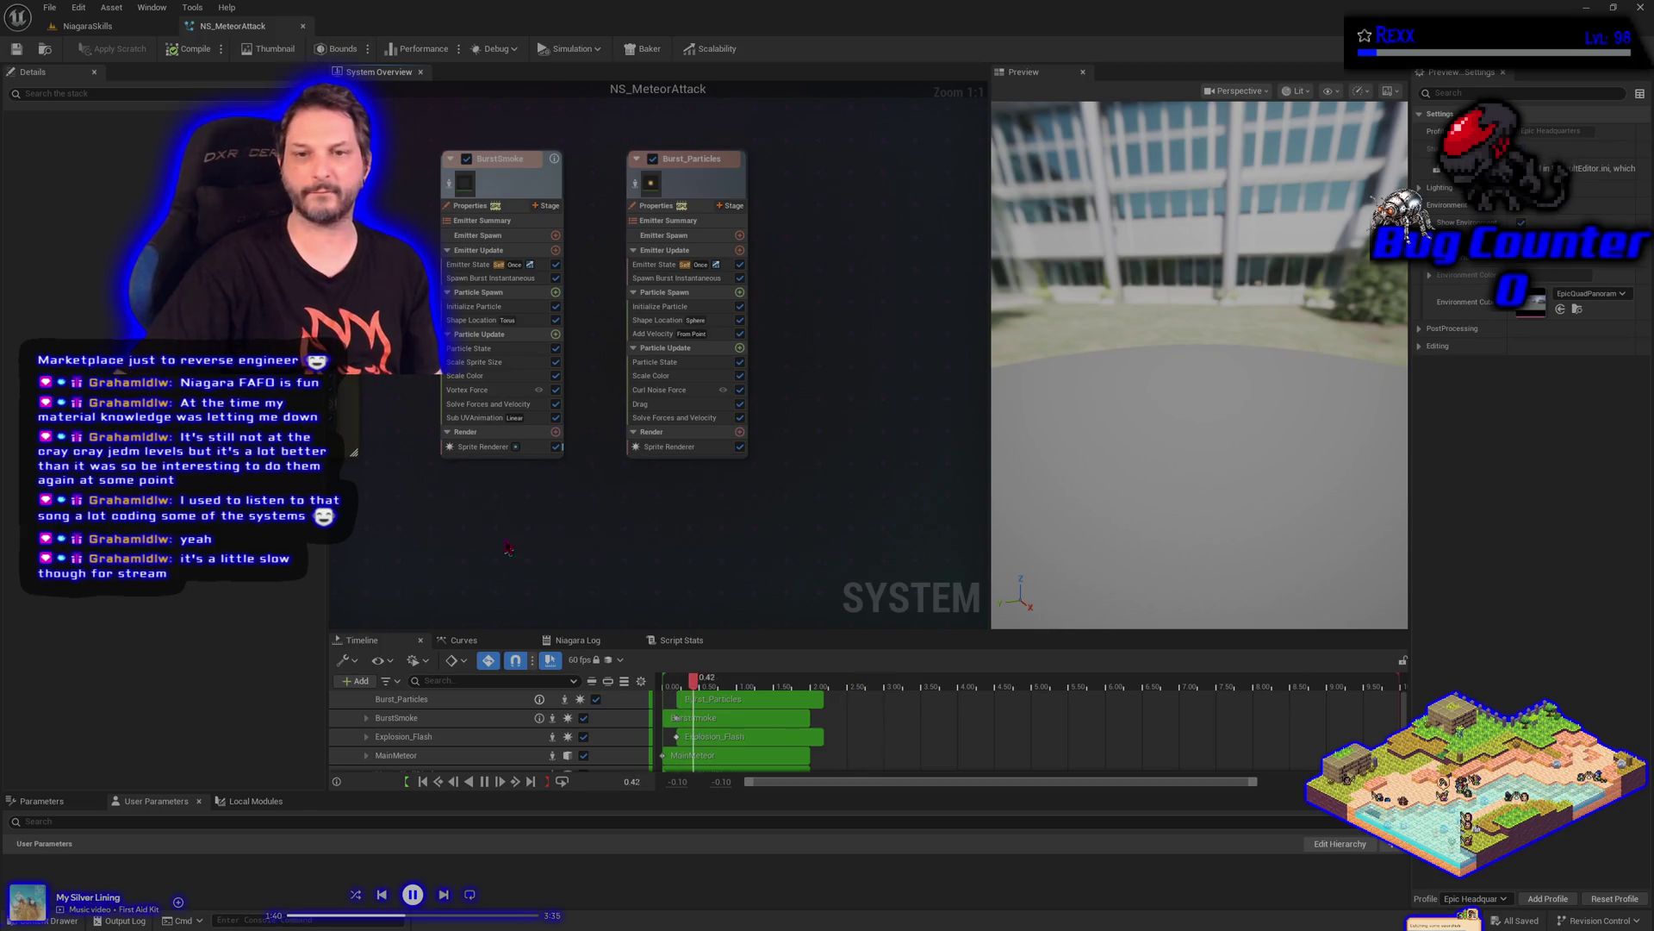
# Add a Wind Force module to Burst_Particles' Particle Update
pyautogui.click(739, 347)
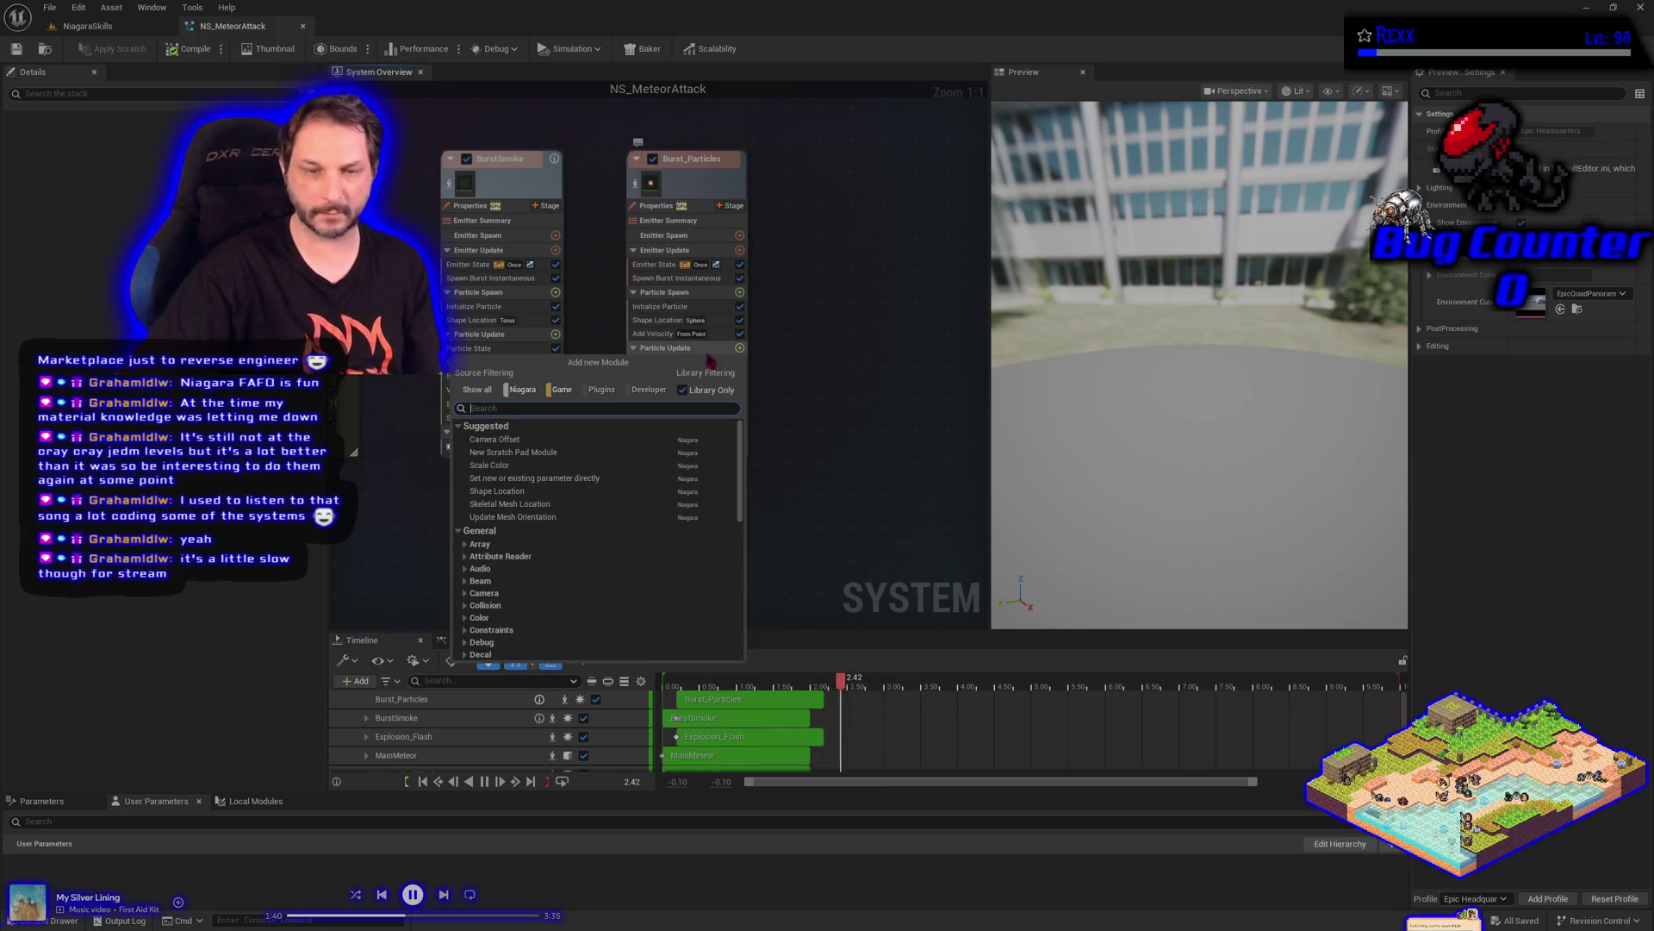
pyautogui.write('wind fo')
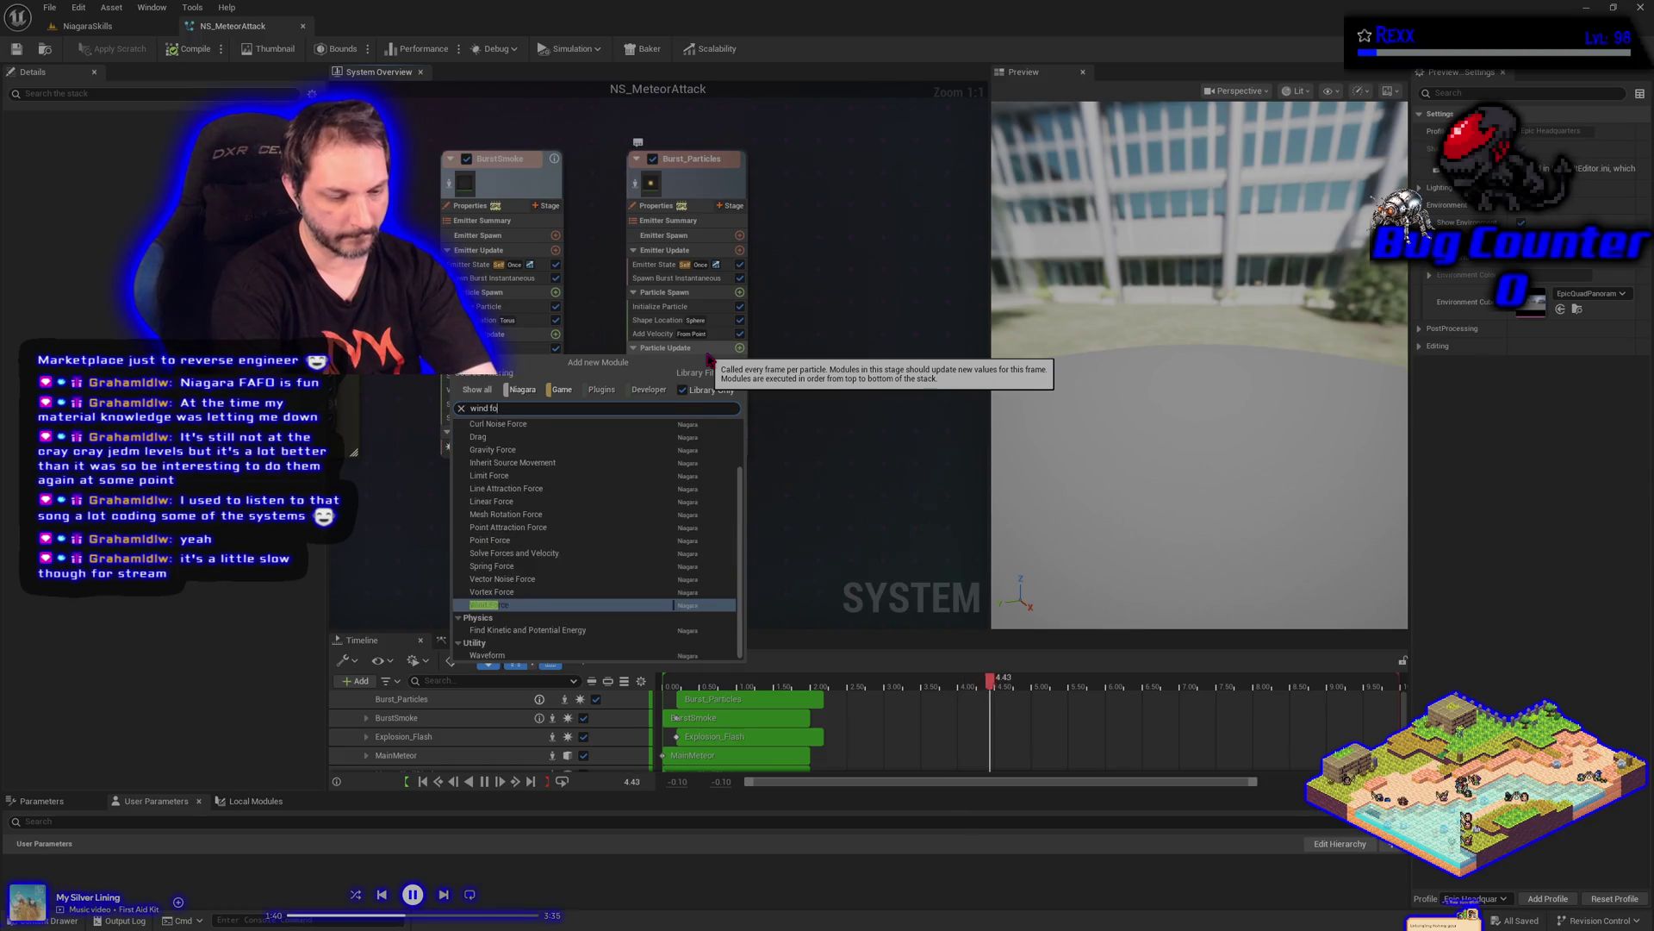
pyautogui.write('rce')
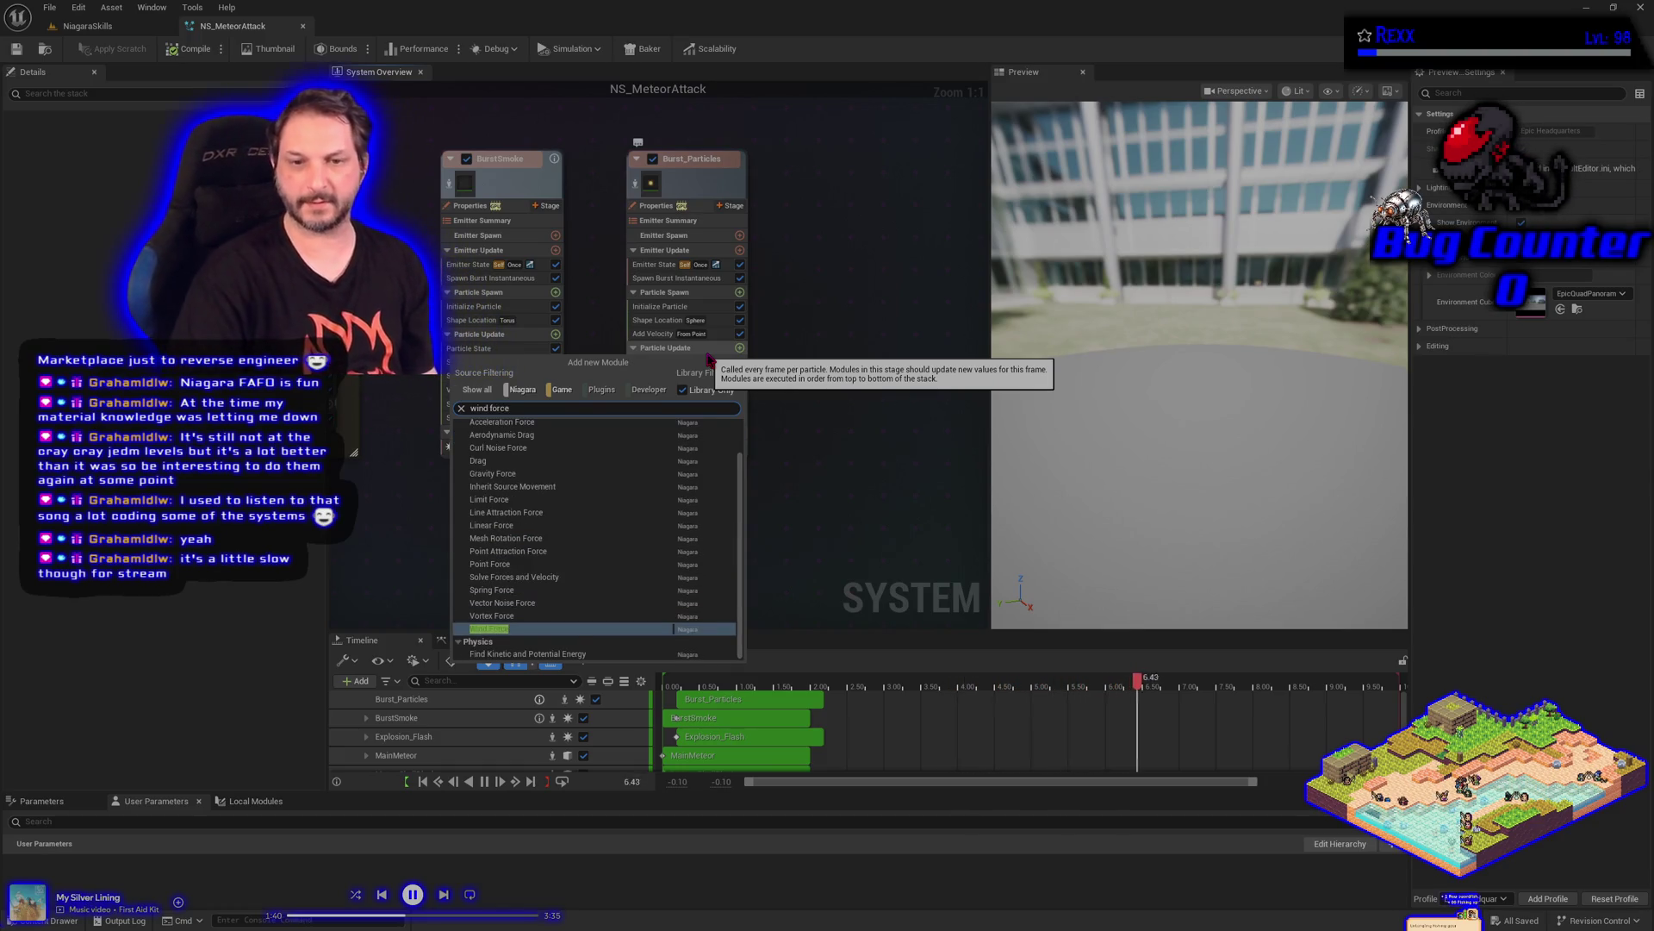
pyautogui.press('Return')
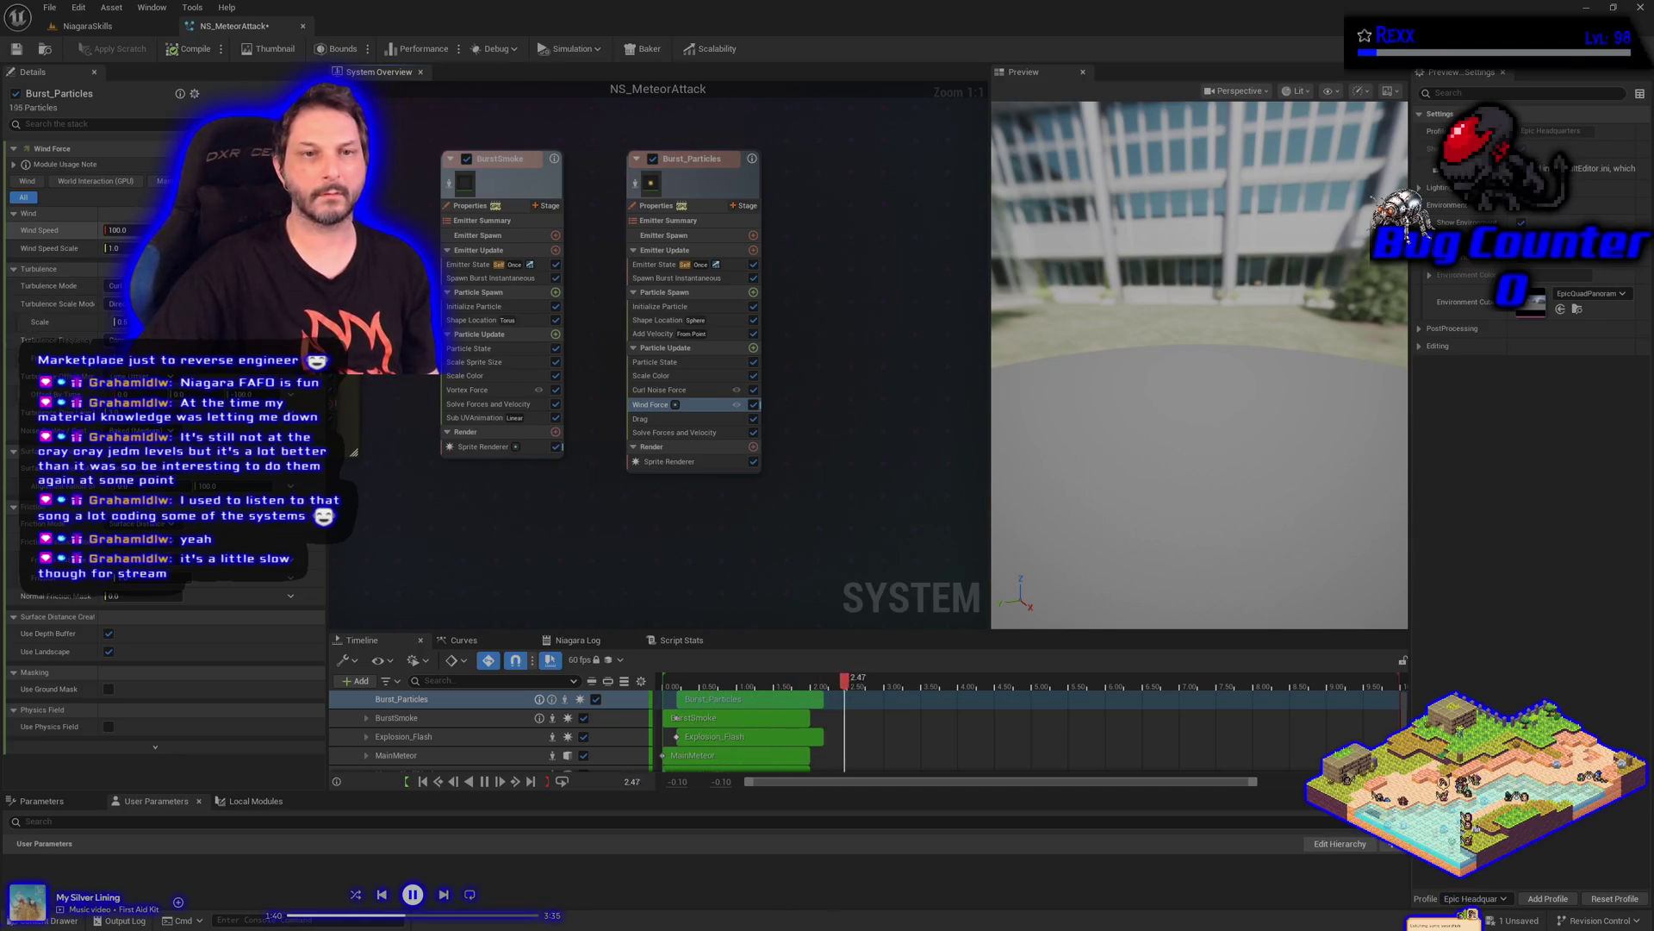
# Drive Wind Speed with a Random Vector and save the system
pyautogui.click(291, 230)
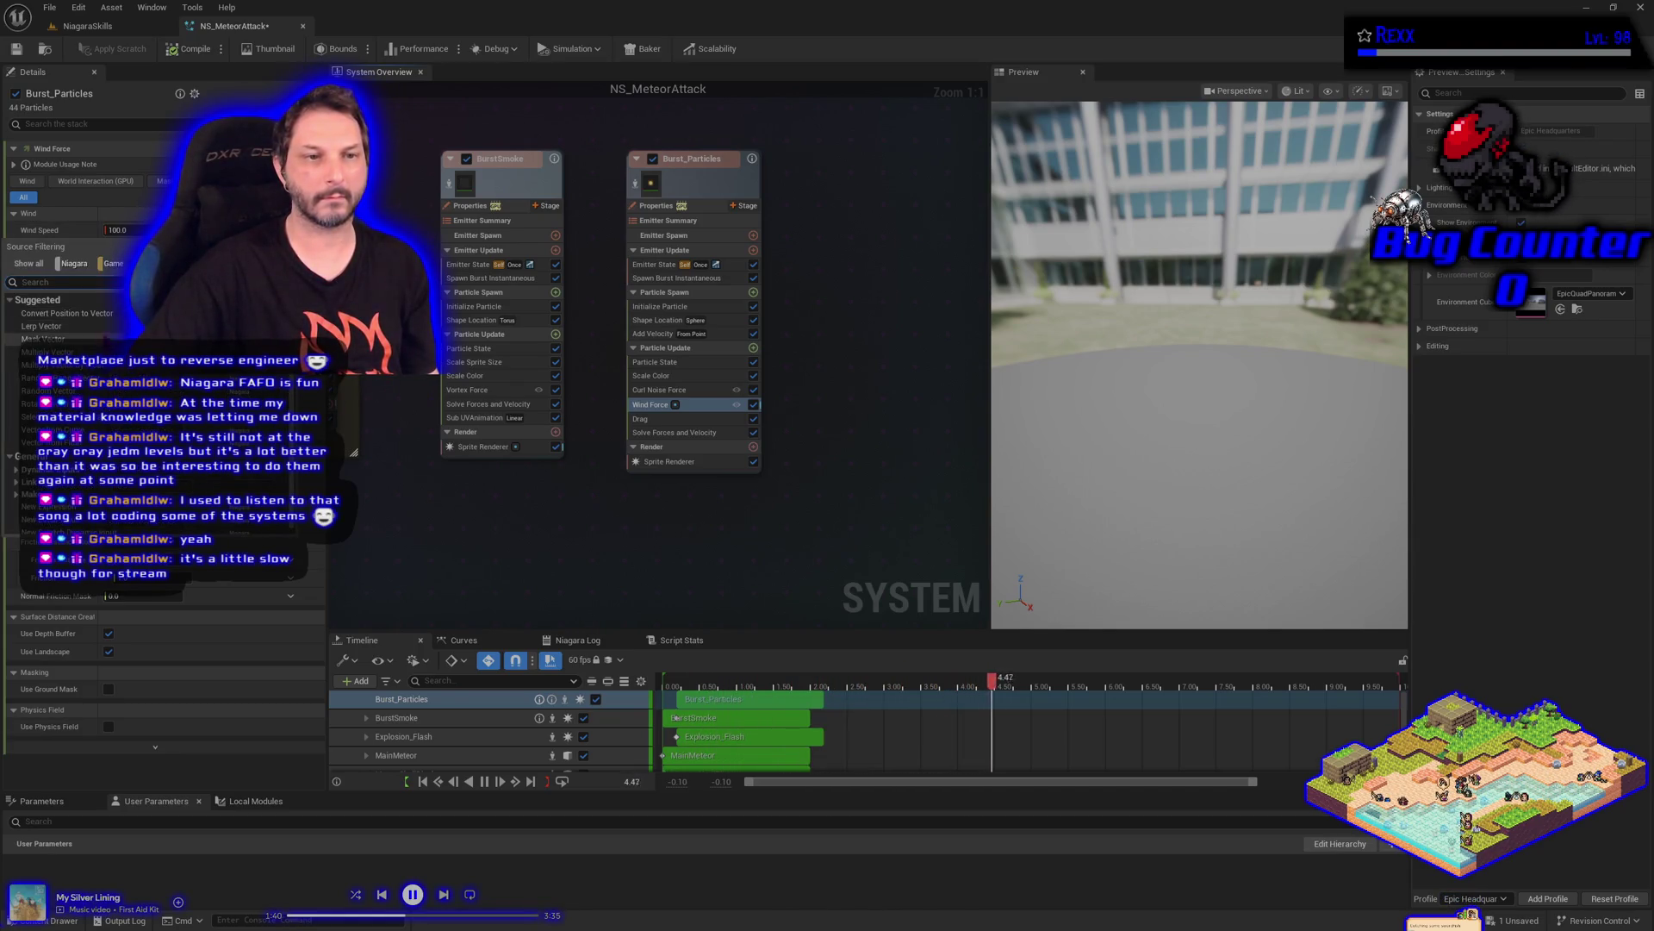
pyautogui.click(51, 378)
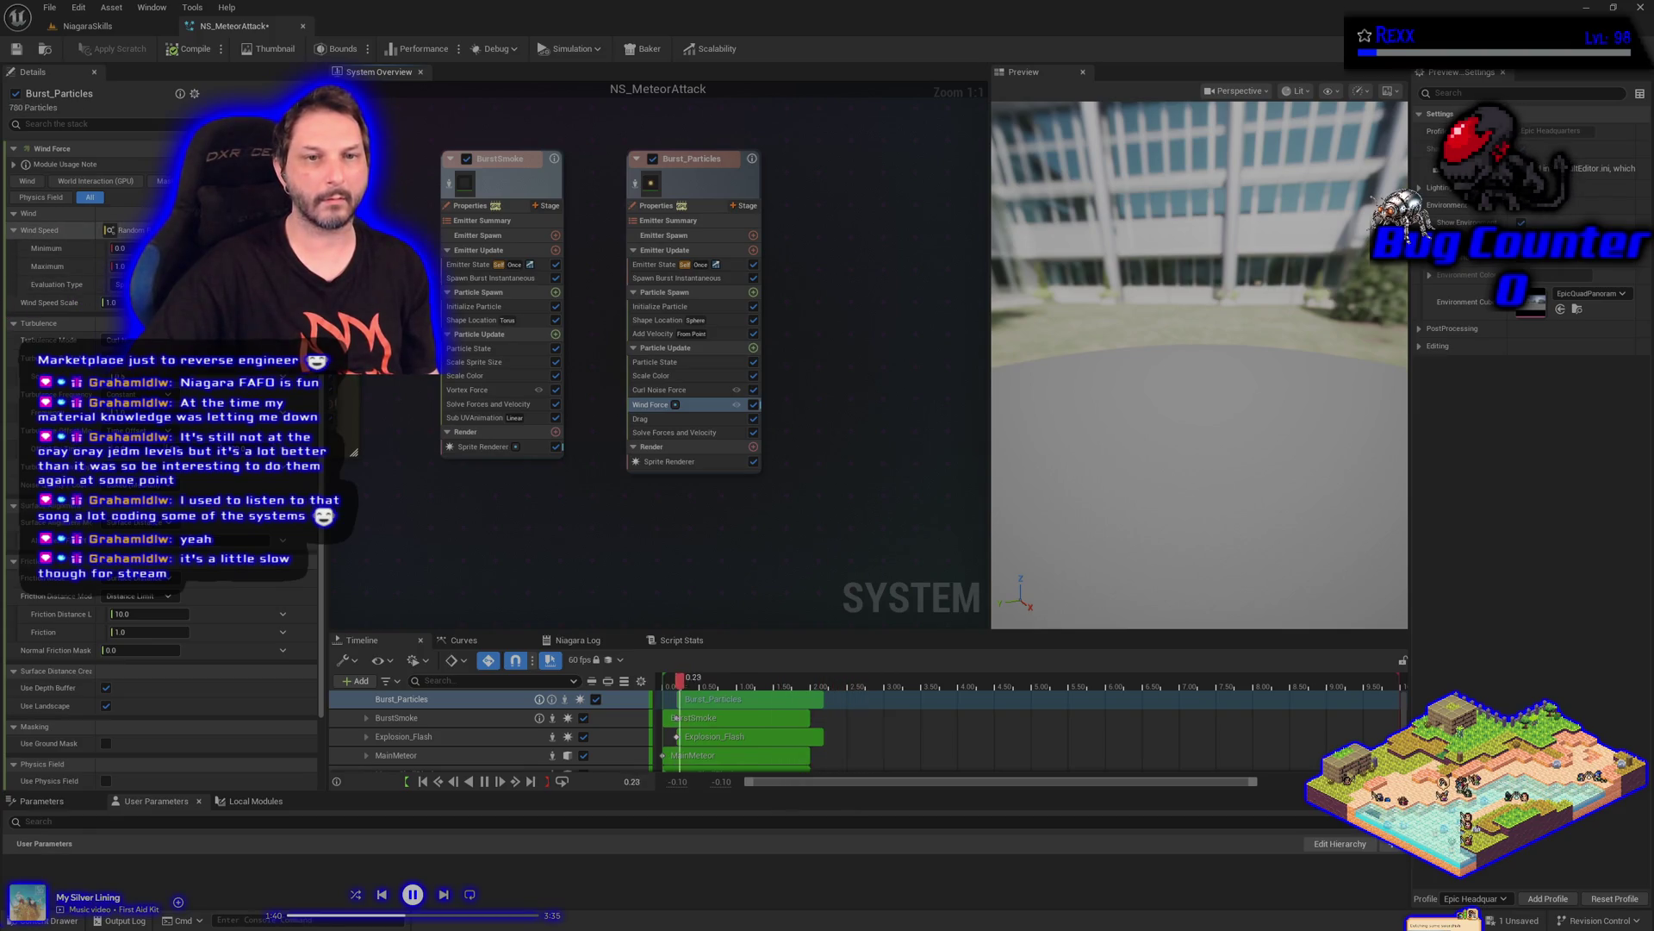
pyautogui.click(283, 230)
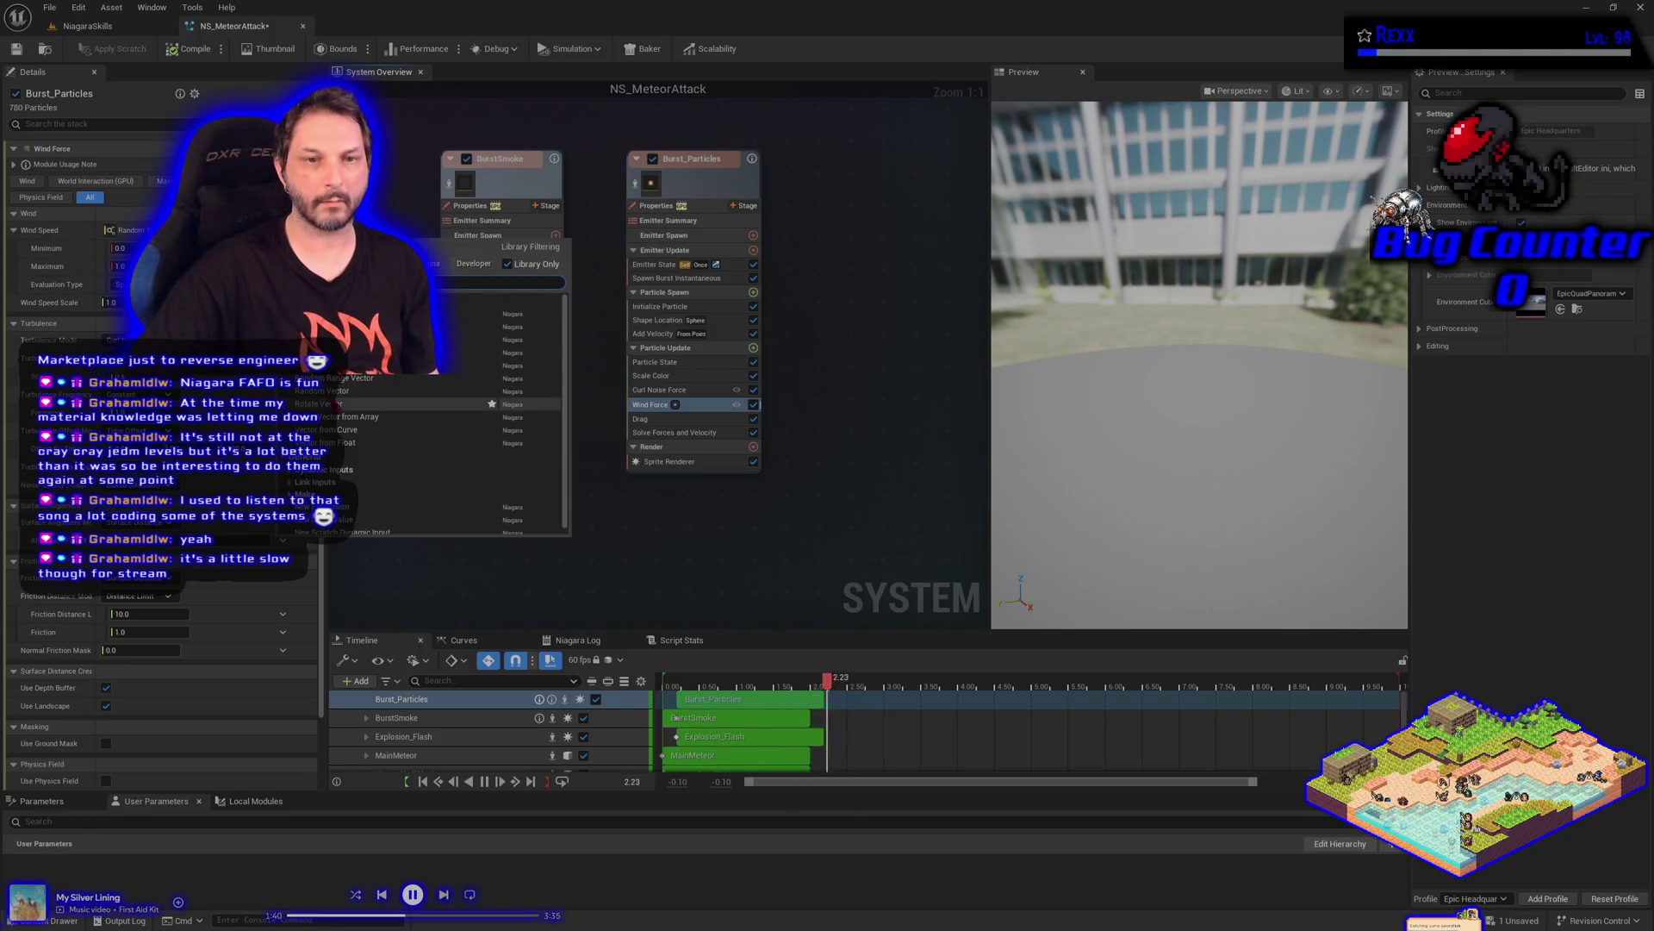
pyautogui.click(336, 390)
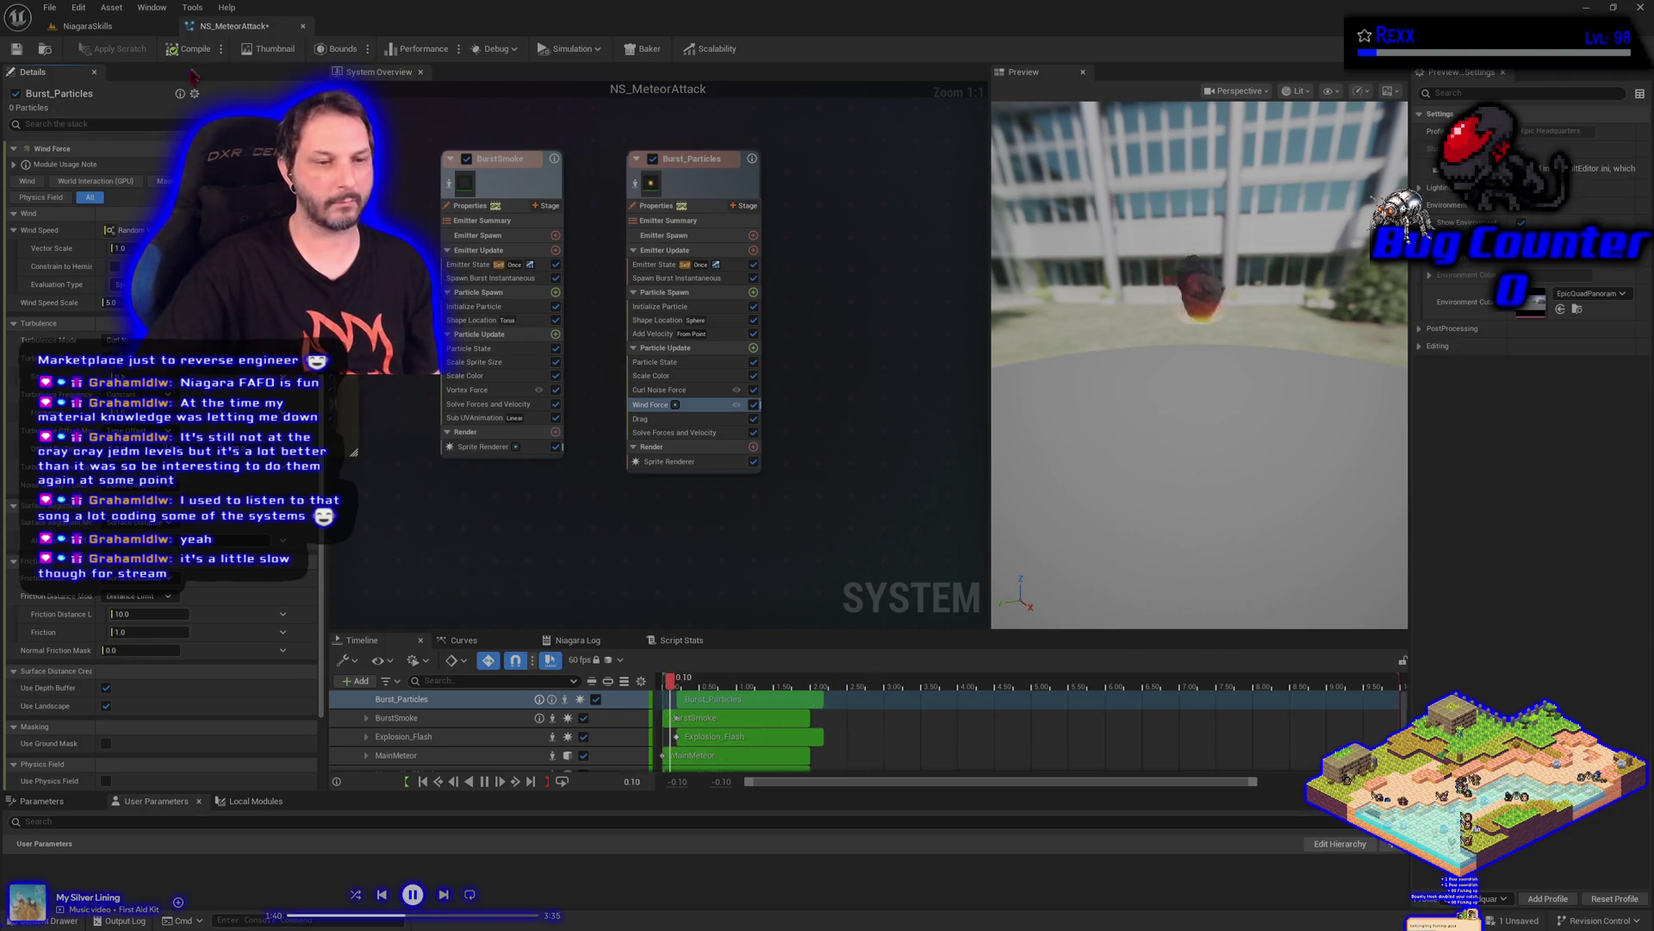
pyautogui.click(19, 53)
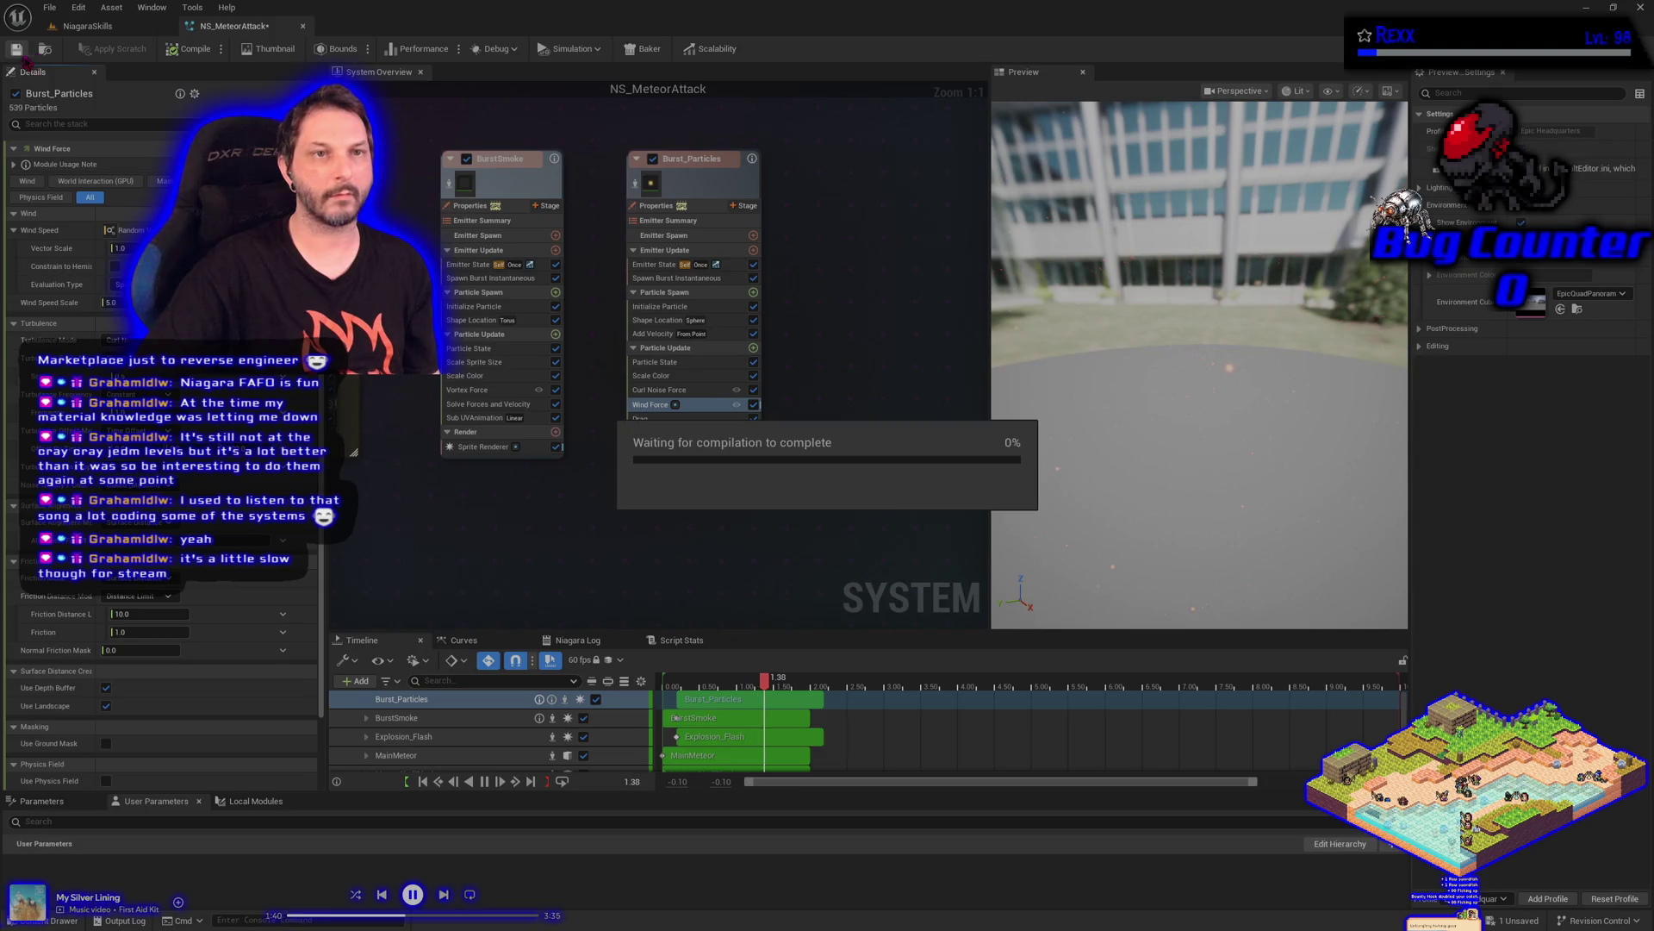
pyautogui.click(105, 27)
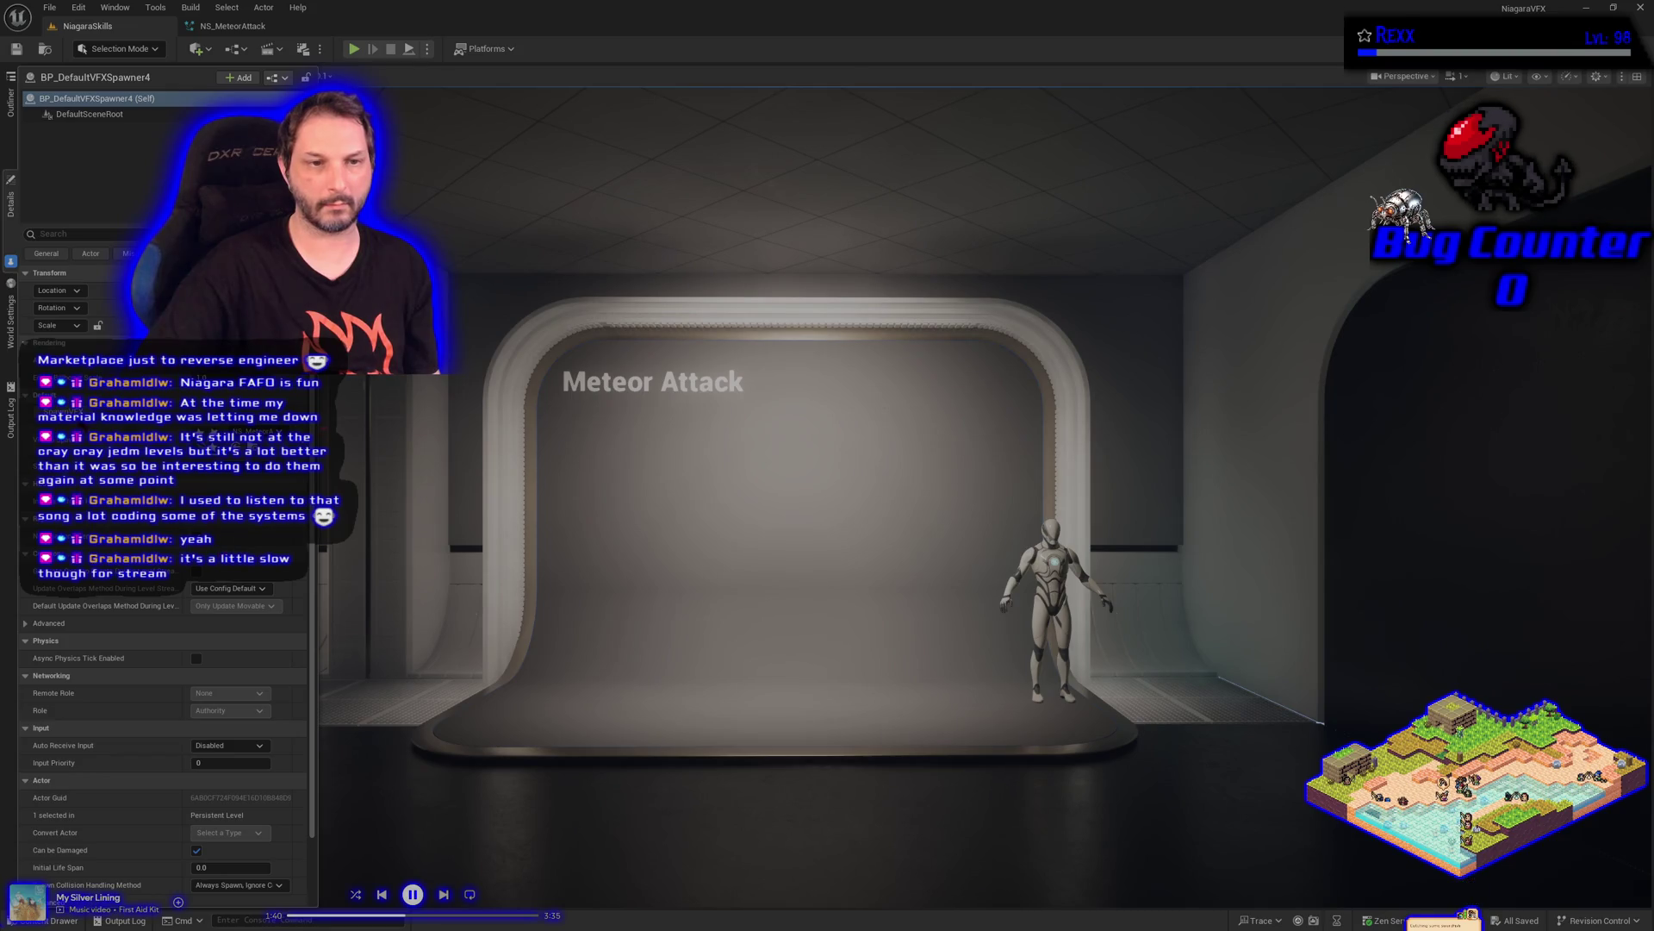
pyautogui.click(112, 429)
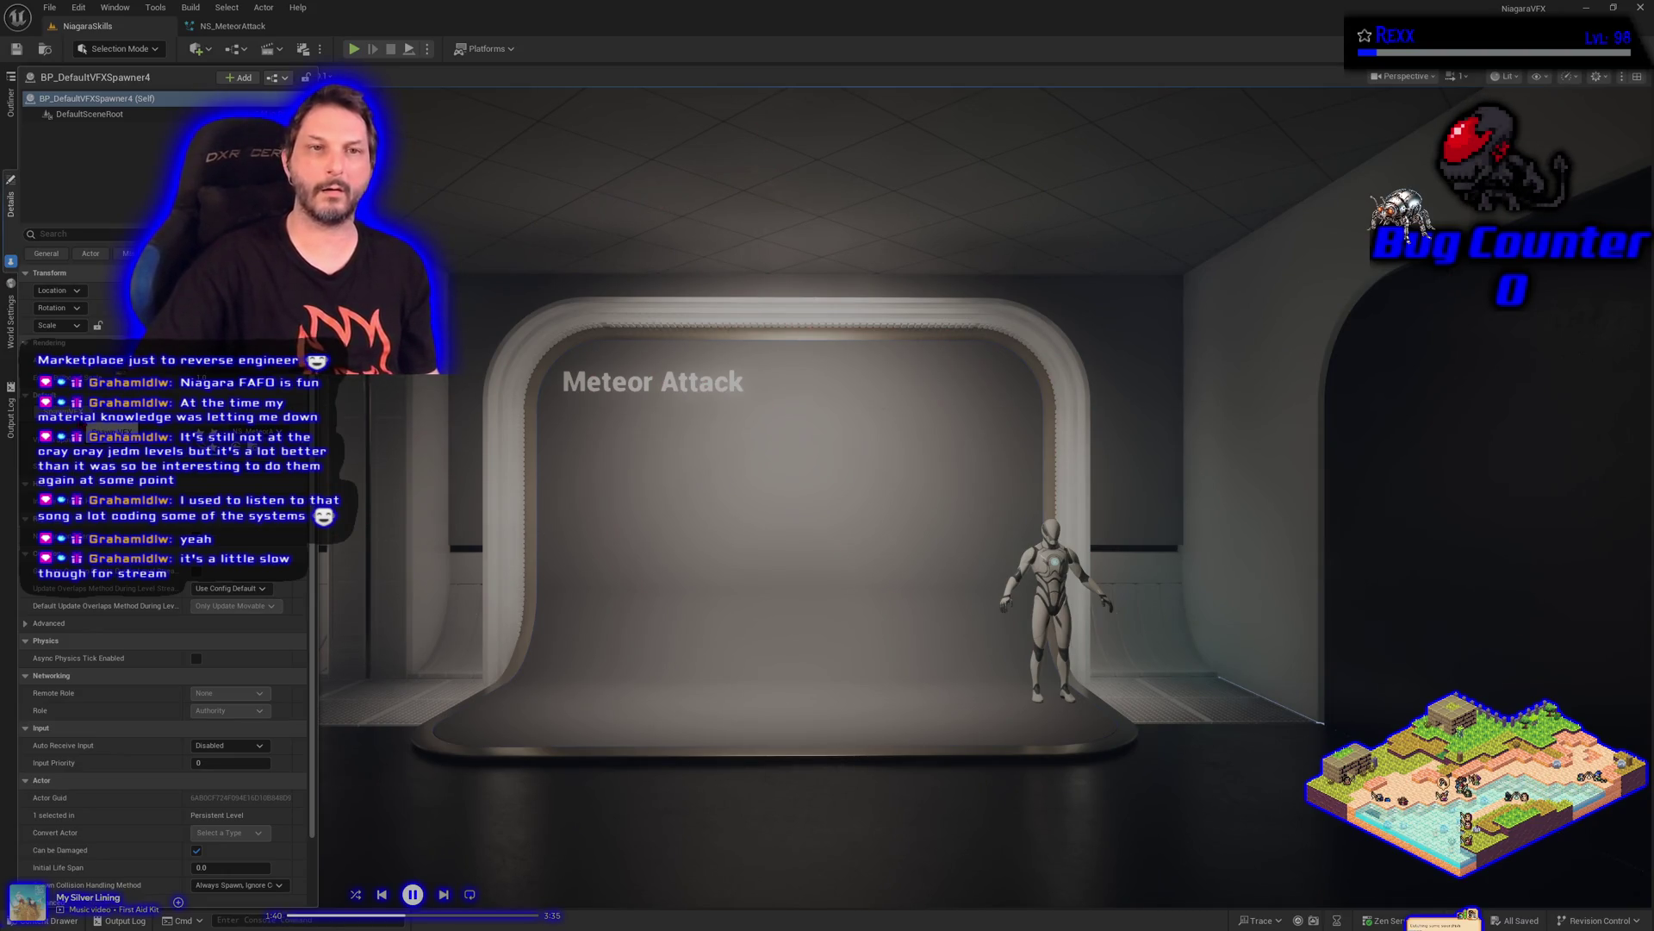
pyautogui.click(233, 25)
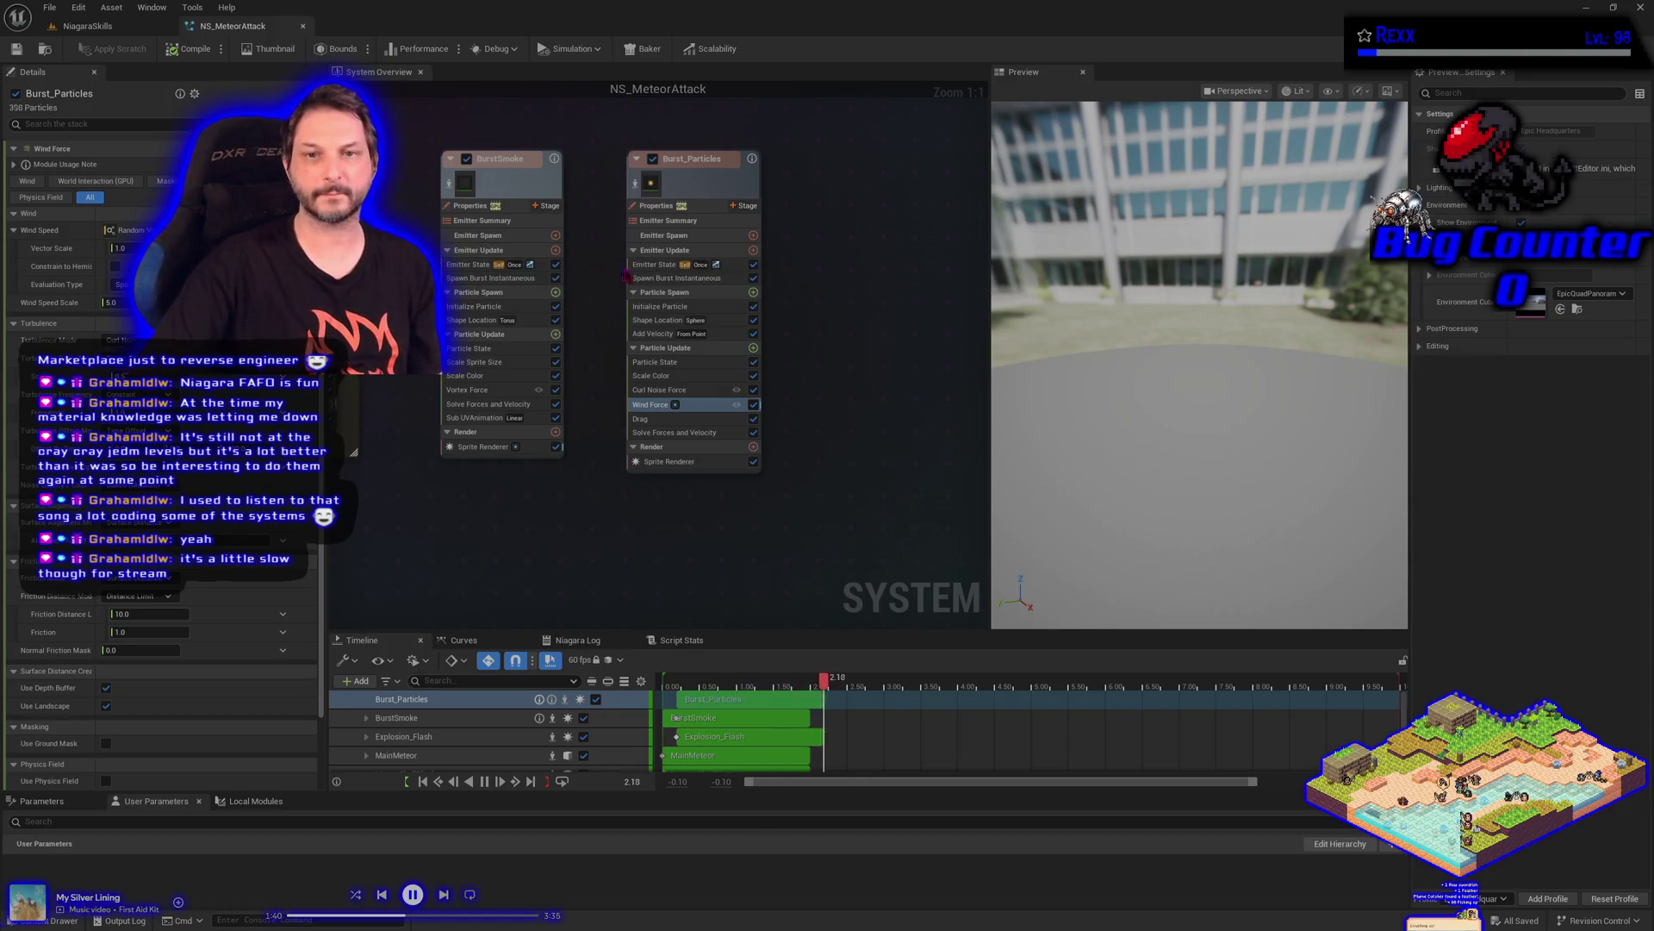
# Set Burst_Particles' Shape Location sphere radius to 120, save, and switch to the NiagaraSkills level
pyautogui.click(671, 321)
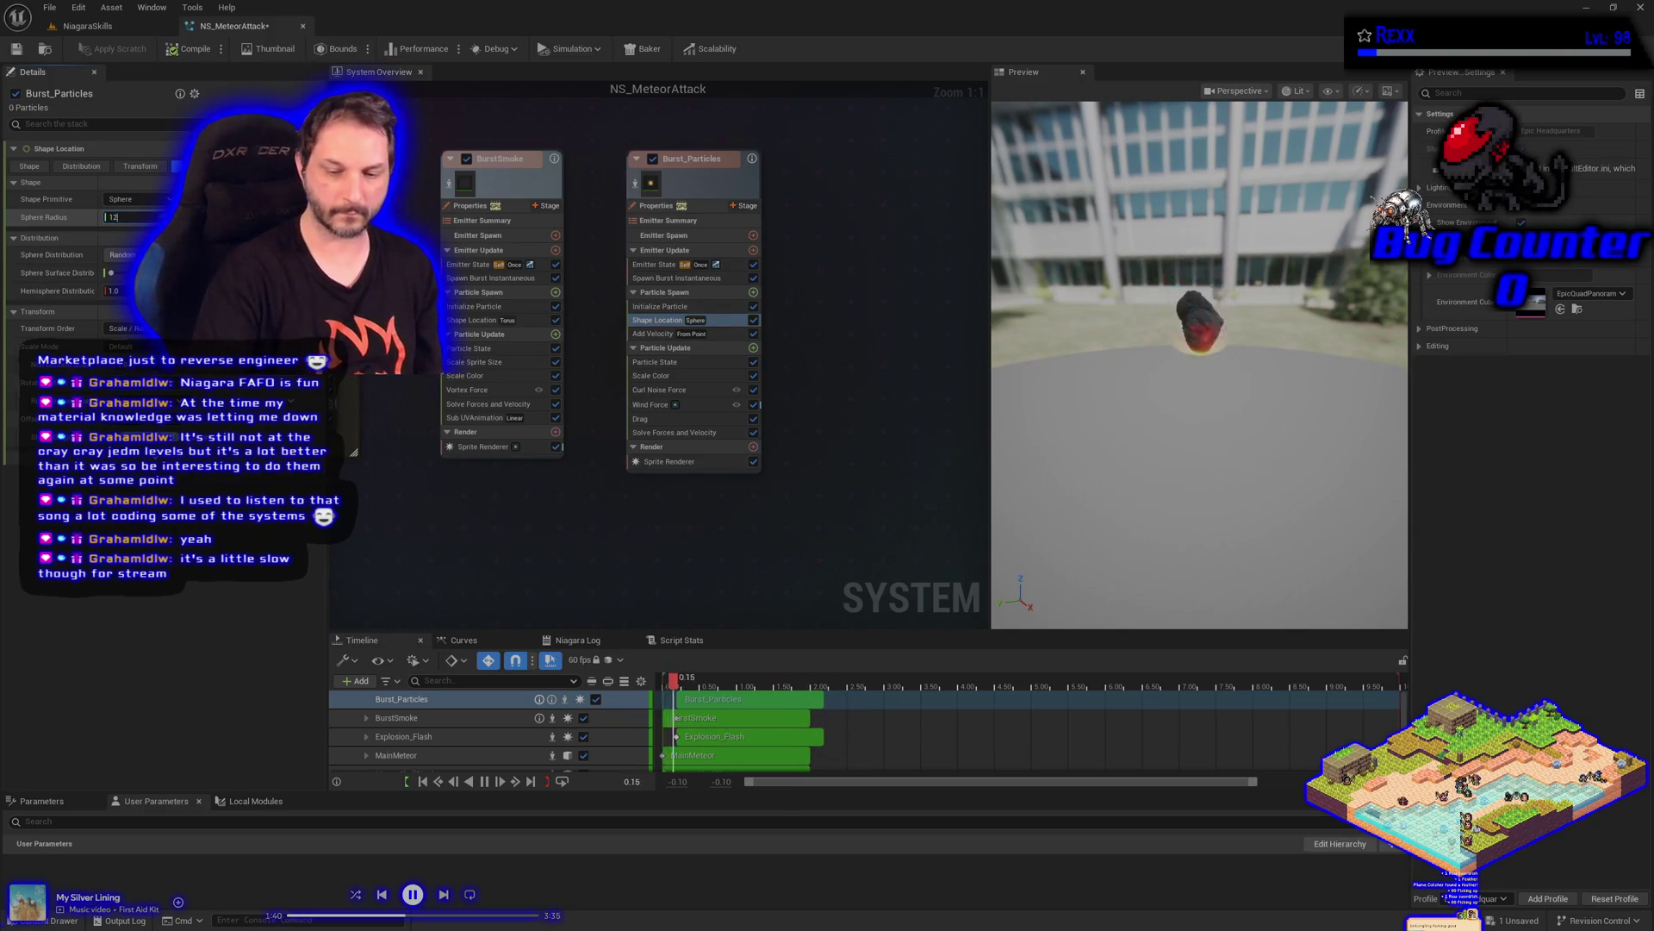
pyautogui.write('120')
pyautogui.press('Return')
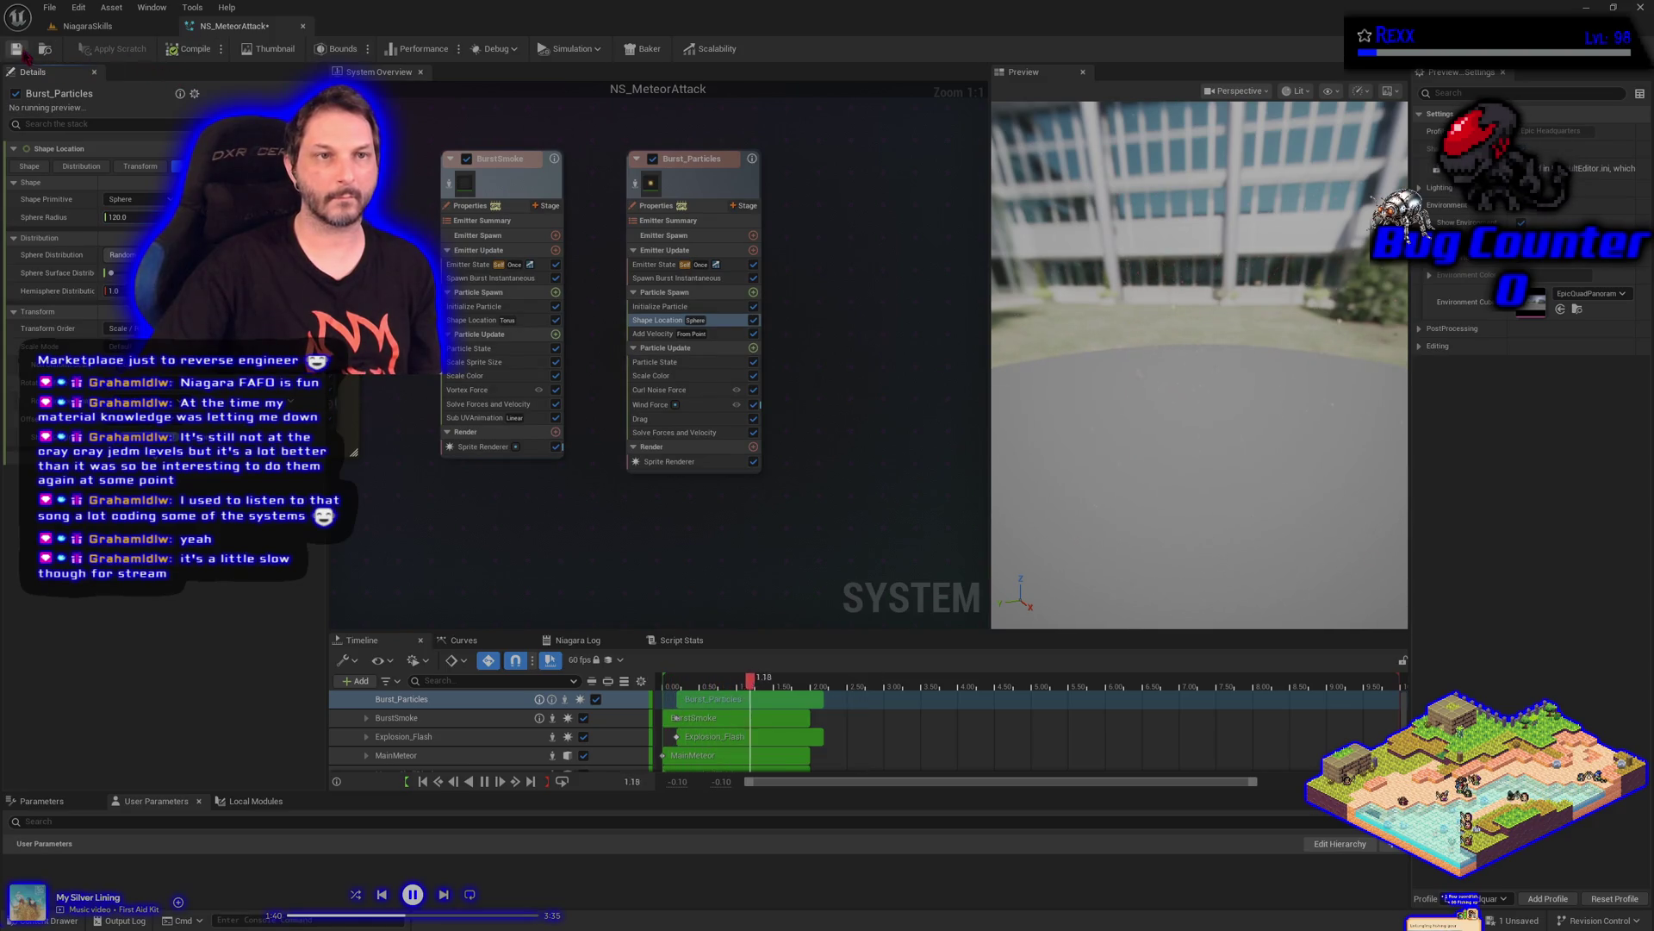
pyautogui.click(19, 50)
pyautogui.click(95, 26)
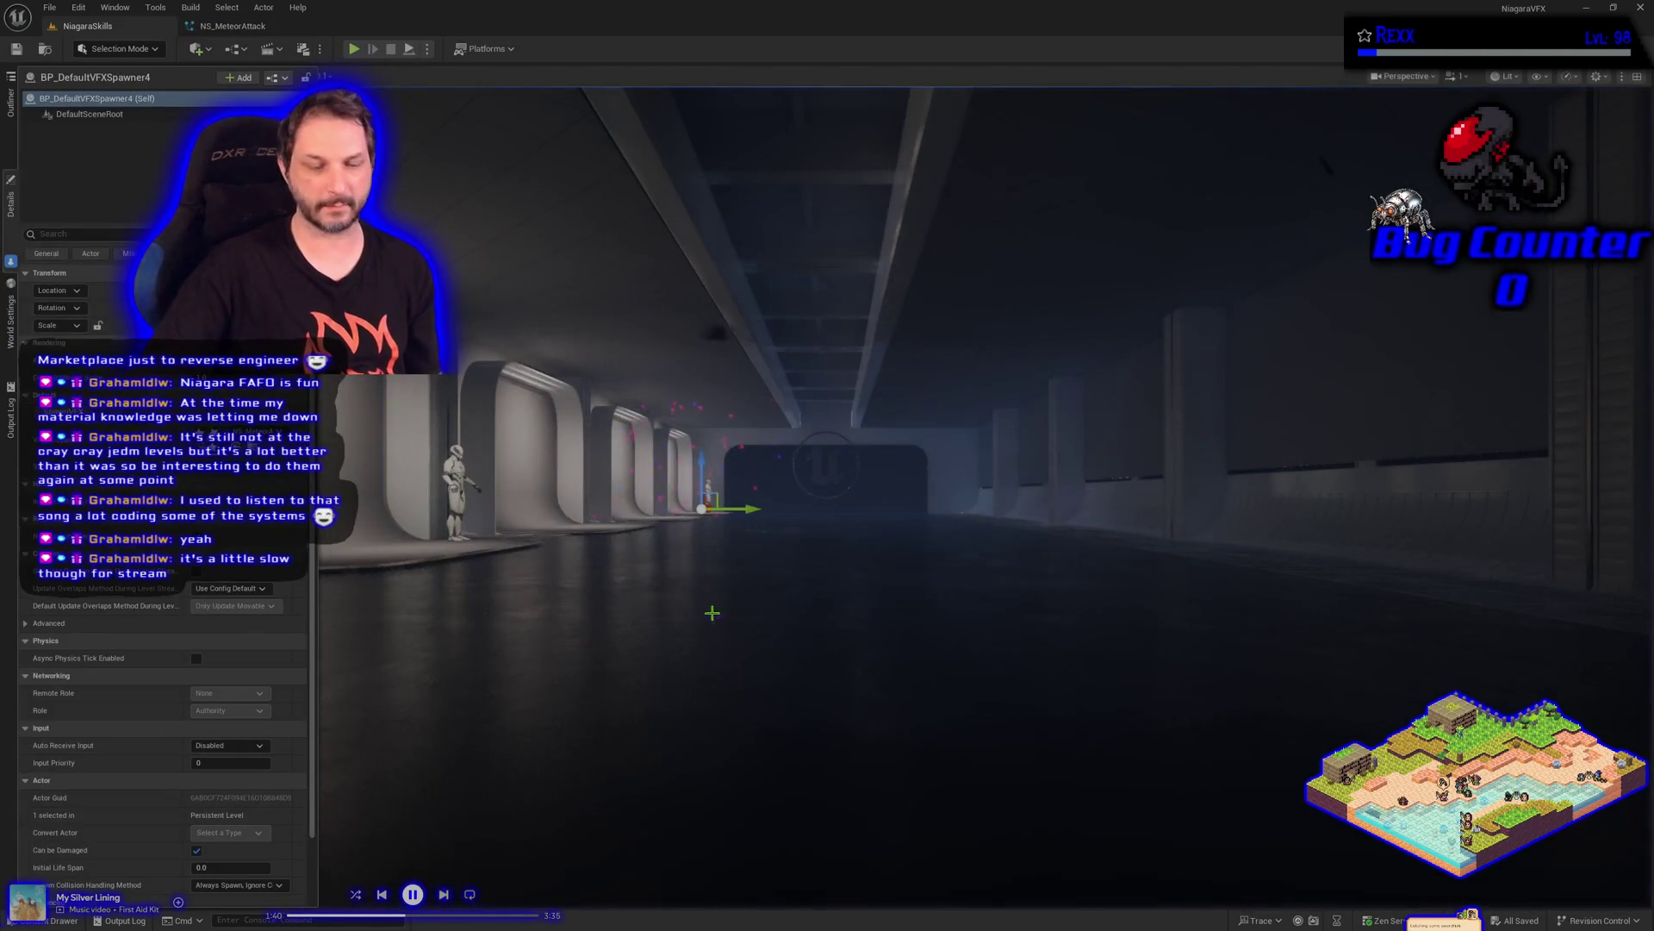
# Focus the viewport on the effect spawner to watch the sparks, then return to NS_MeteorAttack
pyautogui.press('f')
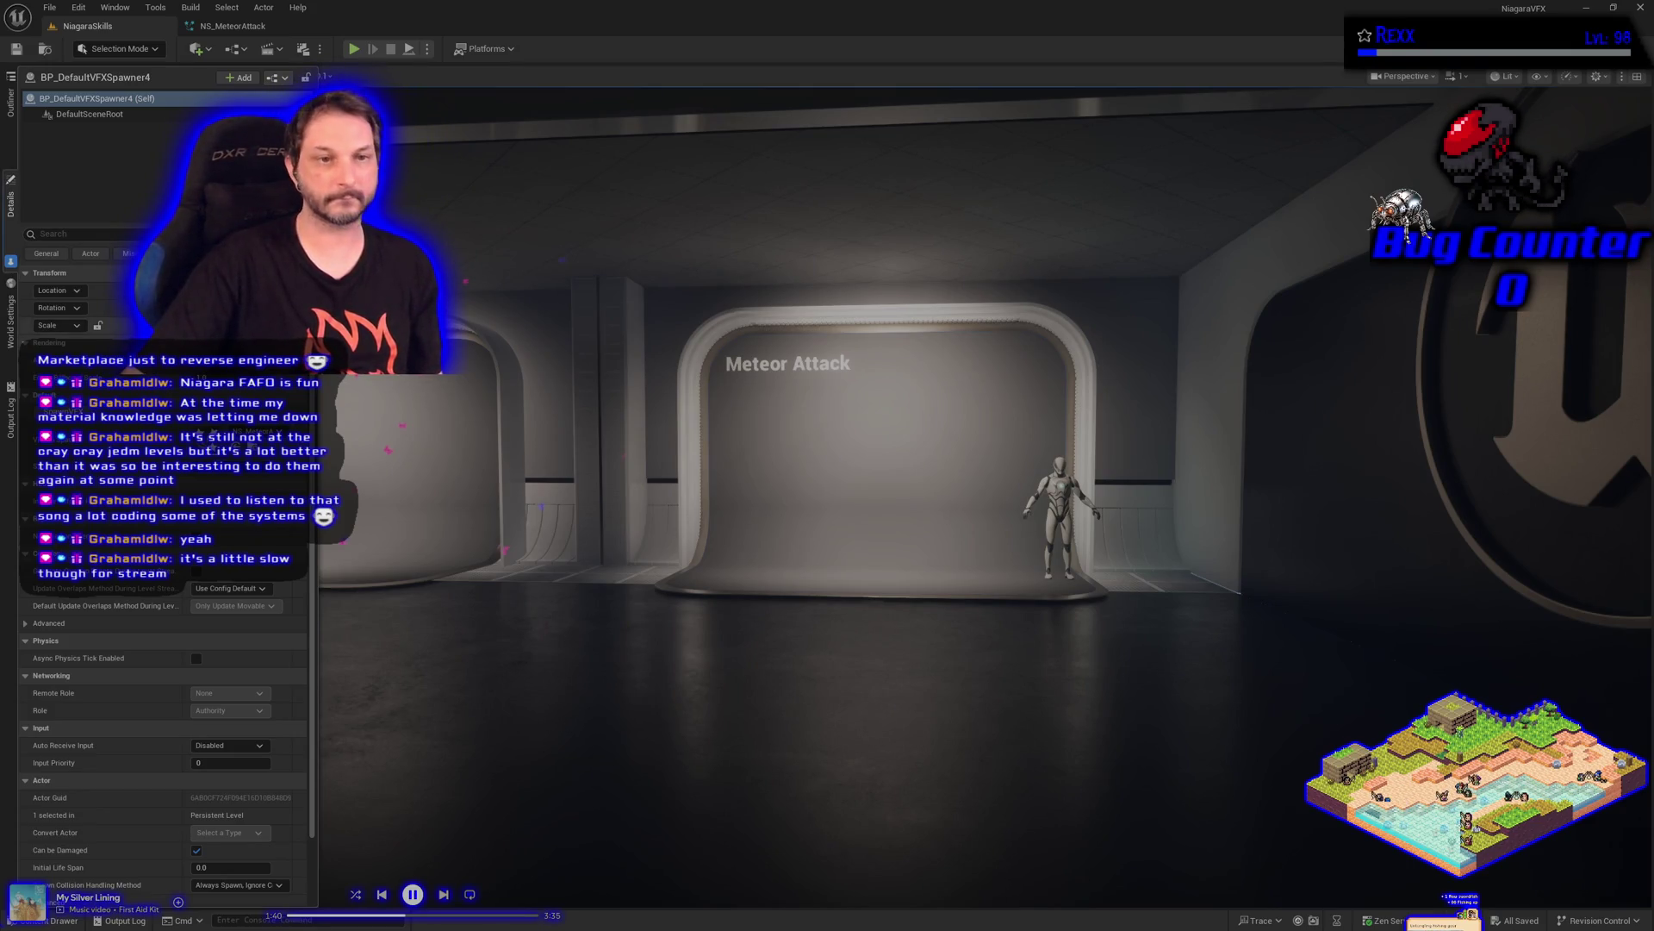
pyautogui.click(232, 25)
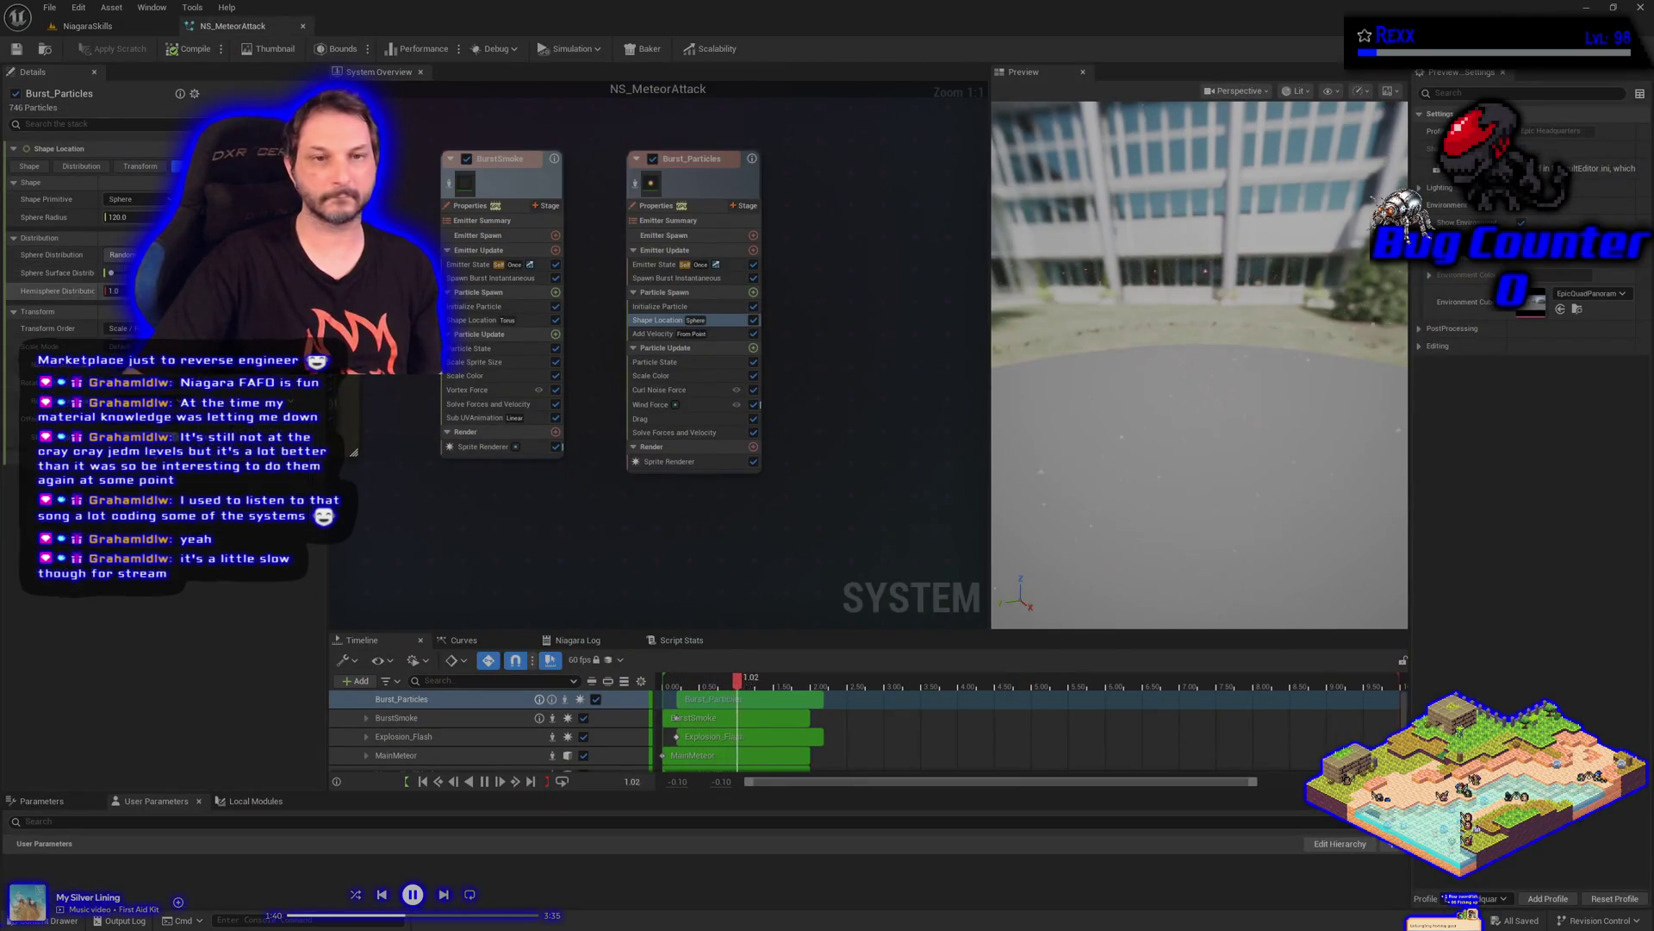
# Set Burst_Particles' Initialize Particle Color to a random range
pyautogui.click(648, 308)
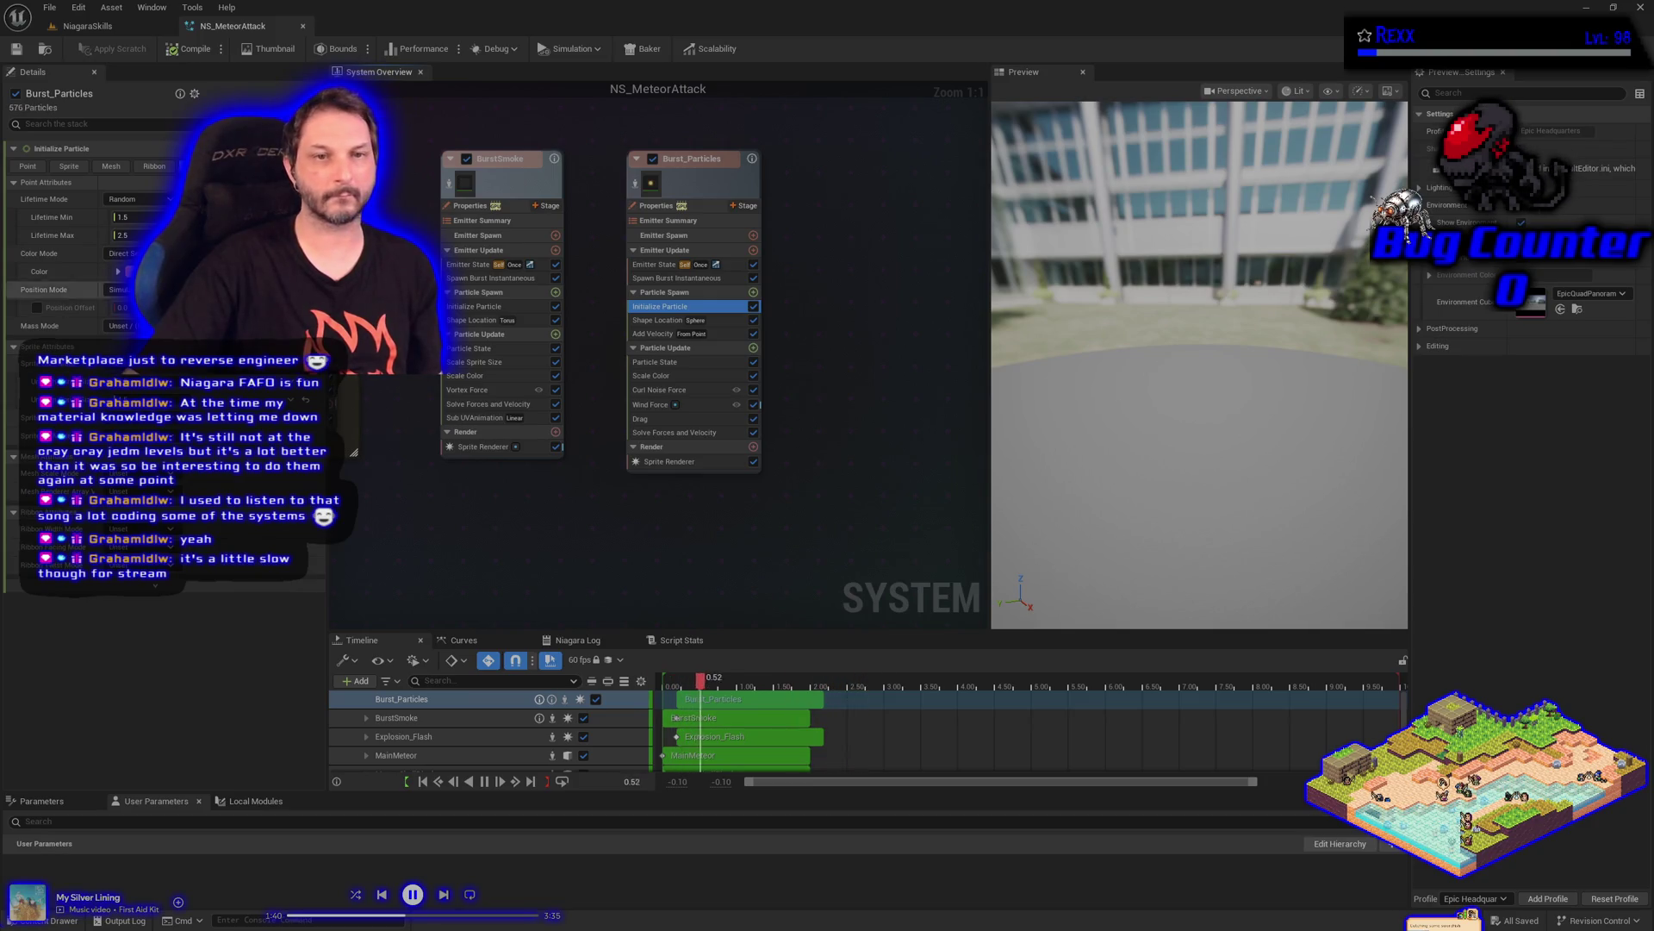
pyautogui.click(119, 271)
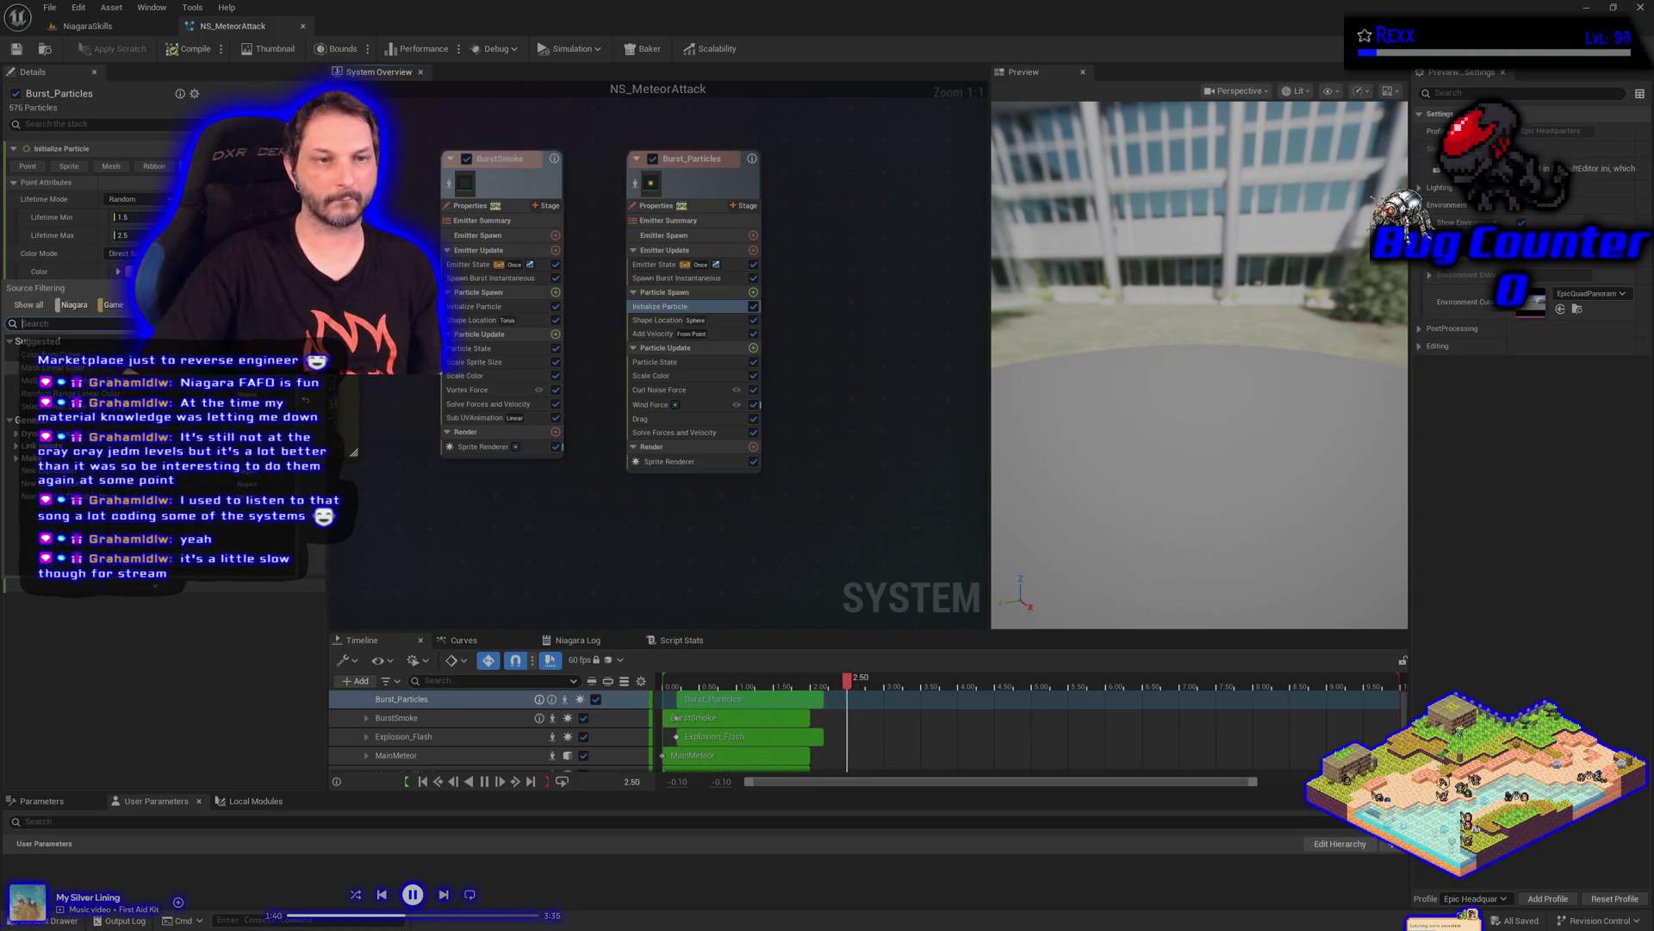
pyautogui.click(69, 393)
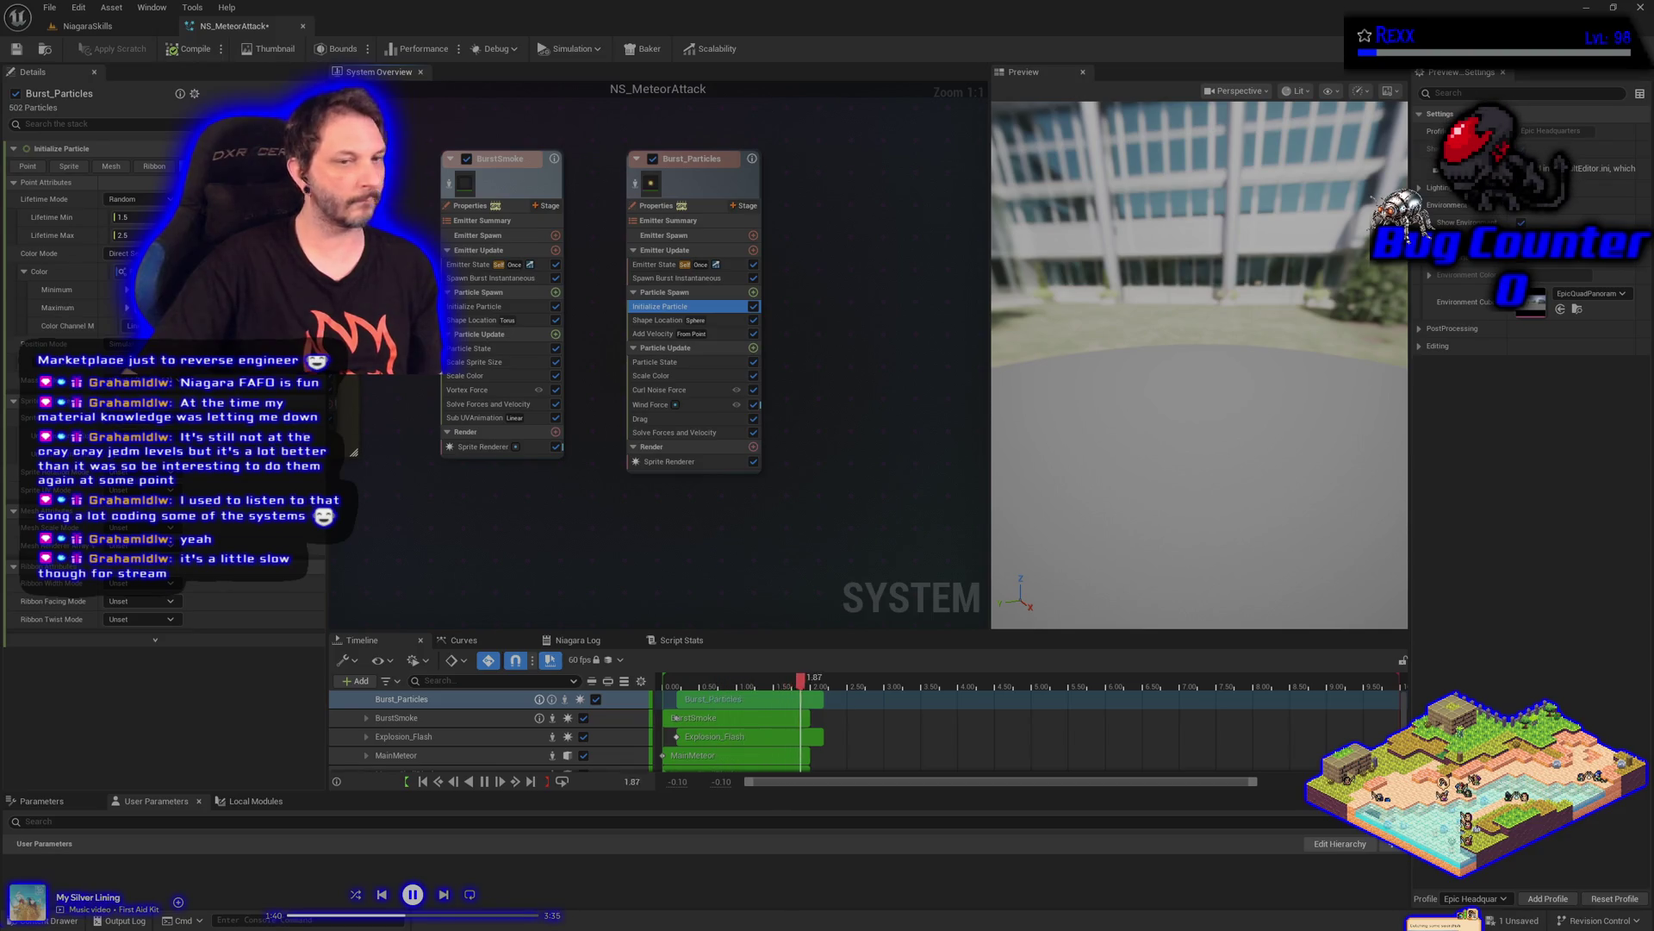
# Frame all emitters and inspect Explosion_Flash's Color setting, then reselect Burst_Particles' Initialize Particle
pyautogui.press('Home')
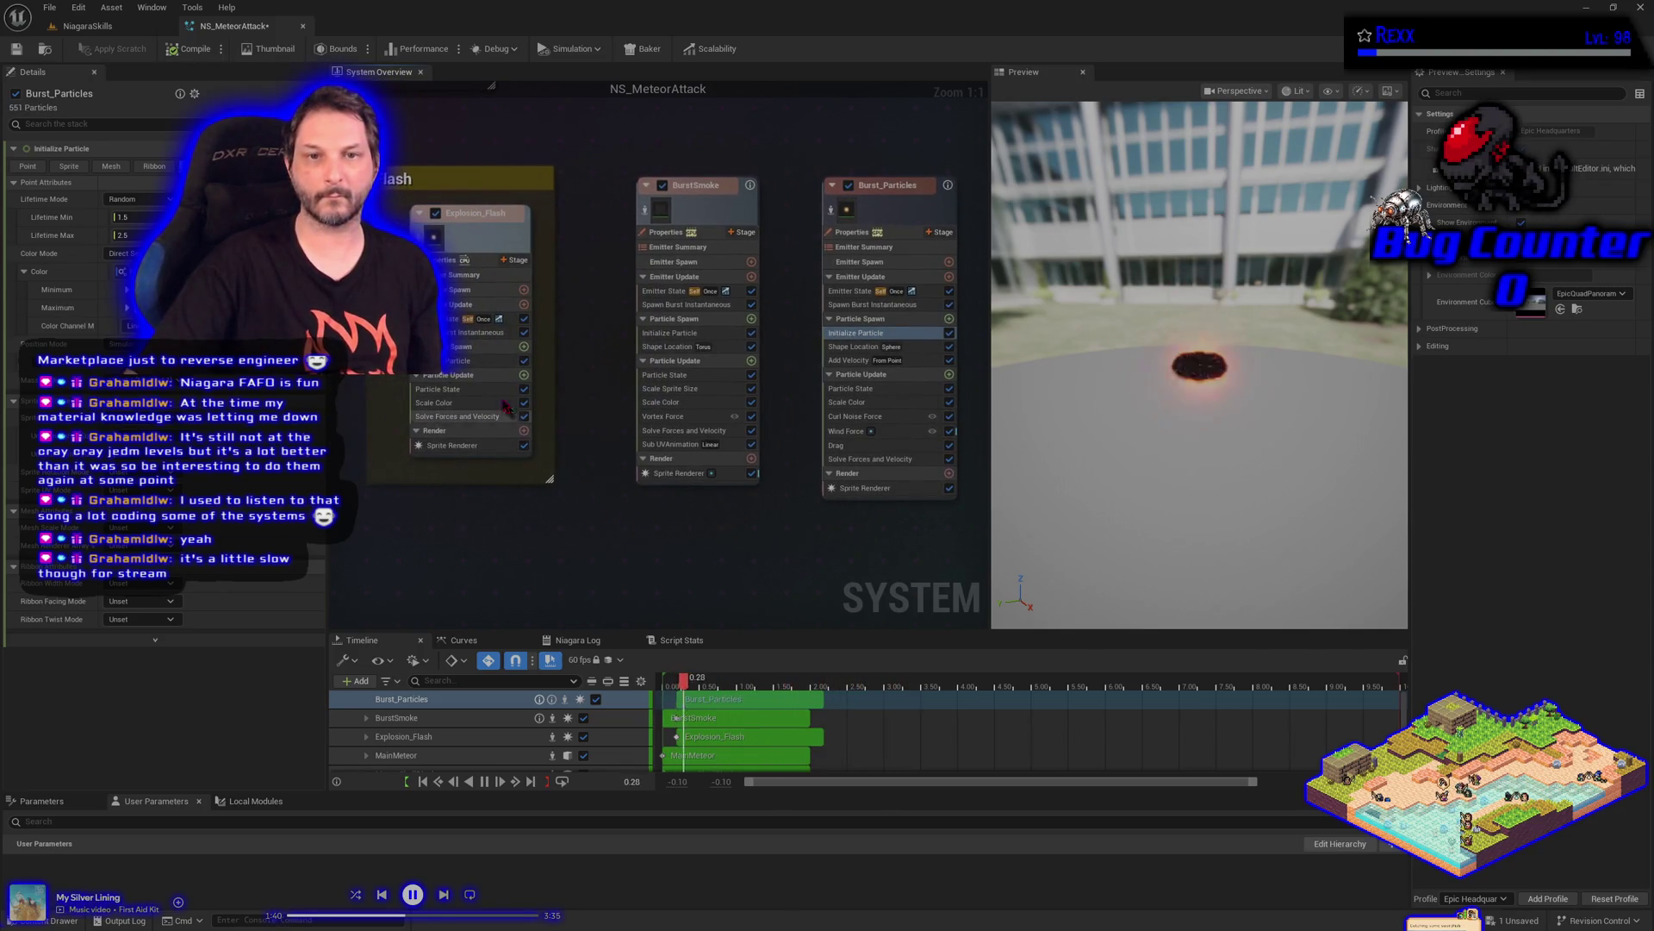
pyautogui.click(482, 360)
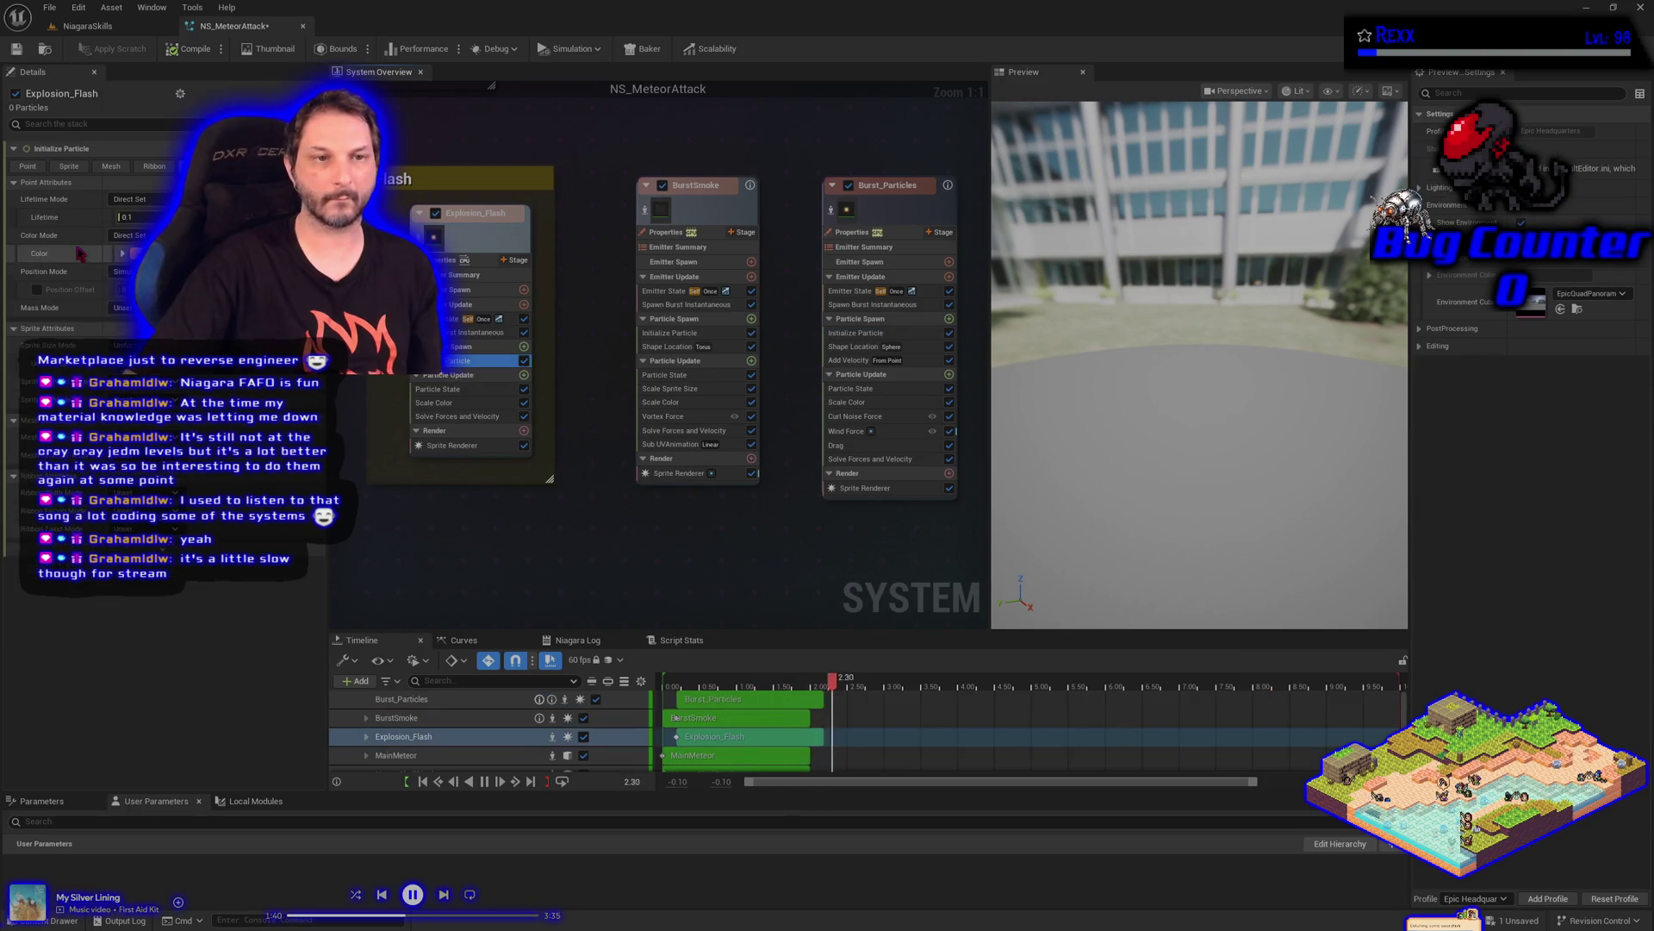
pyautogui.rightClick(80, 253)
pyautogui.click(121, 354)
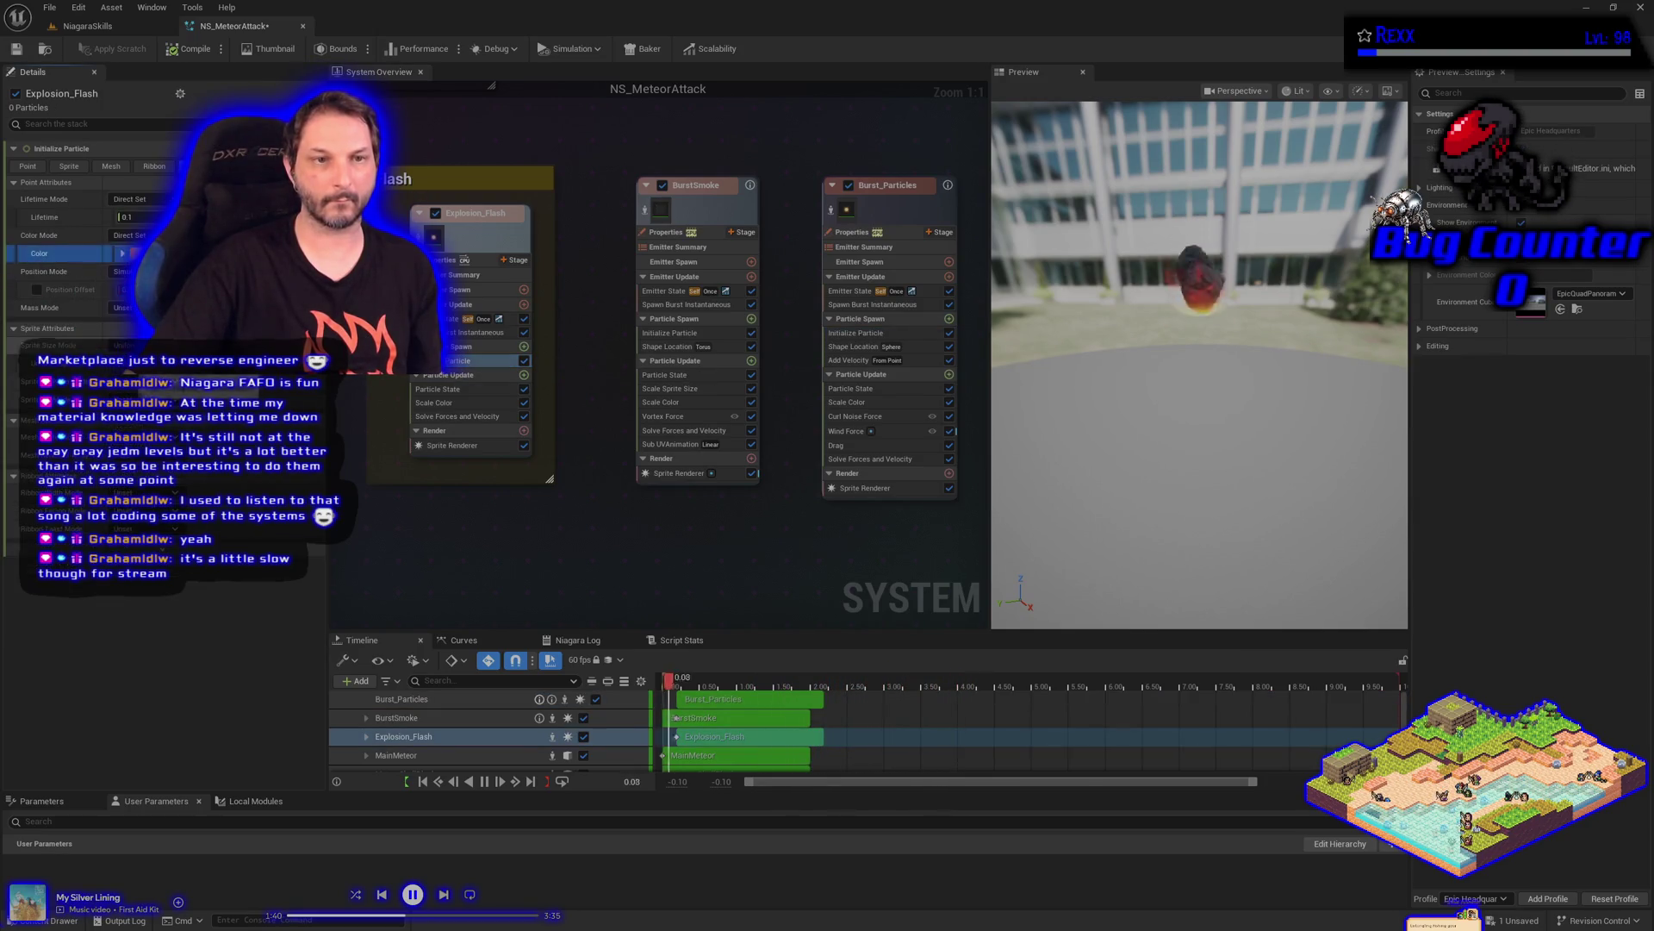
pyautogui.click(861, 333)
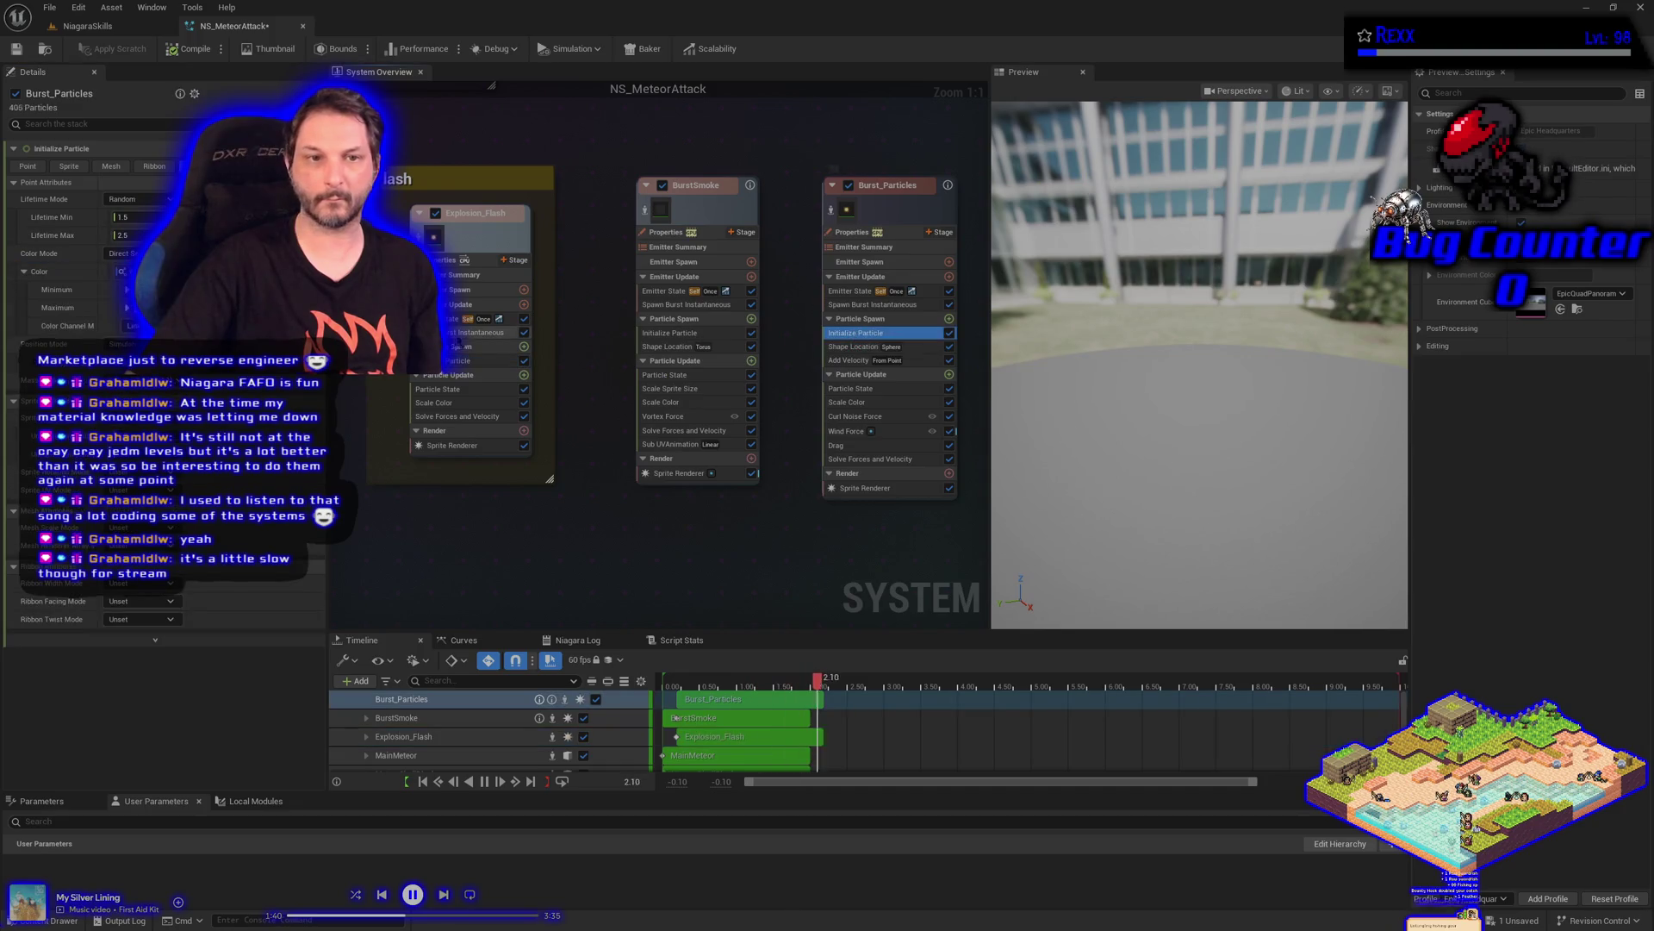
# Set the random range's Maximum colour to red in the colour picker
pyautogui.rightClick(58, 294)
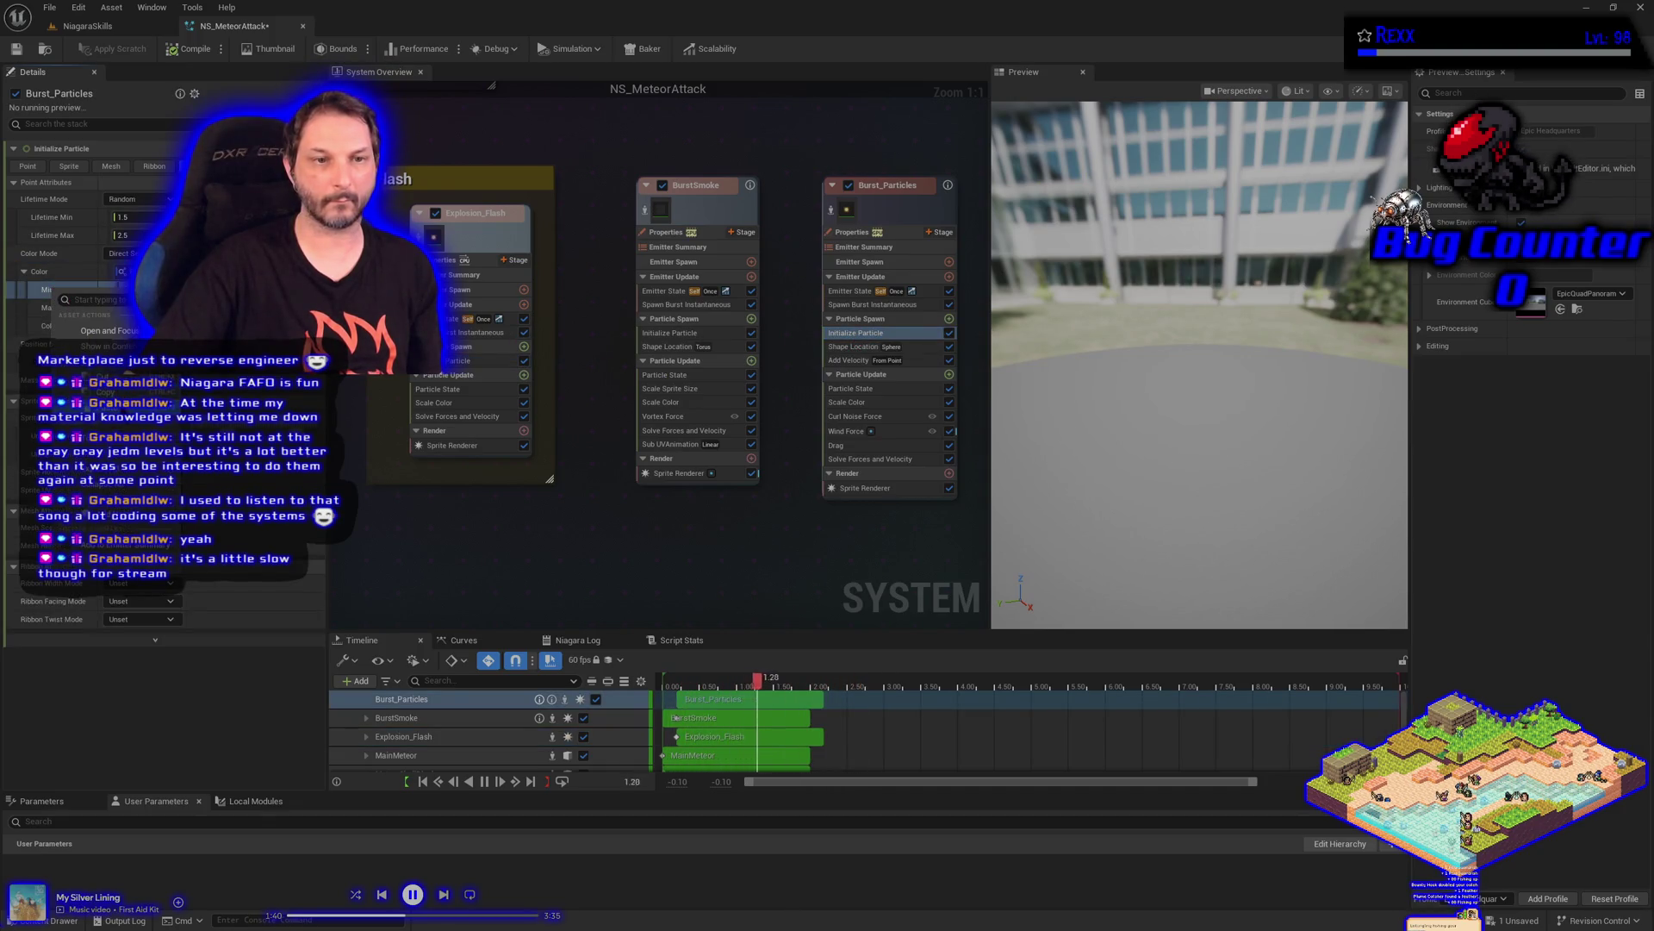
pyautogui.press('Escape')
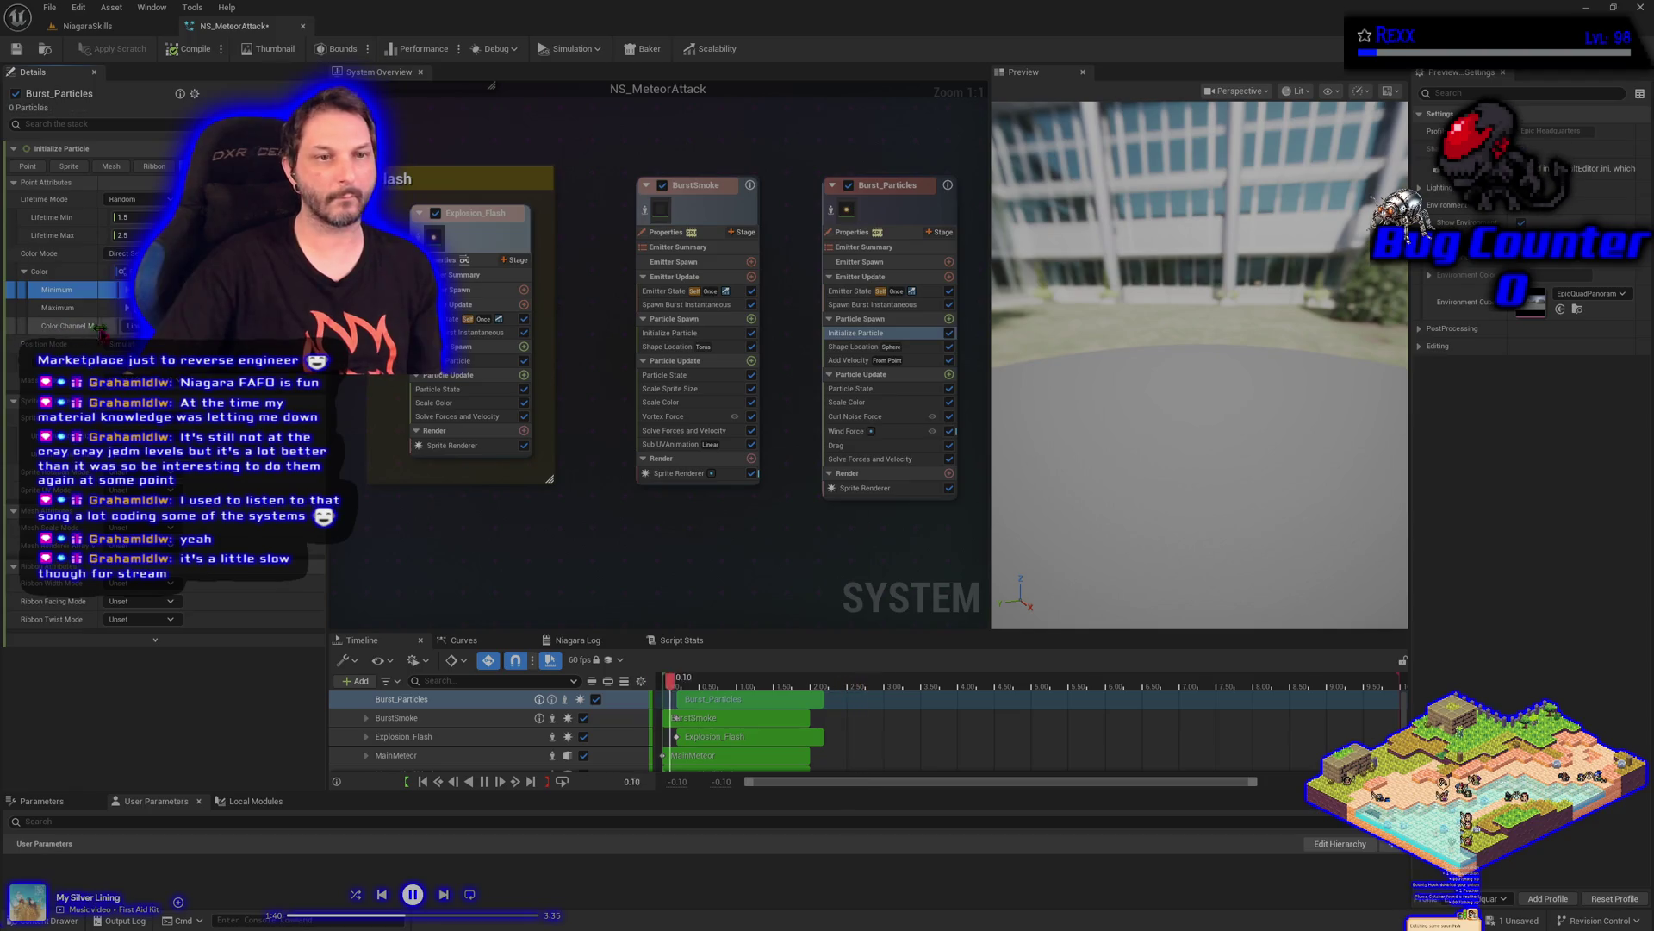
pyautogui.rightClick(60, 307)
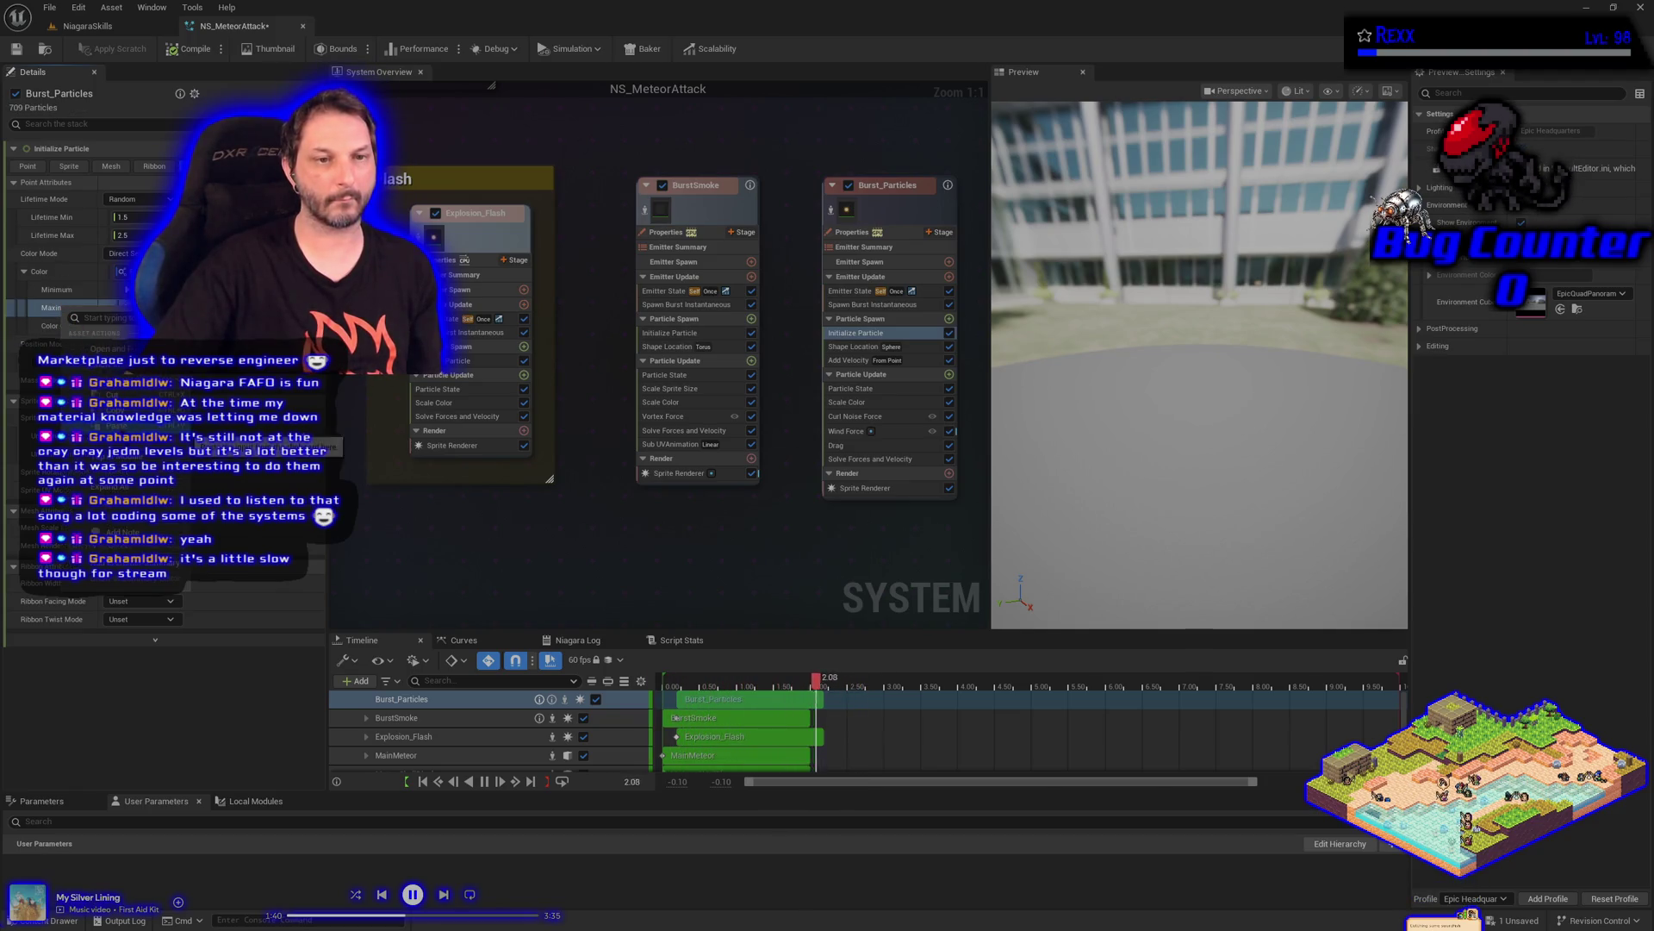
pyautogui.press('Escape')
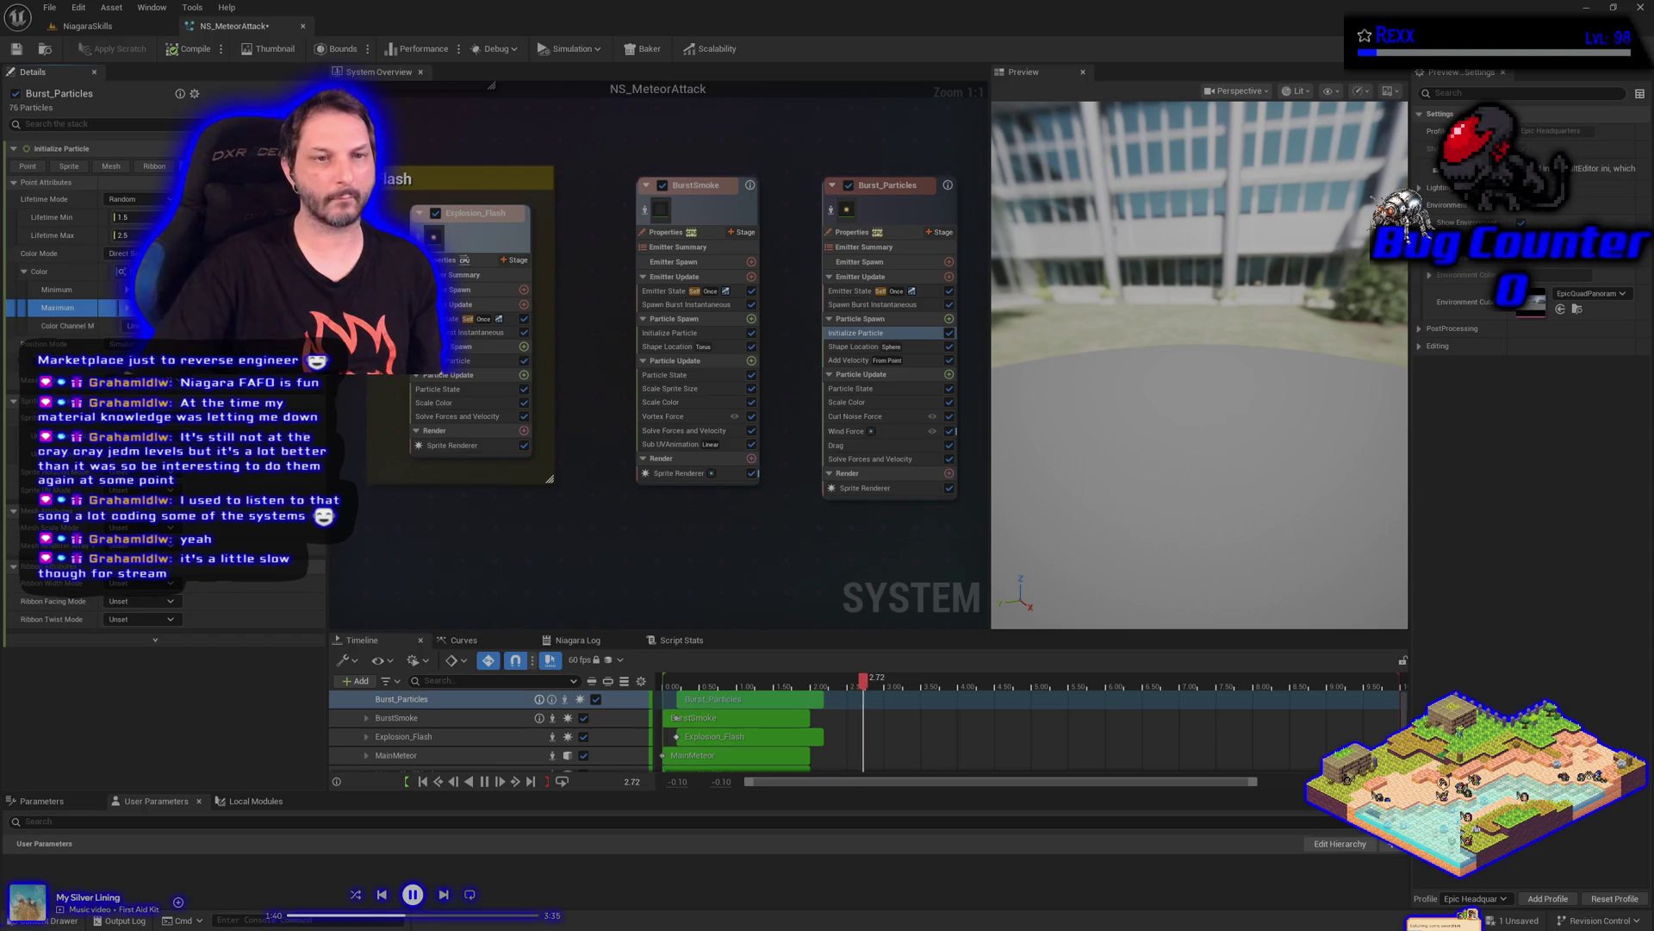
pyautogui.click(155, 307)
pyautogui.click(331, 465)
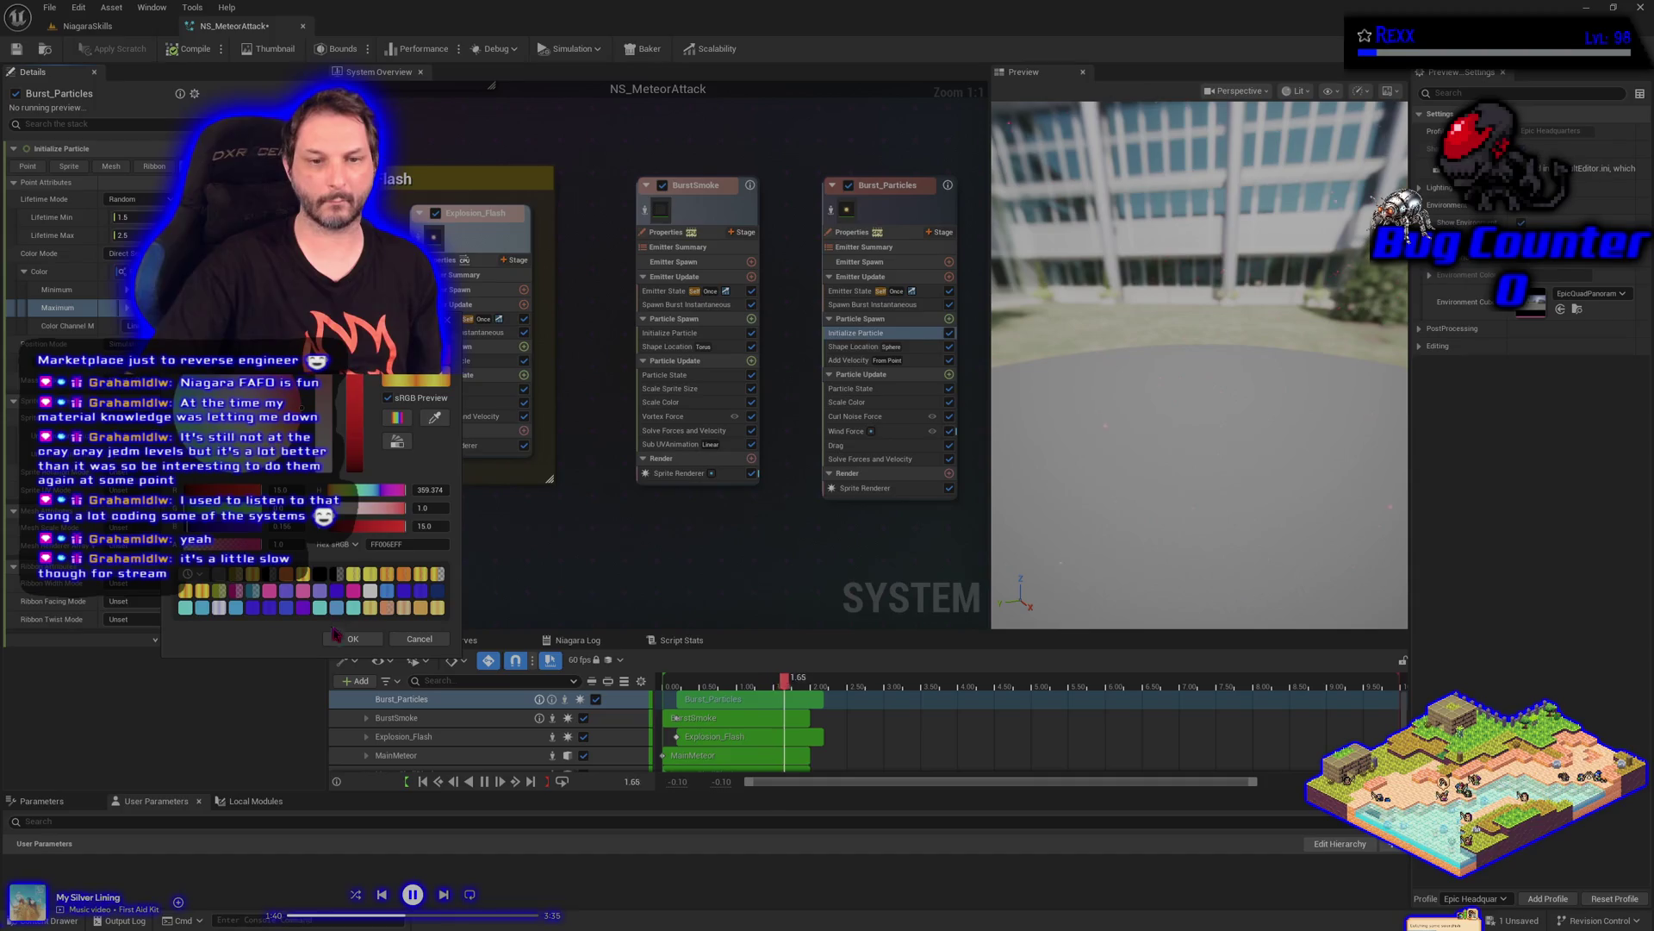
# Confirm the red Maximum spark colour and save the system asset
pyautogui.click(341, 637)
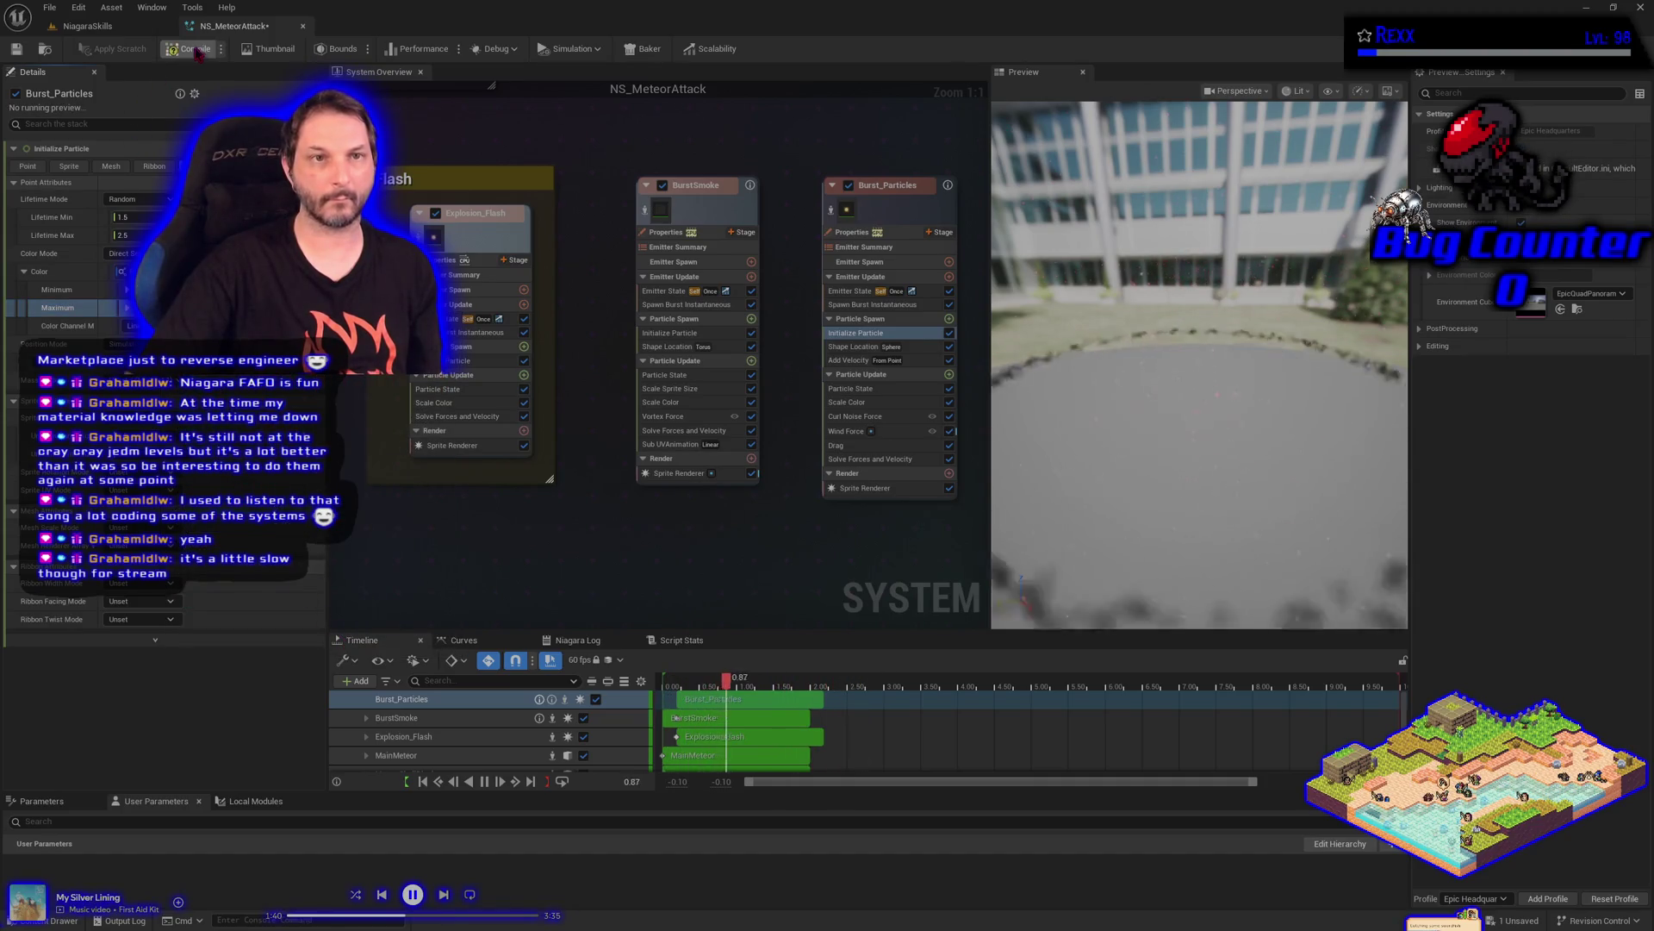
pyautogui.click(49, 7)
pyautogui.click(81, 87)
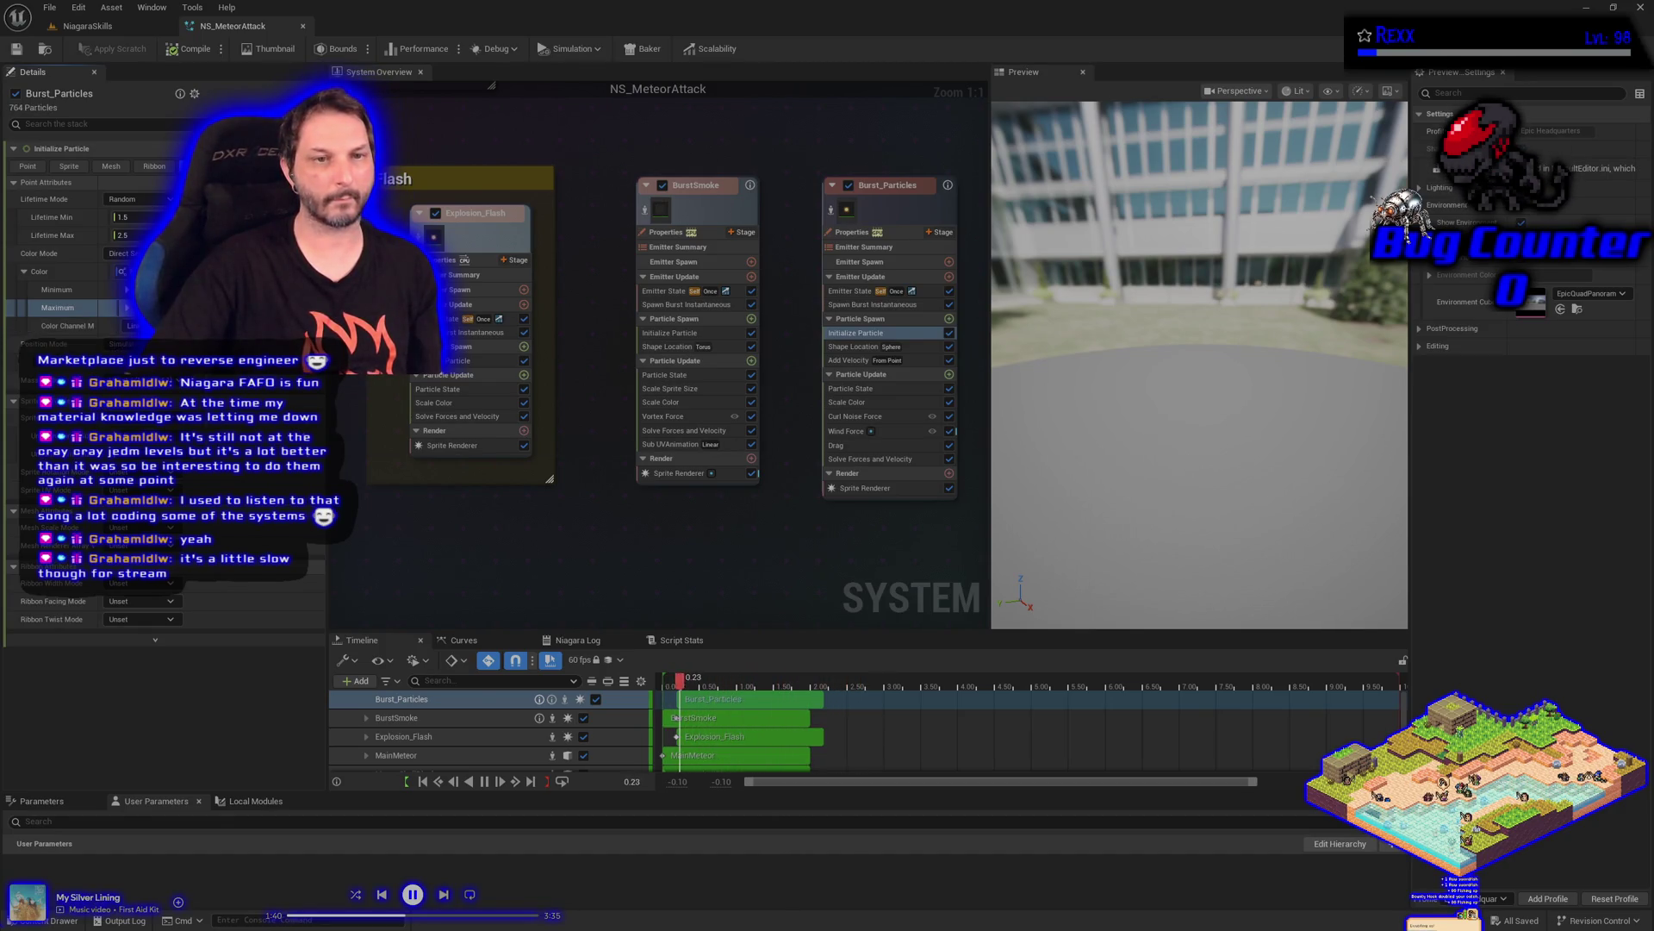
# Lower the red Maximum colour's brightness value to 10, compile, and switch to the level
pyautogui.click(147, 308)
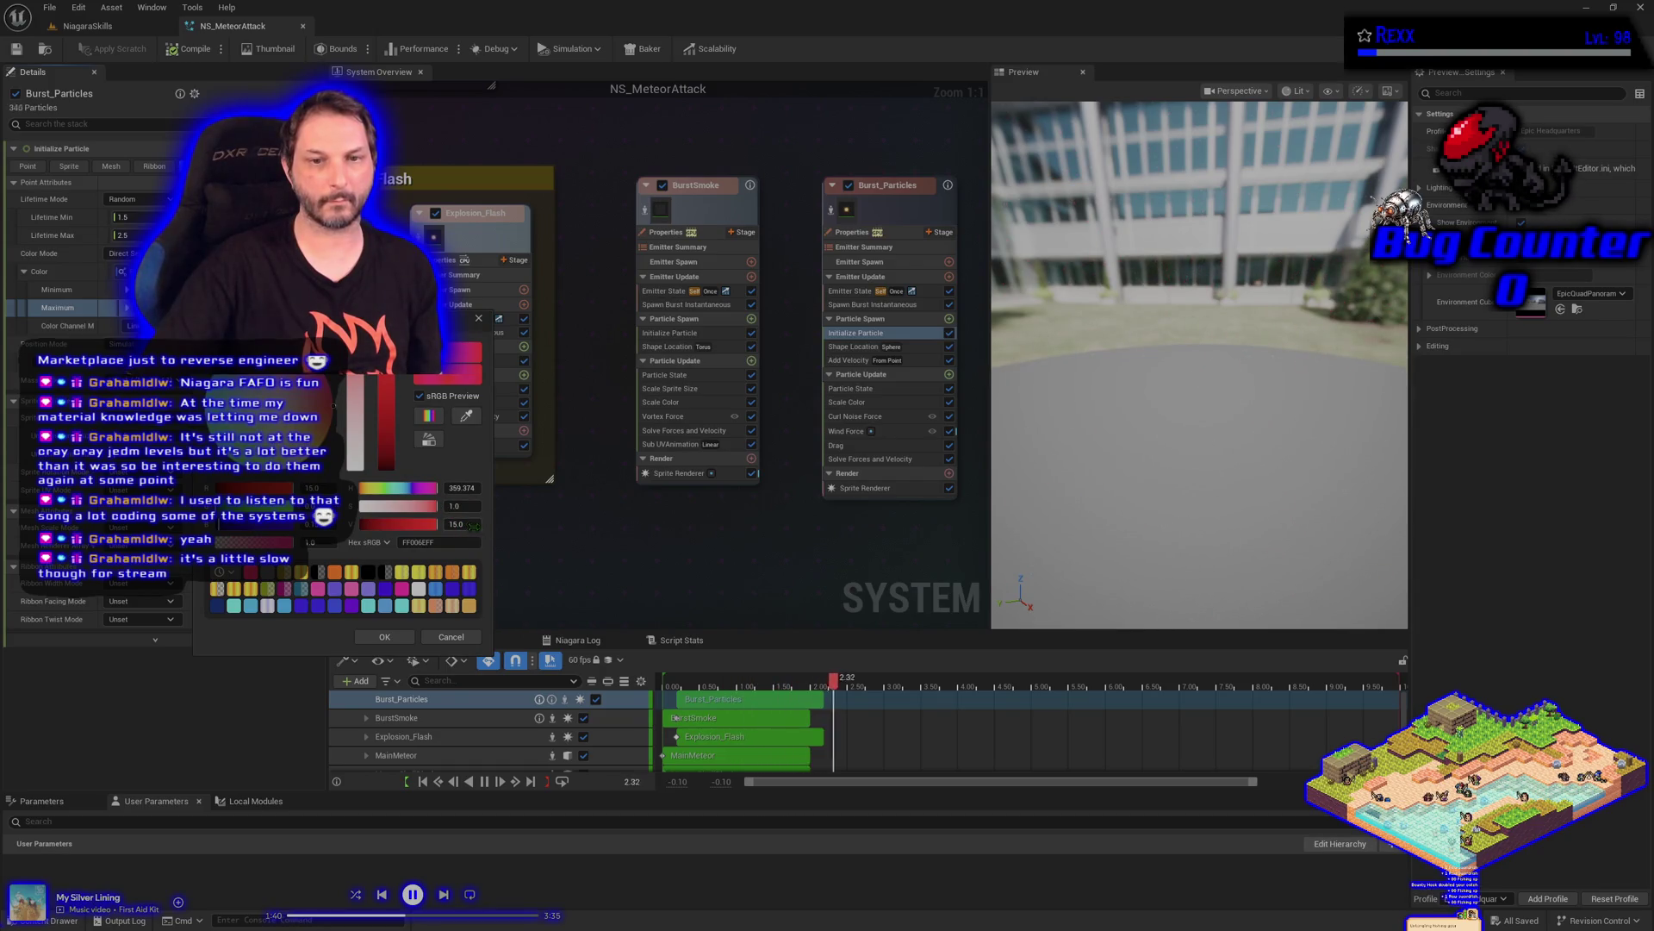
pyautogui.write('10')
pyautogui.press('Return')
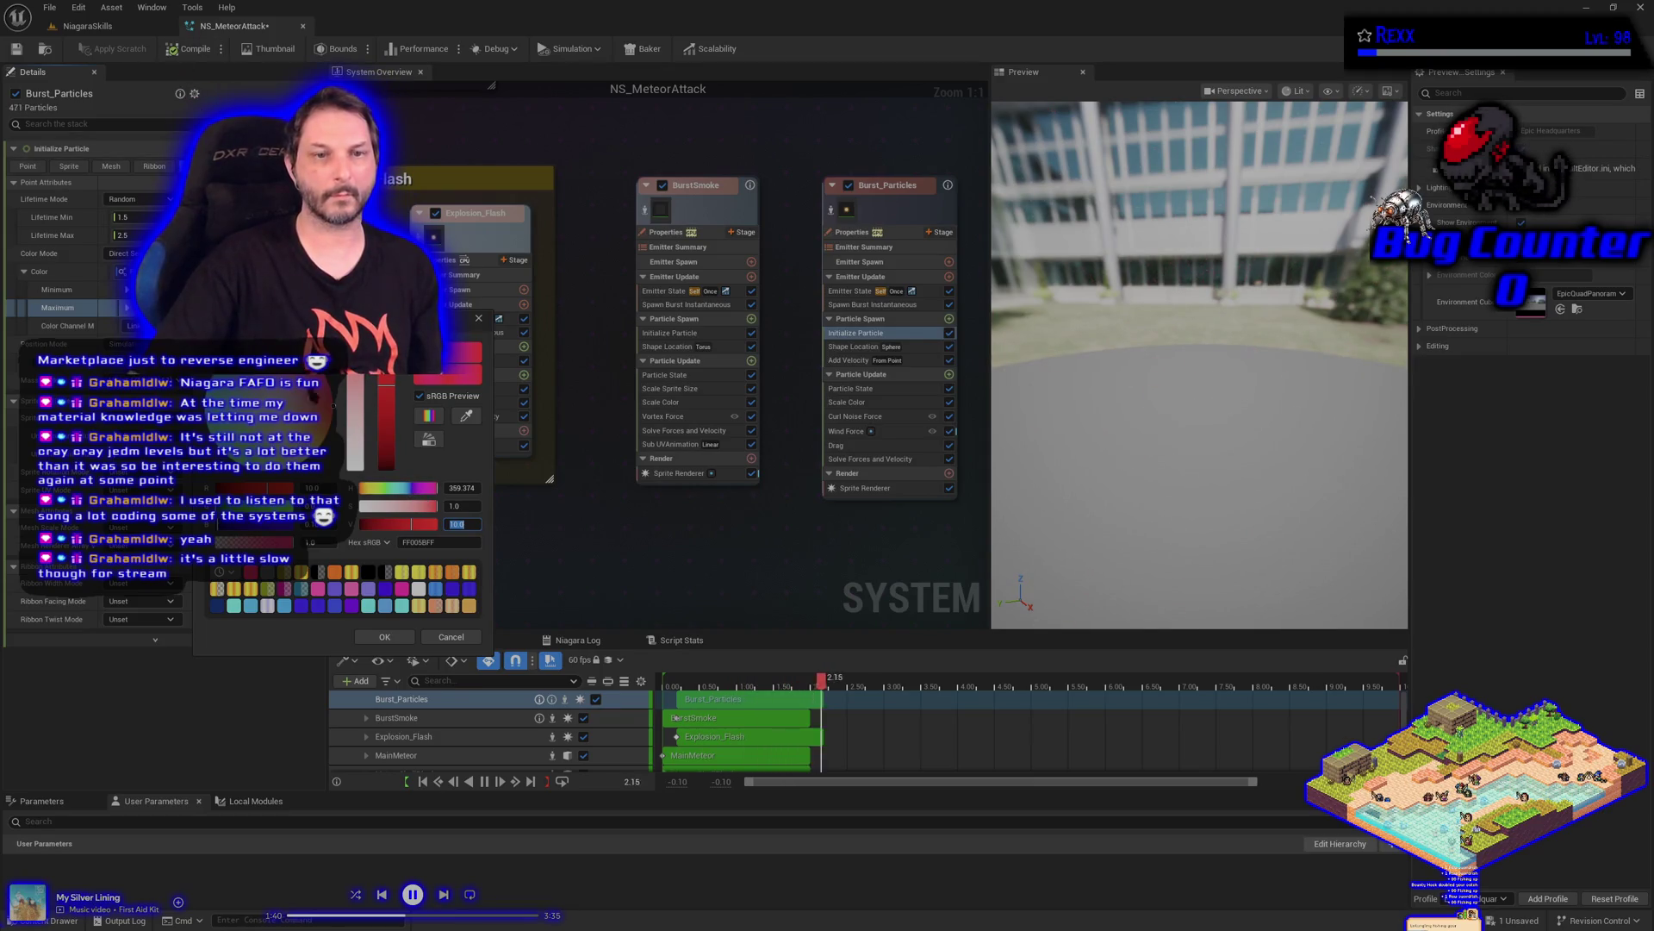
pyautogui.press('Return')
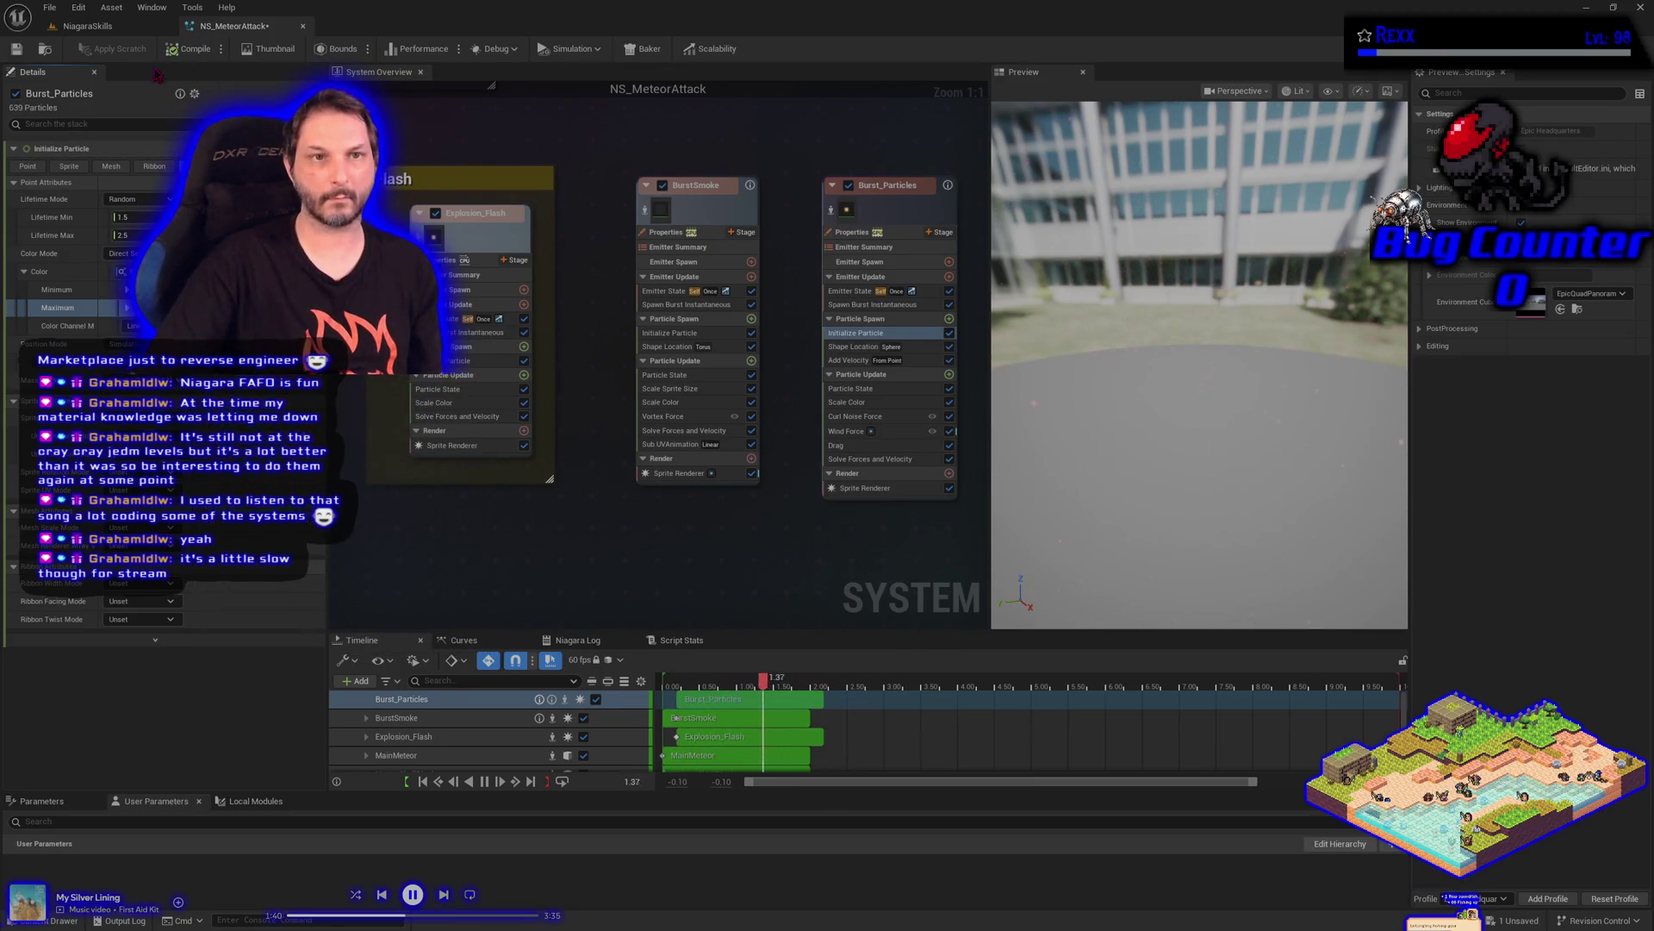
pyautogui.hotkey('ctrl', 's')
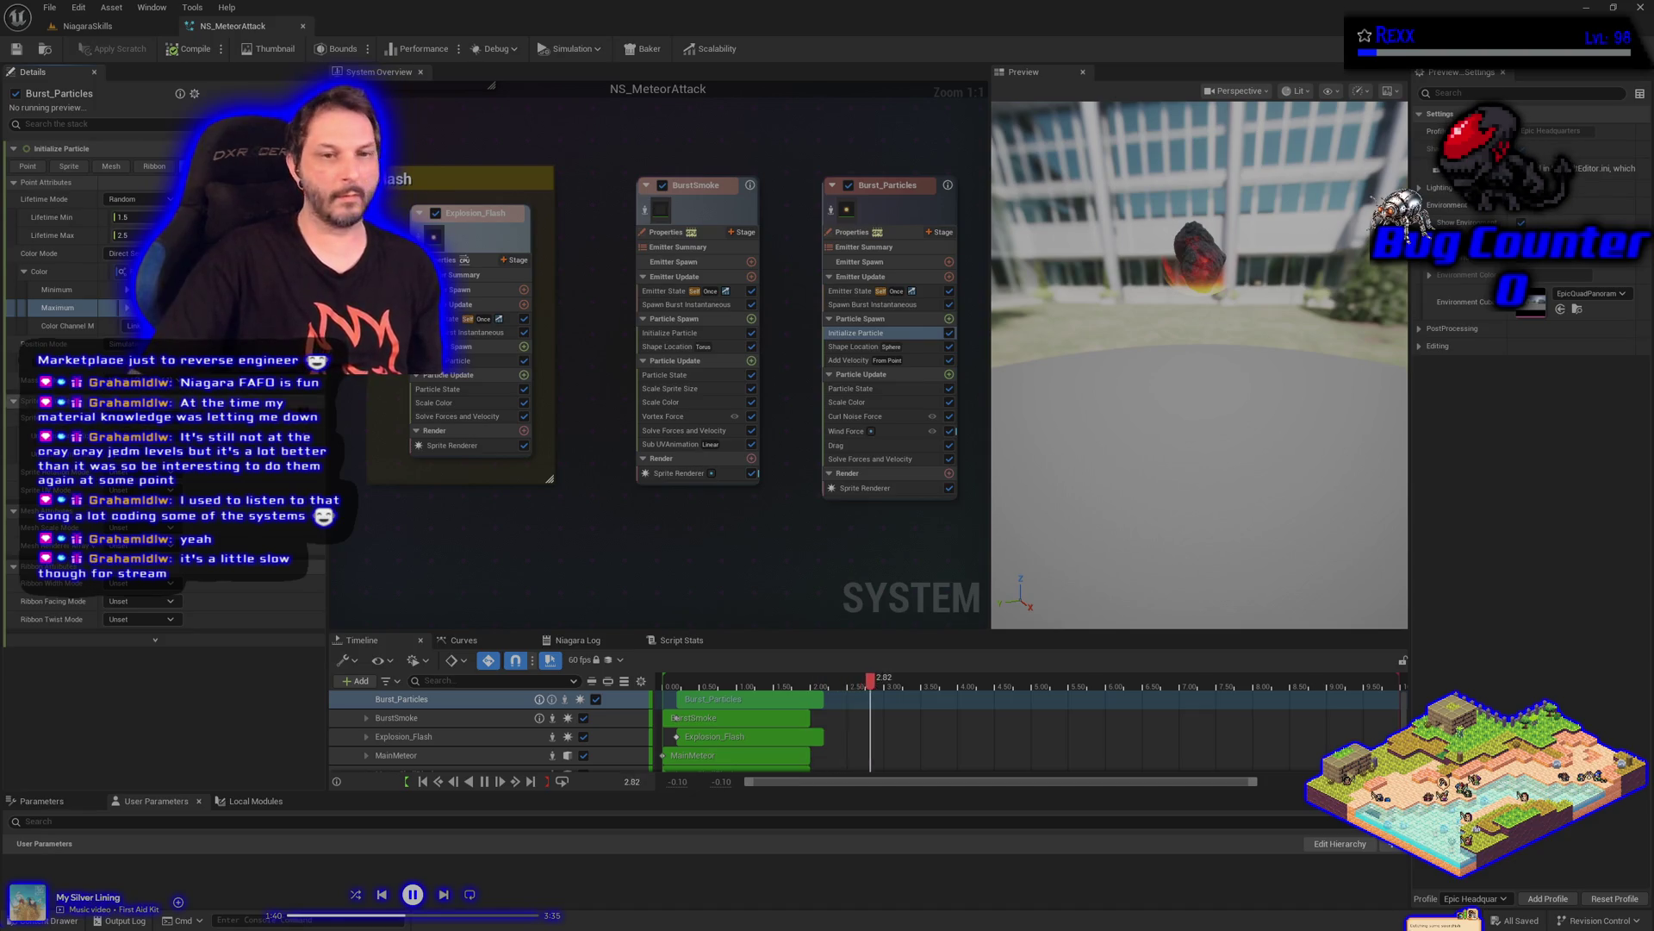
pyautogui.click(862, 333)
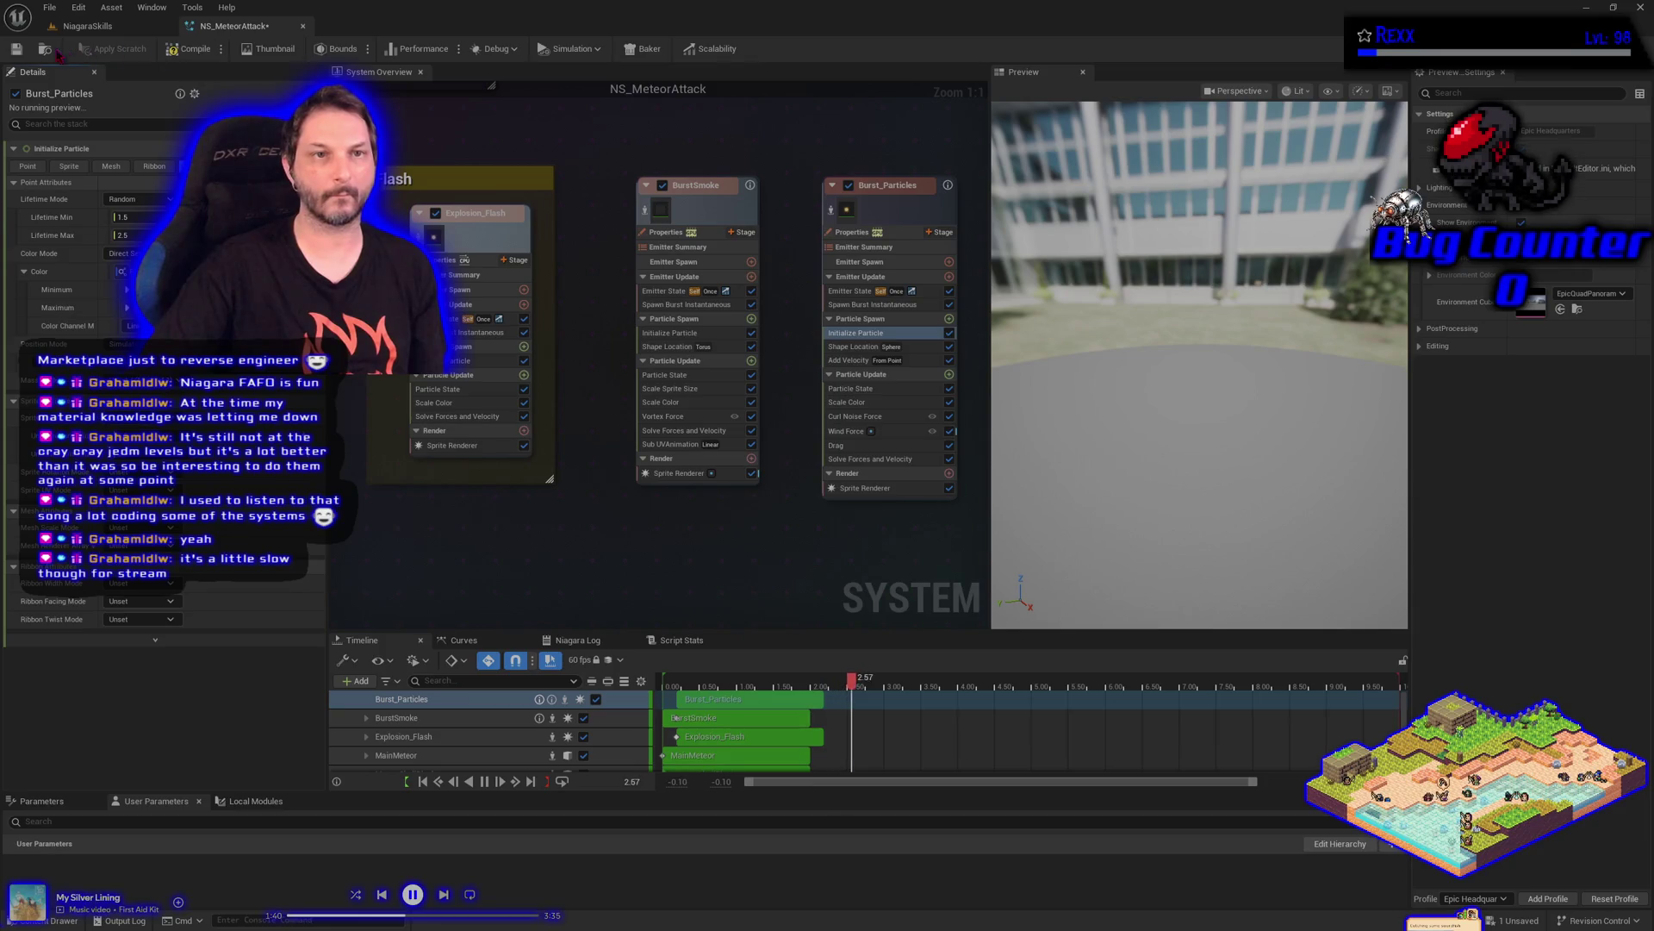
pyautogui.click(103, 26)
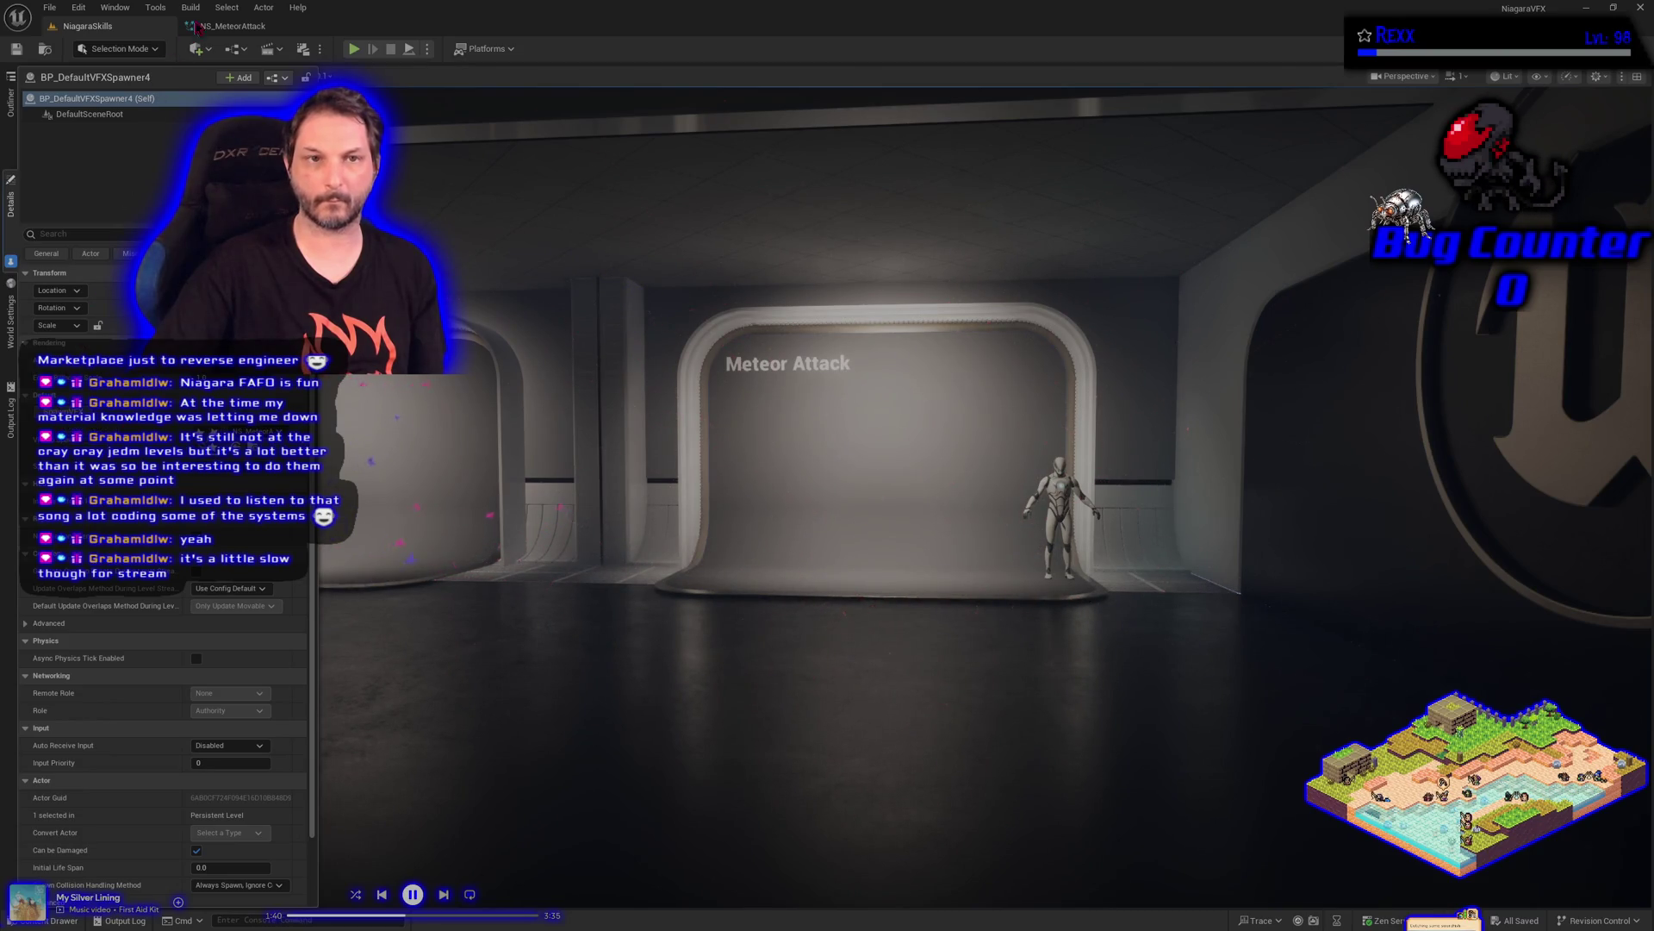
# Check the NS_MeteorAttack system briefly, then return to the NiagaraSkills level view
pyautogui.click(197, 26)
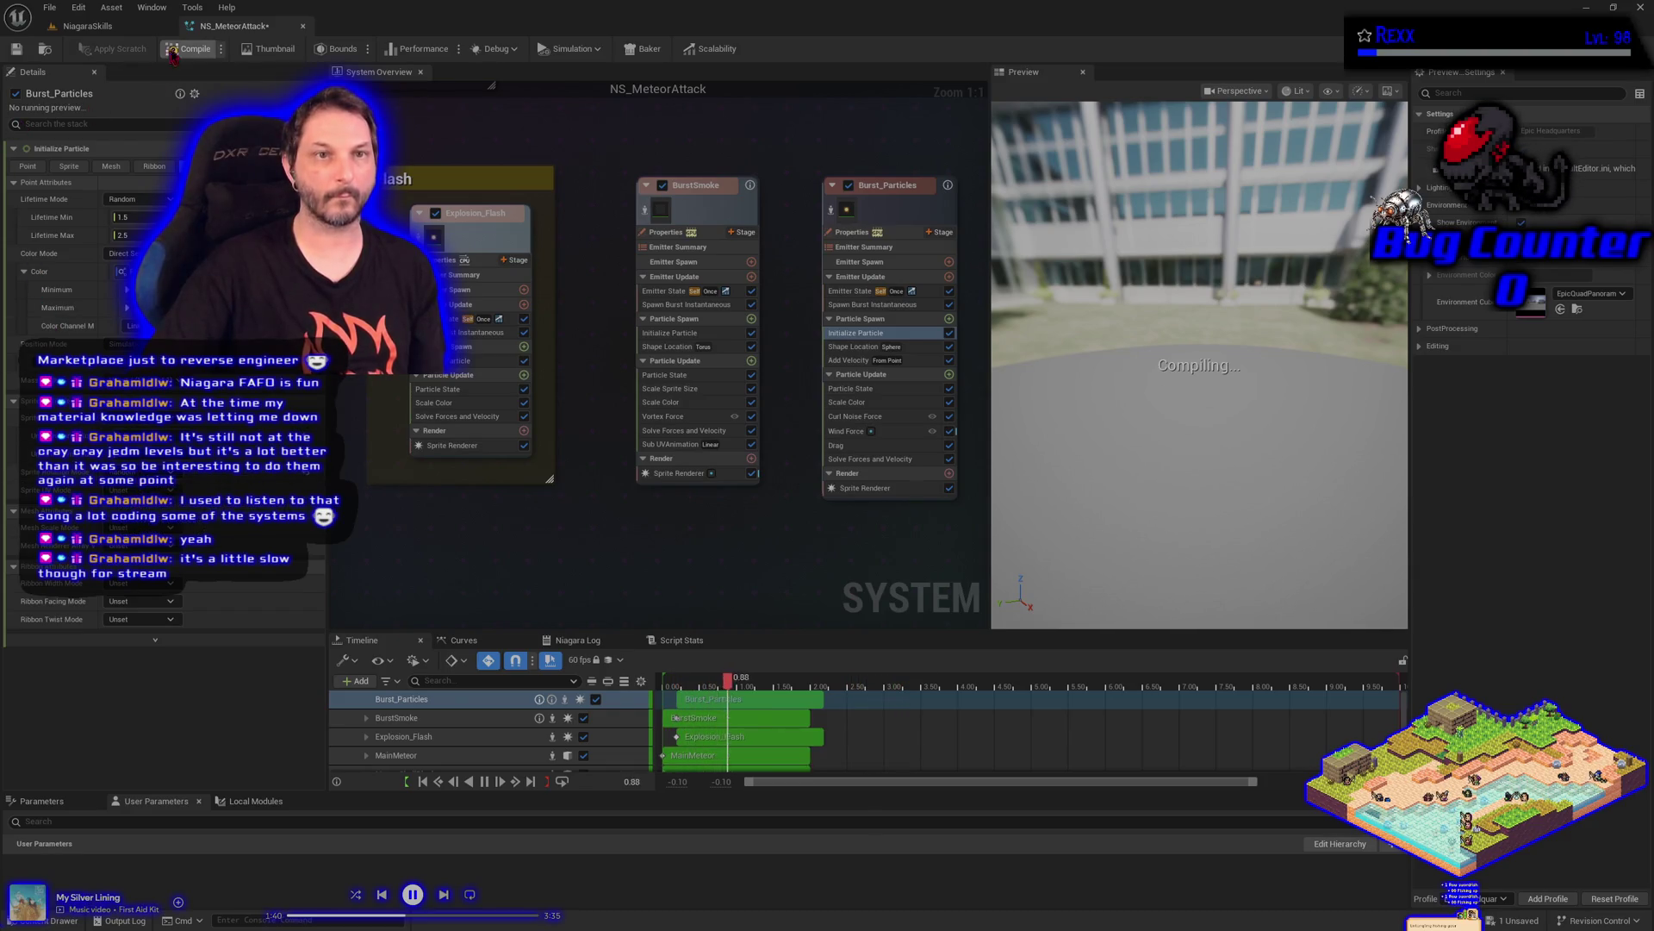
pyautogui.click(87, 27)
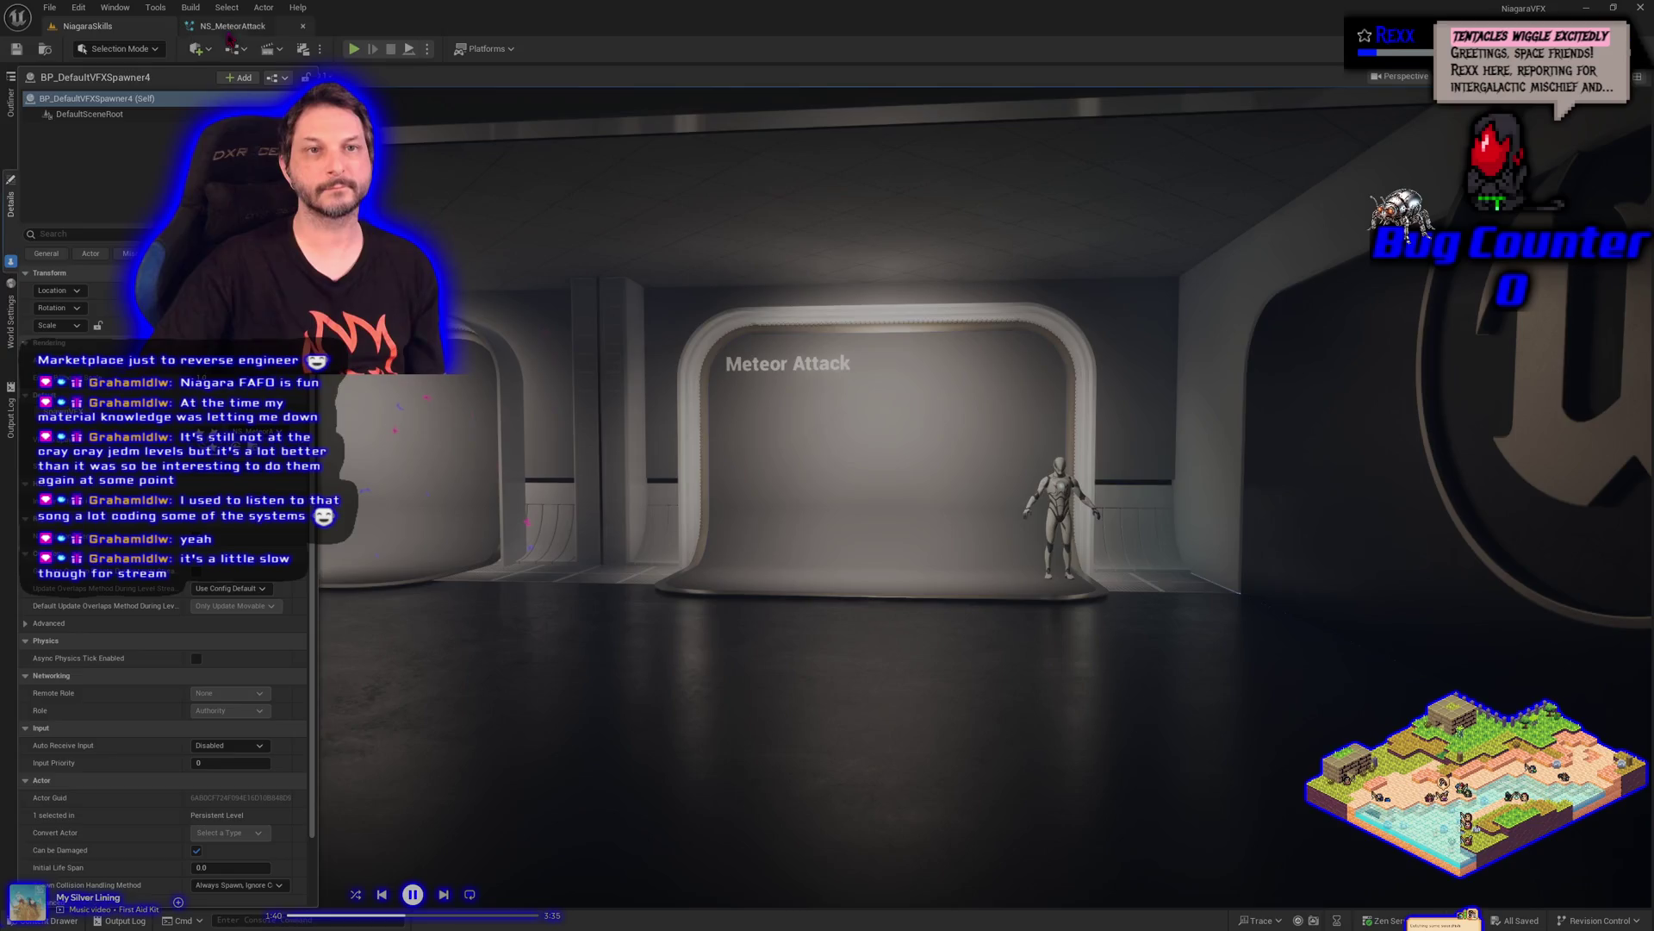
# Add a SimpleMeshBurst_Once emitter to NS_MeteorAttack from the System Overview graph
pyautogui.click(231, 26)
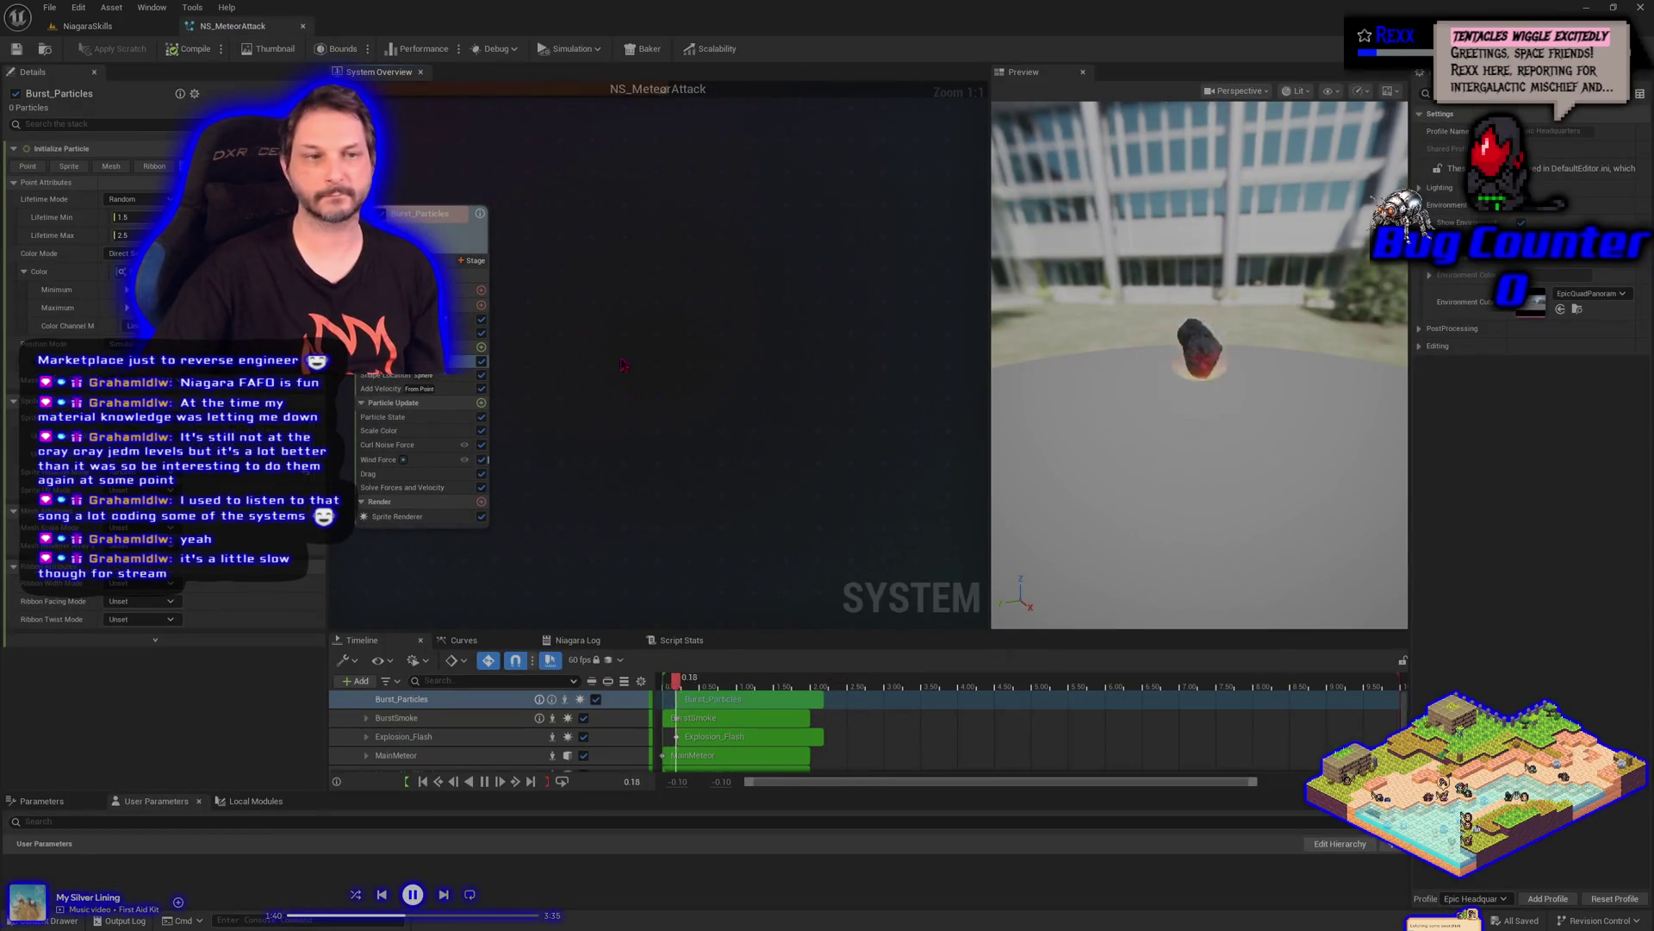
pyautogui.rightClick(605, 353)
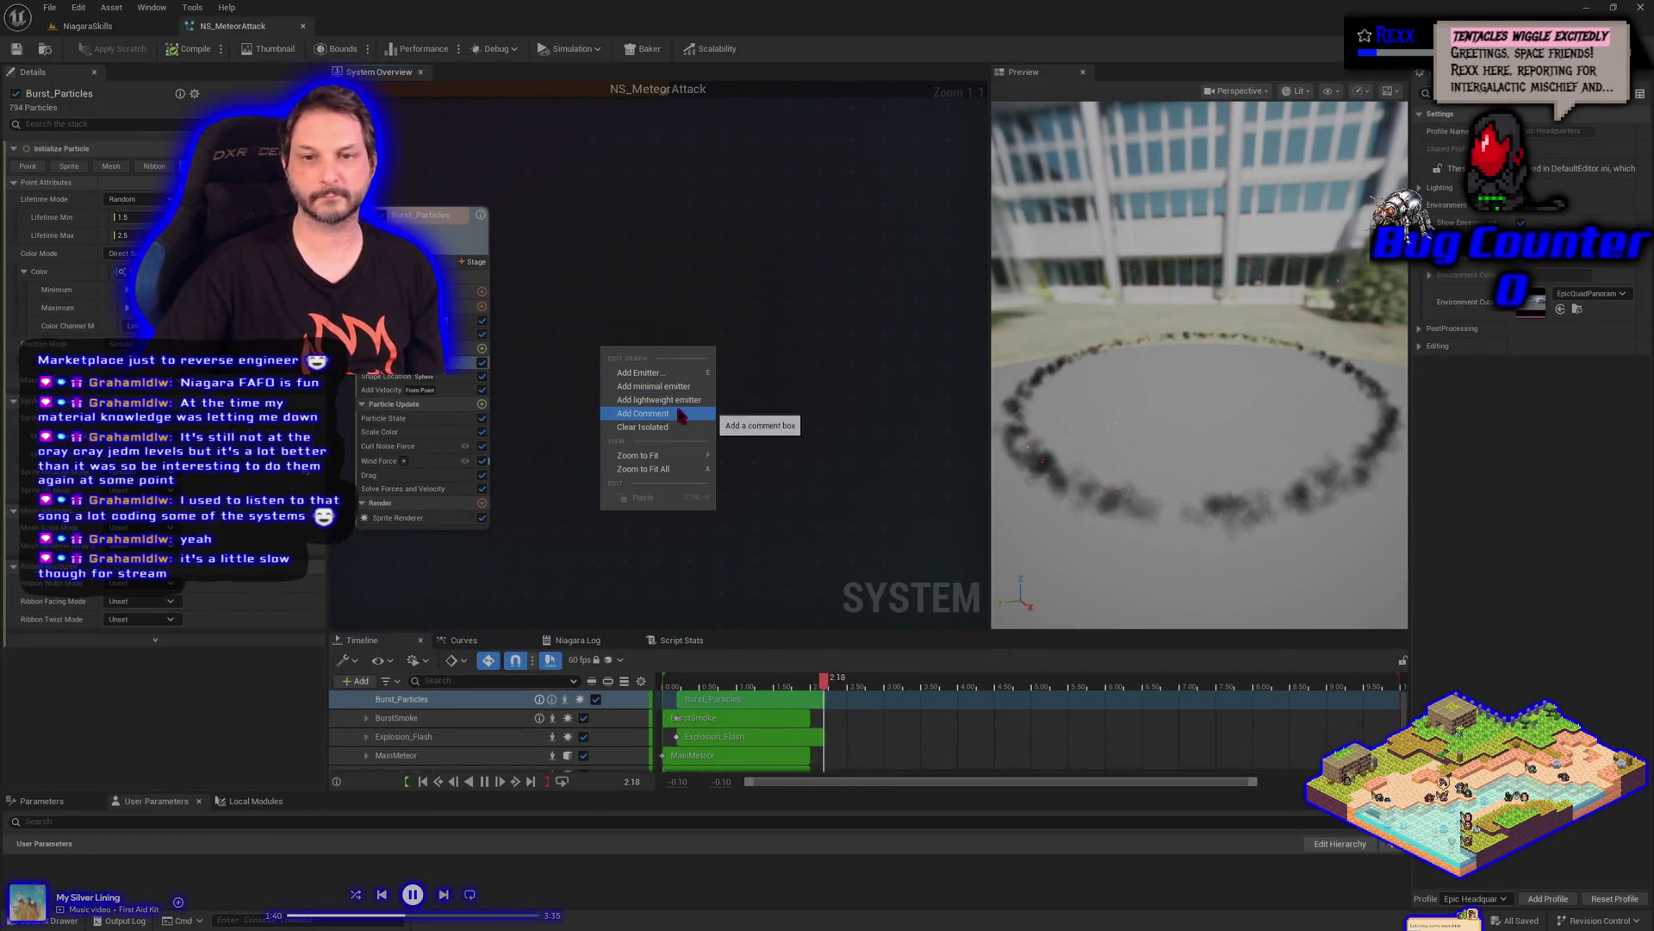
pyautogui.click(663, 380)
pyautogui.click(858, 463)
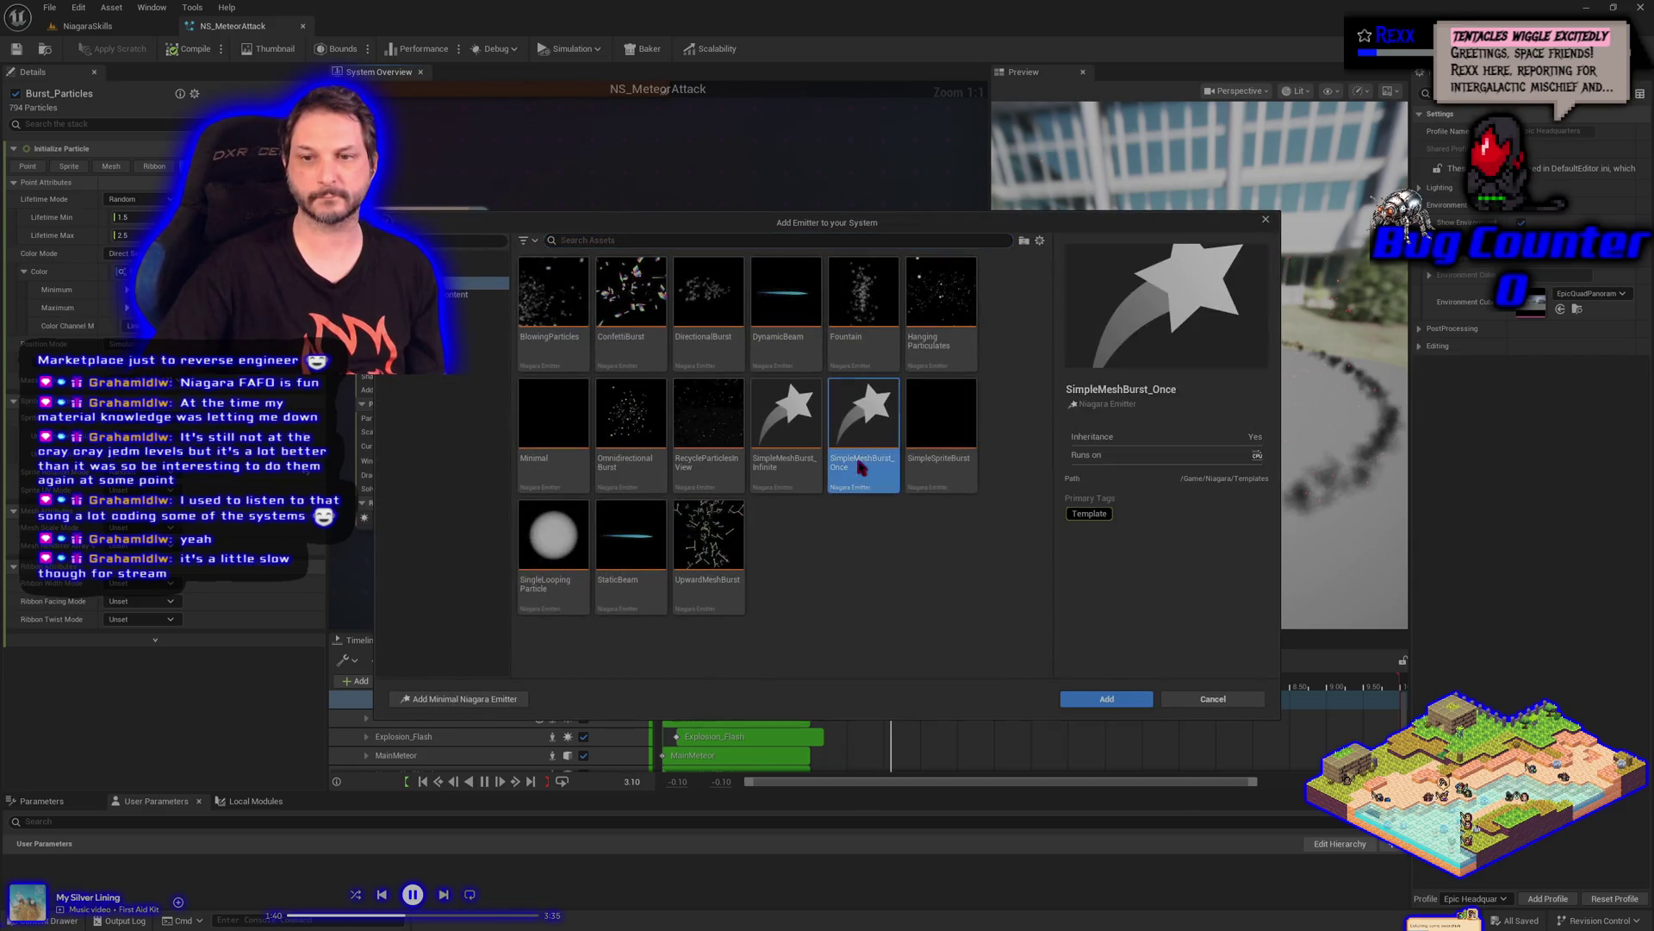
pyautogui.click(1129, 699)
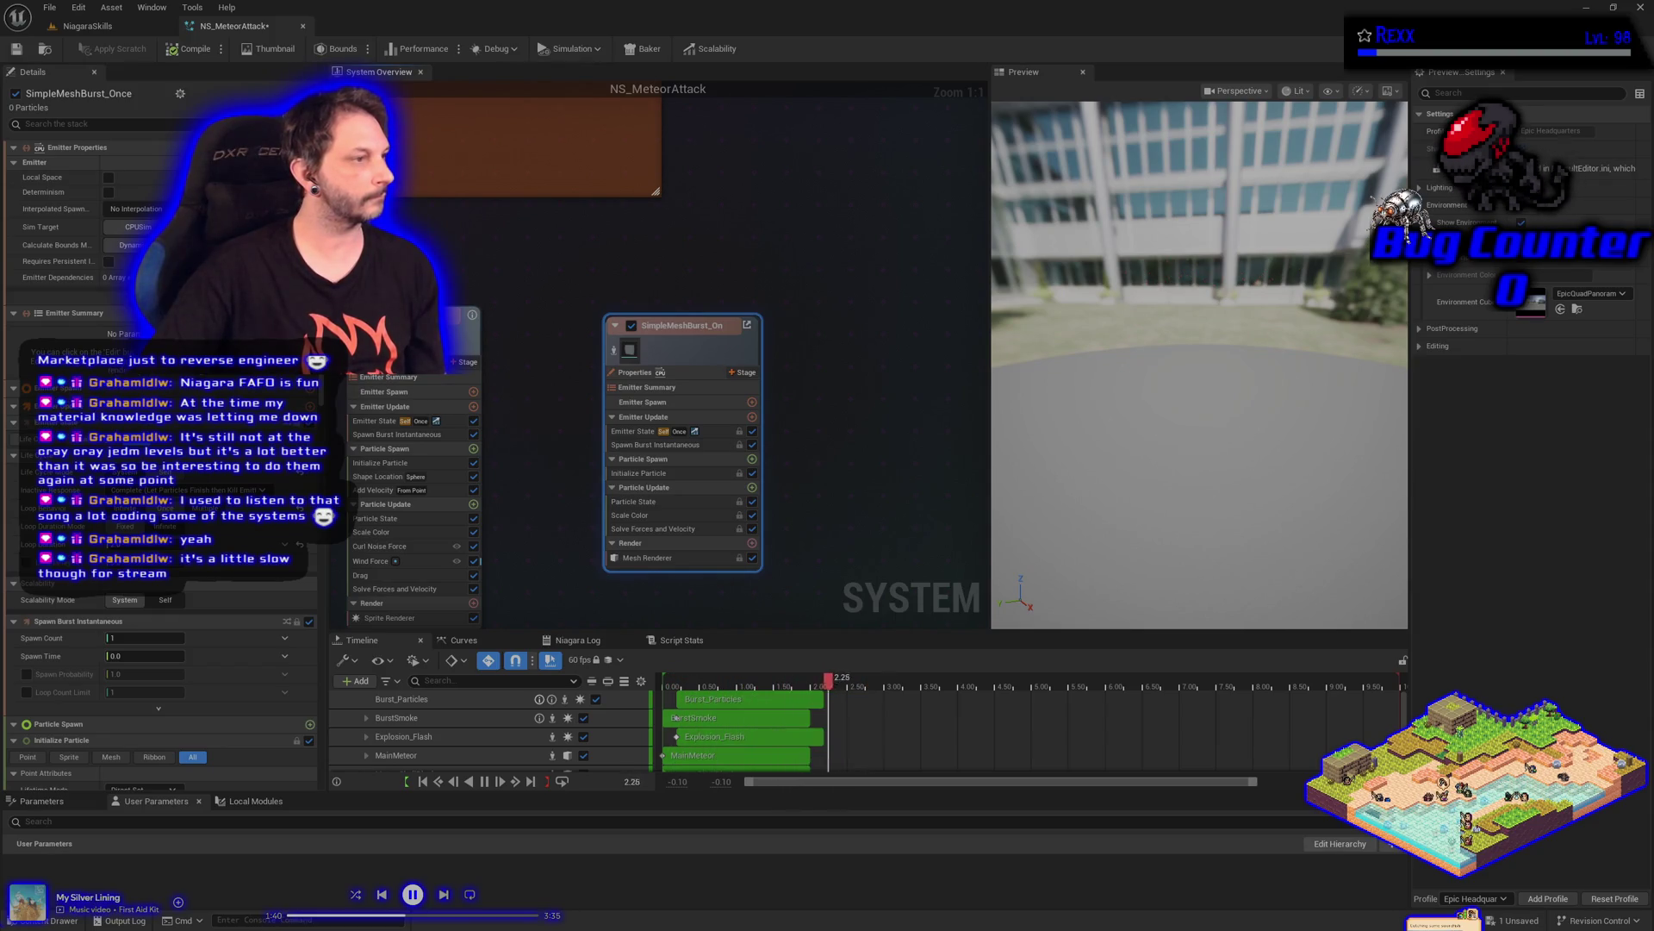
# Rename the new mesh emitter to Burst_Rubble
pyautogui.doubleClick(668, 327)
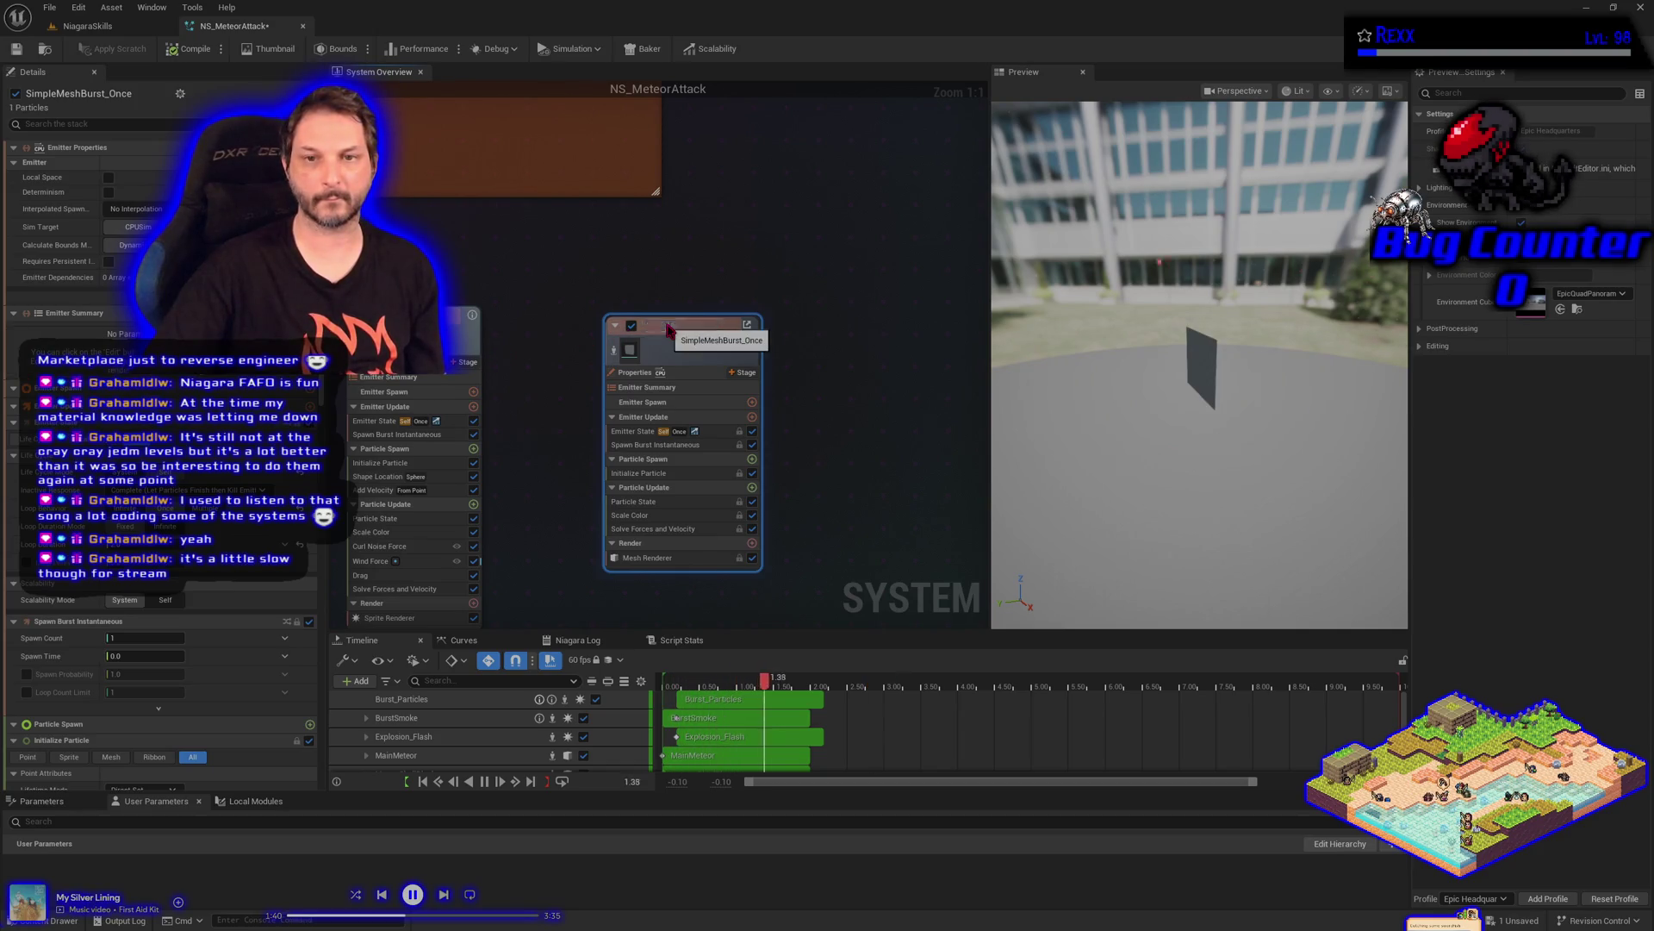
pyautogui.write('Eurst R')
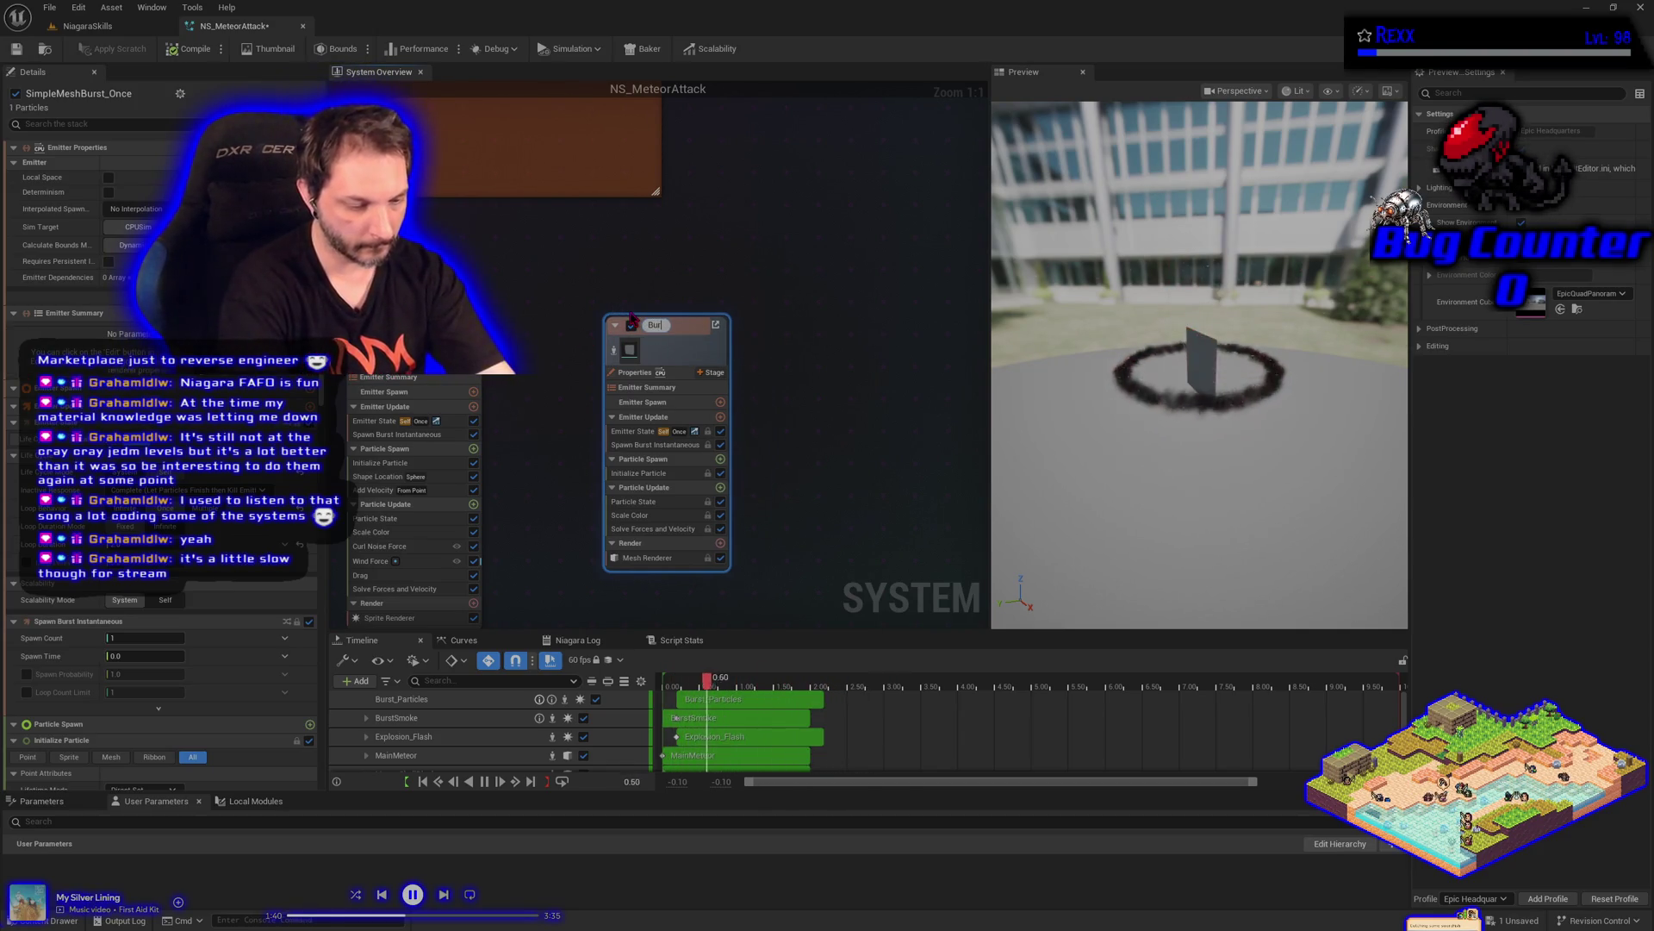
pyautogui.write('ubble')
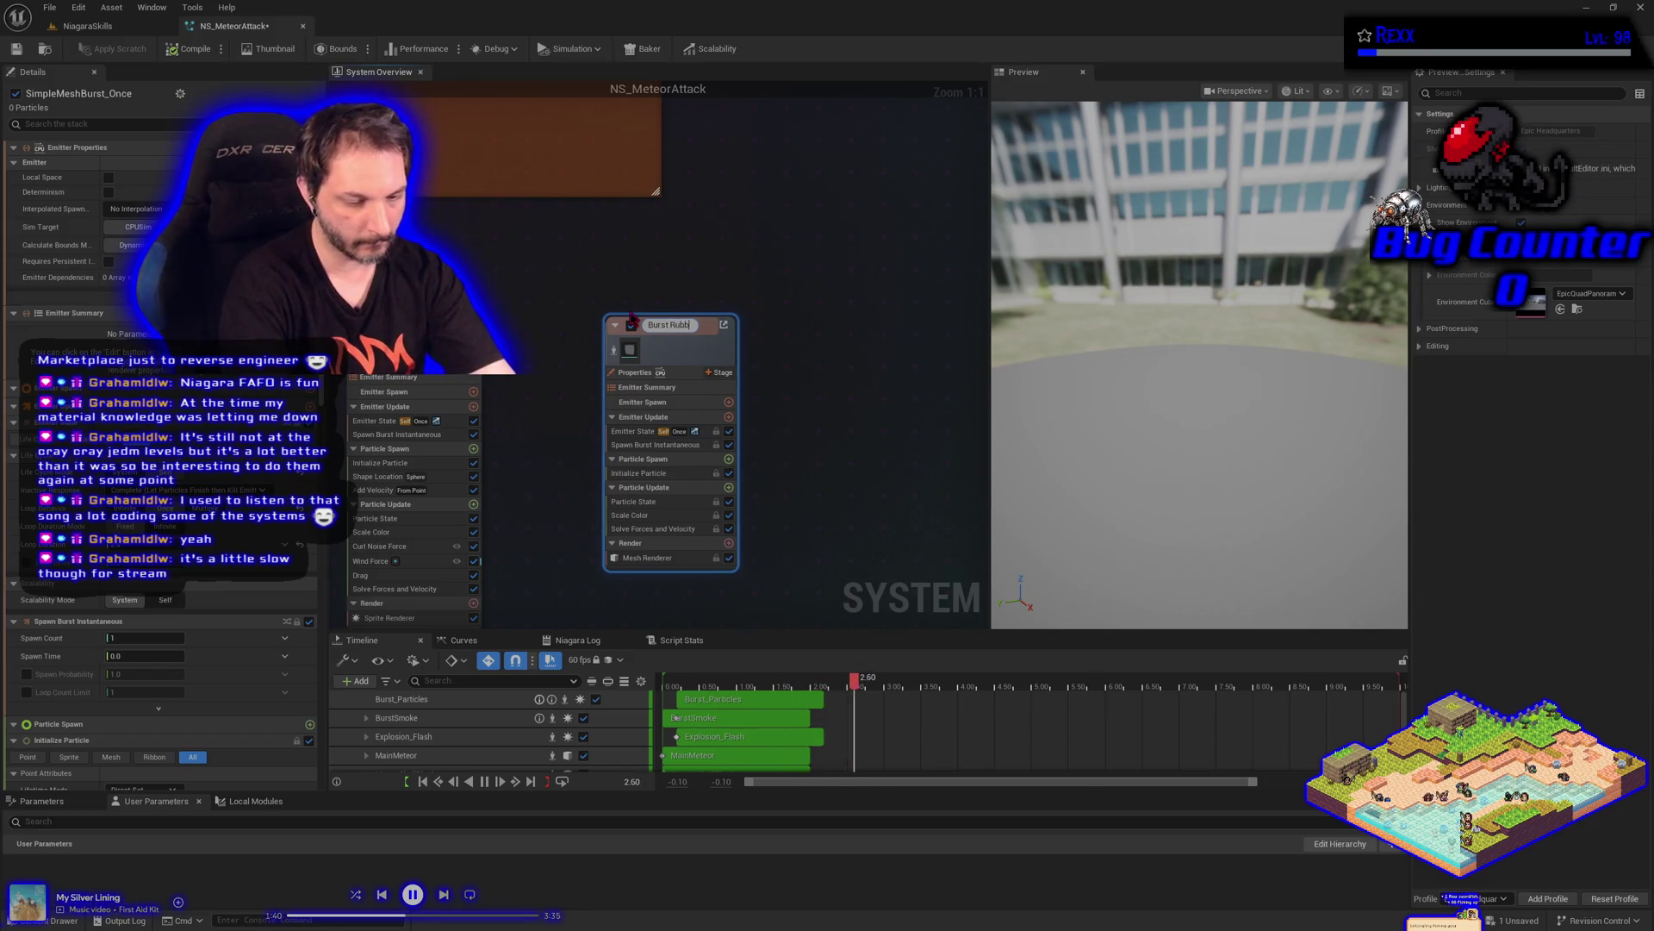
pyautogui.press('Return')
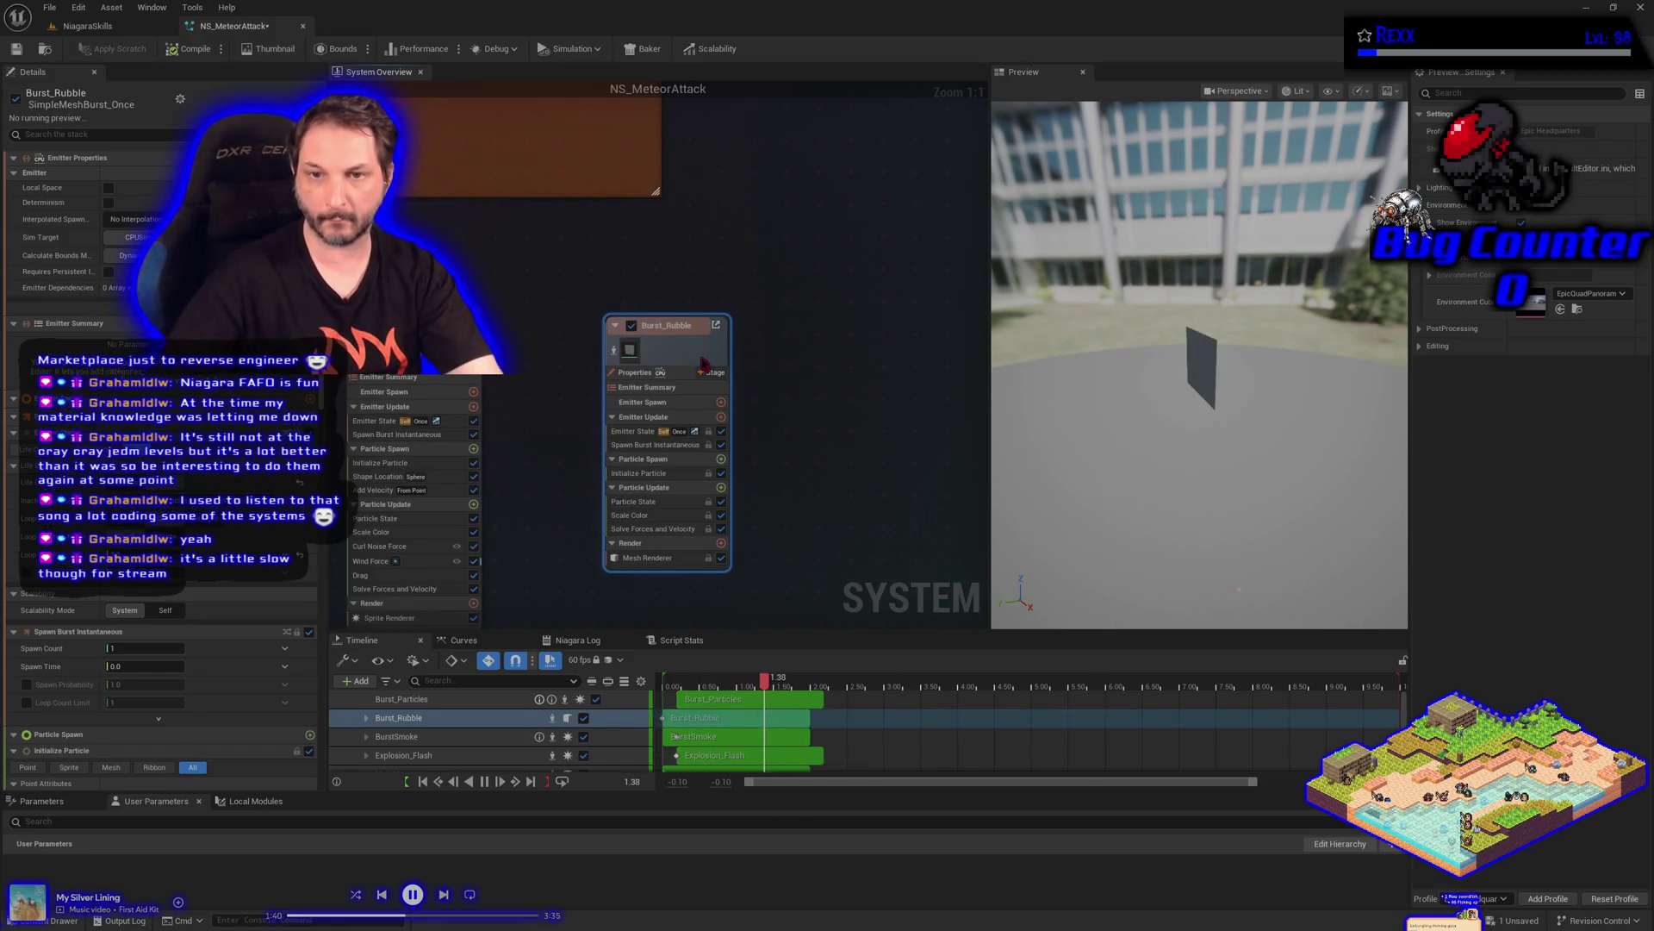
# Detach Burst_Rubble from its parent emitter, compile the system, and select its Mesh Renderer
pyautogui.rightClick(708, 344)
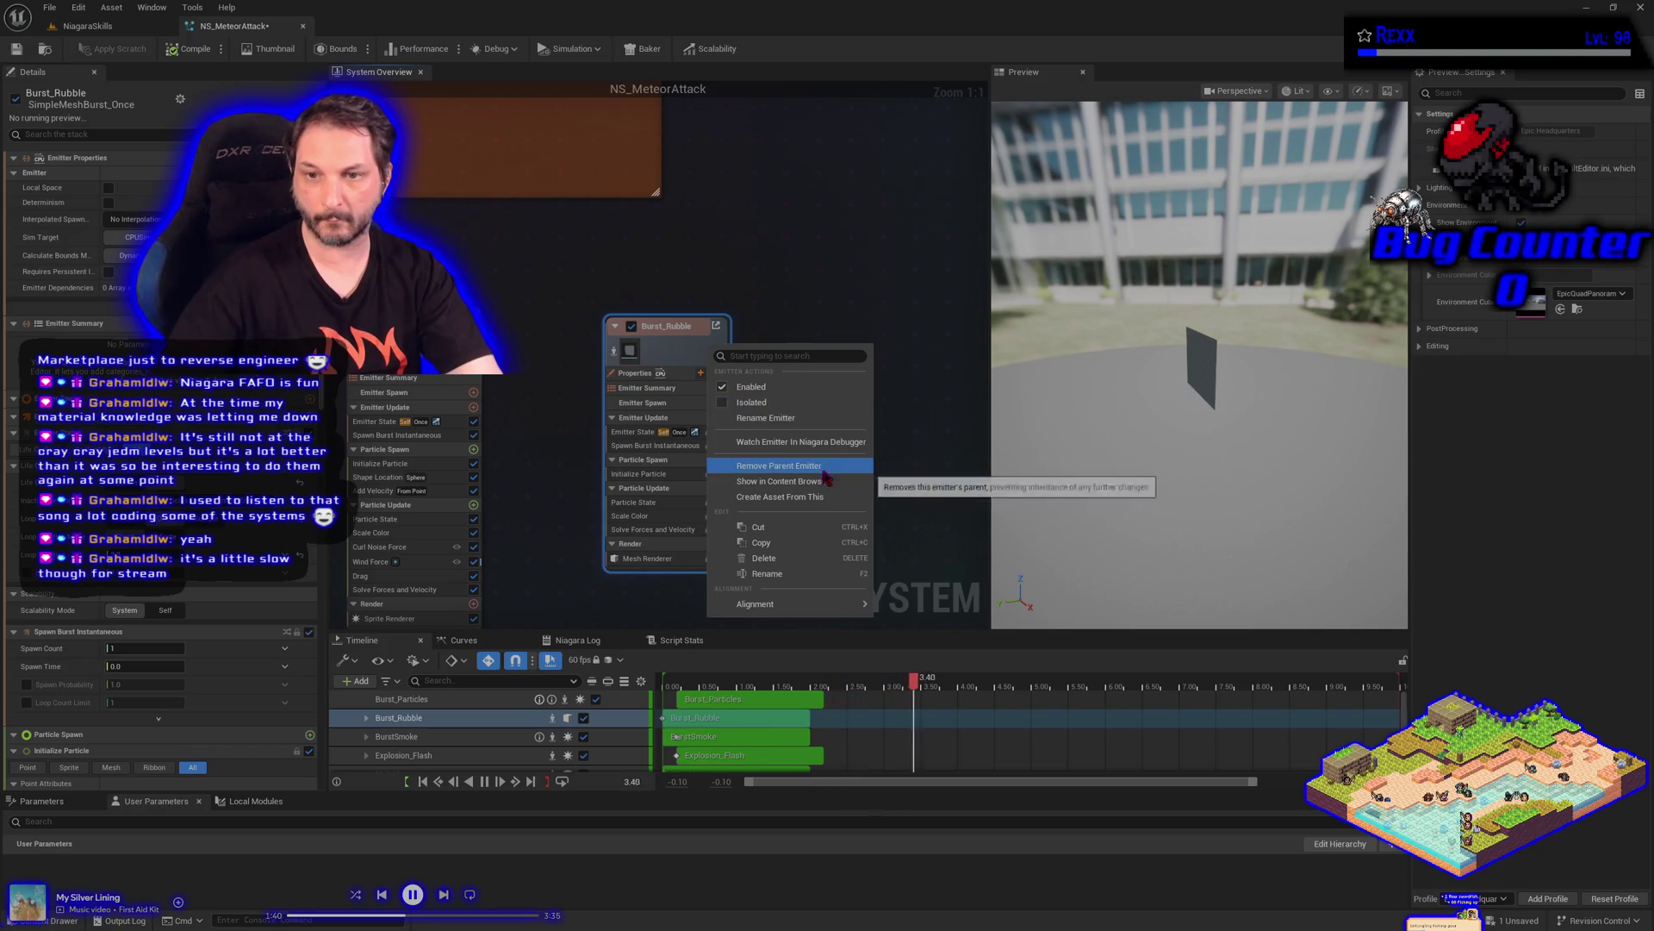
pyautogui.press('Escape')
pyautogui.click(183, 50)
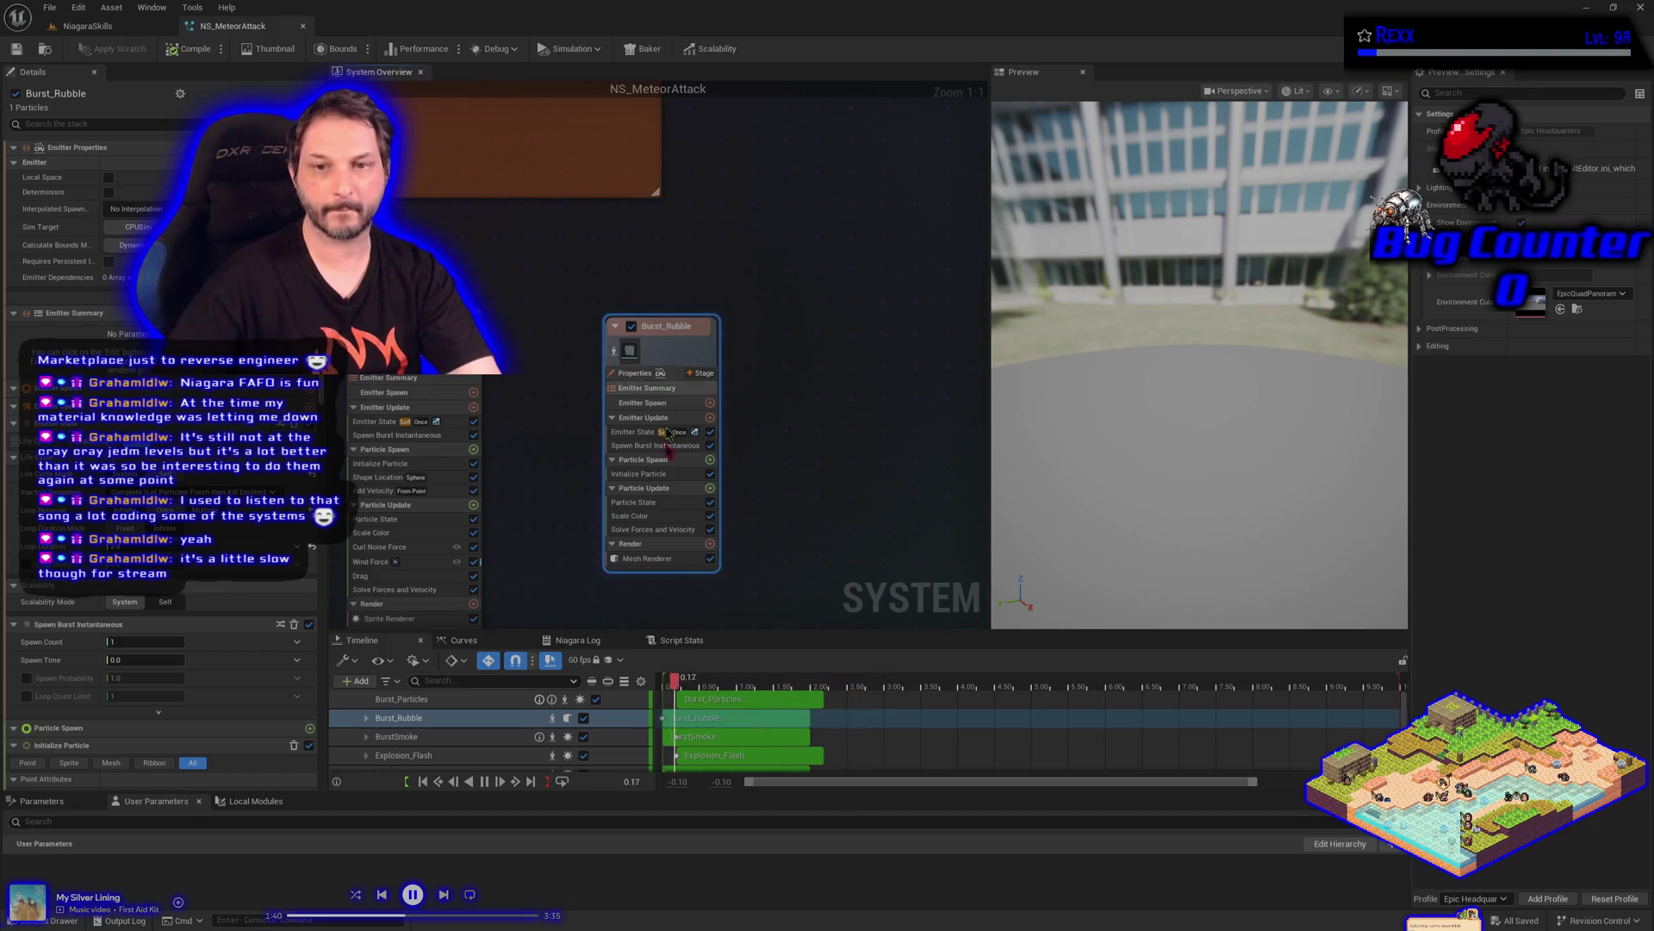
pyautogui.click(648, 559)
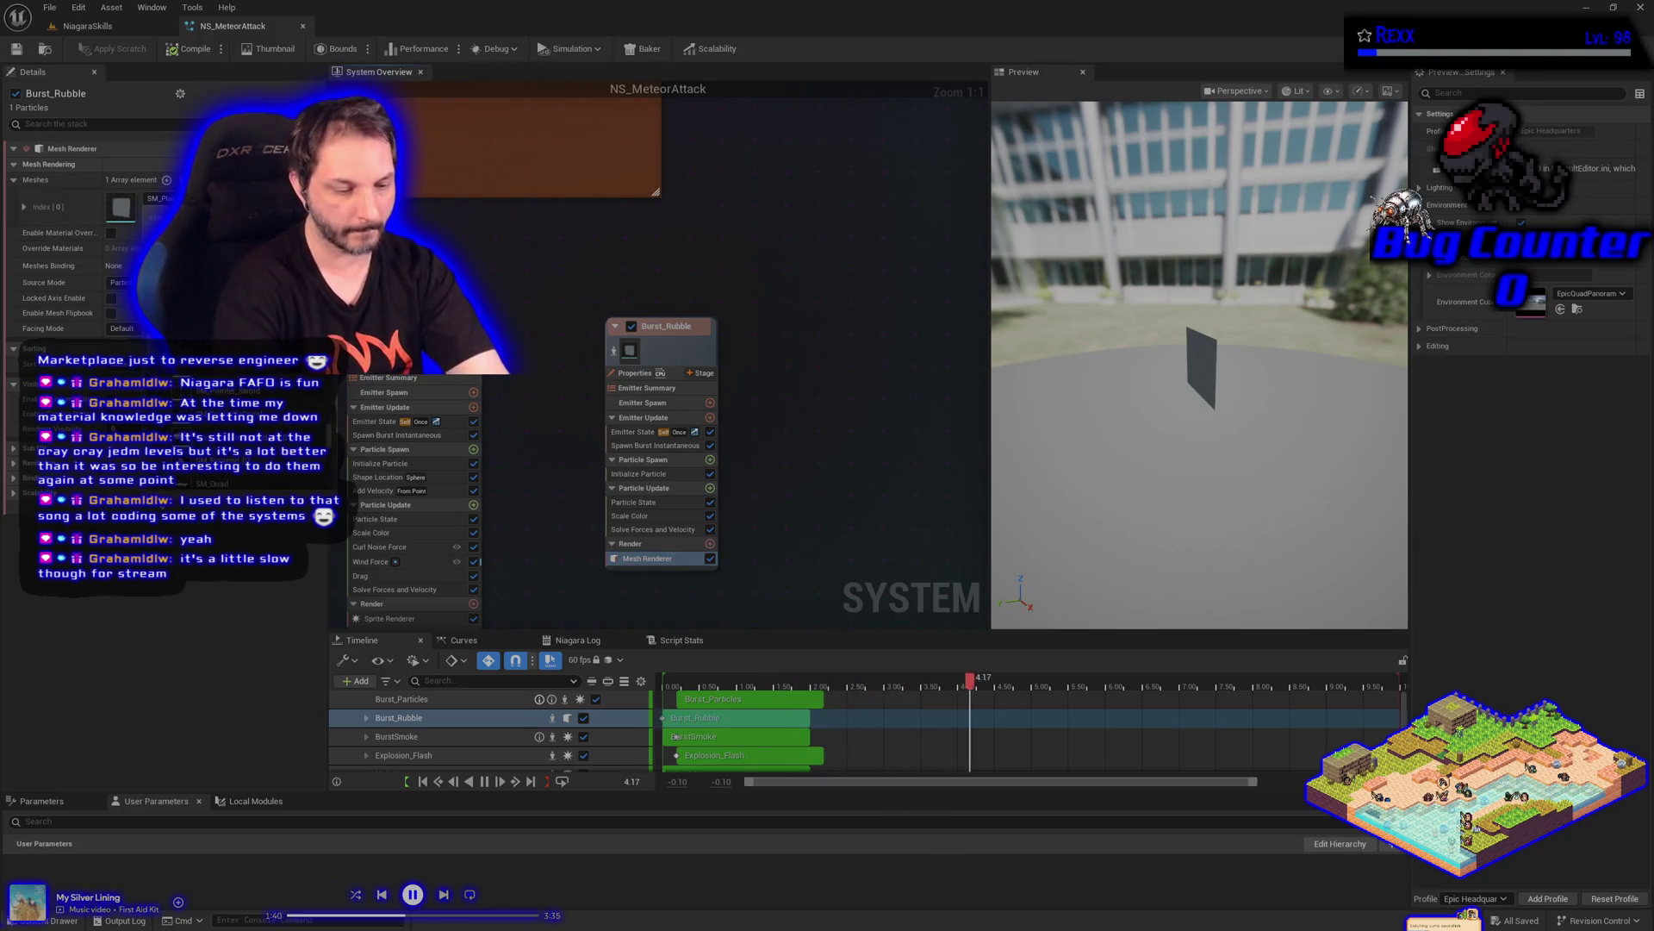
# Assign the rubble static mesh to Burst_Rubble's Mesh Renderer and view its Emitter State settings
pyautogui.write('rubble')
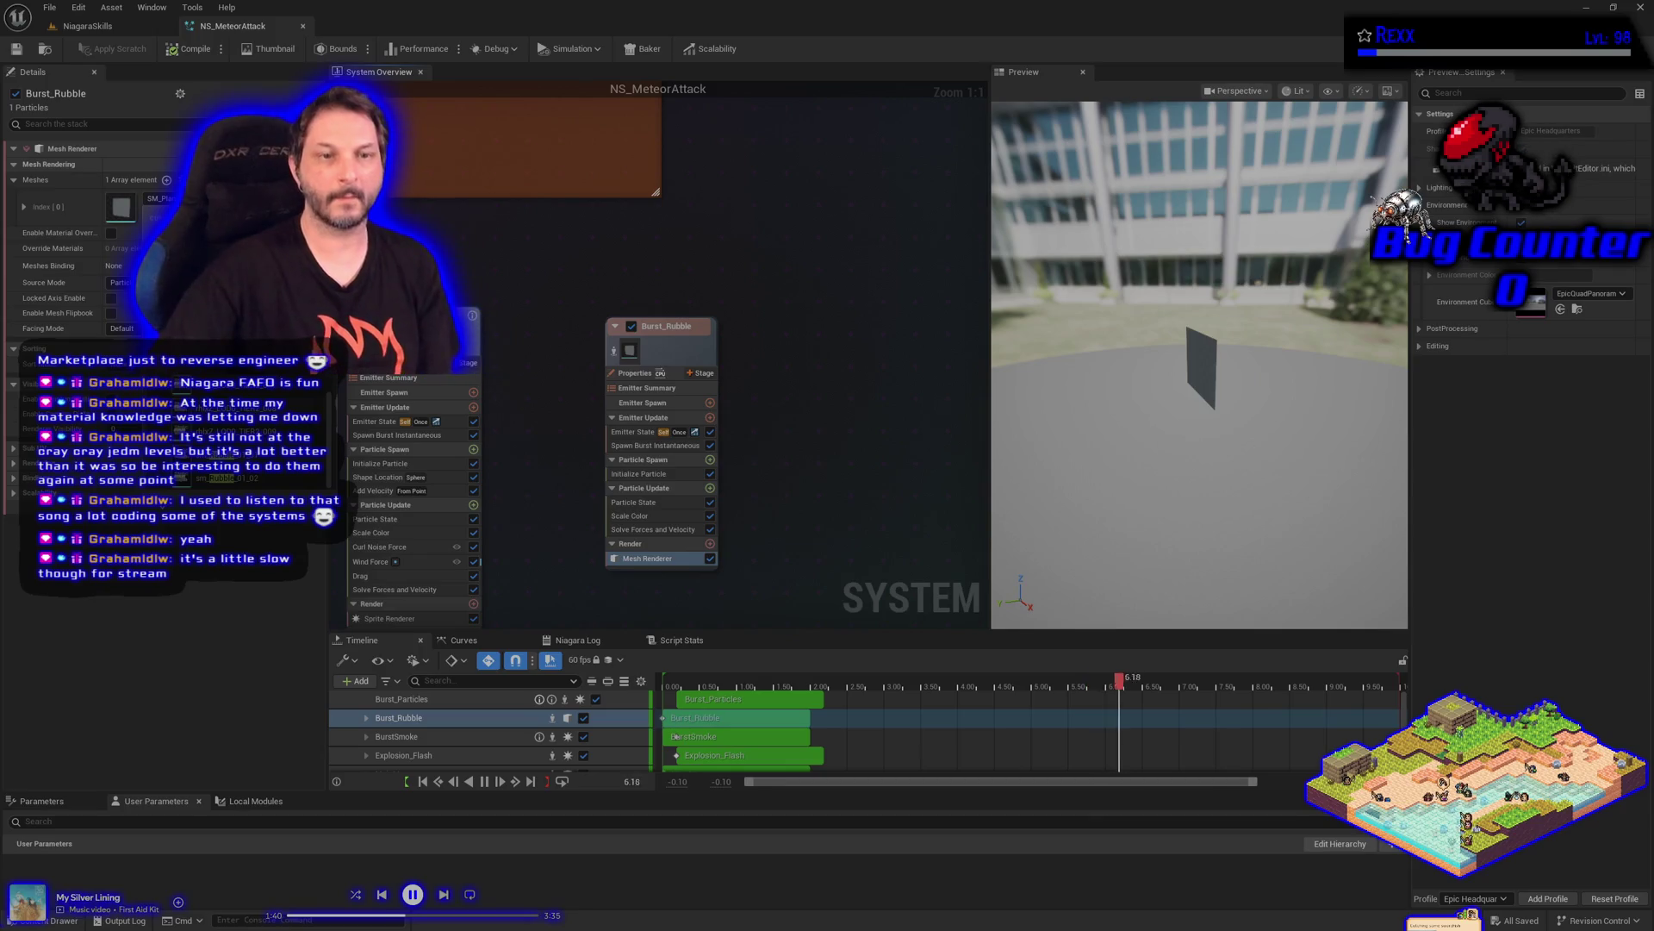
pyautogui.click(543, 466)
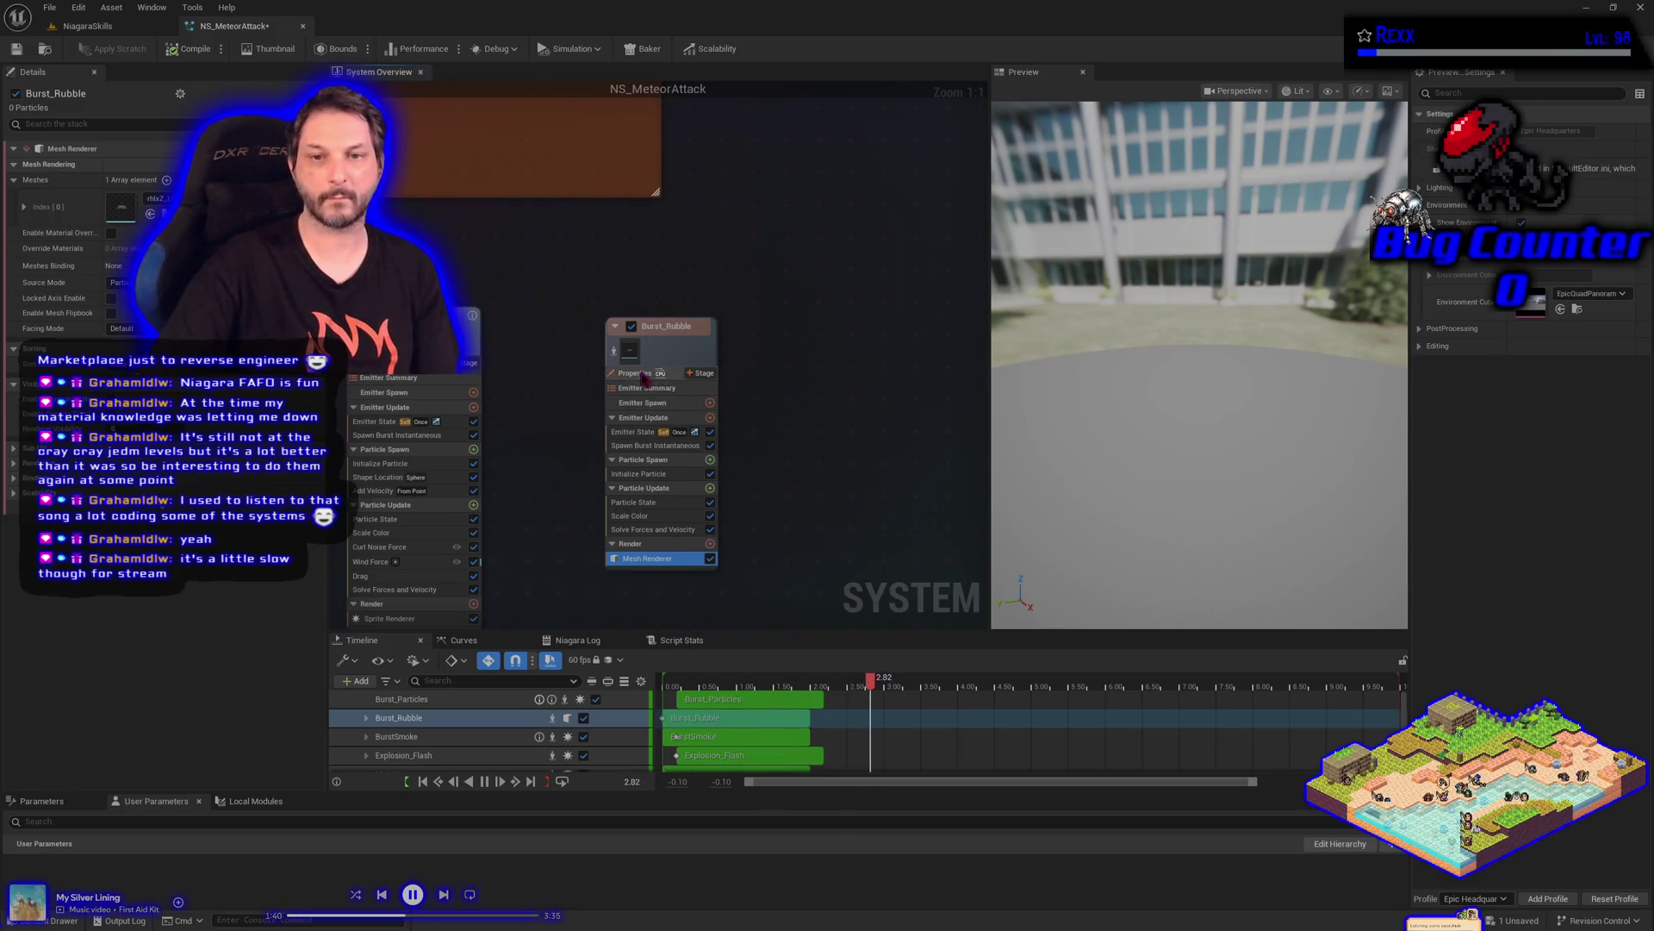
pyautogui.click(638, 373)
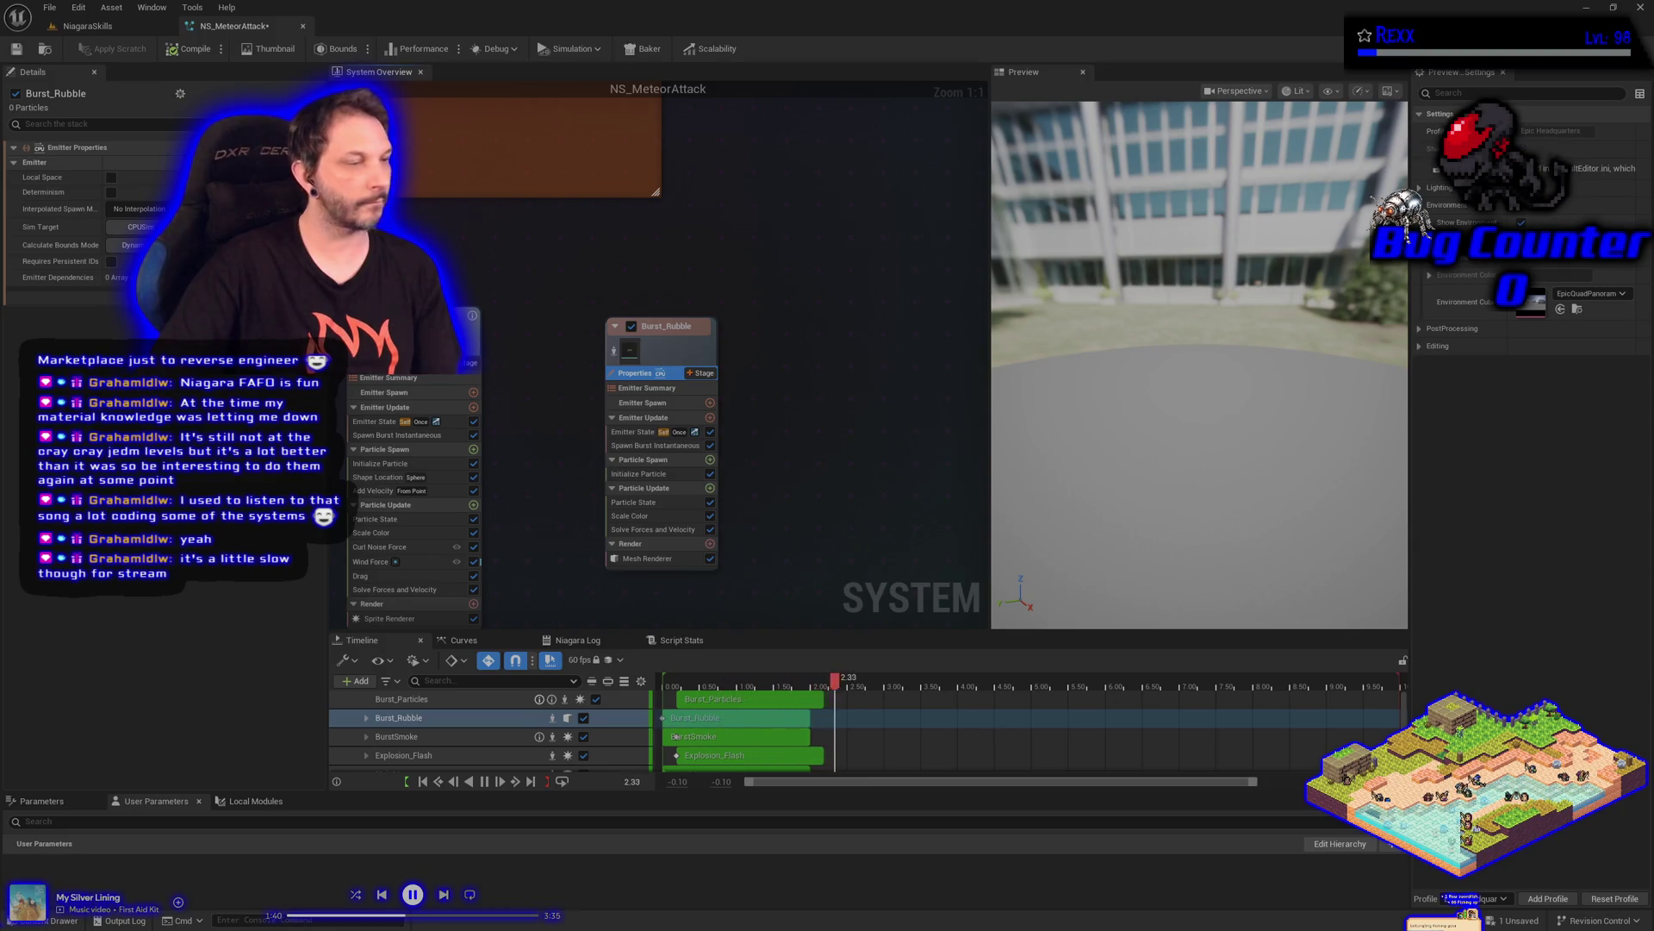
pyautogui.click(642, 435)
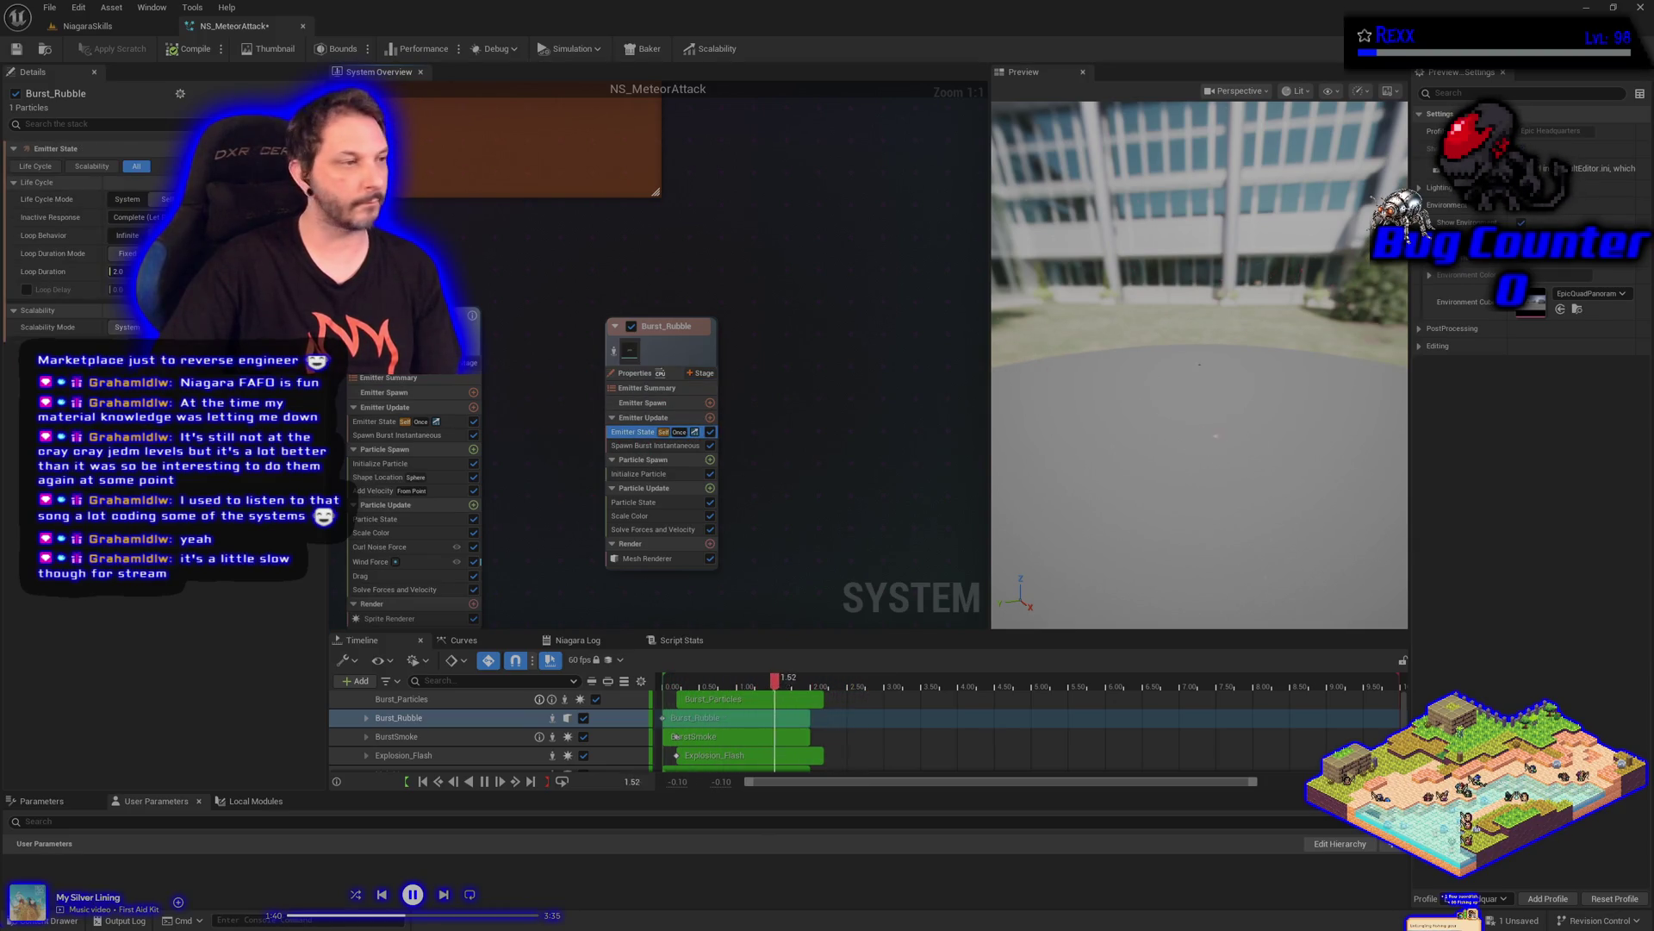
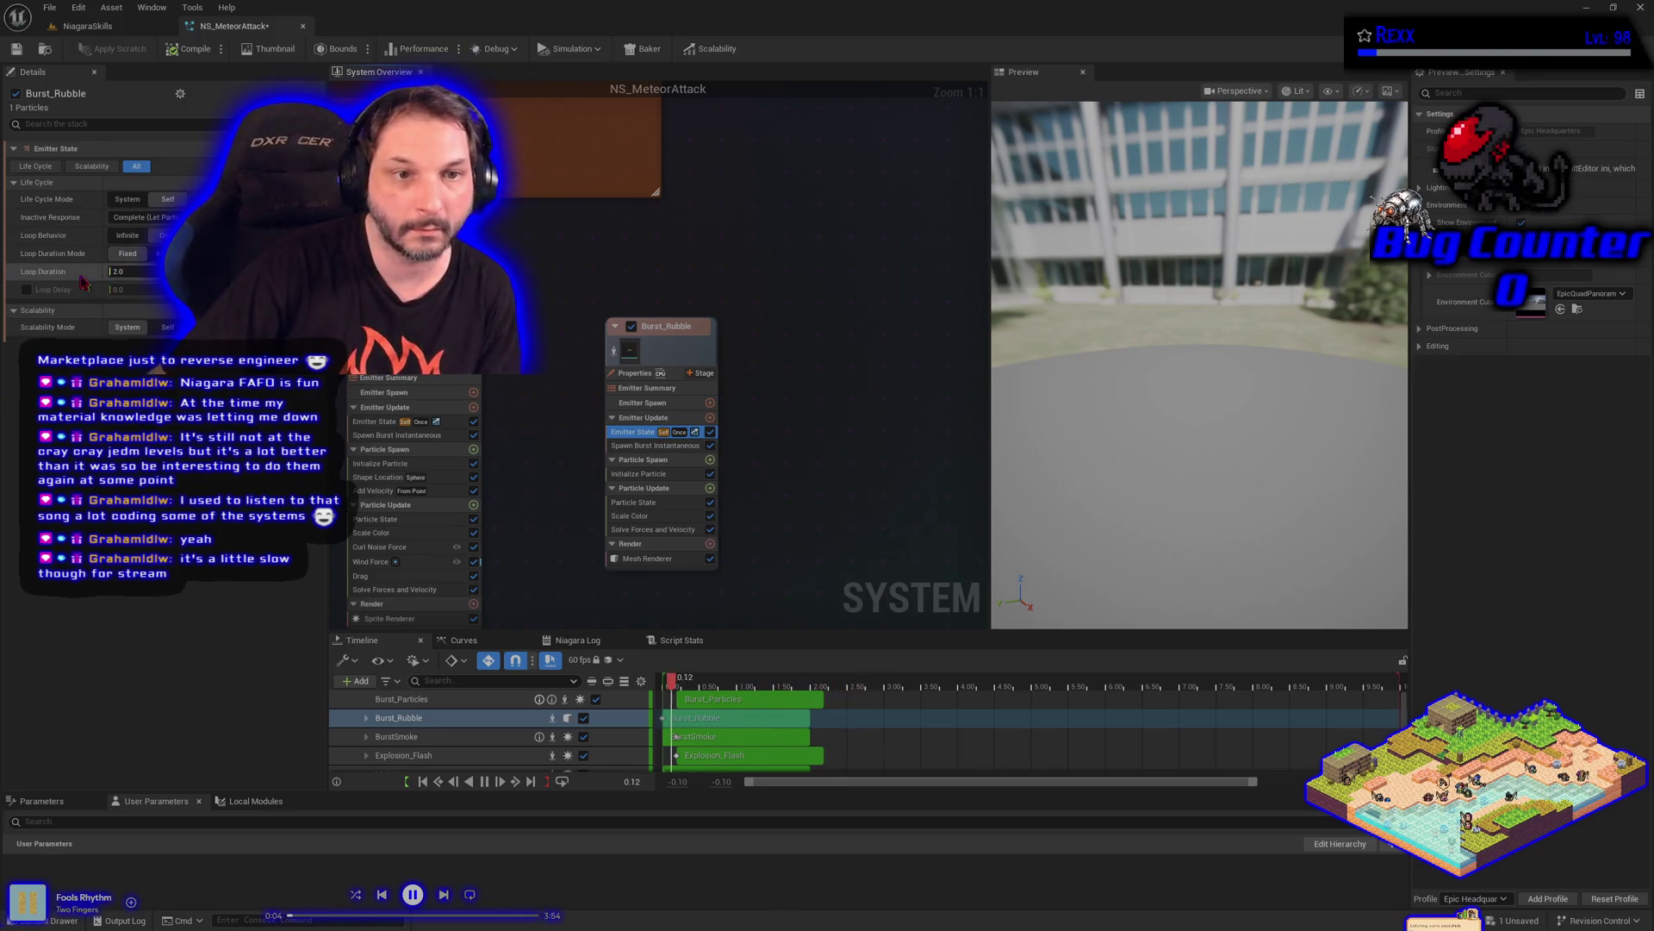
# Enable a 0.19 second Loop Delay on Burst_Rubble and save NS_MeteorAttack
pyautogui.click(51, 293)
pyautogui.click(27, 290)
pyautogui.click(134, 290)
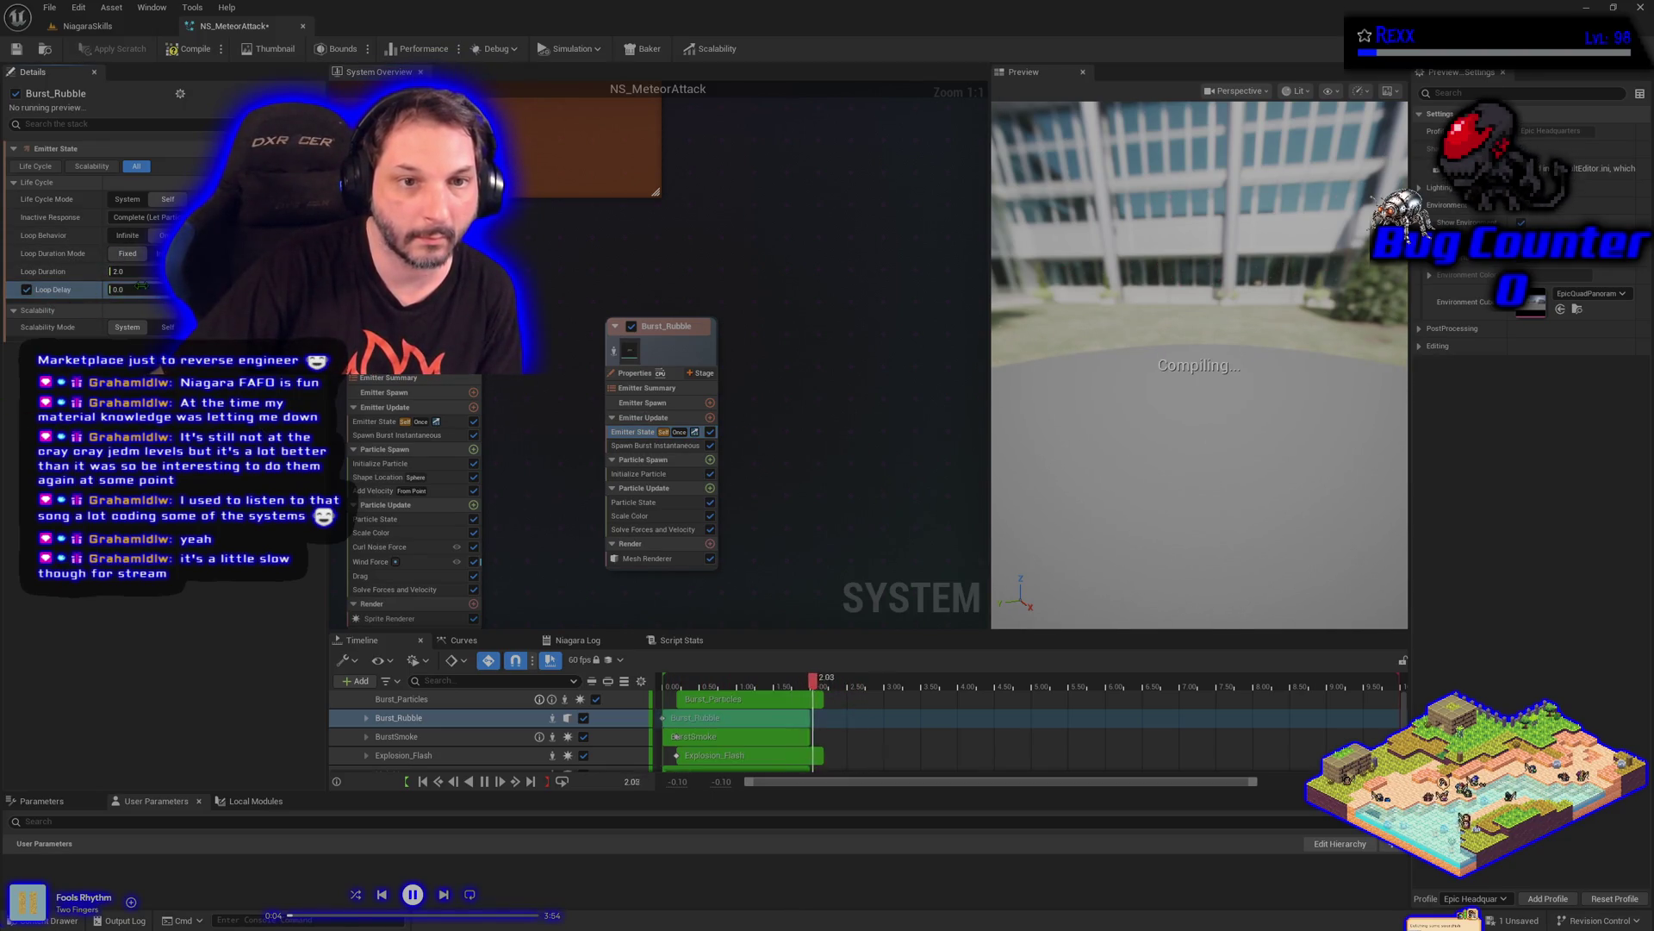
pyautogui.write('.19')
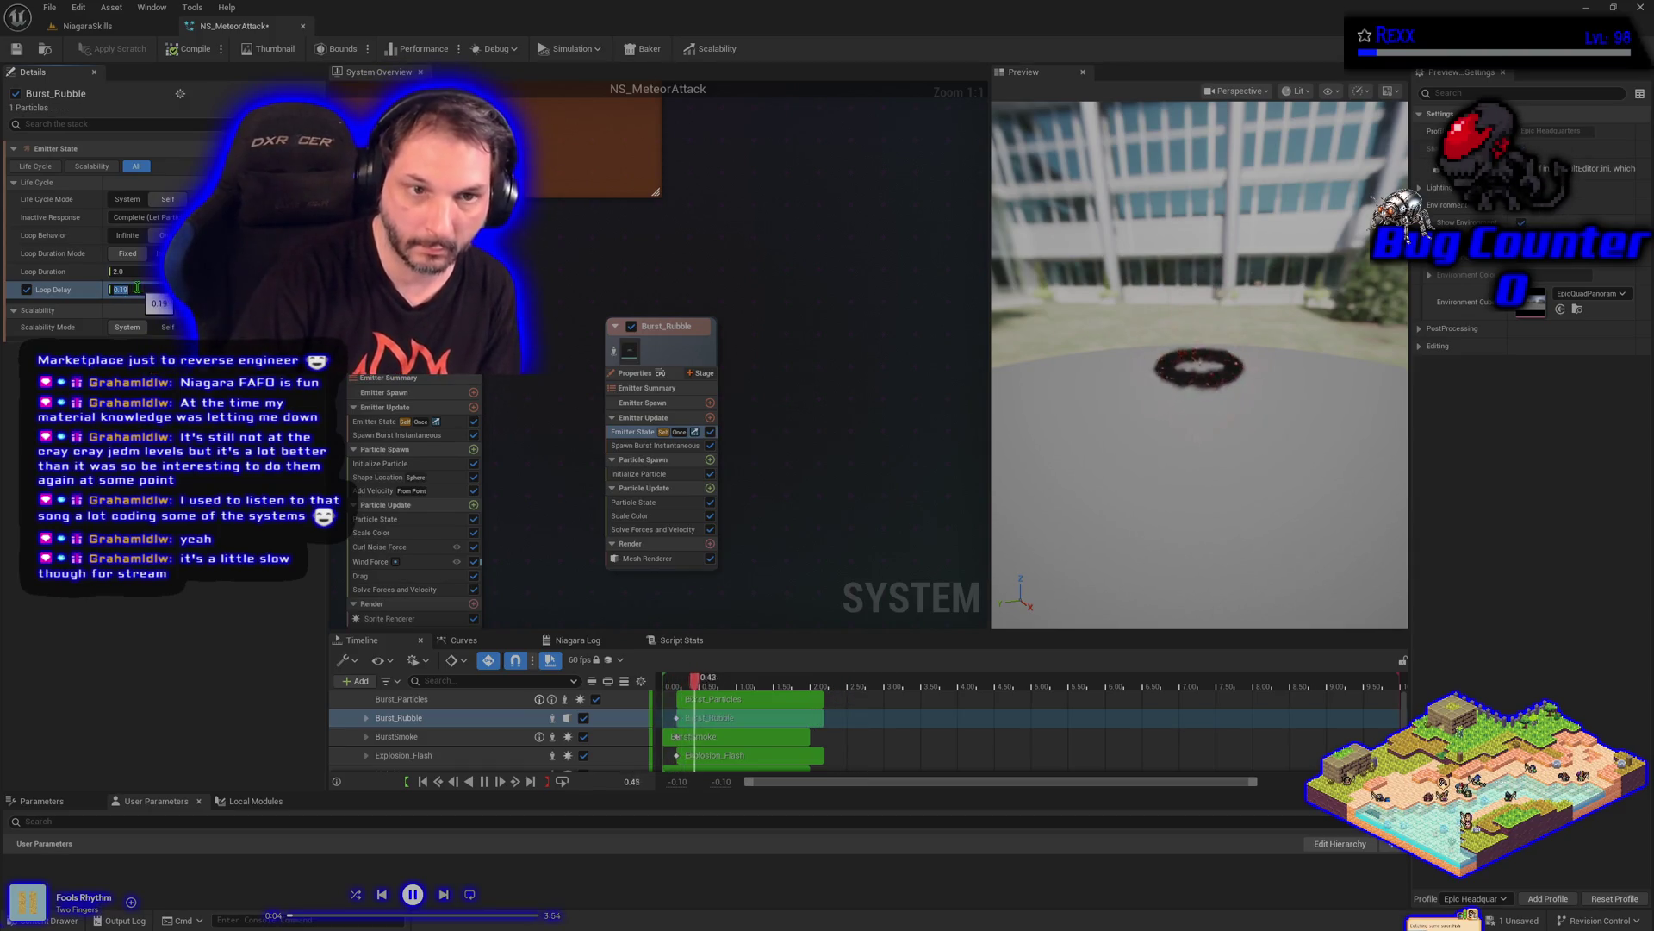
pyautogui.press('Return')
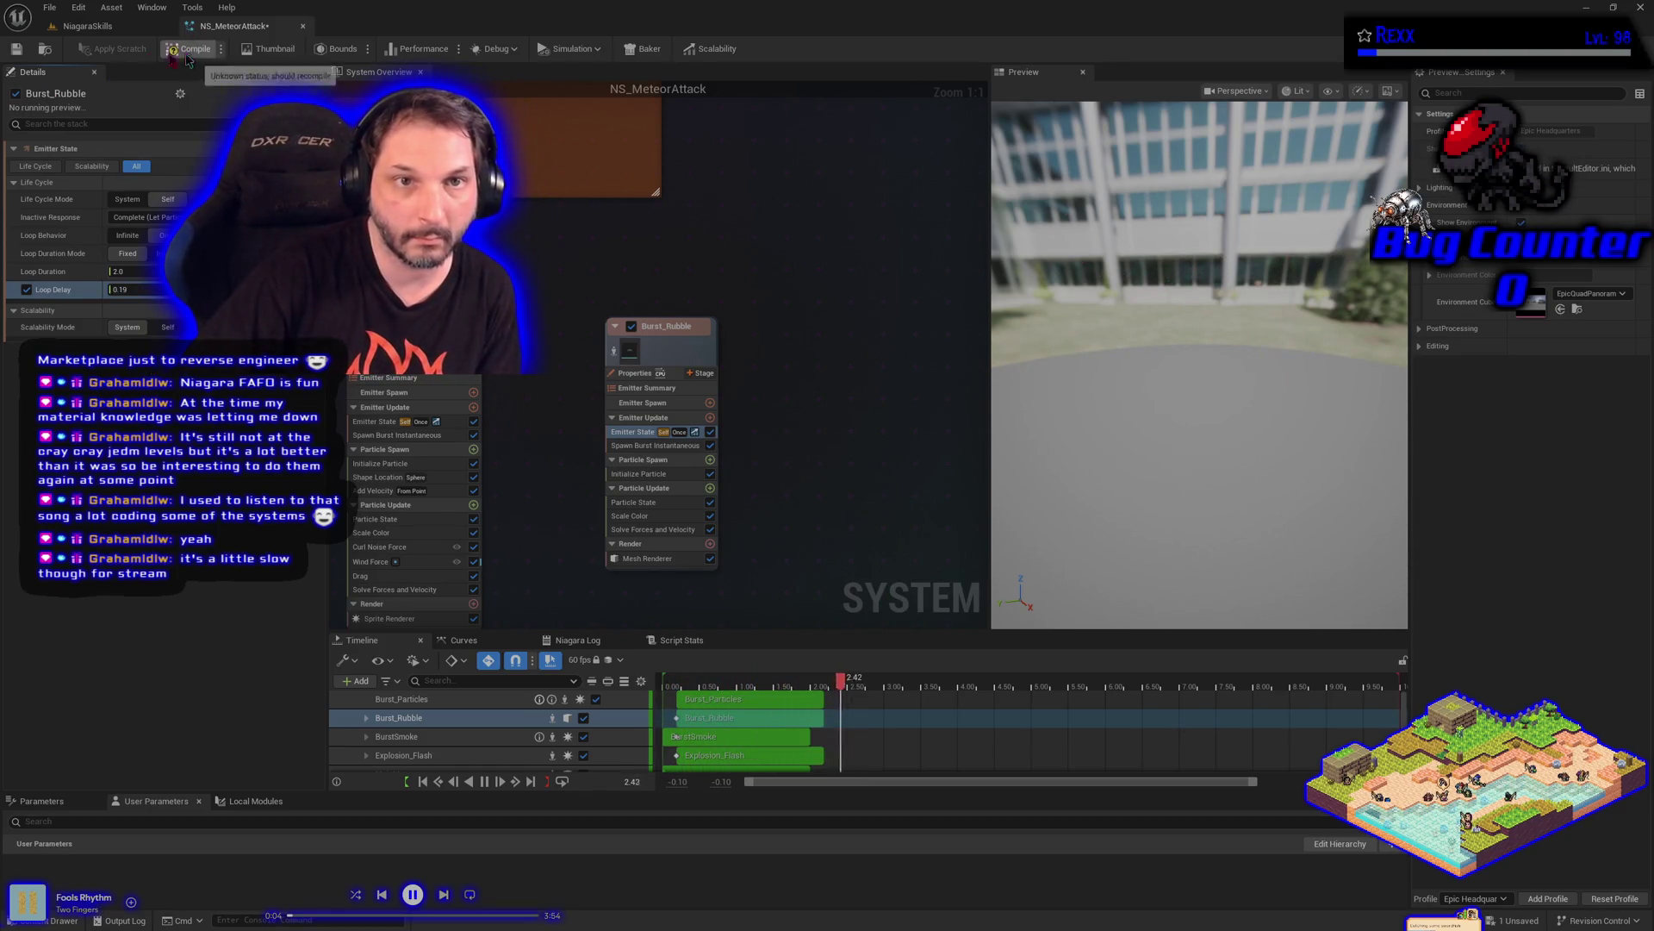
pyautogui.click(17, 49)
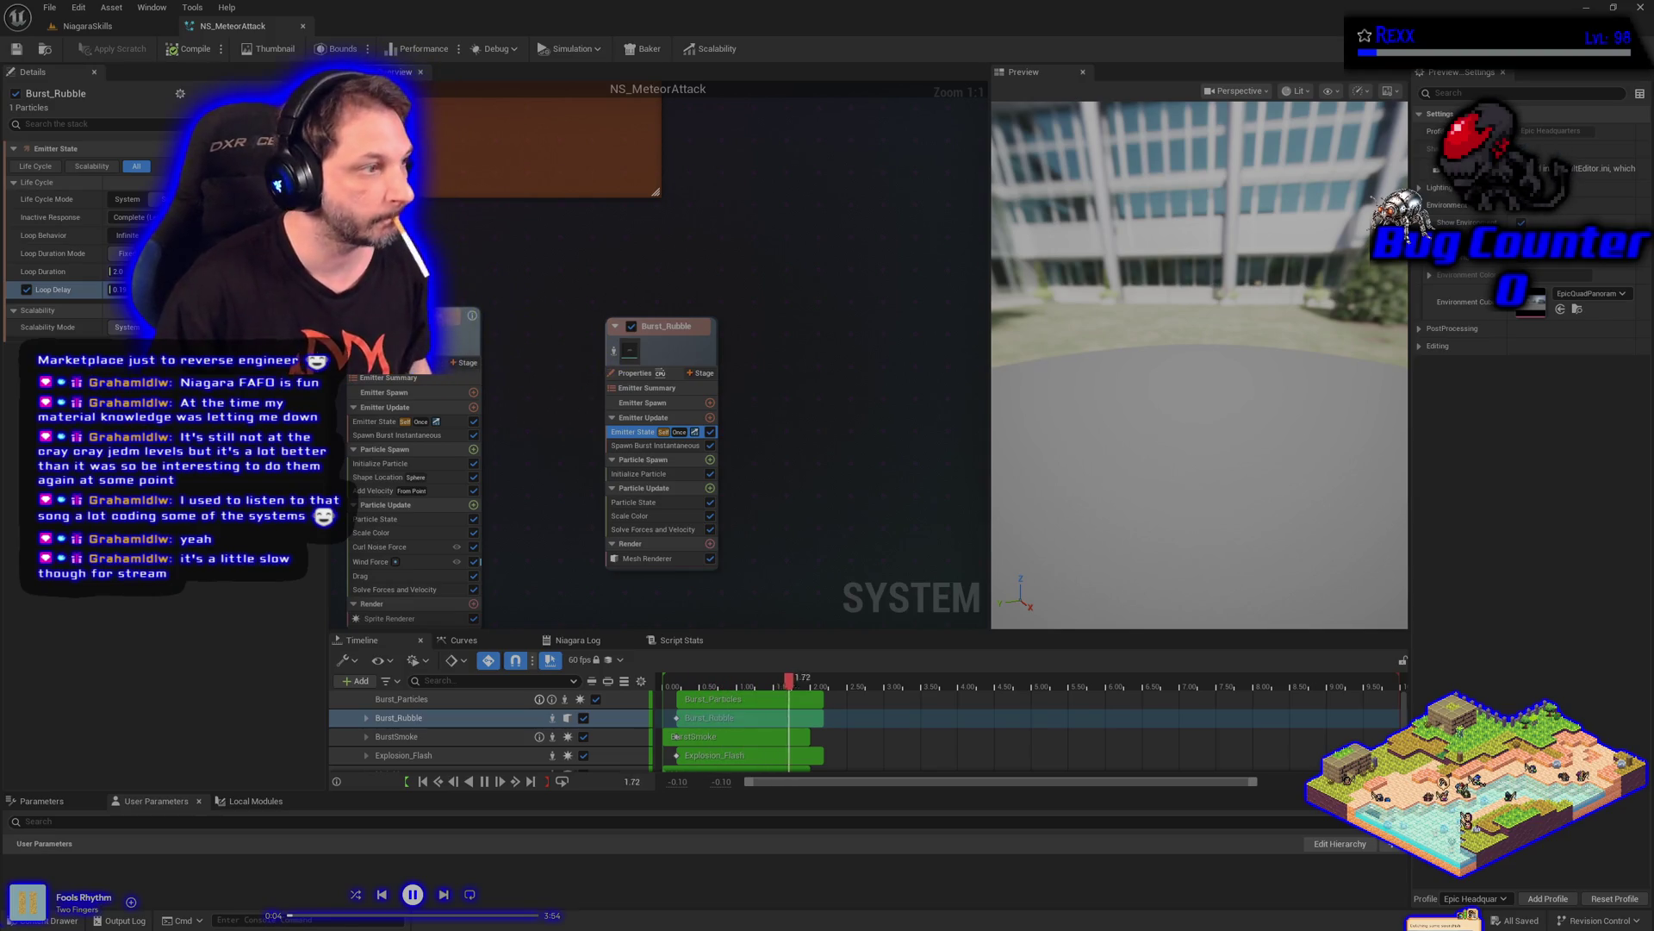
pyautogui.click(659, 445)
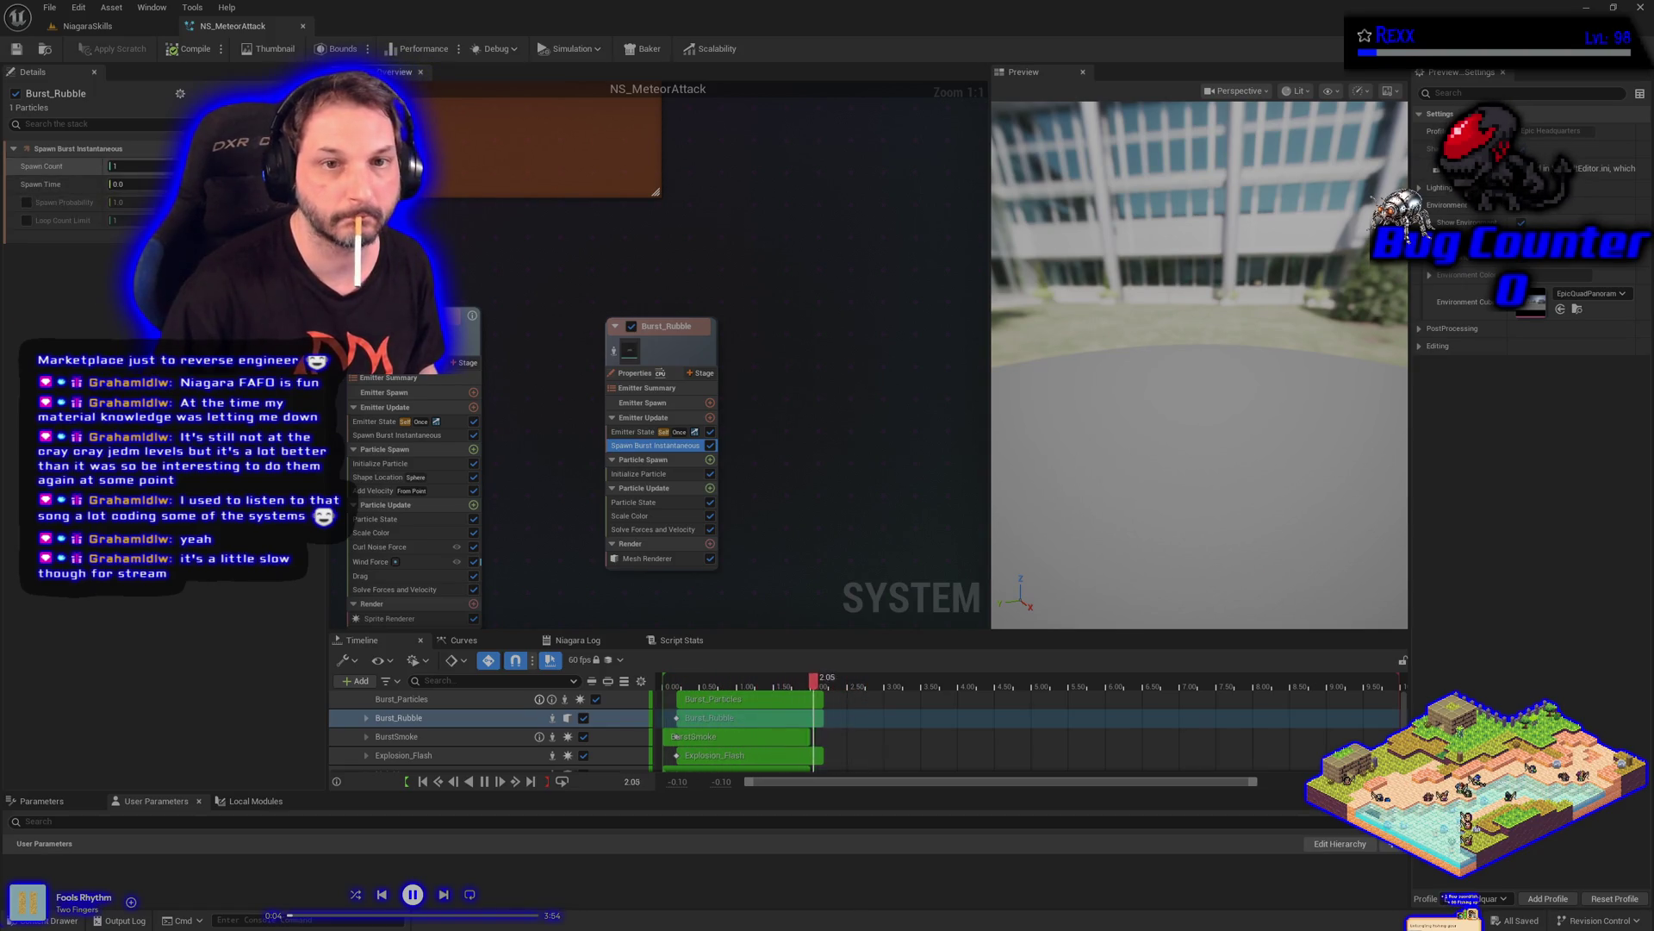
# Drive the burst's Spawn Count with a Random Range Int from 80 to 100, then save
pyautogui.click(172, 166)
pyautogui.click(69, 276)
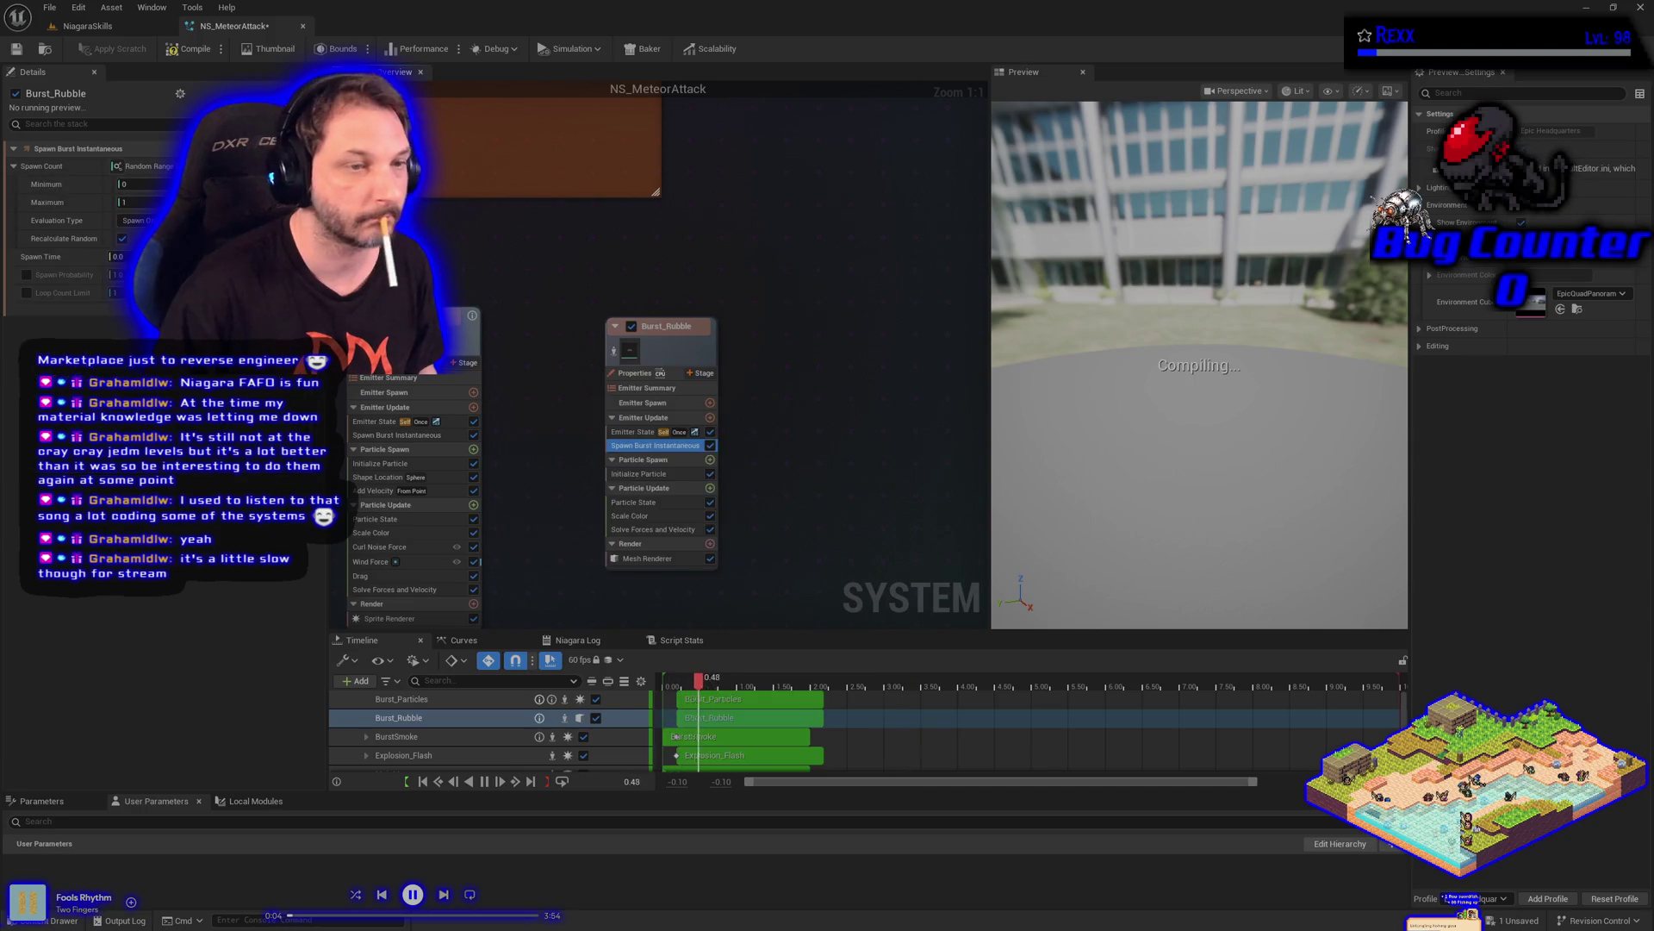
pyautogui.click(143, 184)
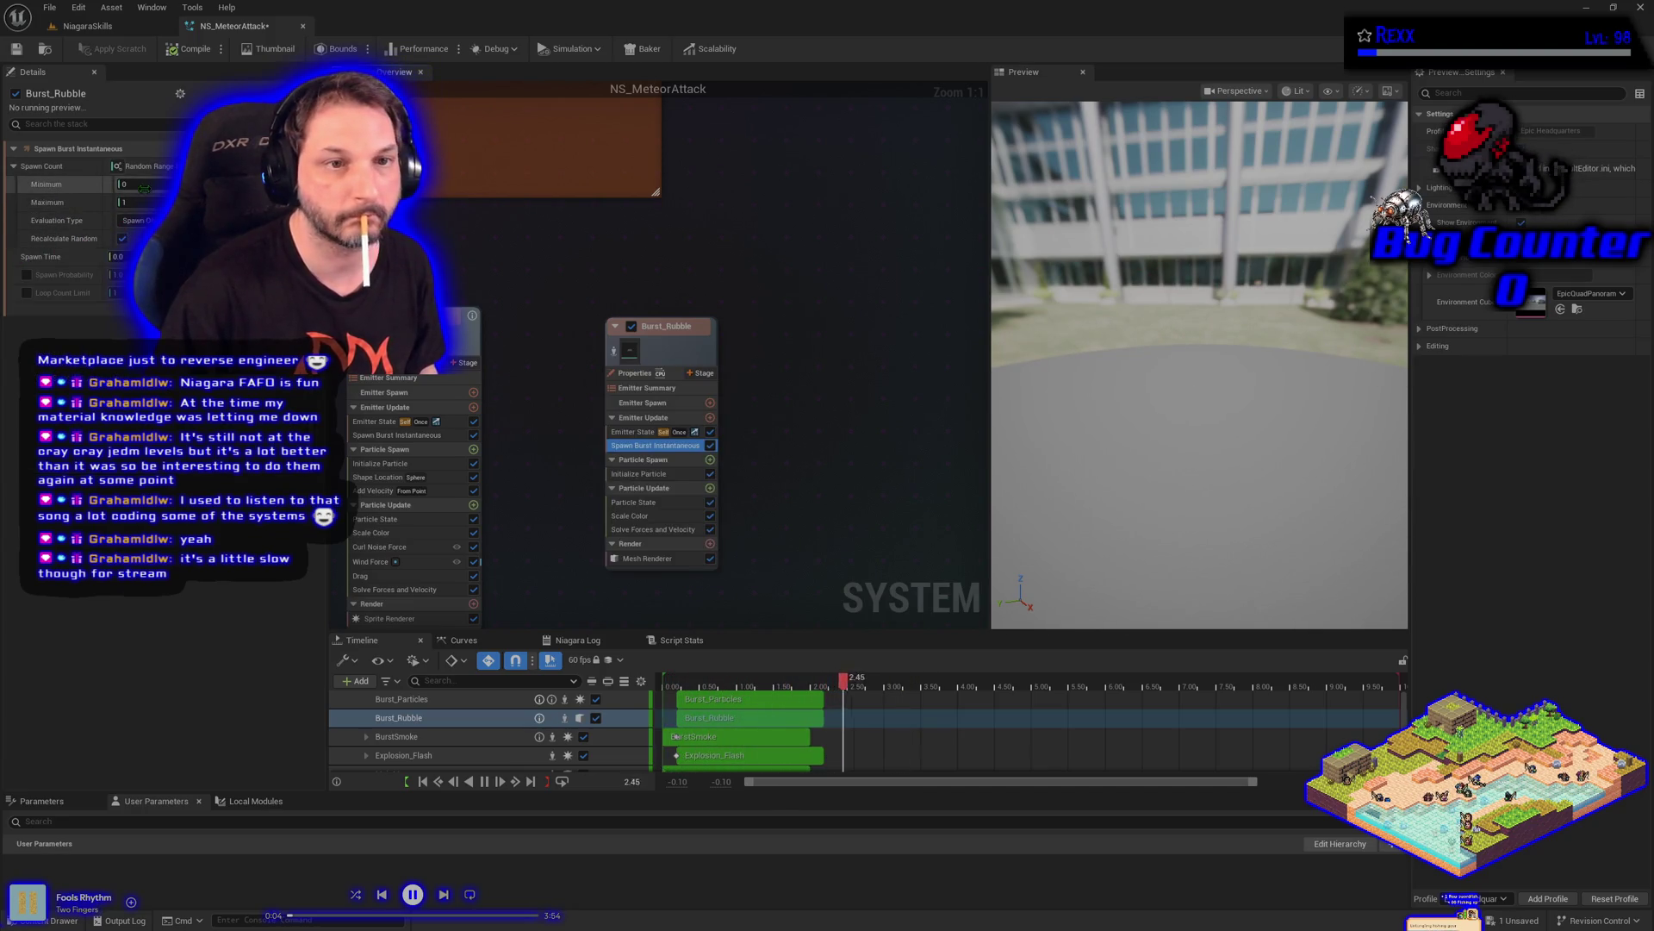
pyautogui.write('80')
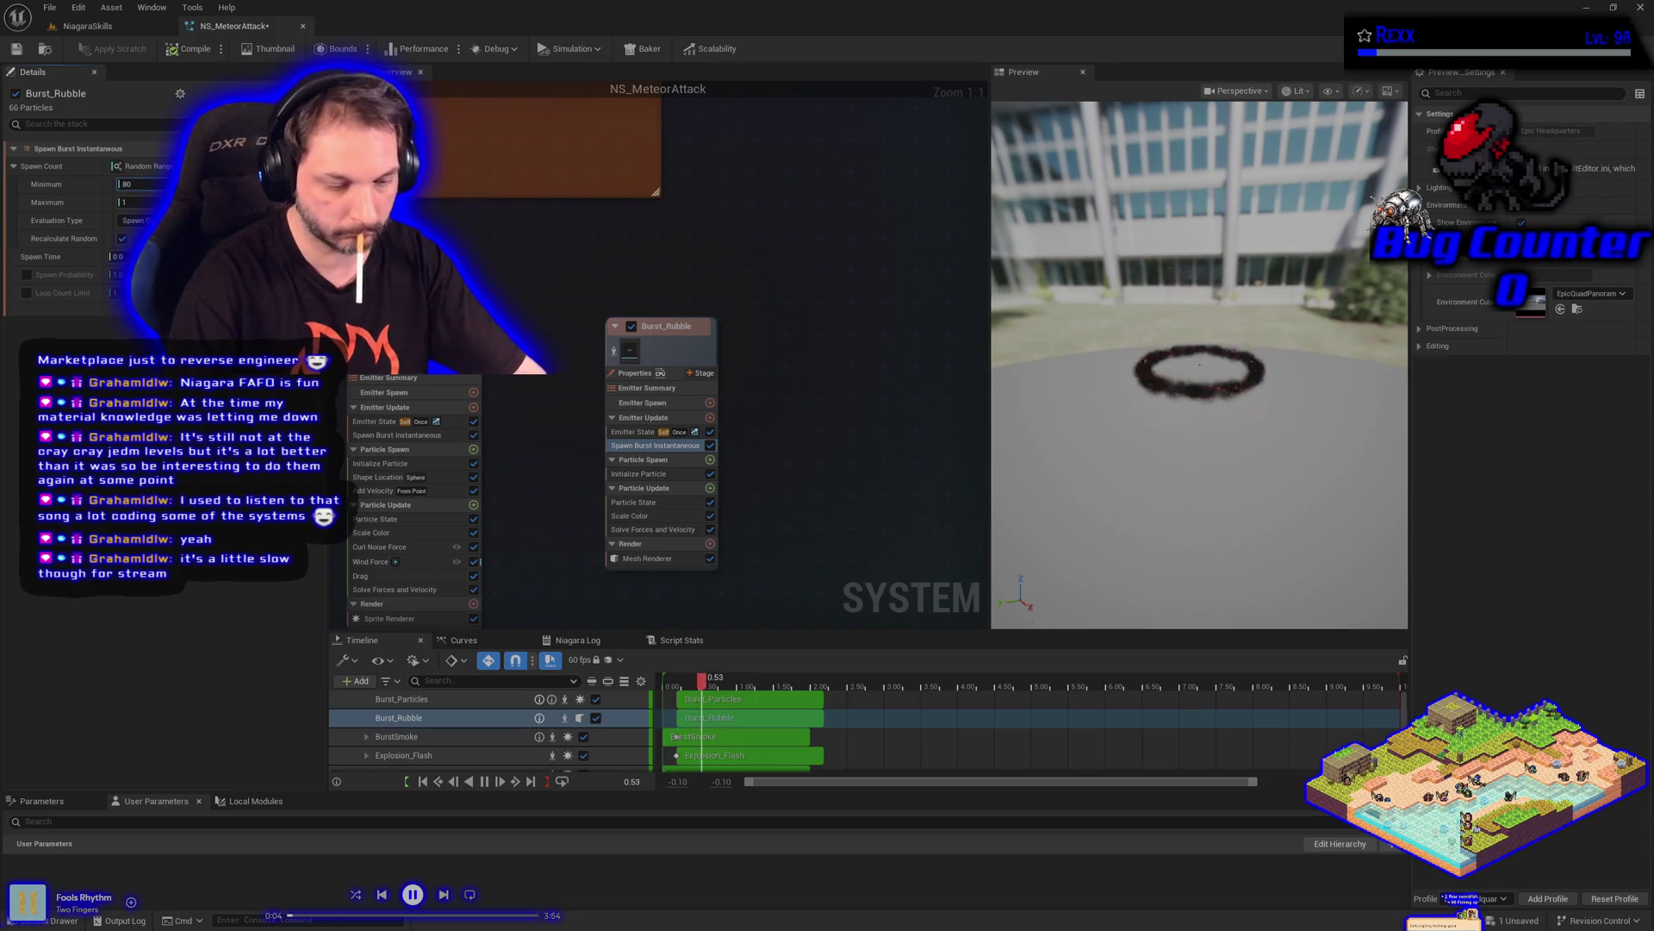
pyautogui.press('Tab')
pyautogui.write('100')
pyautogui.press('Return')
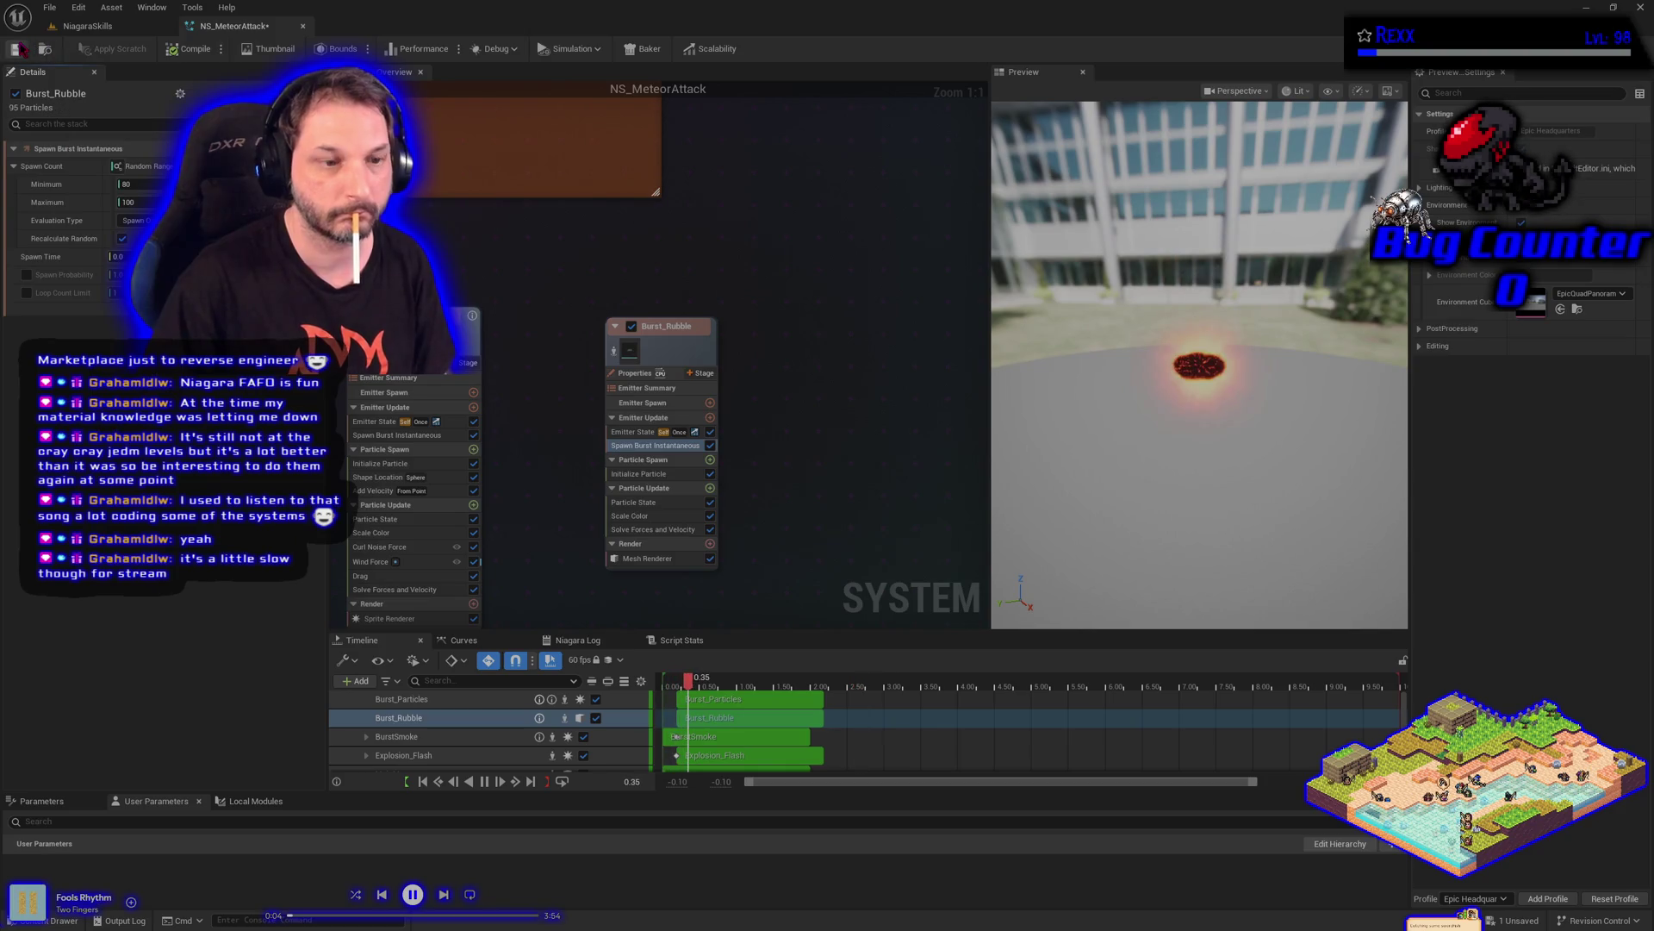
pyautogui.click(17, 49)
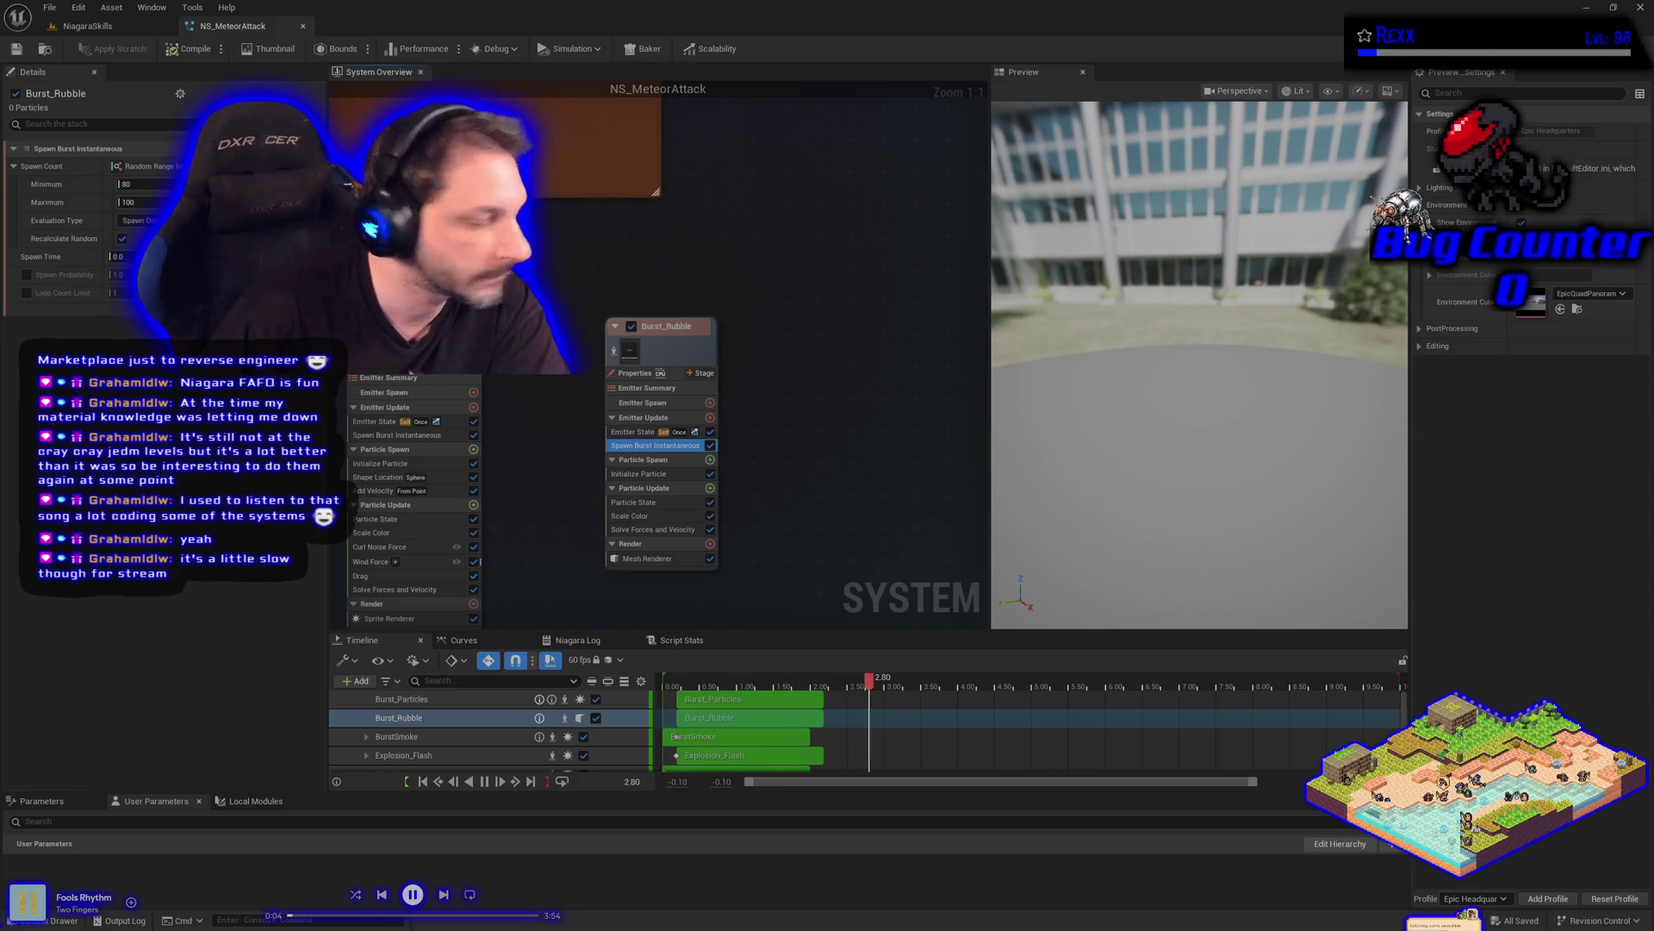
# Add Shape Location and Initial Mesh Orientation modules to Burst_Rubble's Particle Spawn
pyautogui.click(709, 459)
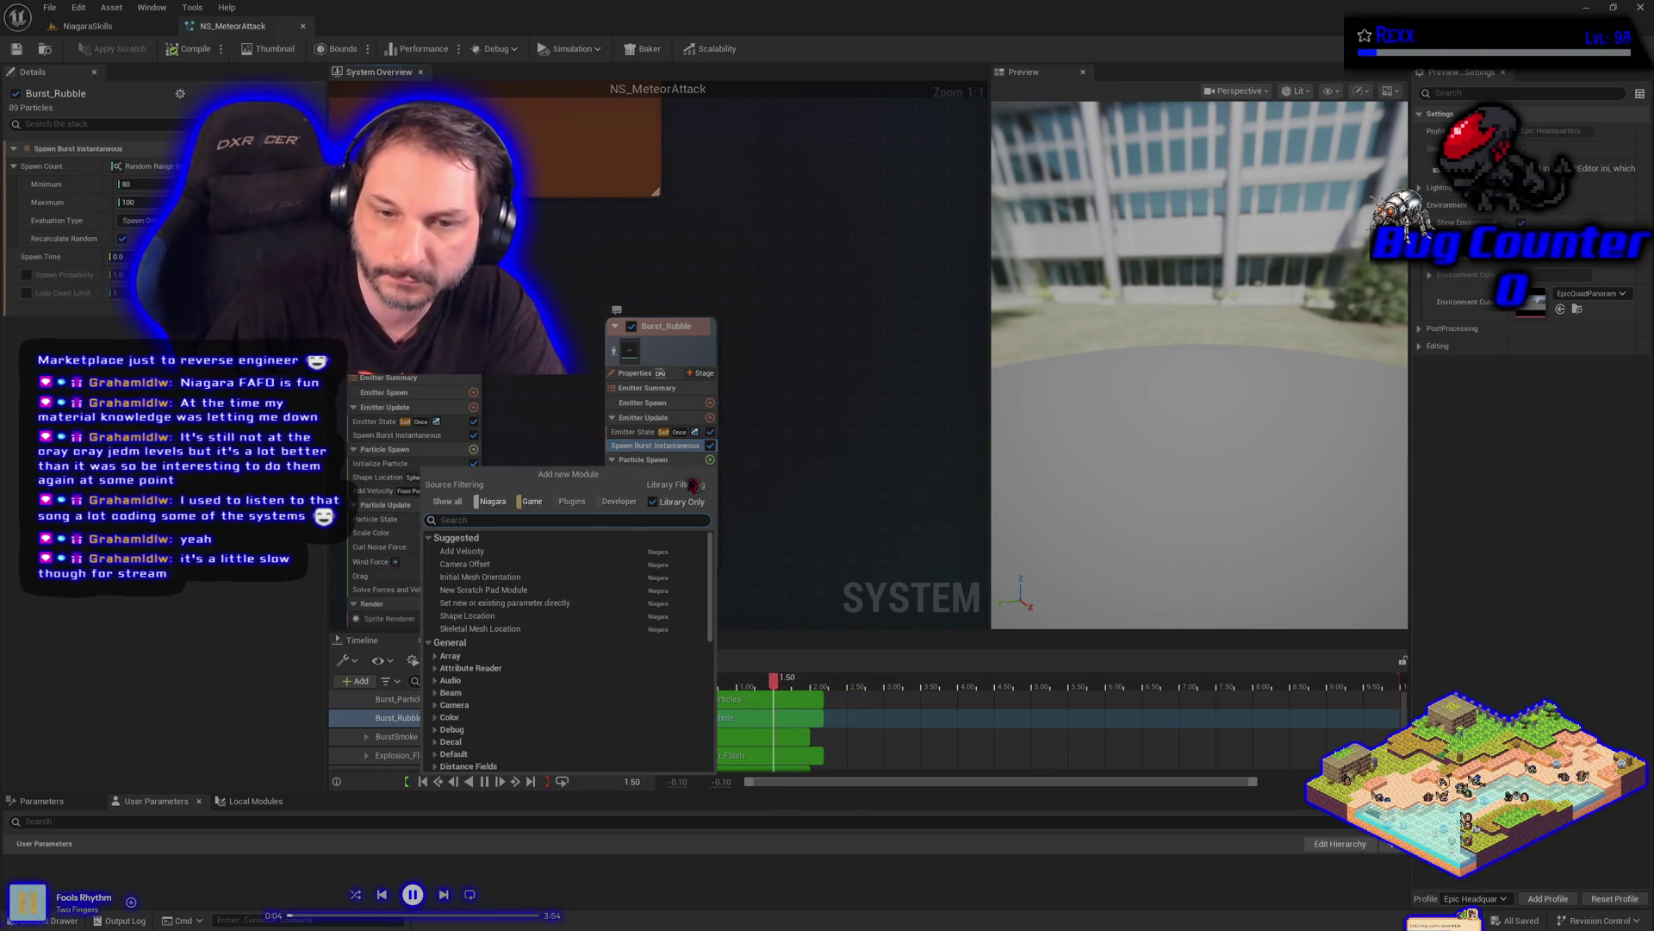
pyautogui.click(470, 616)
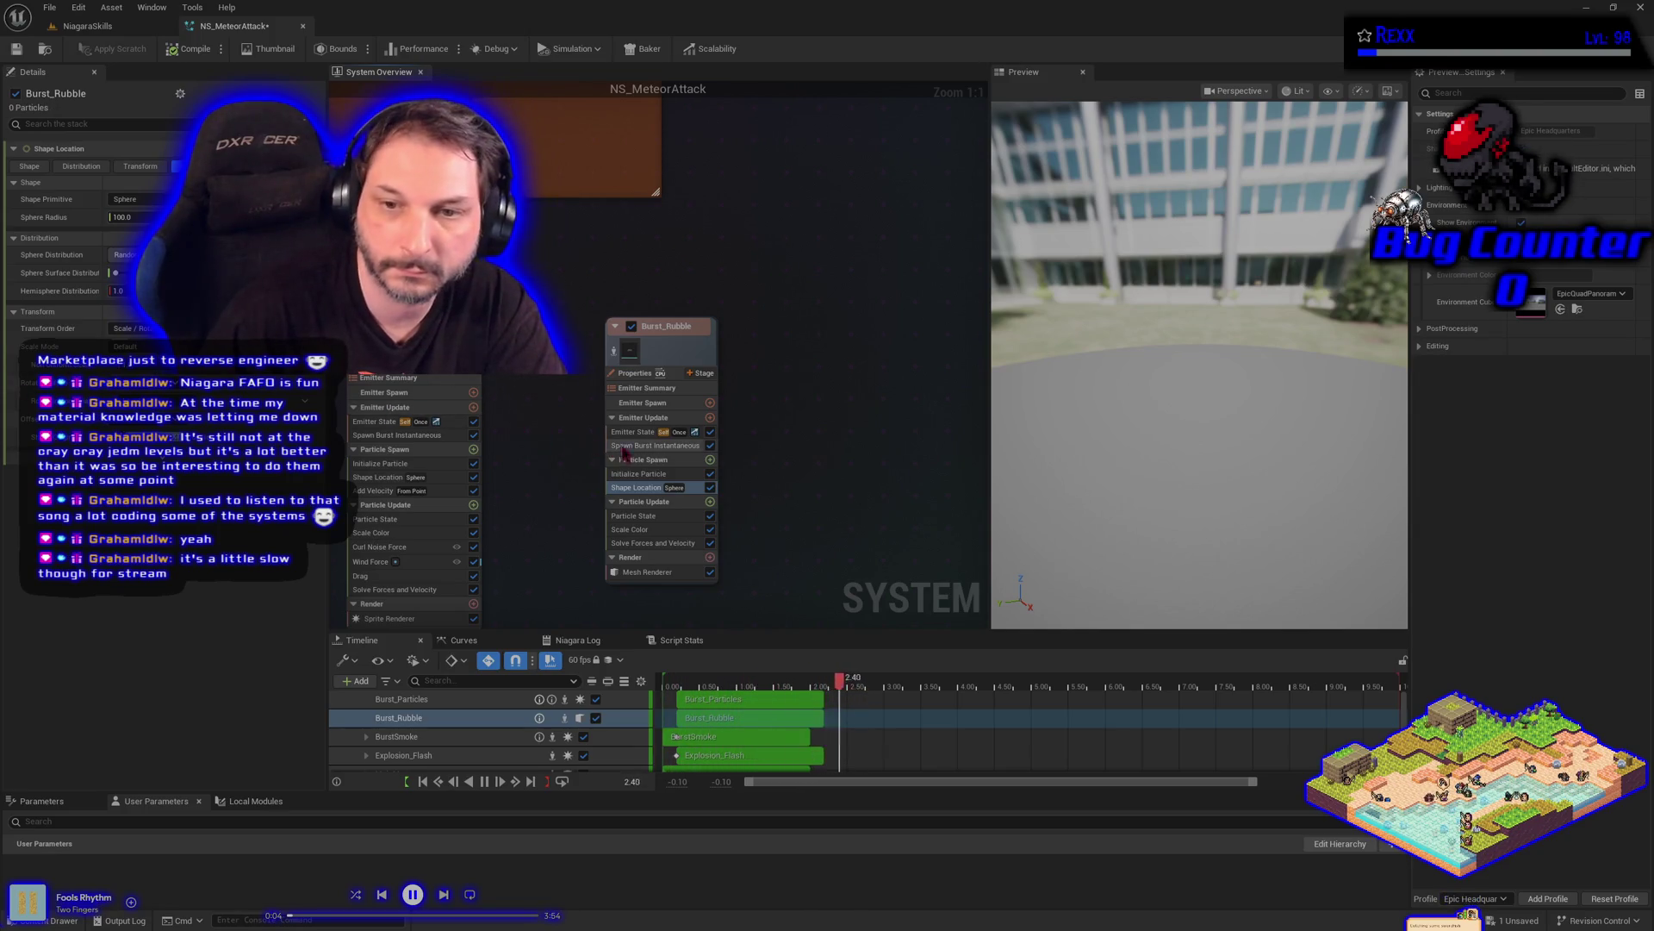
pyautogui.click(710, 460)
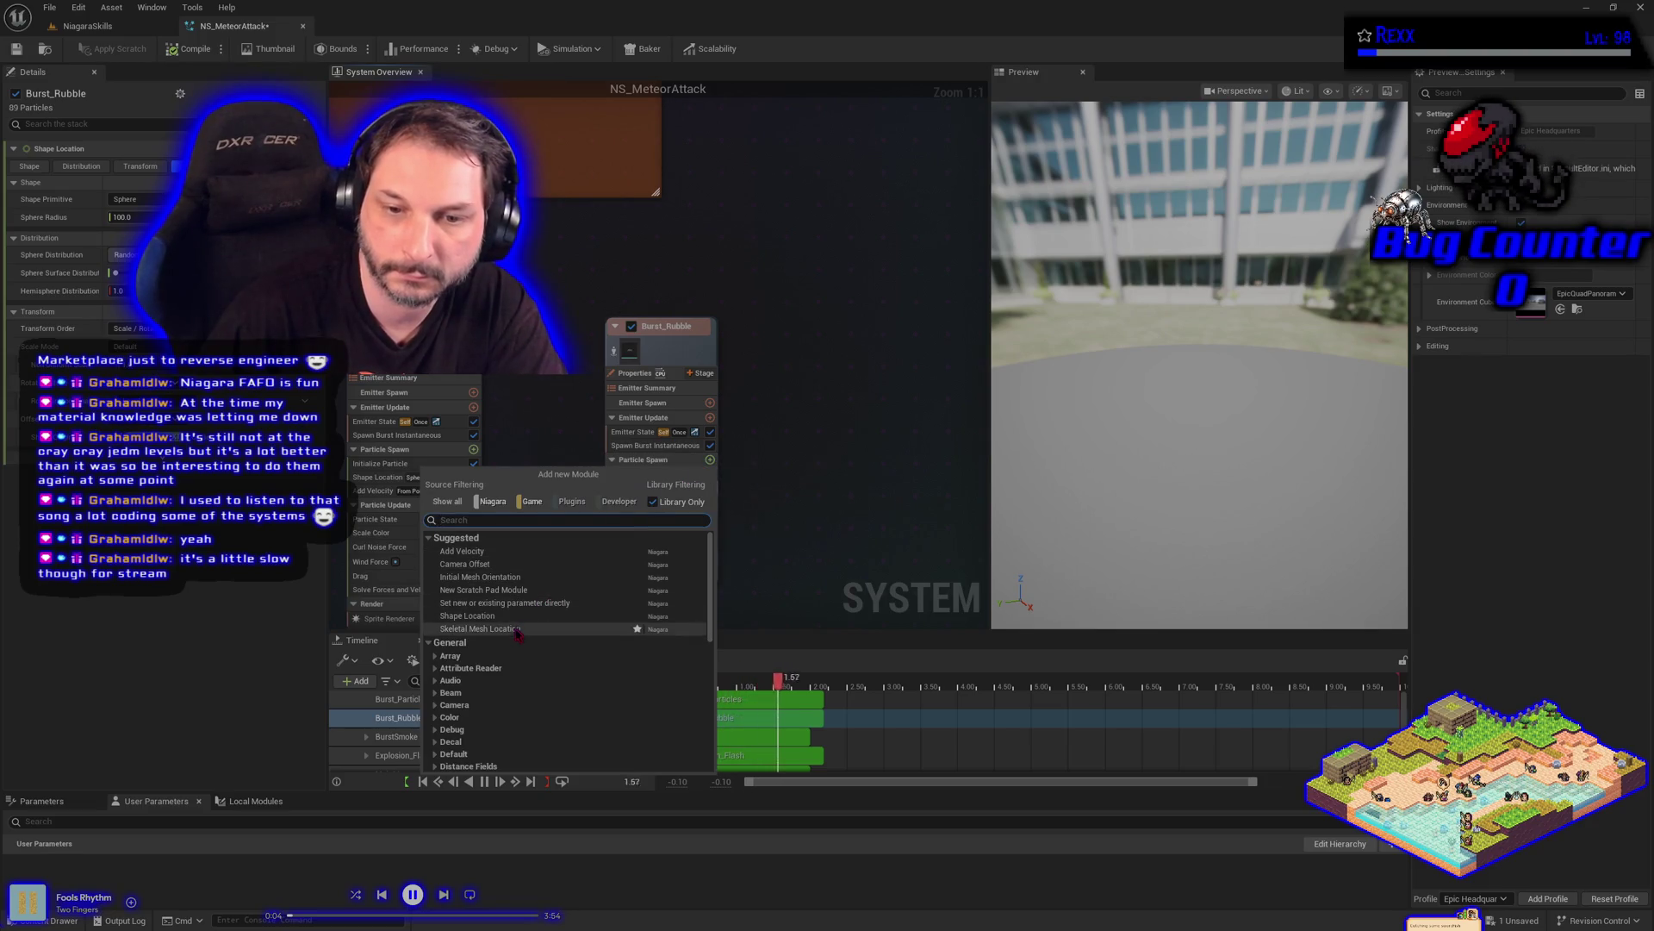
pyautogui.click(493, 577)
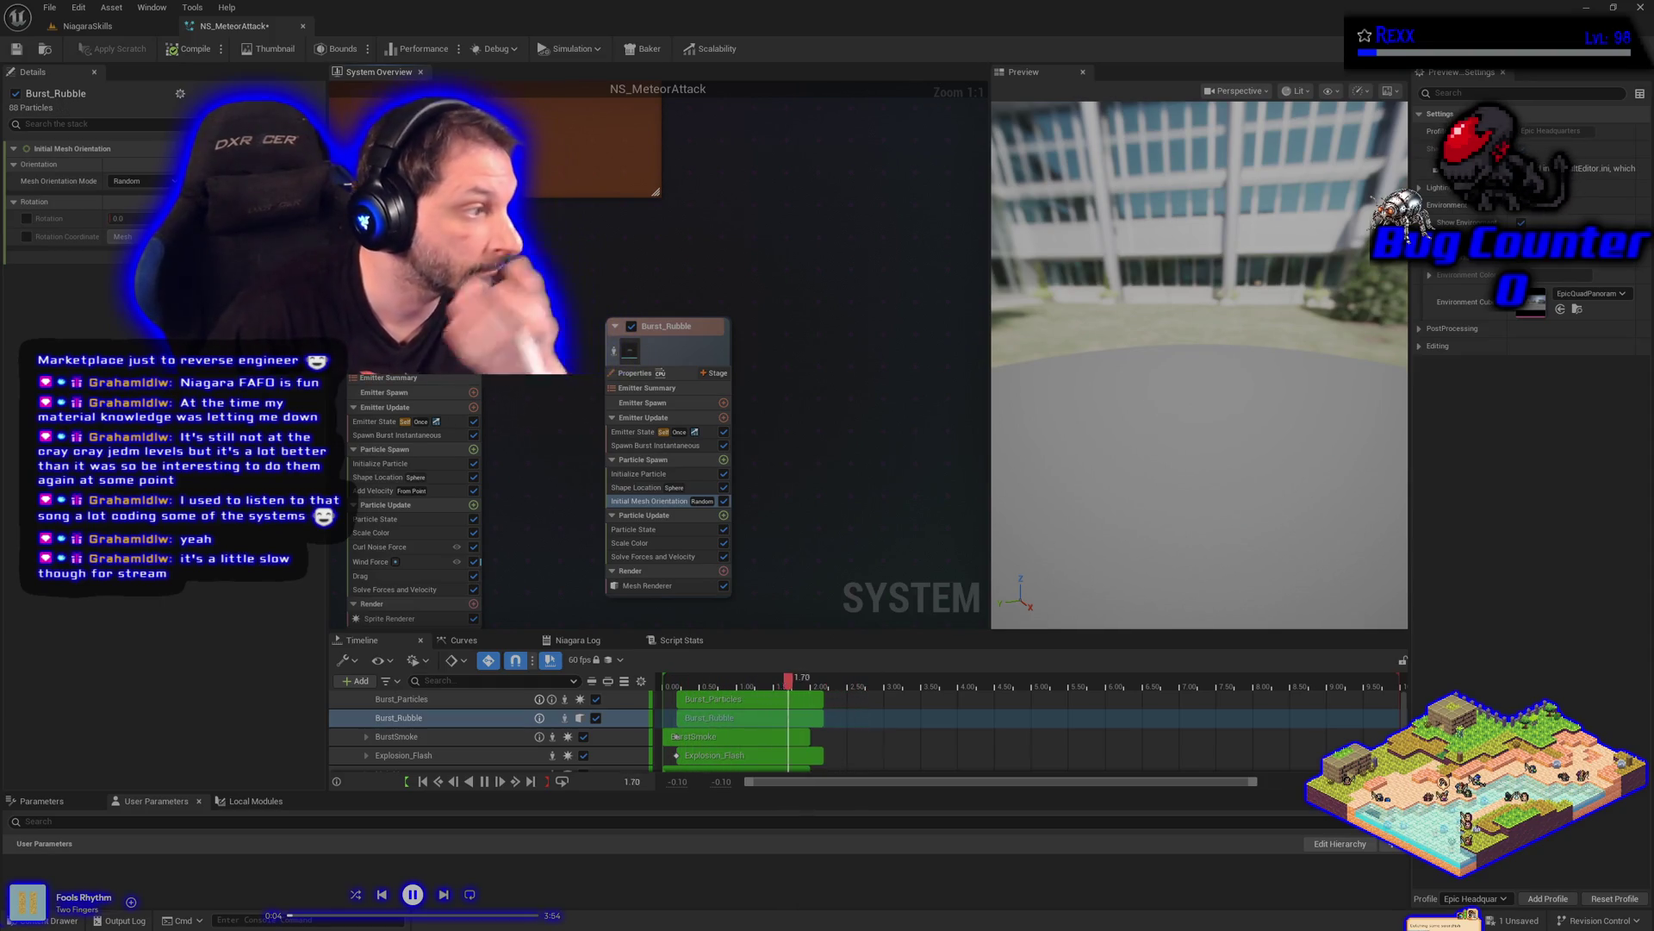
# Add an Add Velocity module to Particle Spawn with Velocity Mode set to In Cone
pyautogui.click(723, 459)
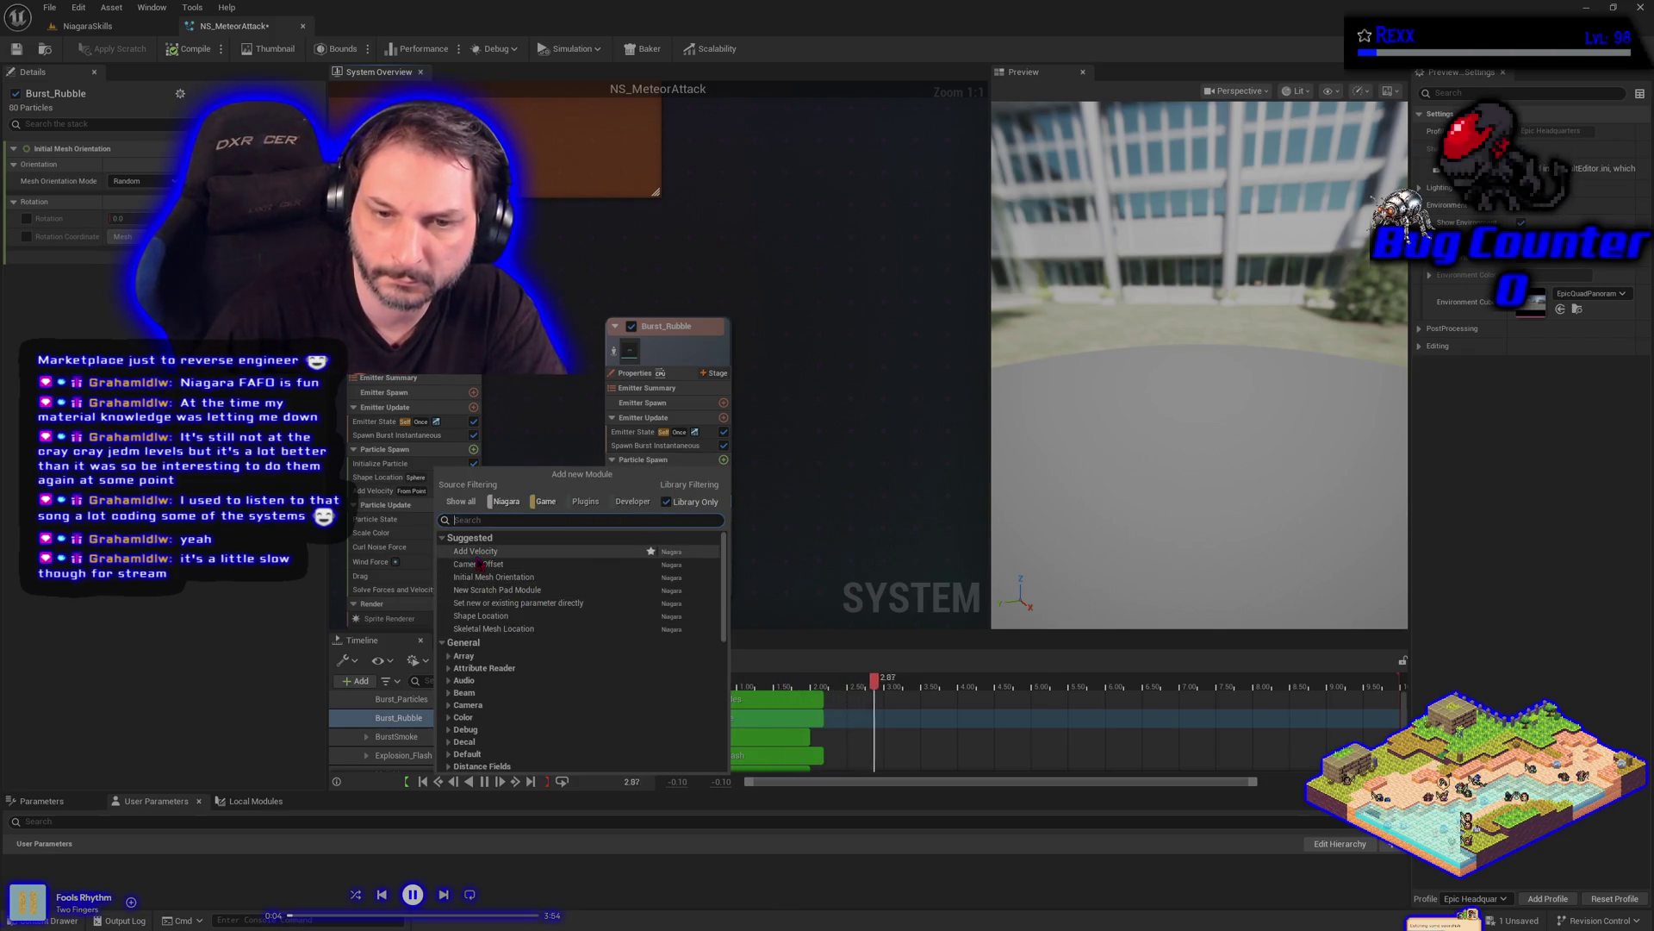
pyautogui.click(482, 551)
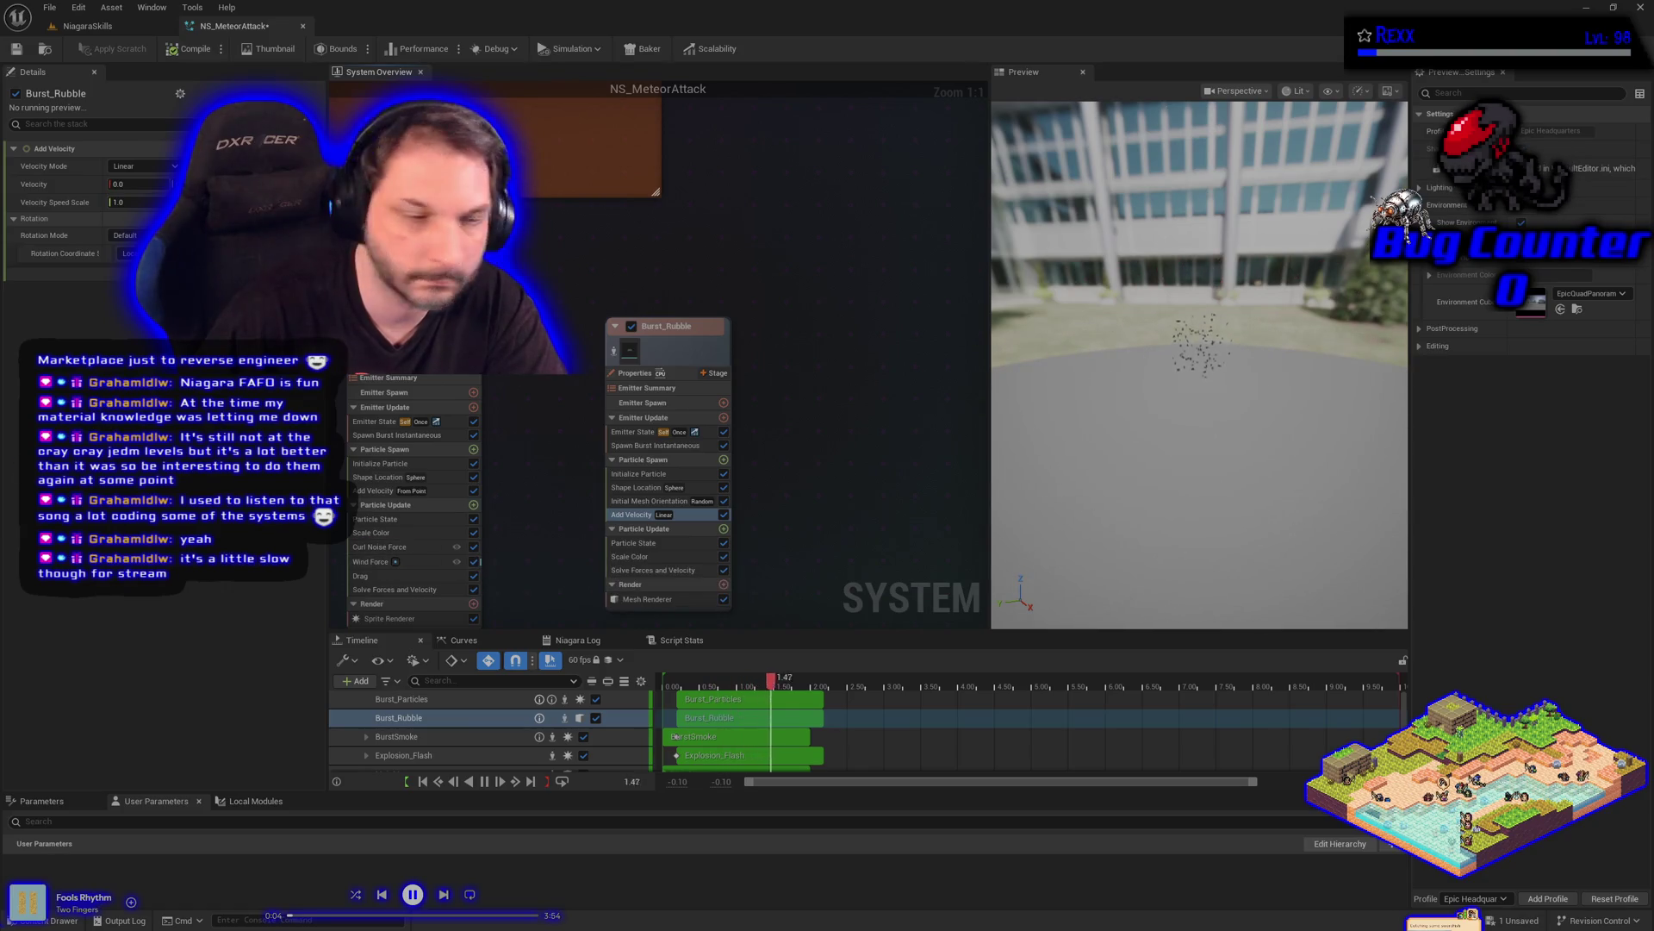
pyautogui.click(143, 168)
pyautogui.click(143, 200)
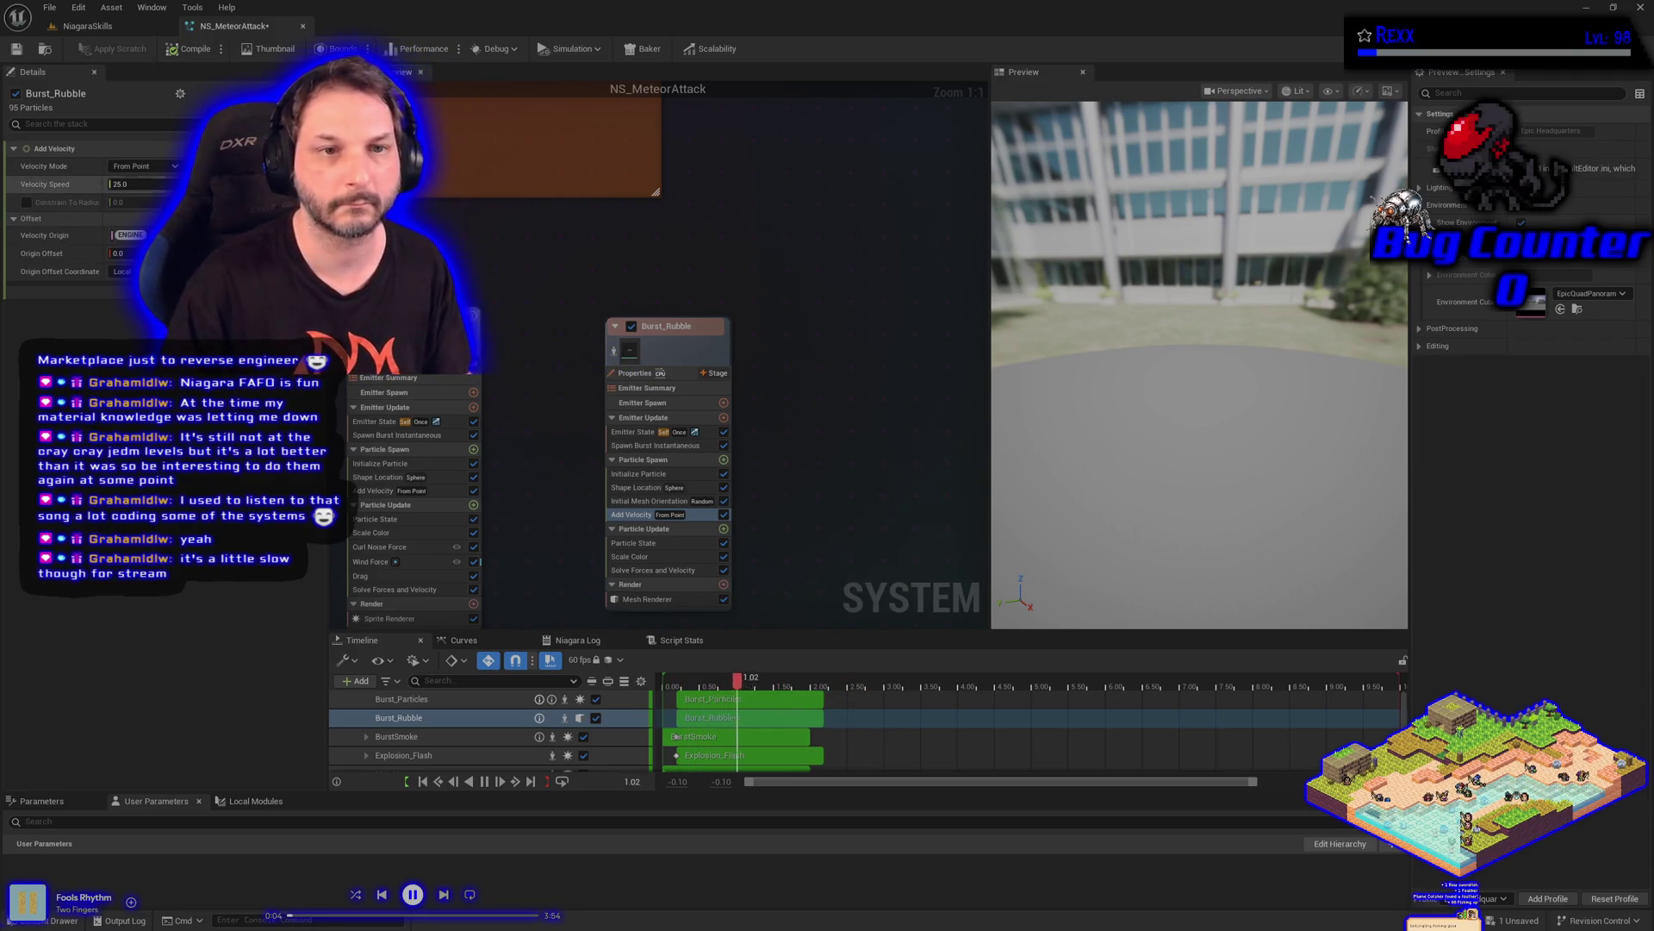
pyautogui.click(143, 167)
pyautogui.click(138, 214)
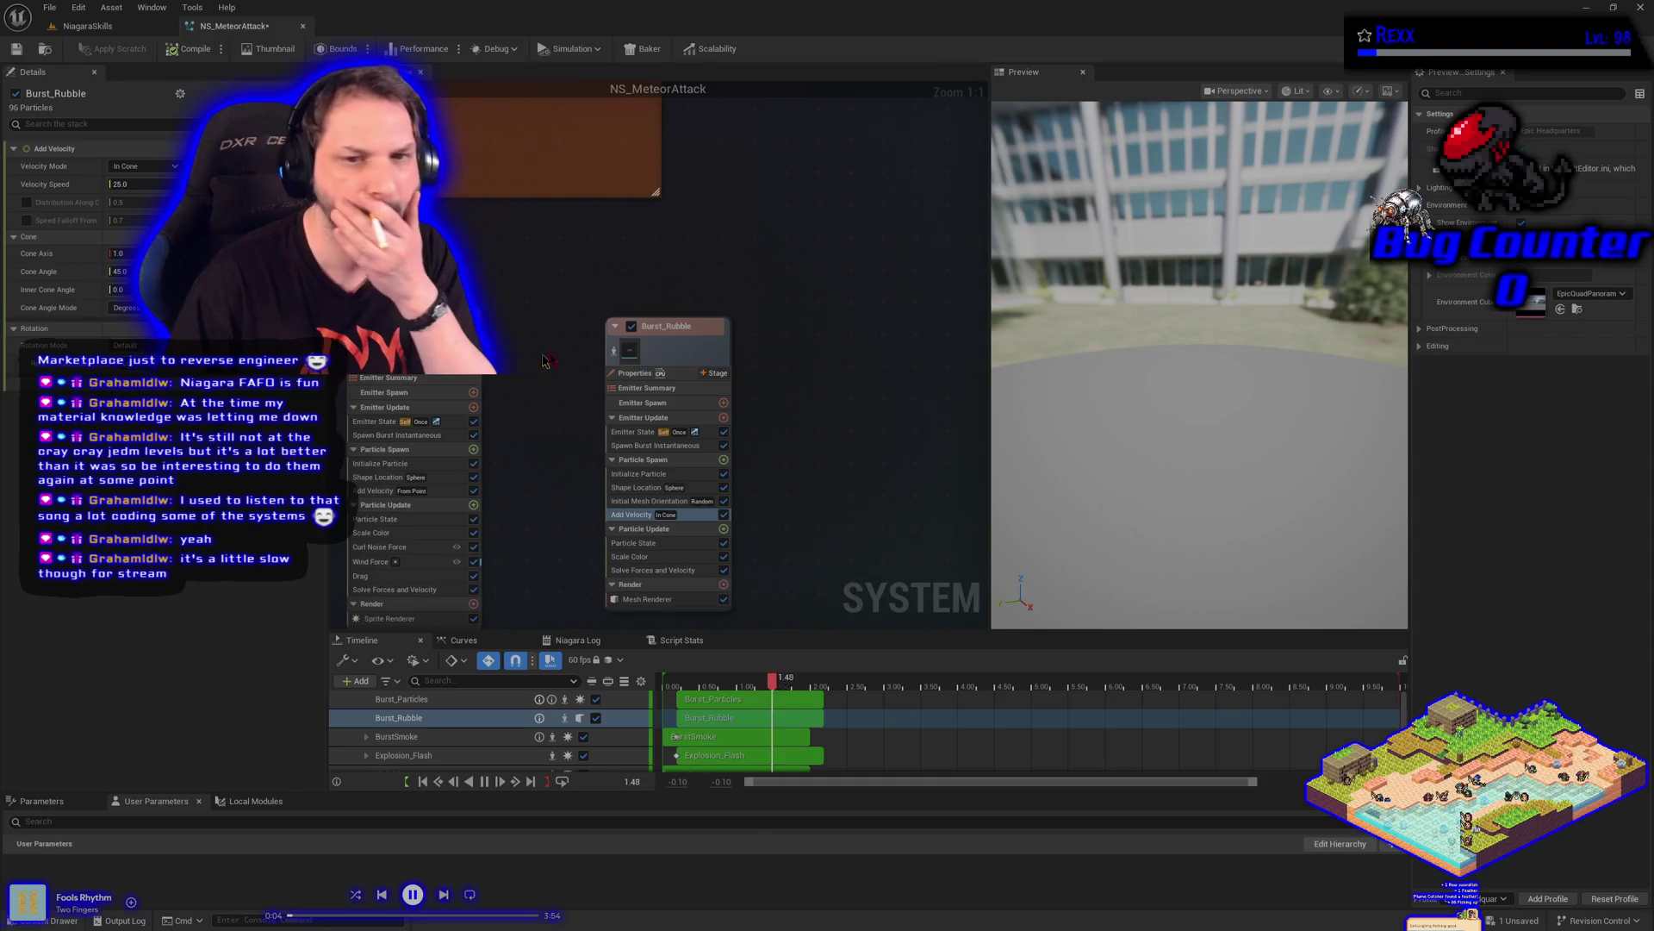
pyautogui.click(176, 184)
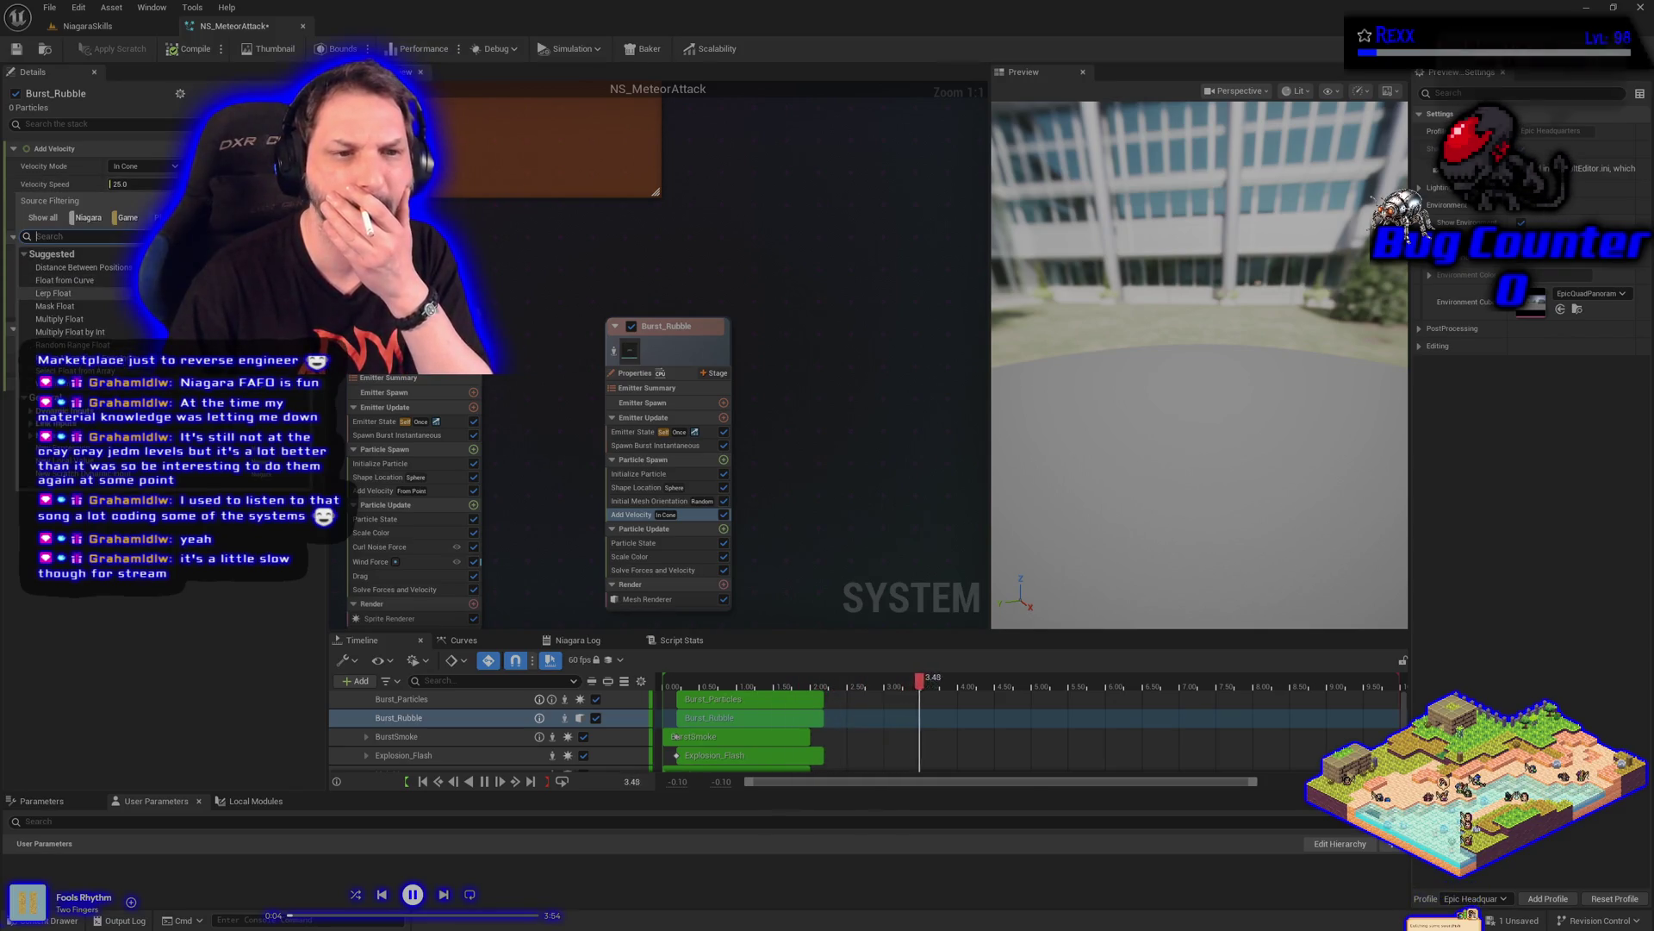
# Make the cone Velocity Speed a random range of 800 to 900 and save
pyautogui.press('Escape')
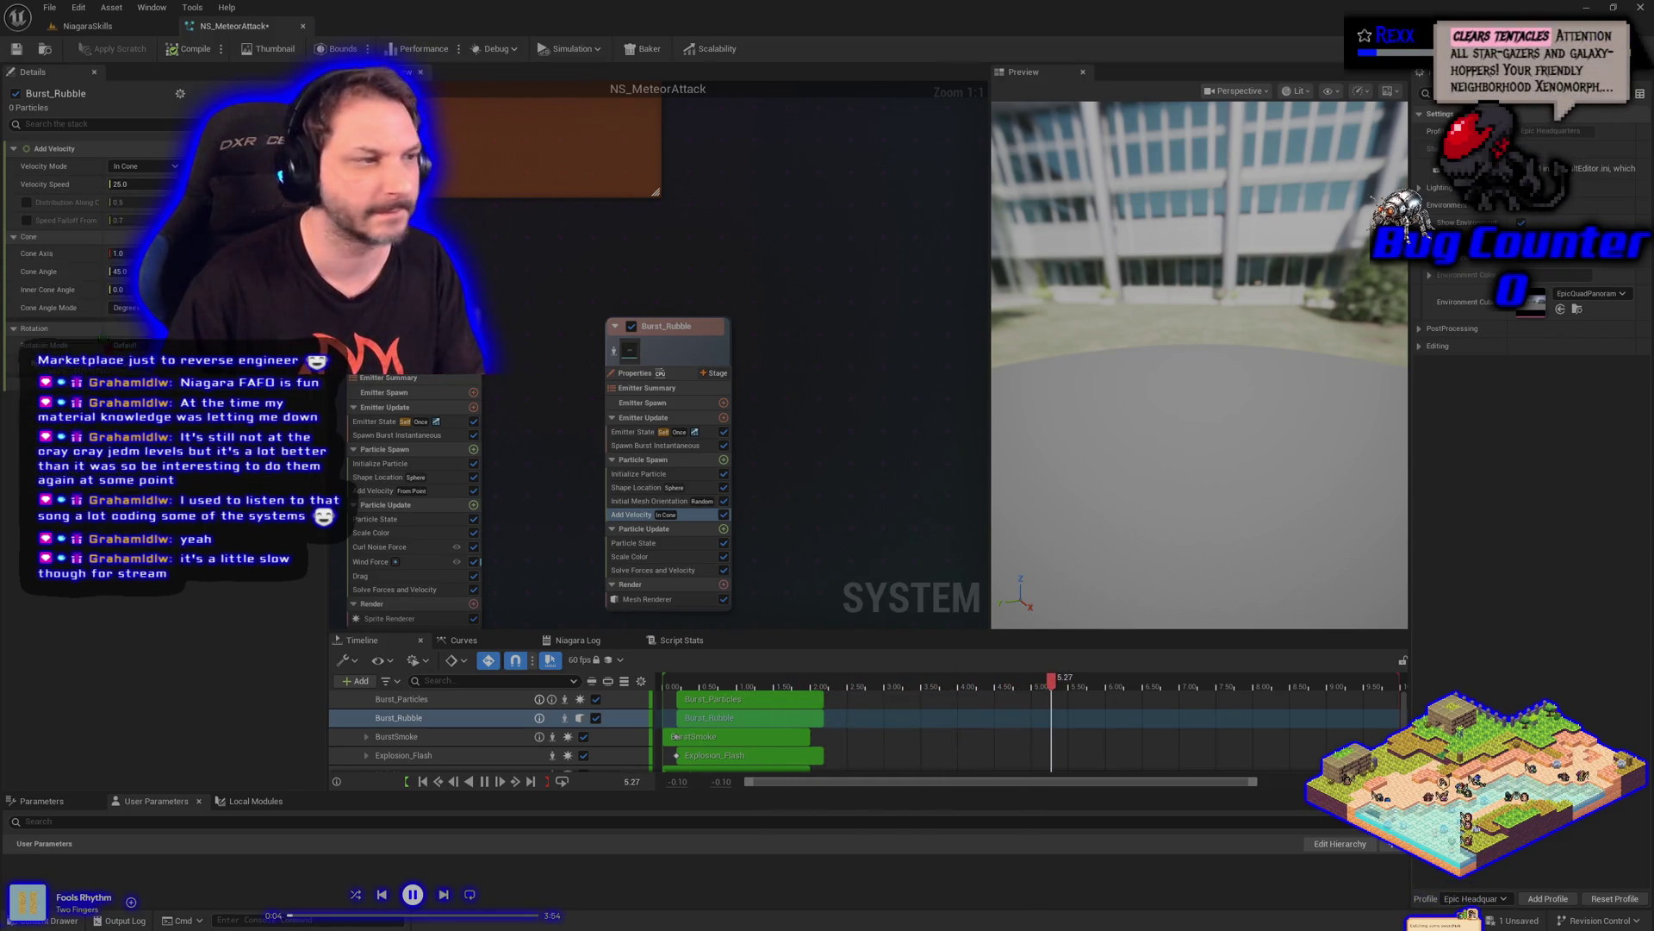
pyautogui.press('Return')
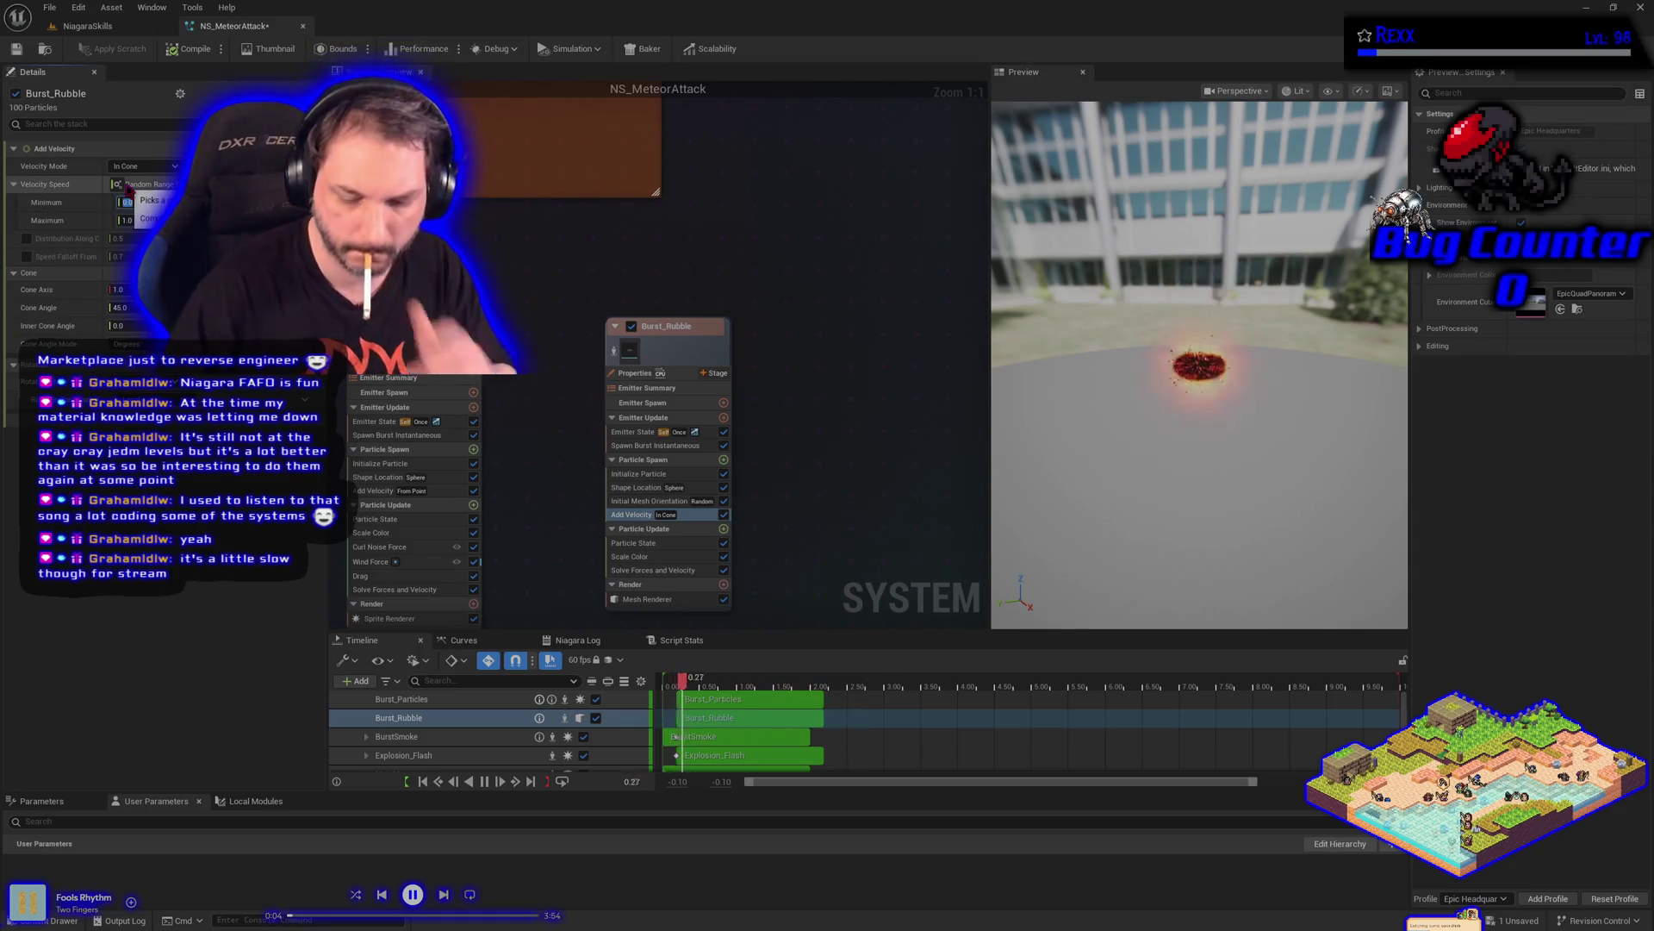
pyautogui.write('800')
pyautogui.press('Tab')
pyautogui.write('00')
pyautogui.press('Return')
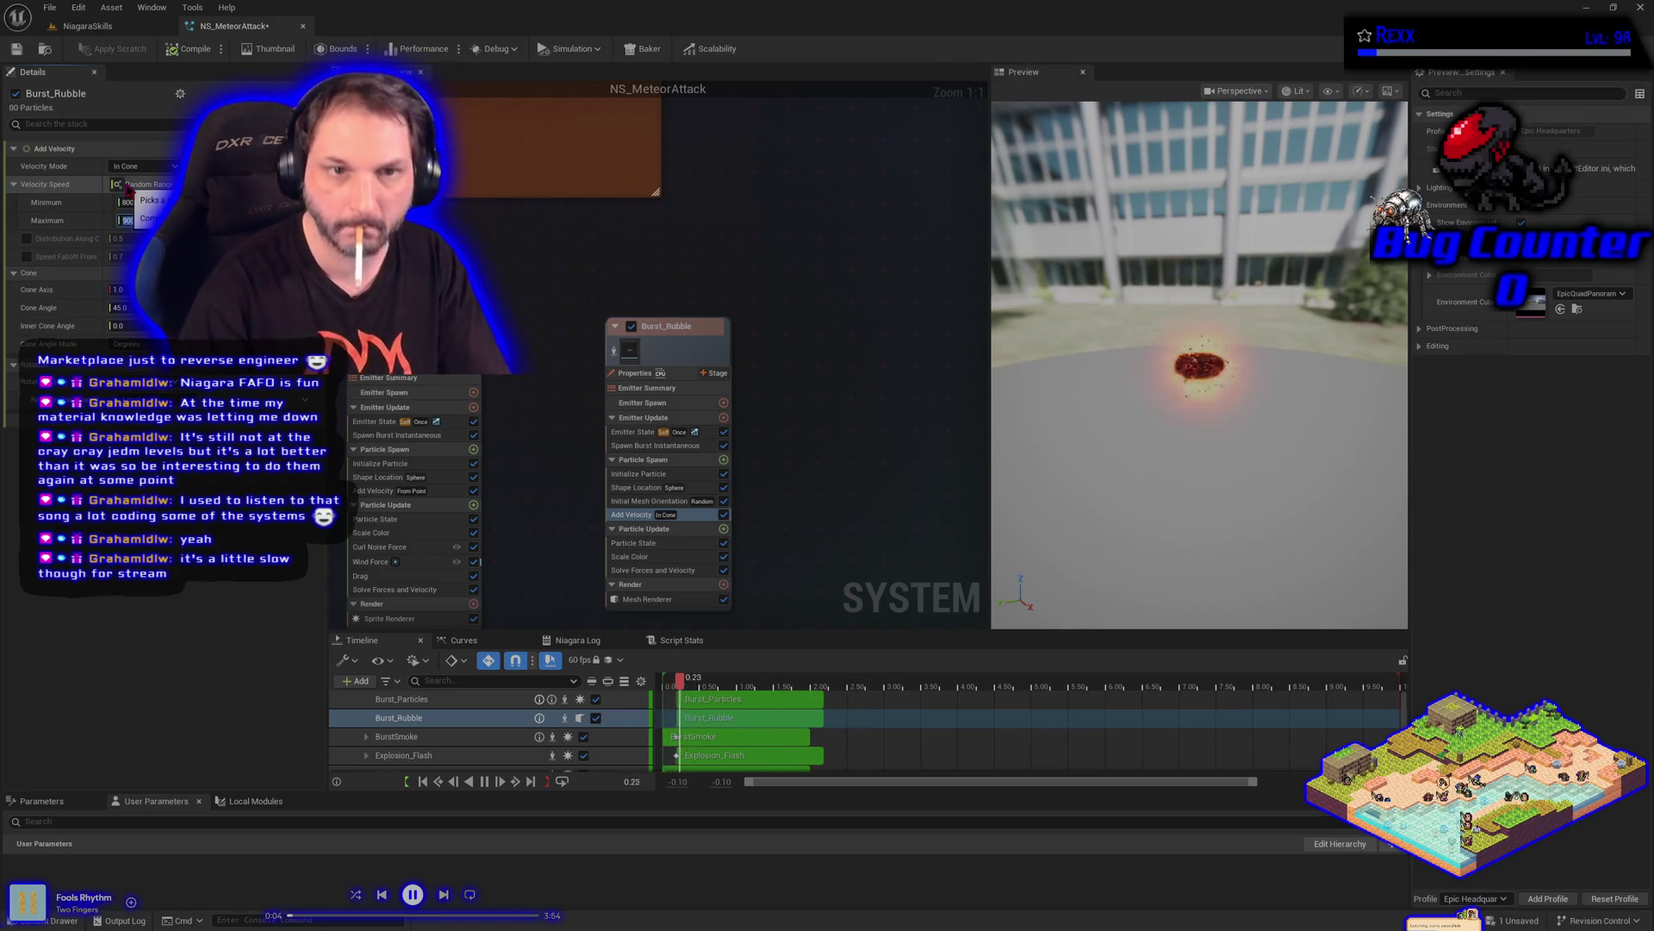
pyautogui.click(24, 48)
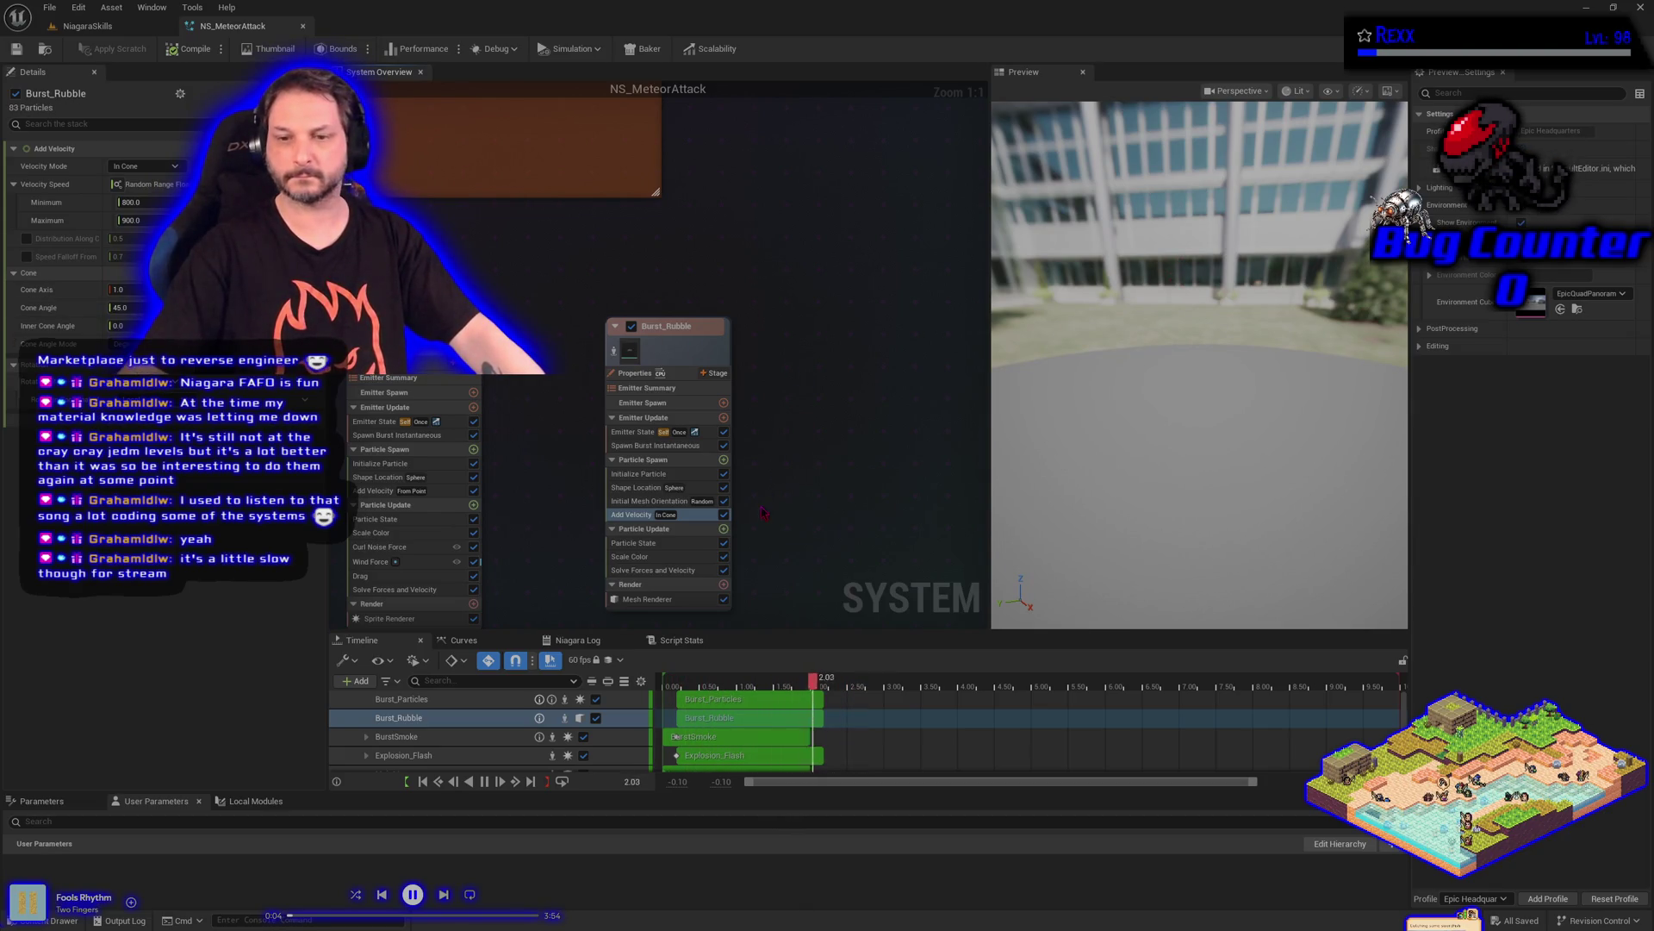
# Check the burst in the preview and set the Add Velocity Cone Axis to 0
pyautogui.moveTo(1195, 504); pyautogui.dragTo(1341, 470)
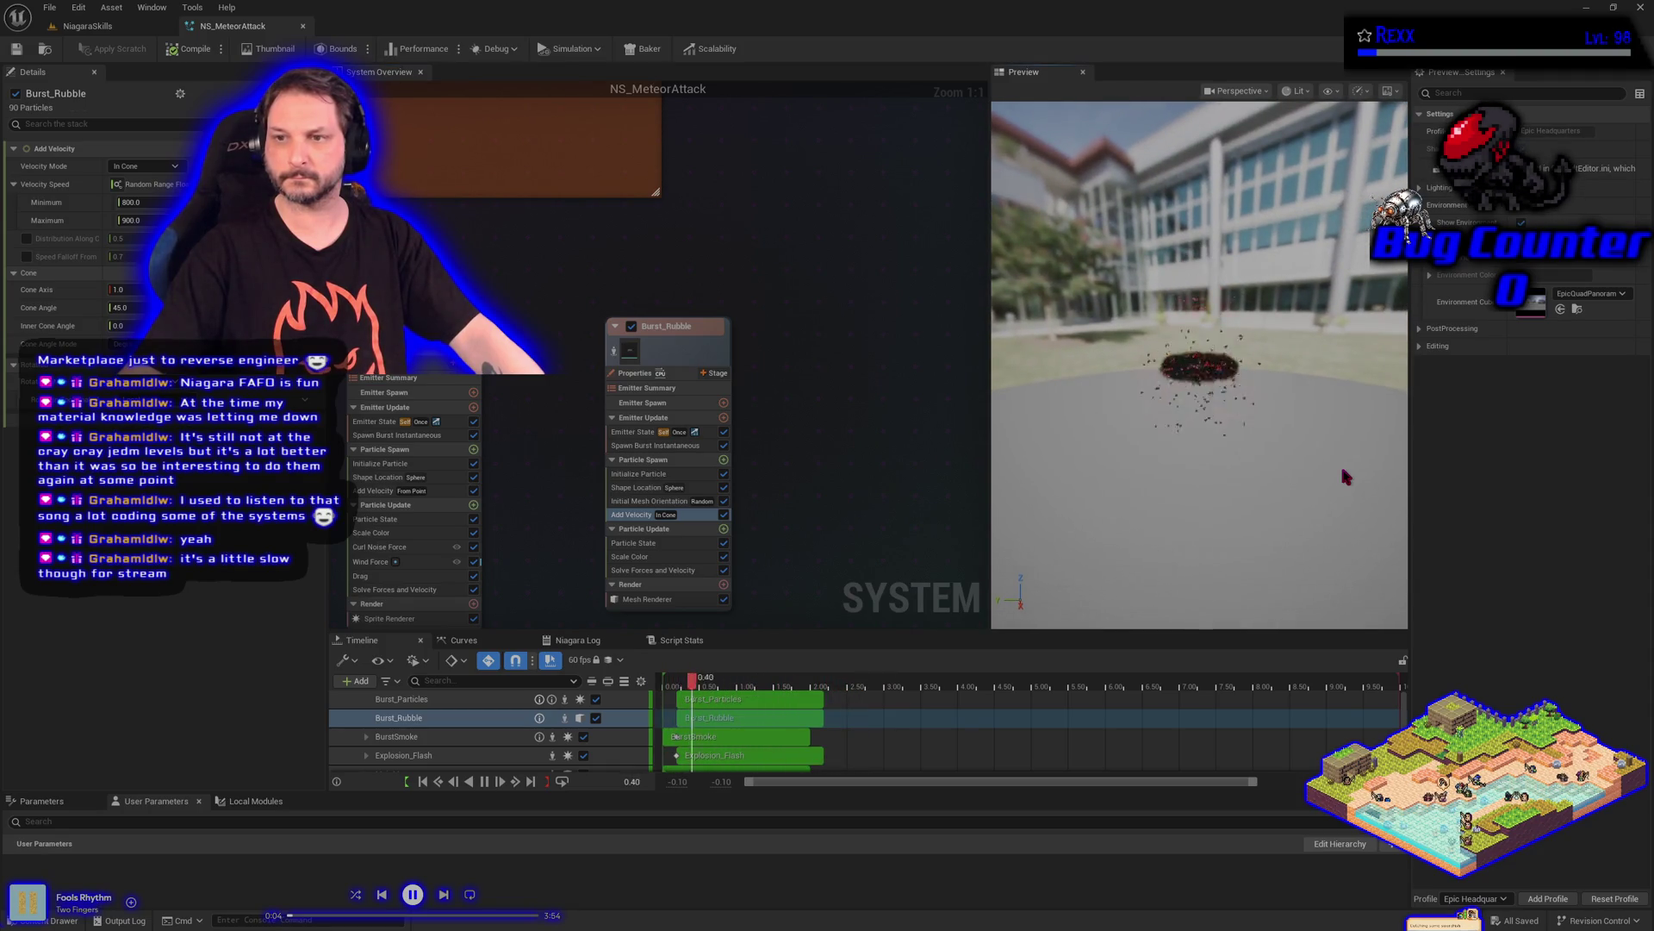
pyautogui.moveTo(1341, 469); pyautogui.dragTo(1171, 448)
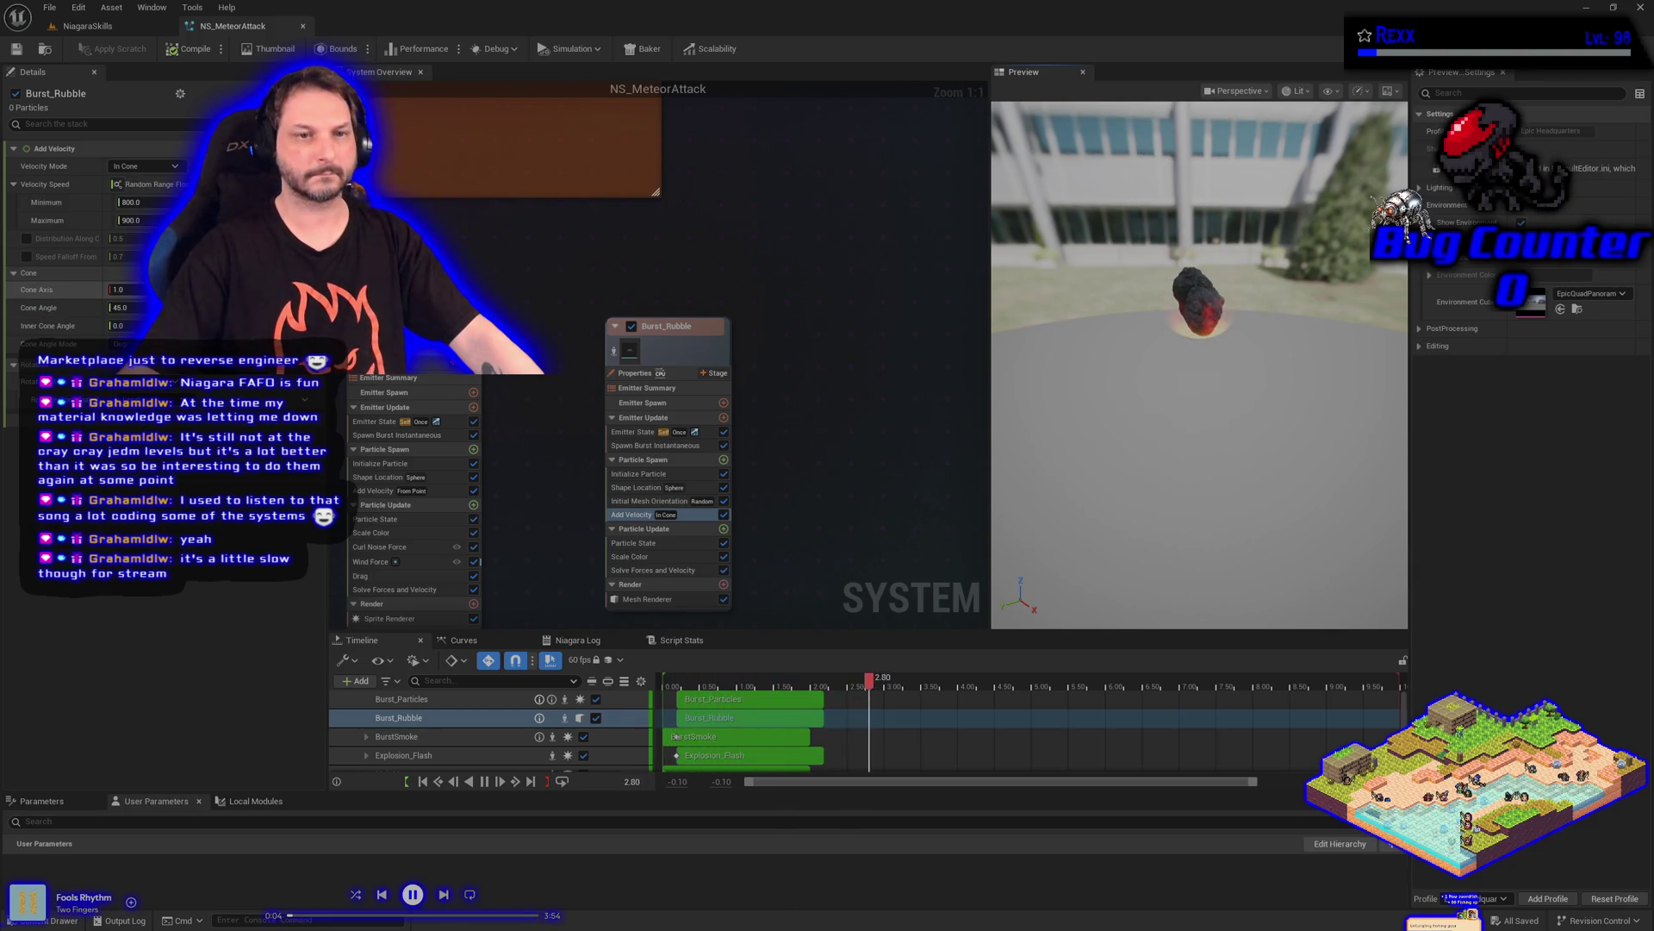
pyautogui.write('0')
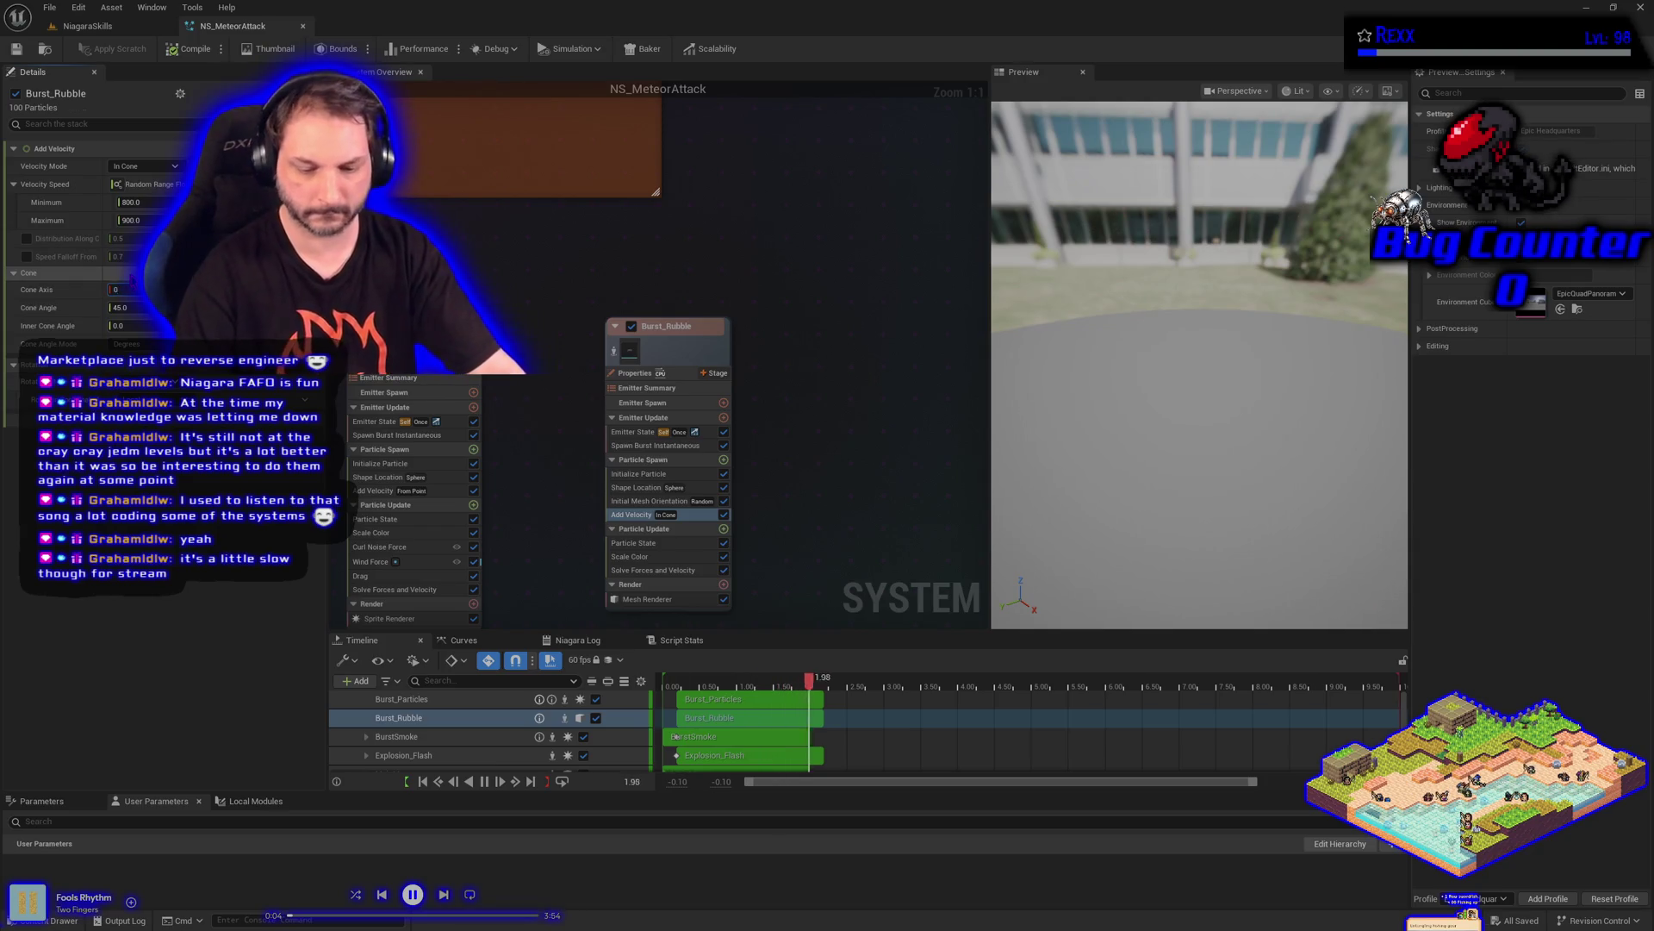
pyautogui.press('Return')
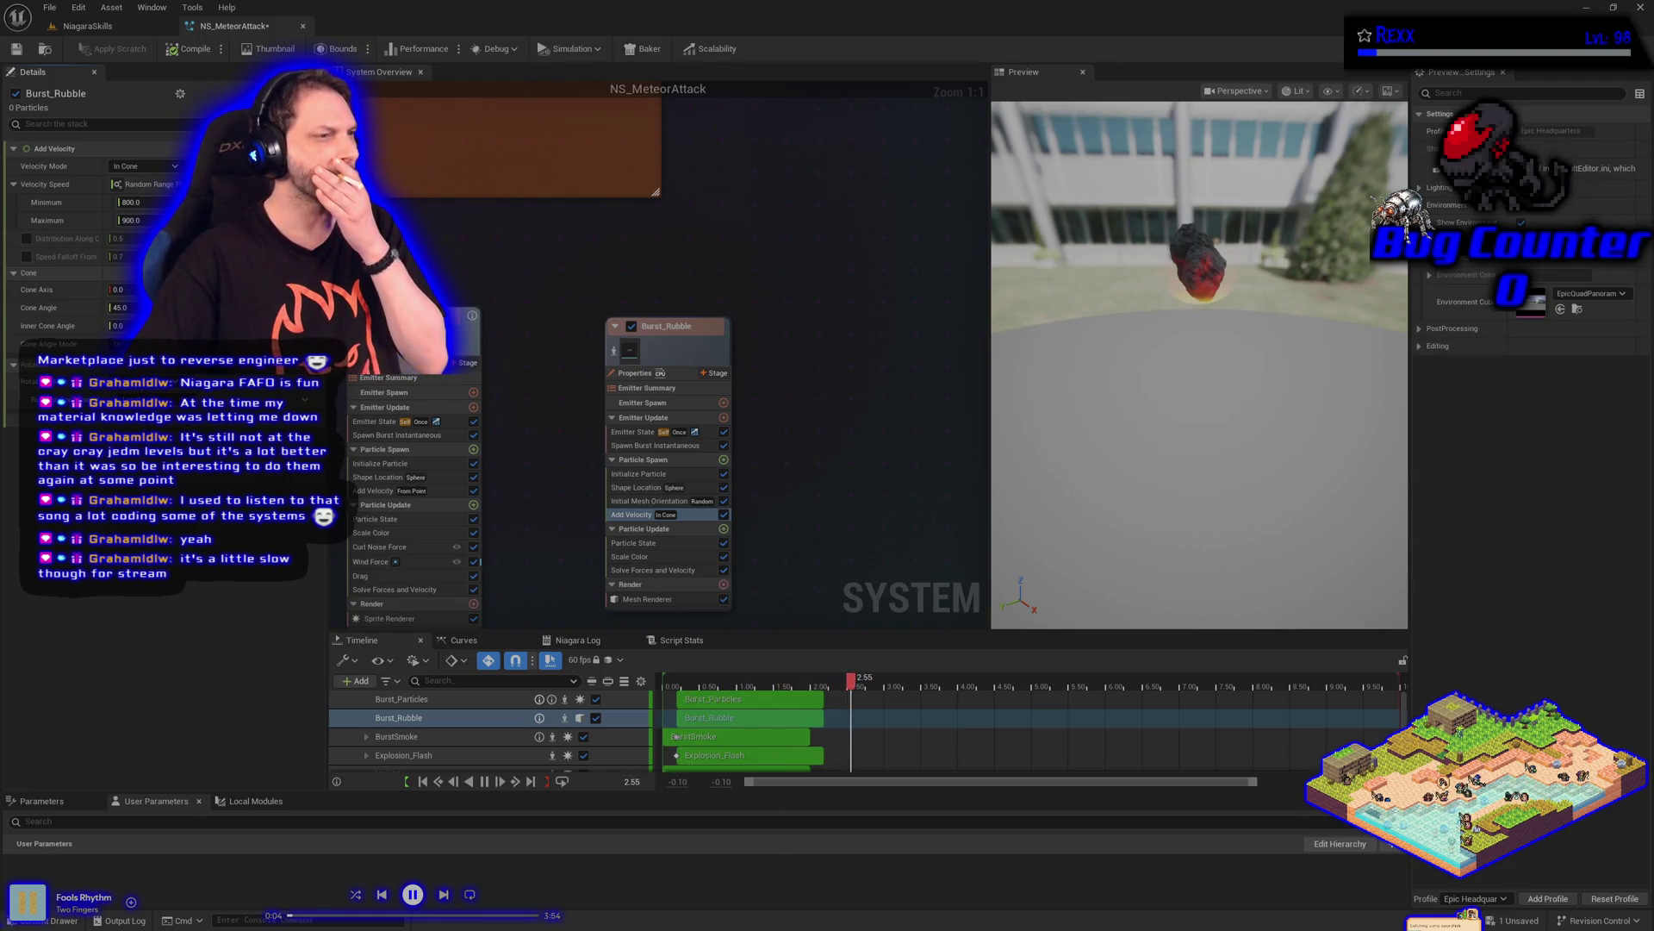
# Set Initialize Particle's Lifetime Mode to Random, giving 1 to 2 second lifetimes, and save
pyautogui.click(642, 473)
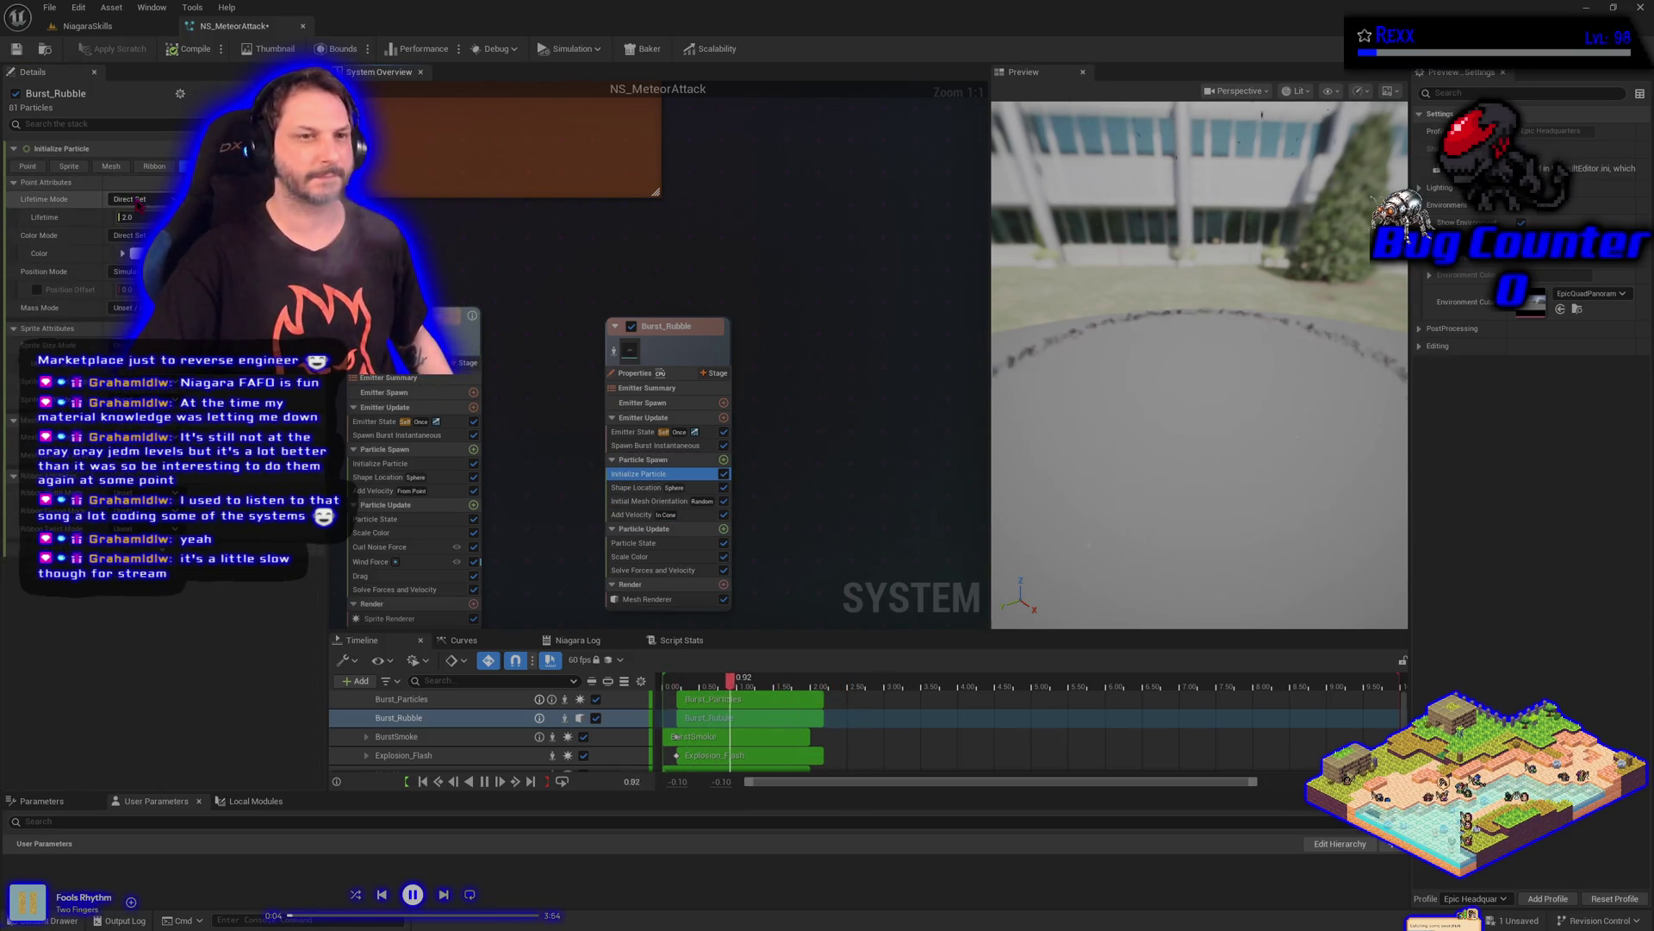
pyautogui.click(138, 199)
pyautogui.click(136, 233)
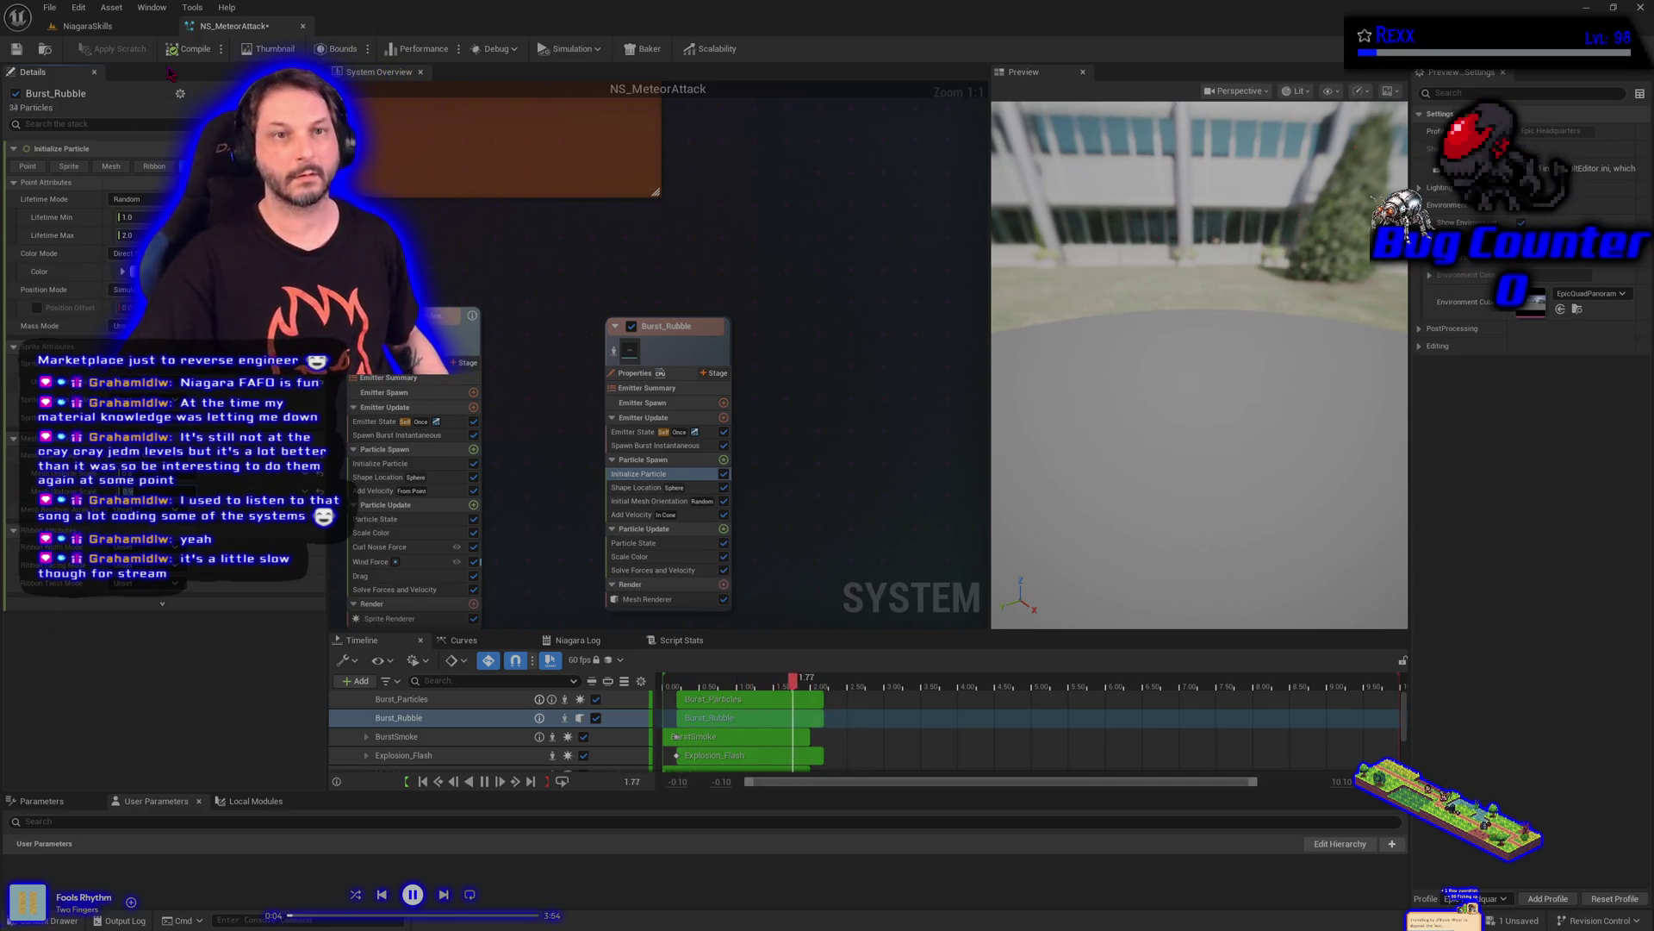
pyautogui.click(16, 49)
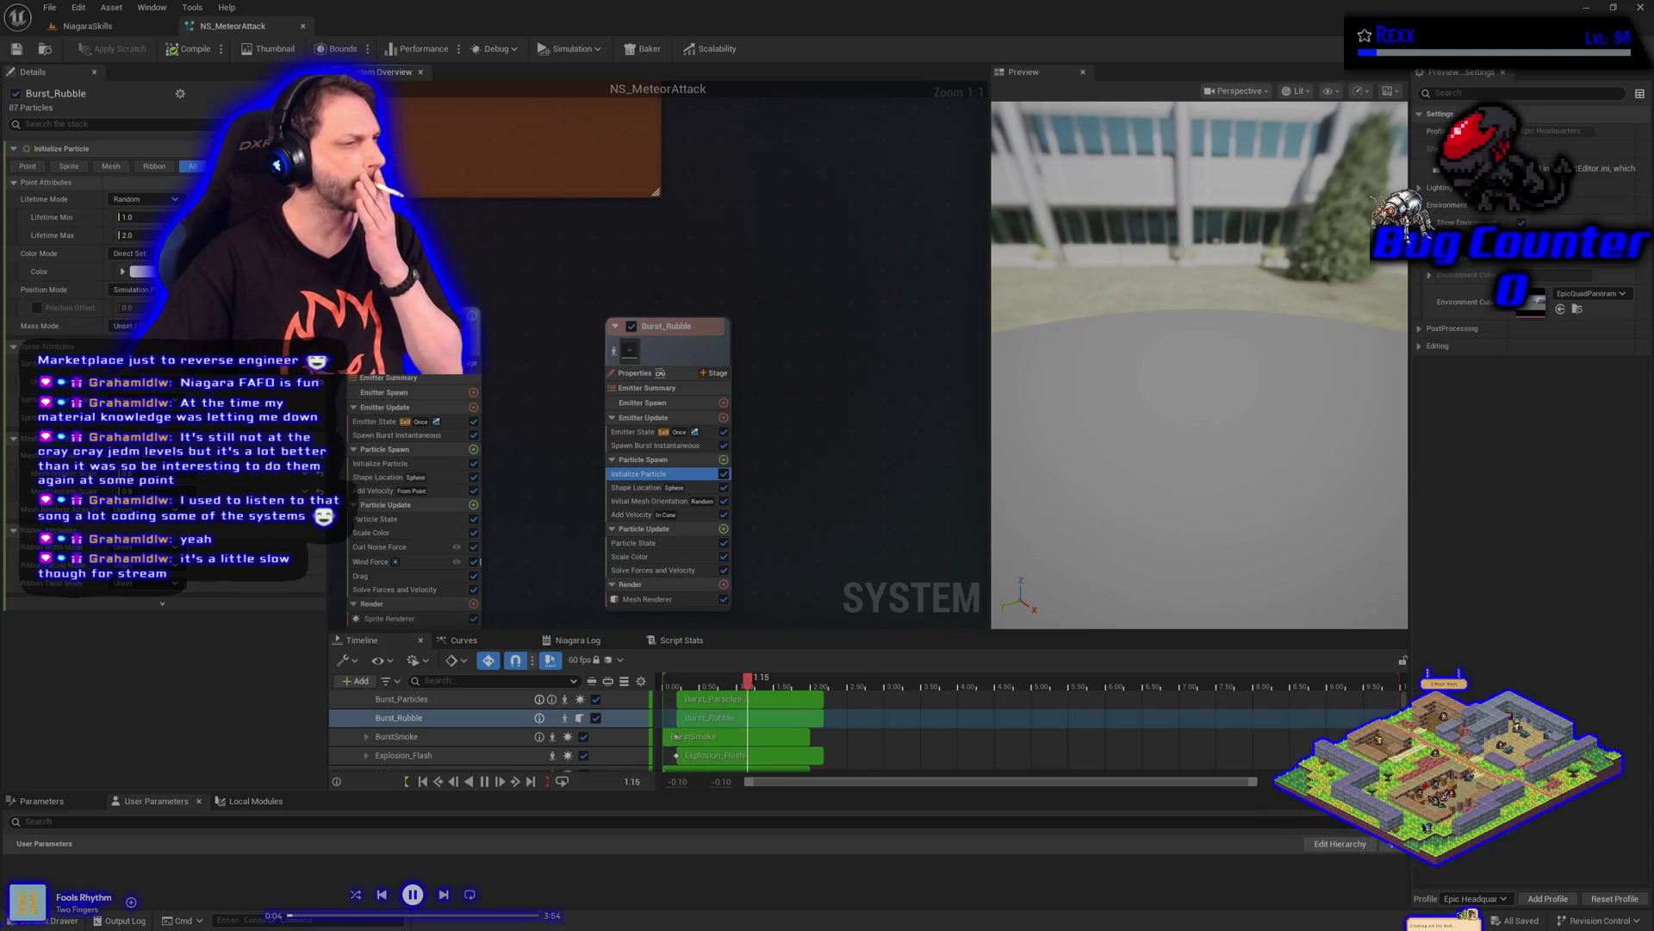
pyautogui.click(724, 529)
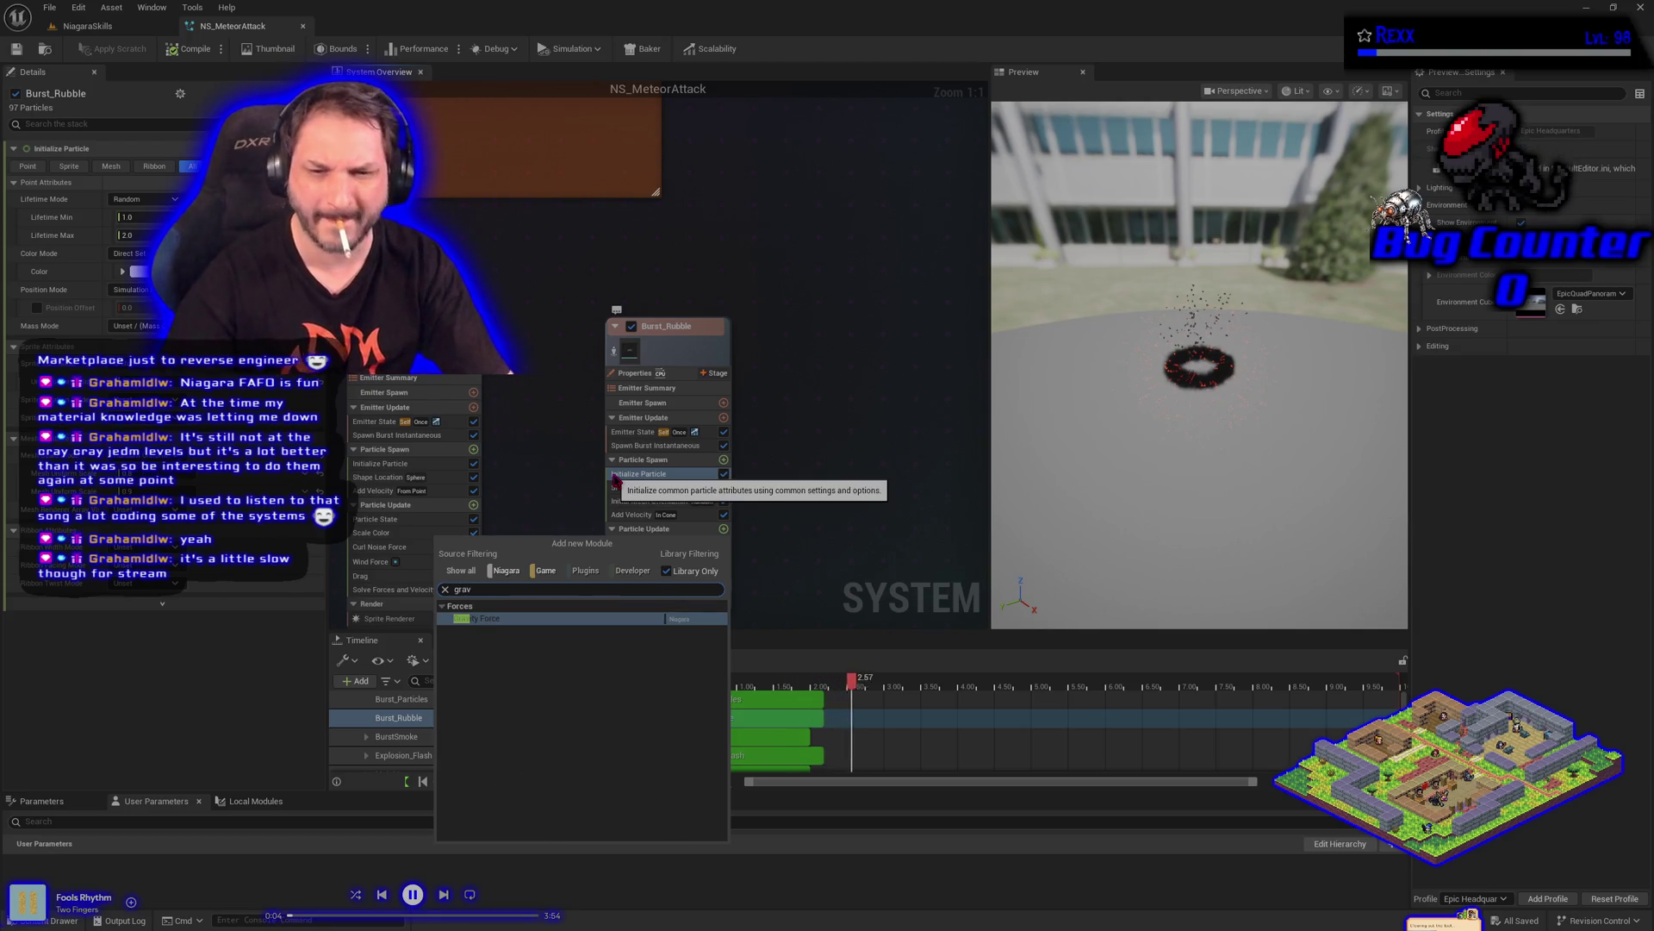
# Add the Gravity Force module to Burst_Rubble's Particle Update
pyautogui.press('Escape')
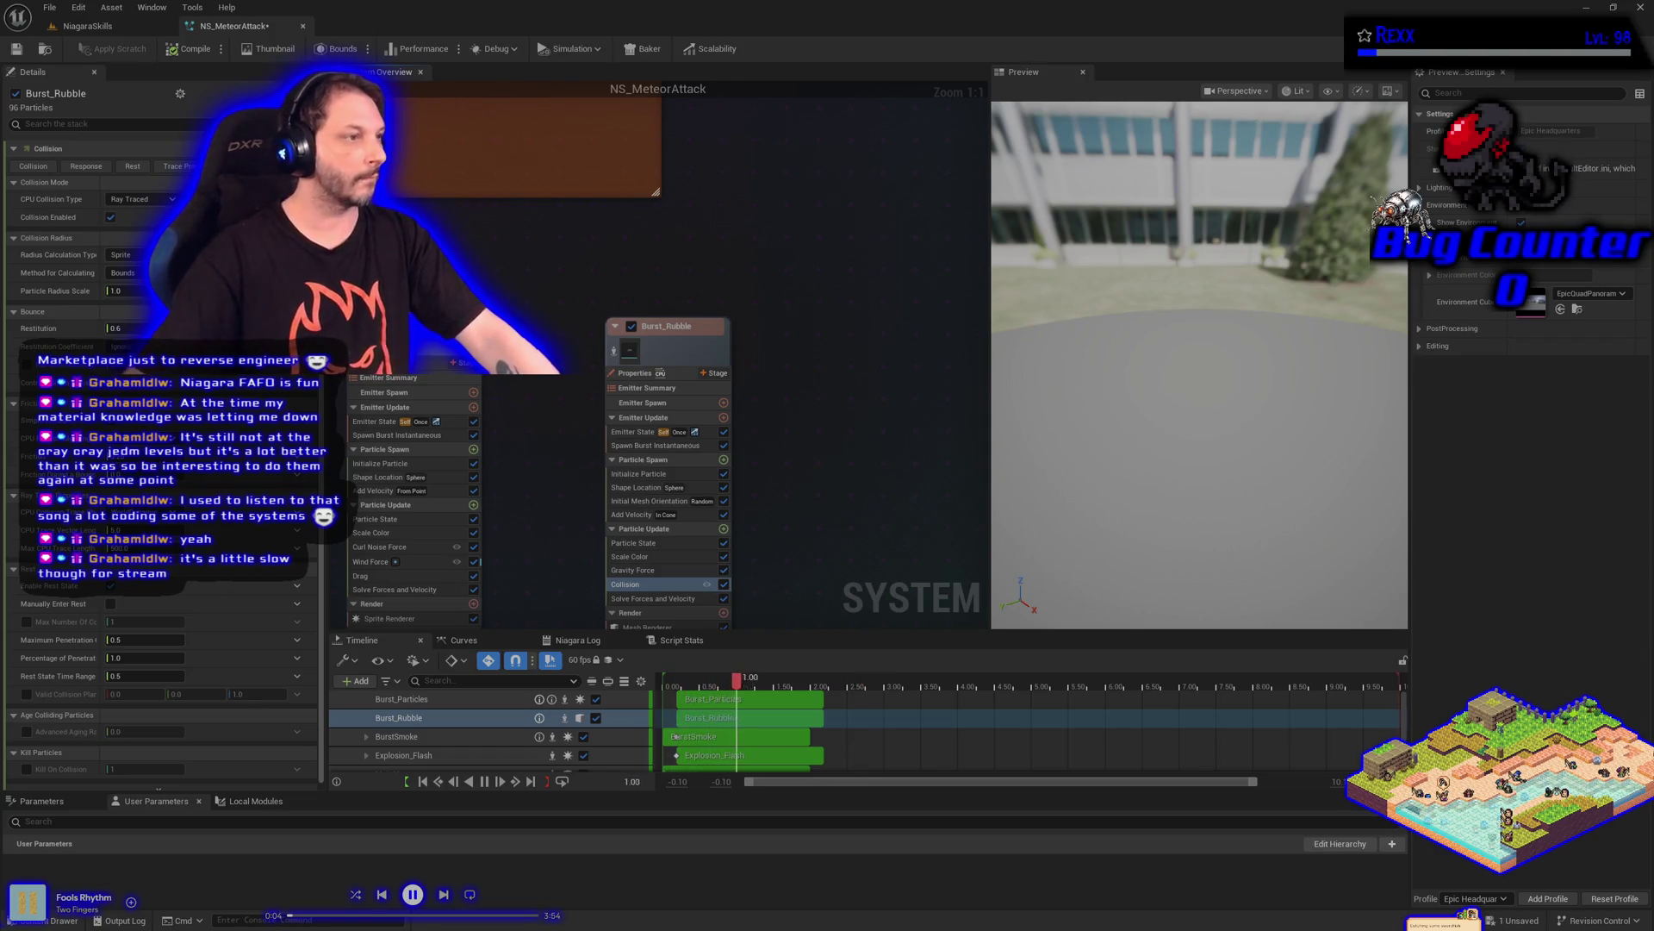
# Set Burst_Rubble's particle lifetime to a random range of 2 to 3 seconds
pyautogui.click(638, 473)
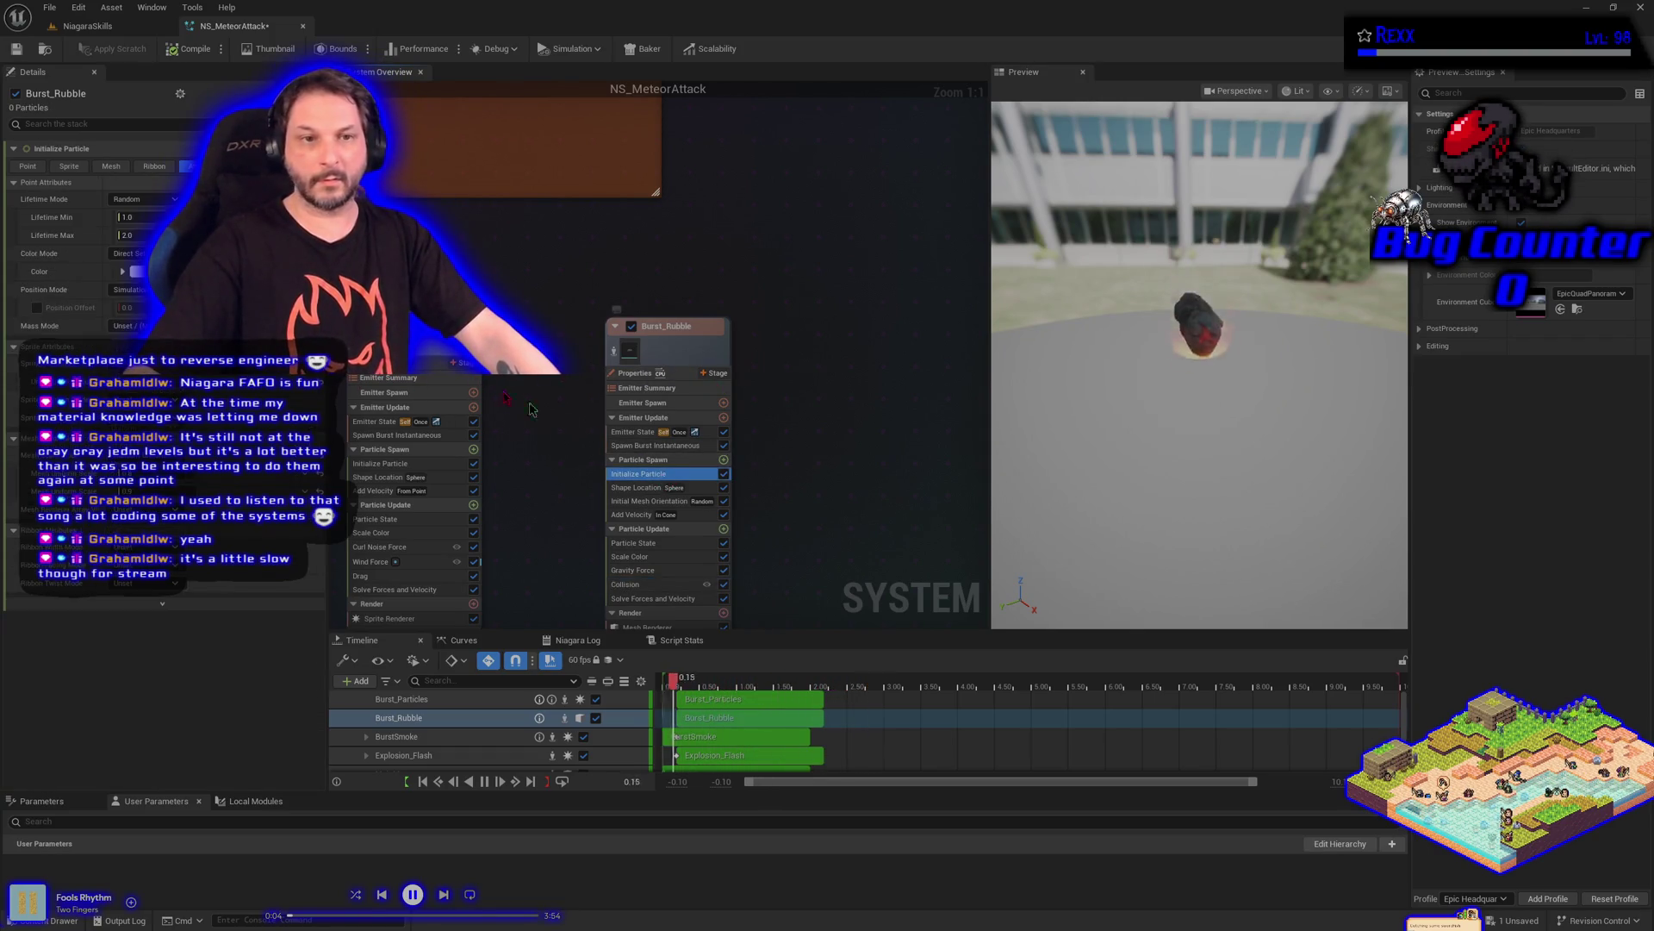
pyautogui.write('2')
pyautogui.press('Tab')
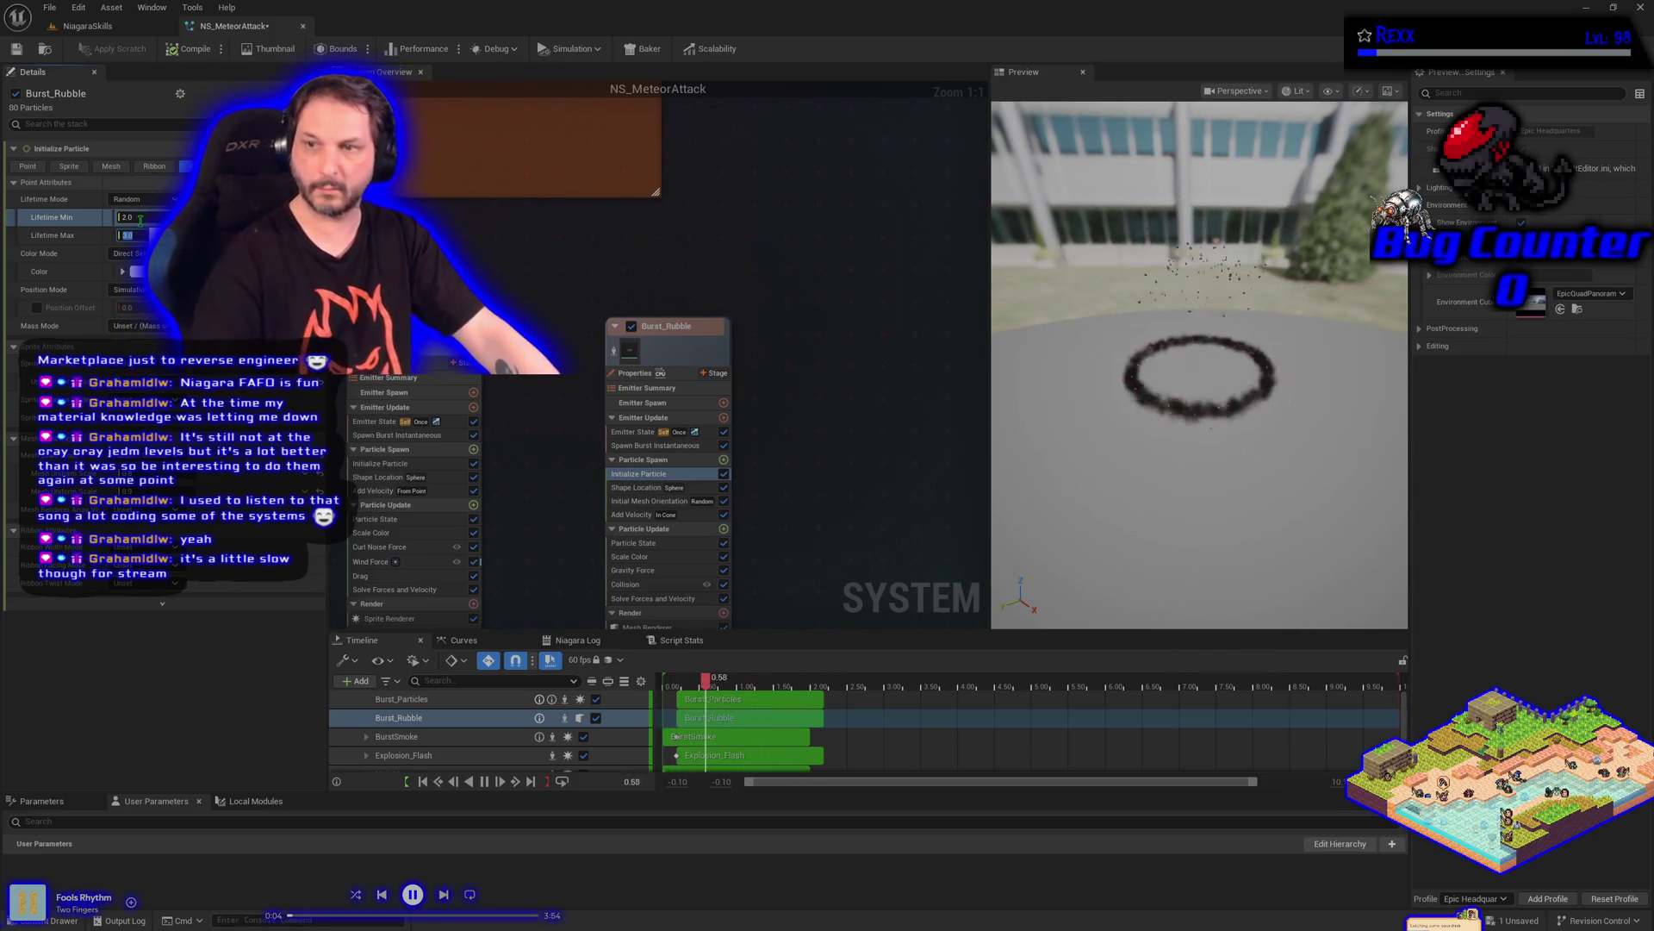
pyautogui.write('3')
pyautogui.press('Return')
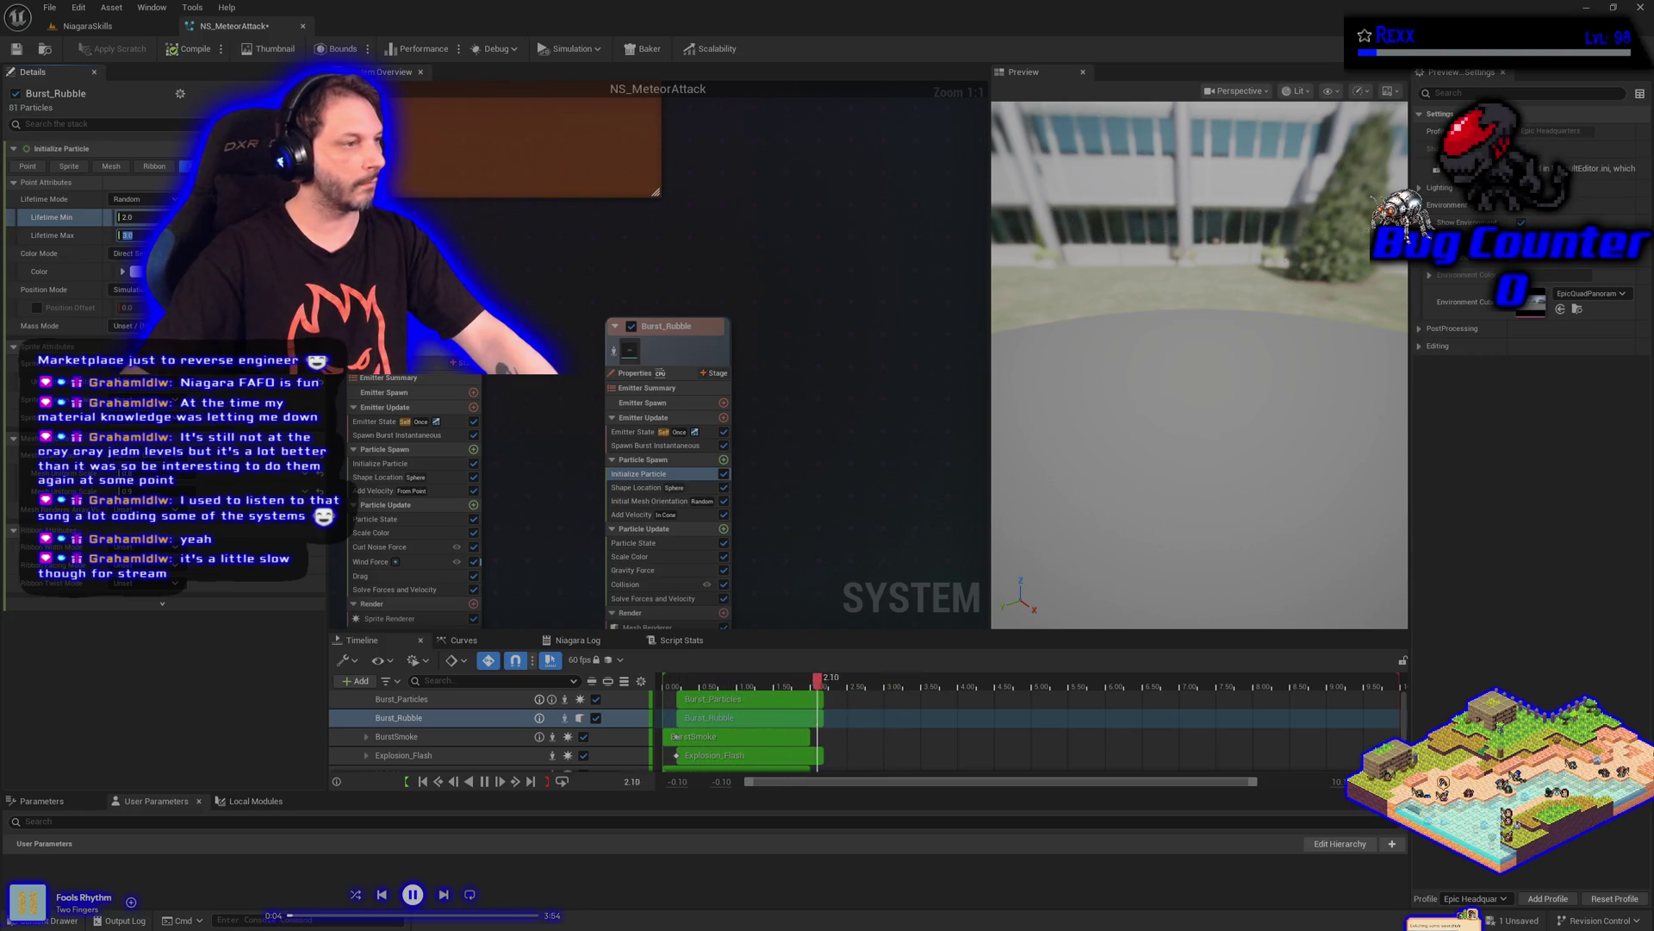
pyautogui.click(647, 584)
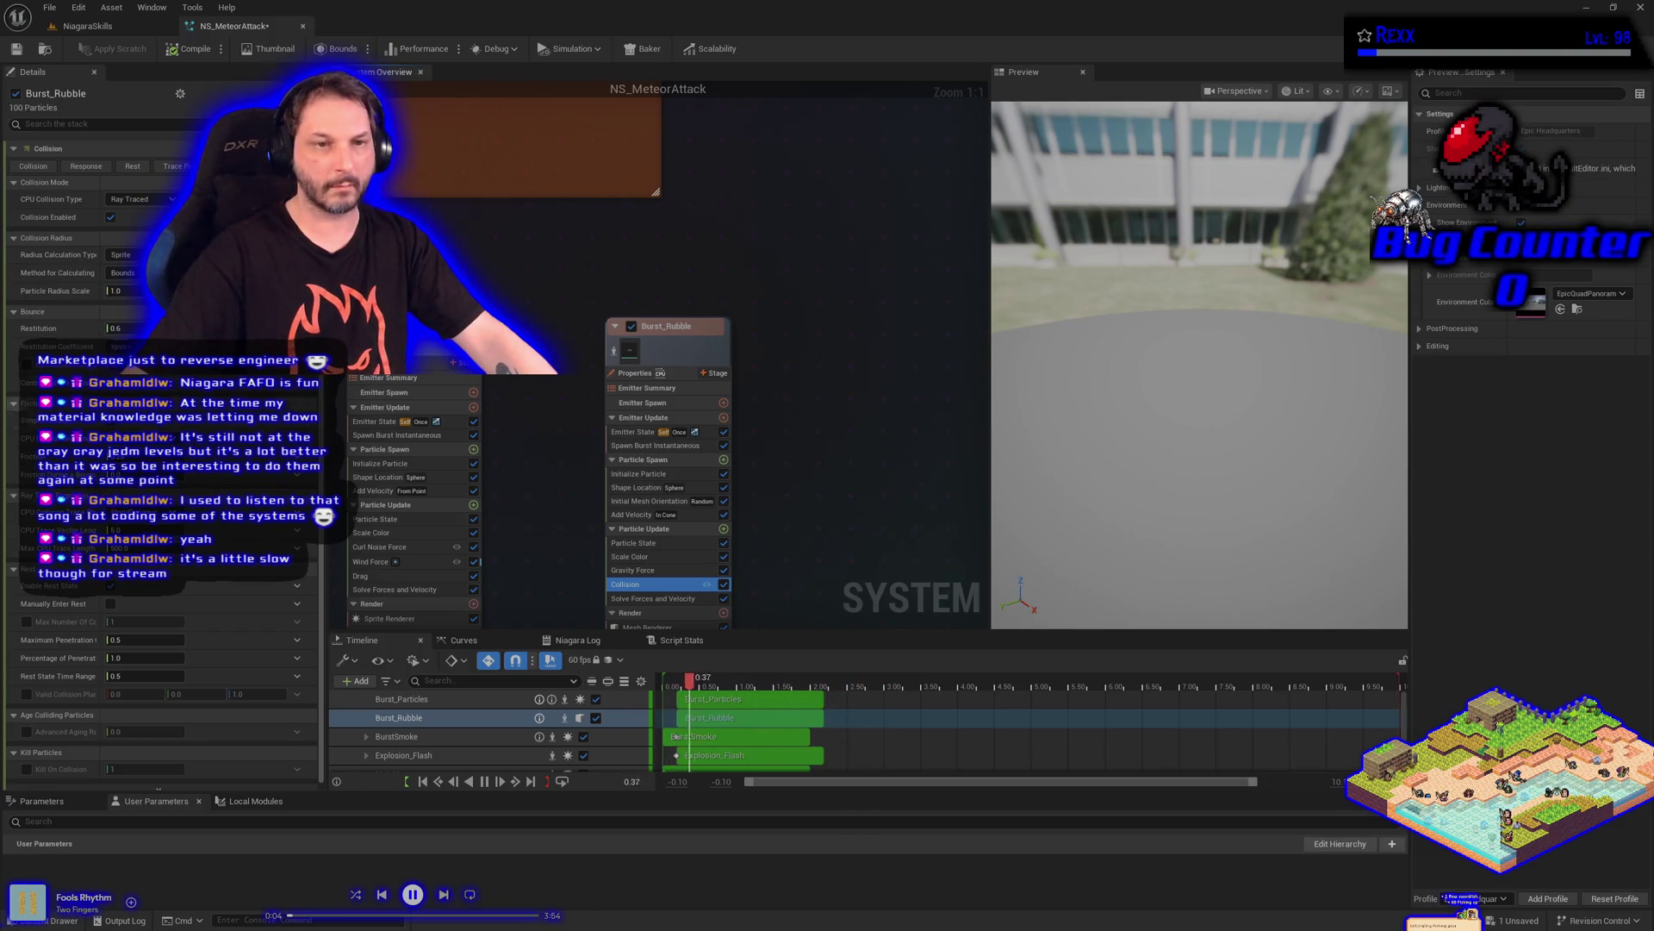
# Set Collision Restitution to 0.3, save, and review the rubble in the NiagaraSkills level
pyautogui.click(120, 328)
pyautogui.write('1')
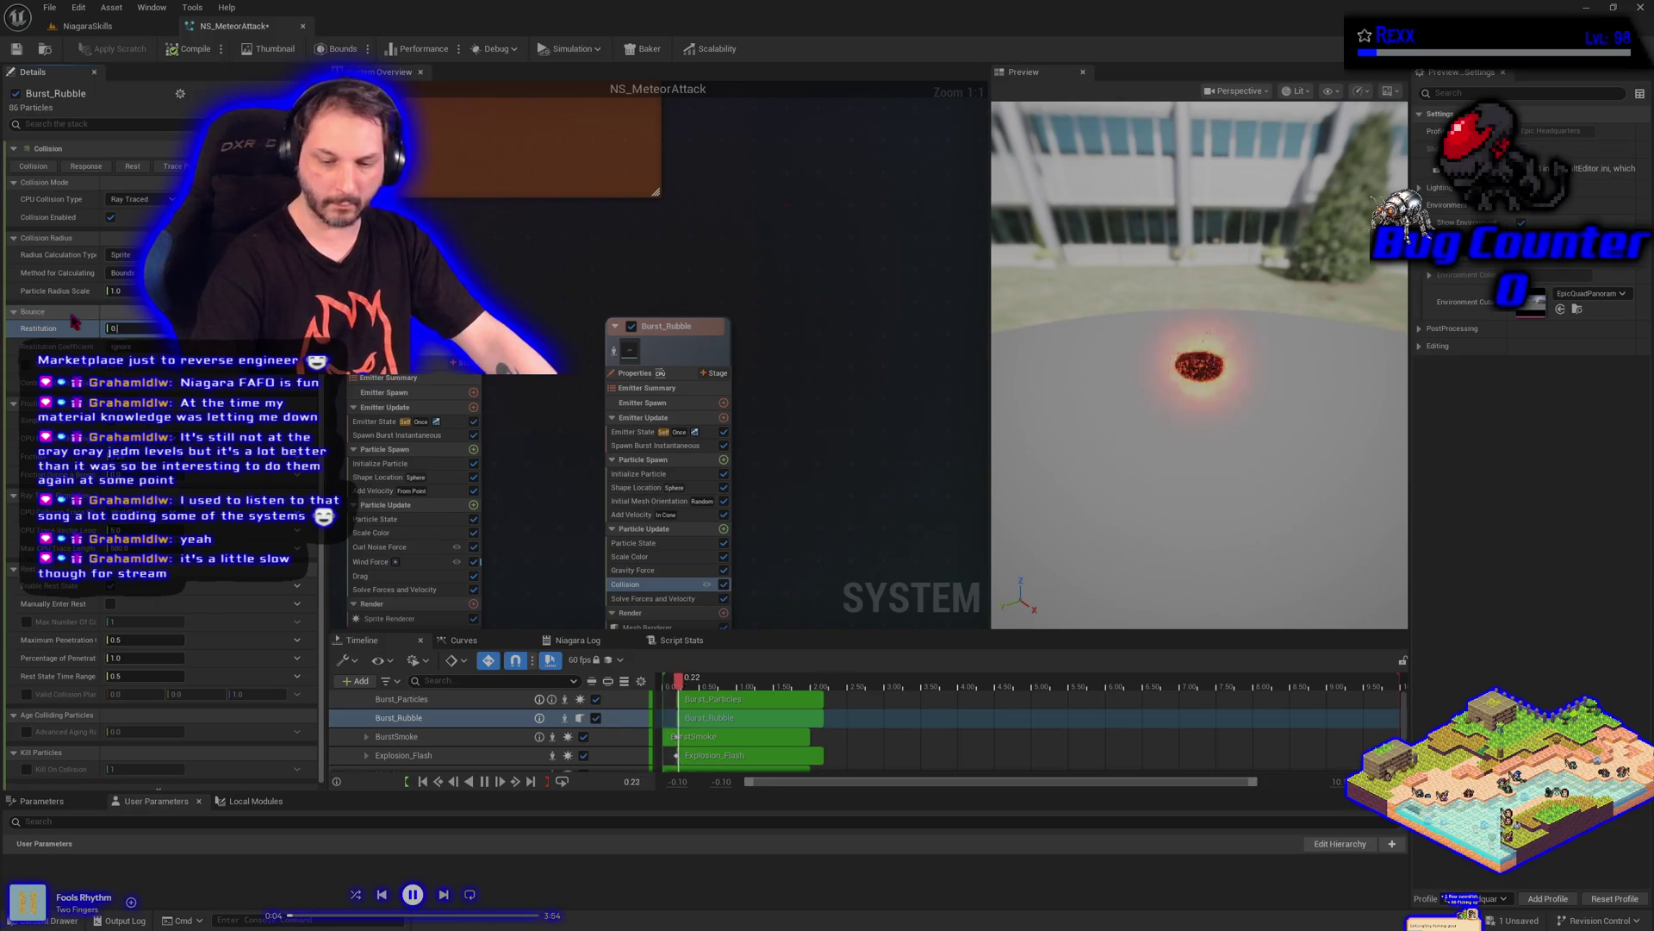
pyautogui.write('.3')
pyautogui.press('Return')
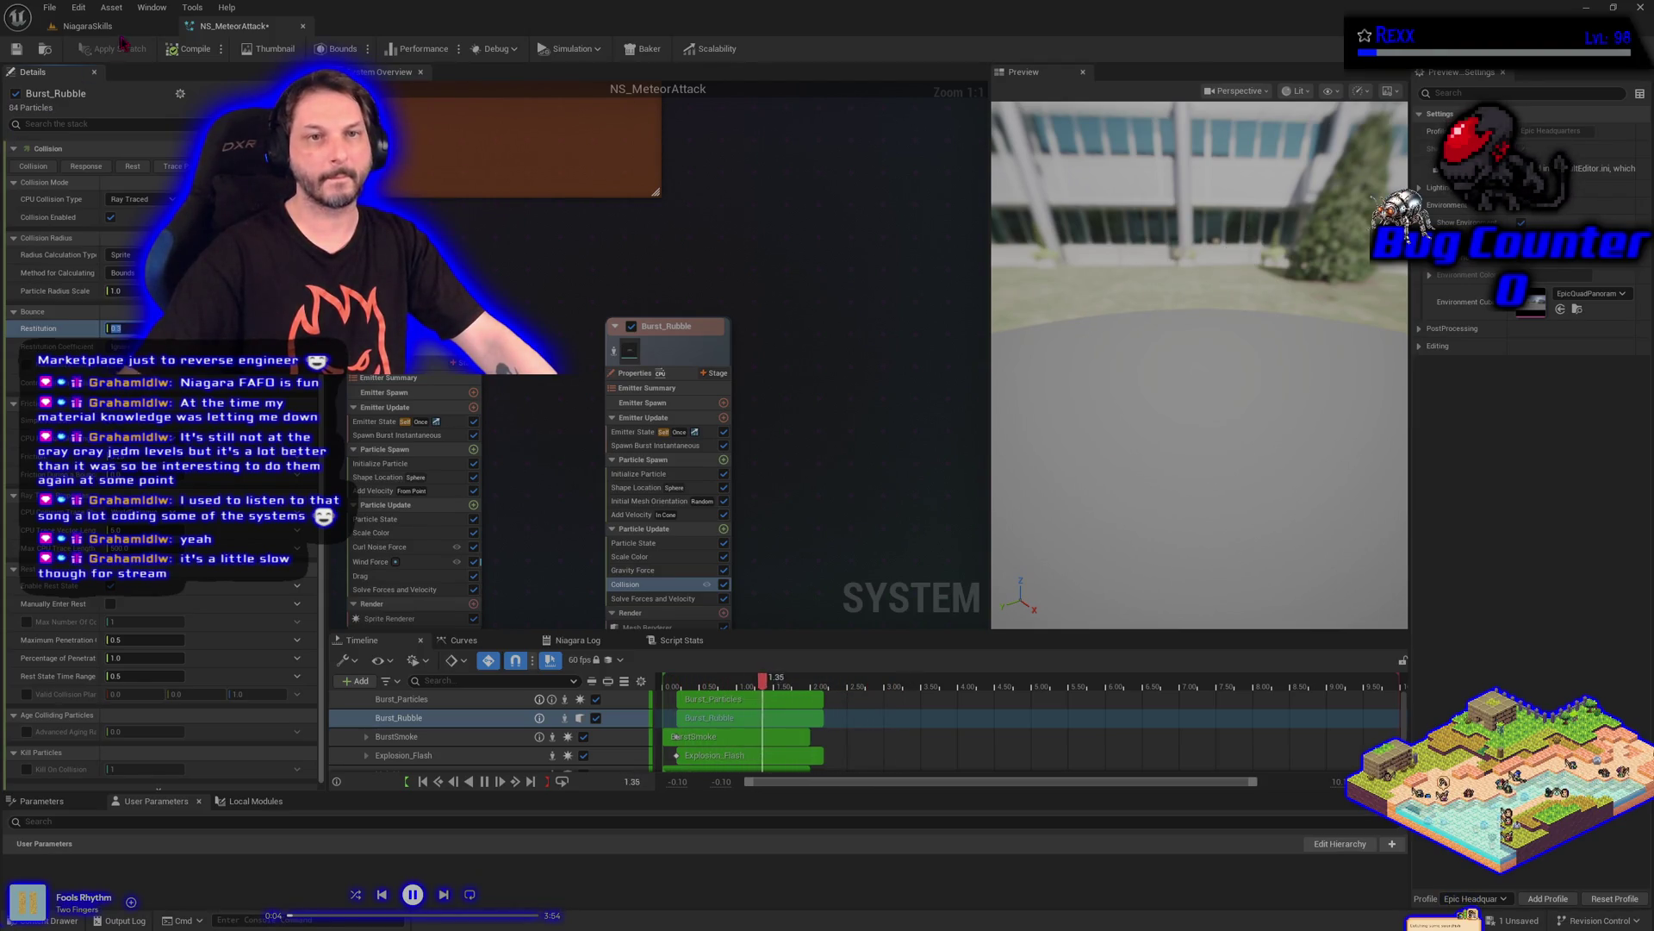
pyautogui.click(18, 53)
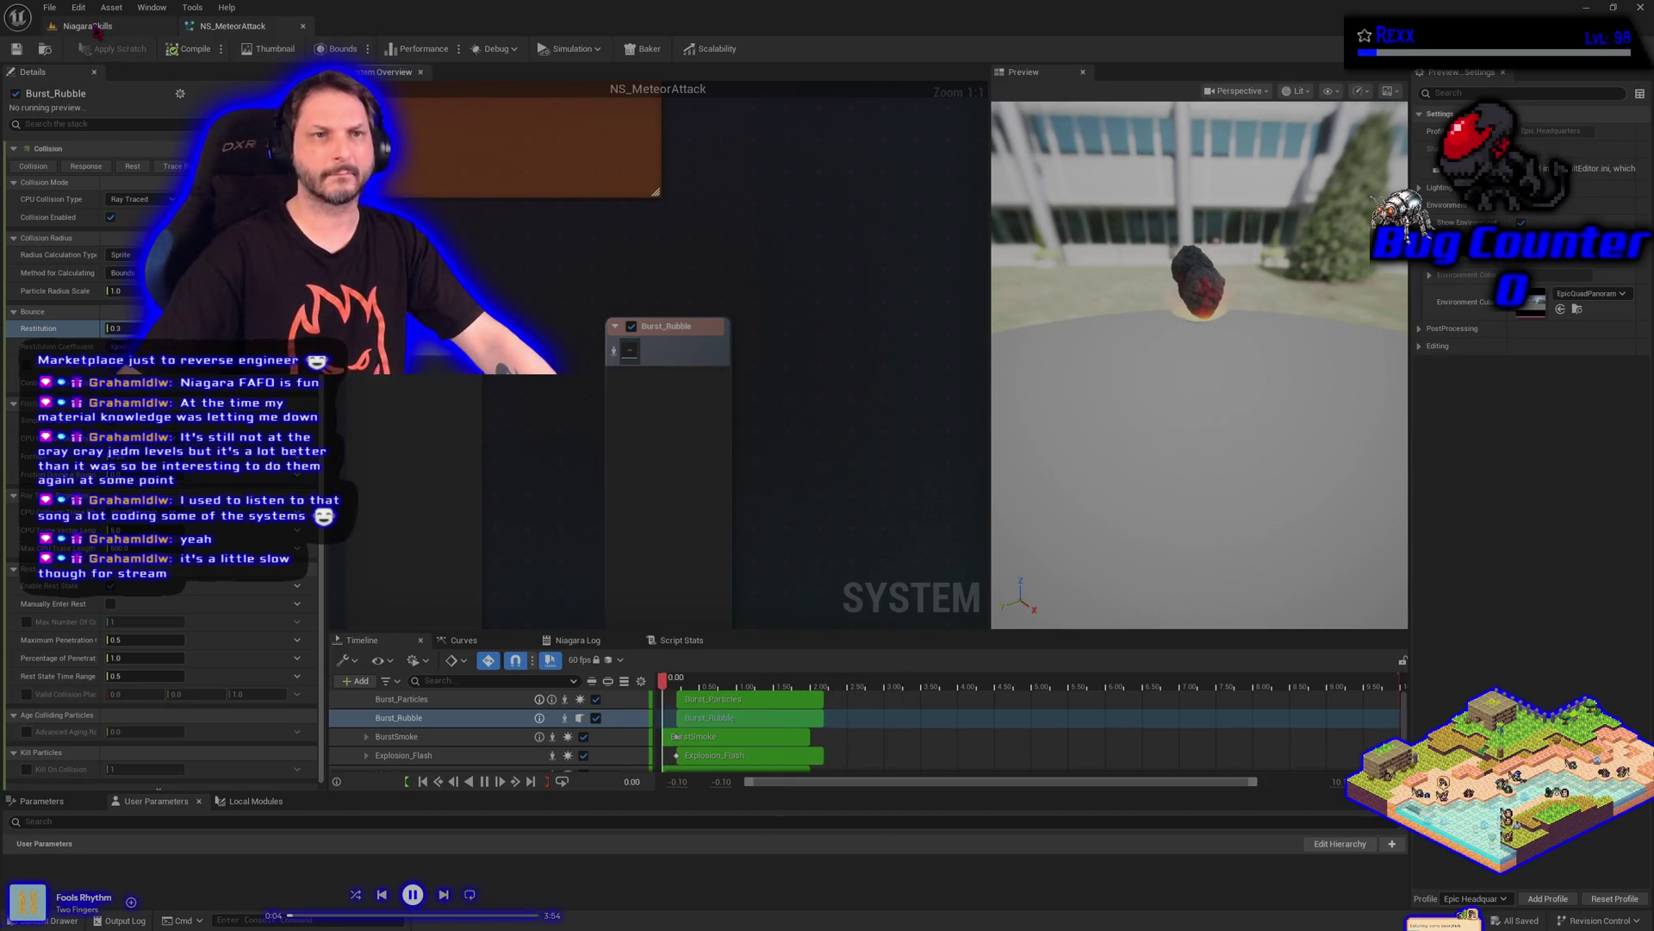
pyautogui.click(91, 25)
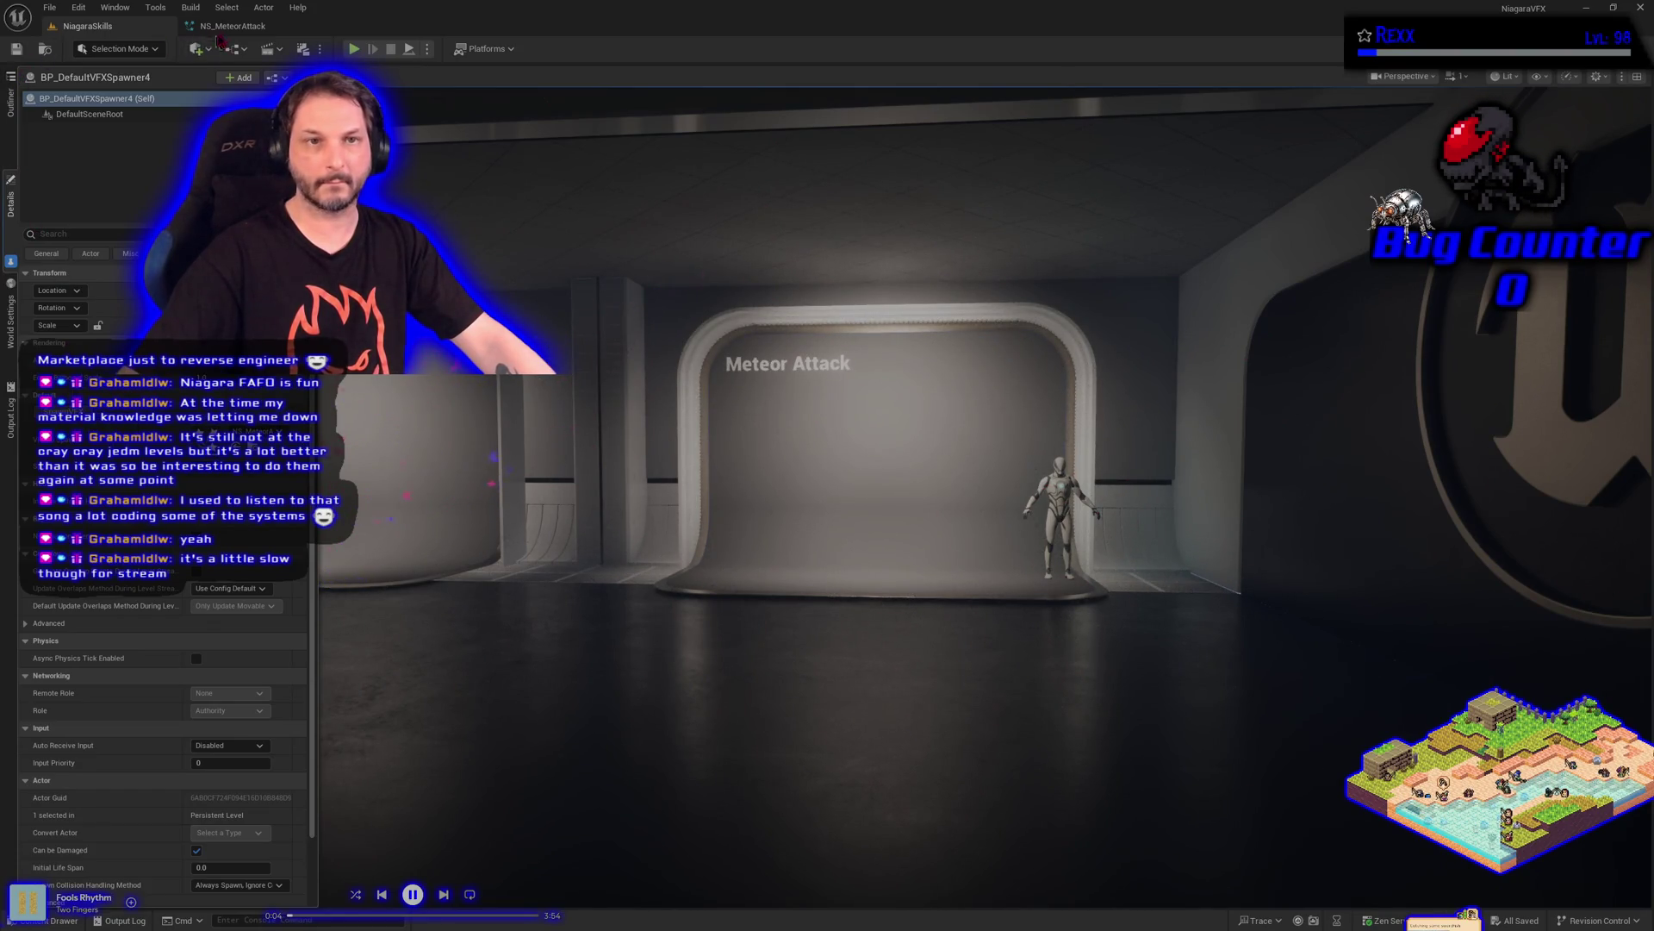
pyautogui.click(226, 26)
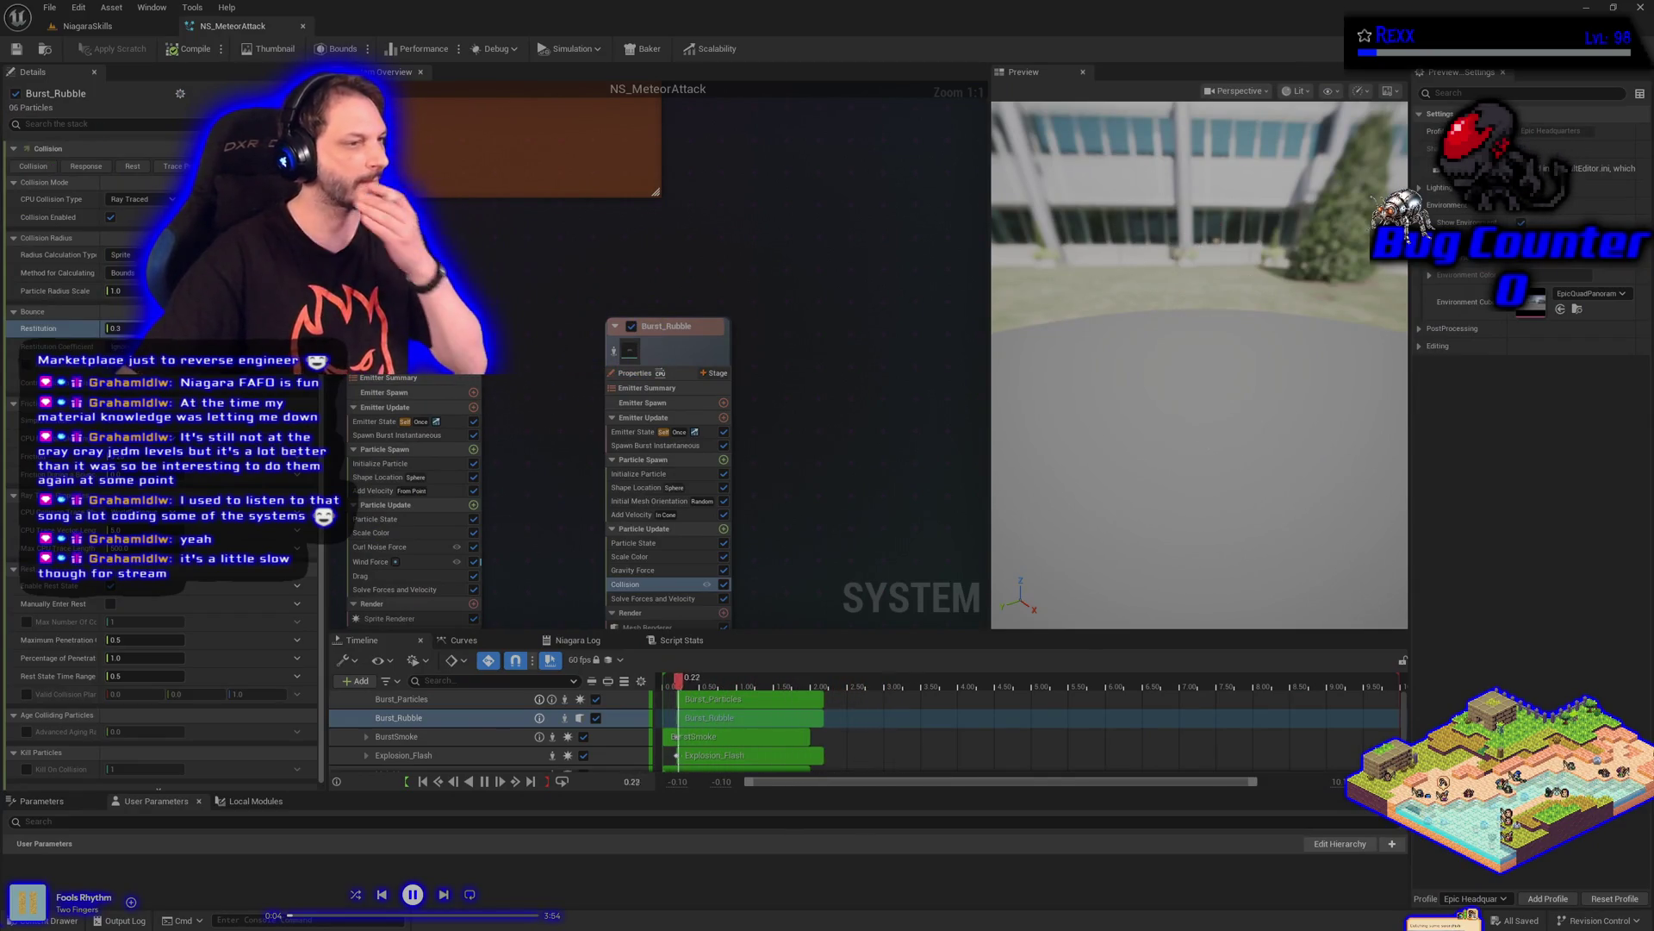
# Add a Drag module to Particle Update, save, and preview it in the NiagaraSkills level
pyautogui.click(723, 528)
pyautogui.write('drag')
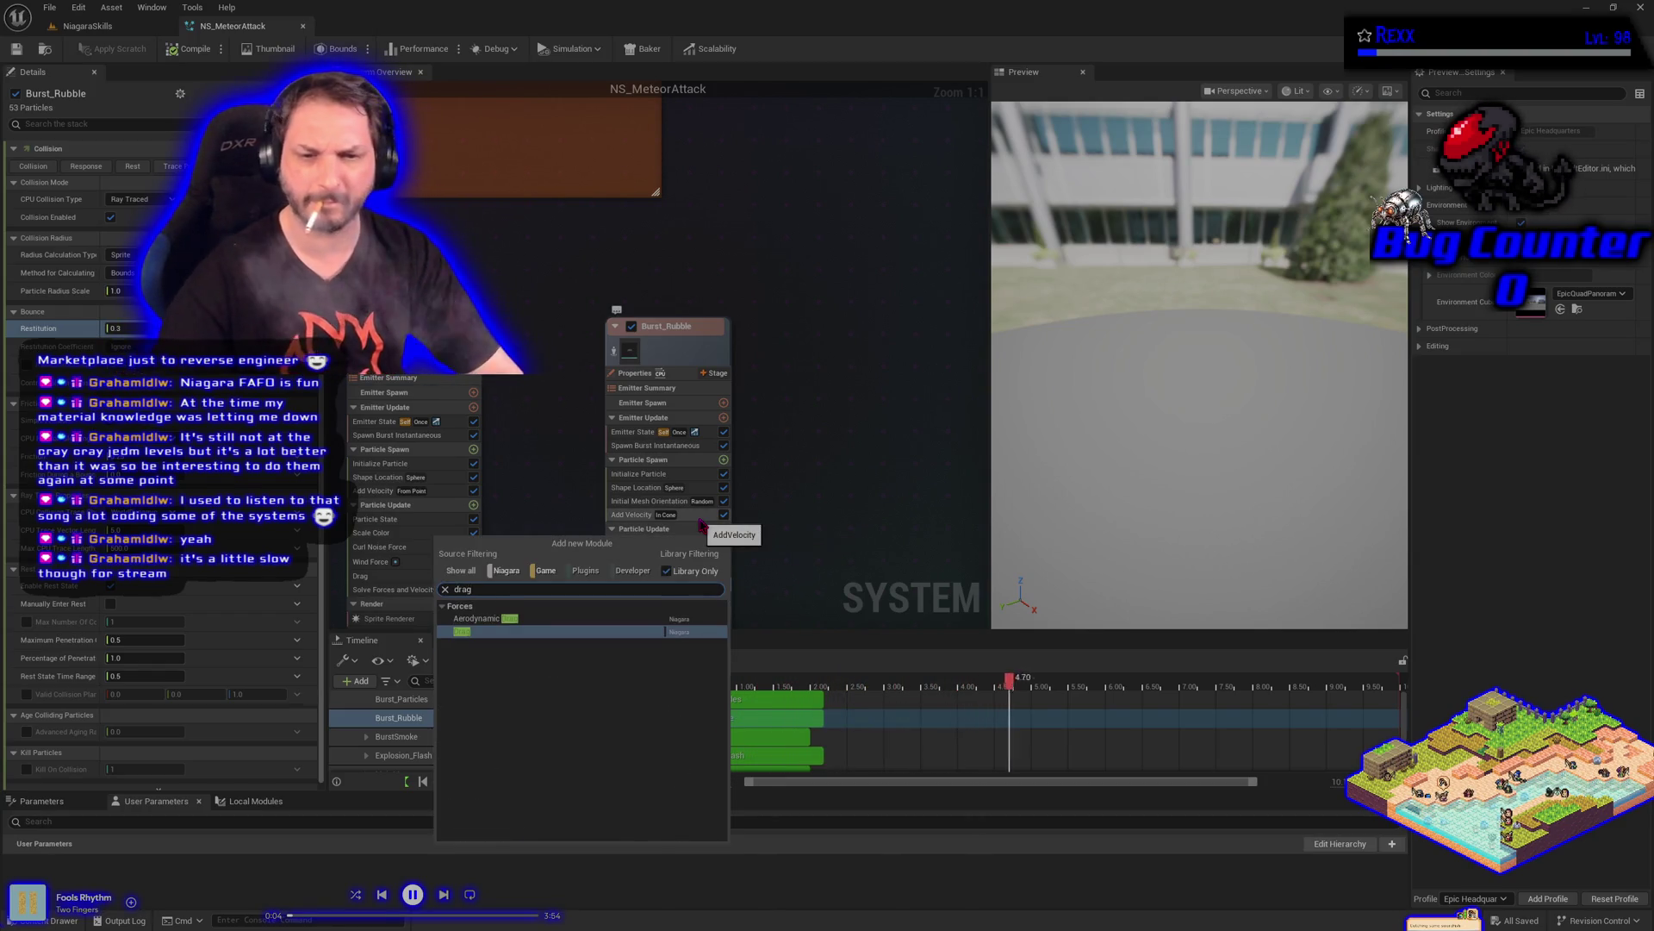
pyautogui.press('Return')
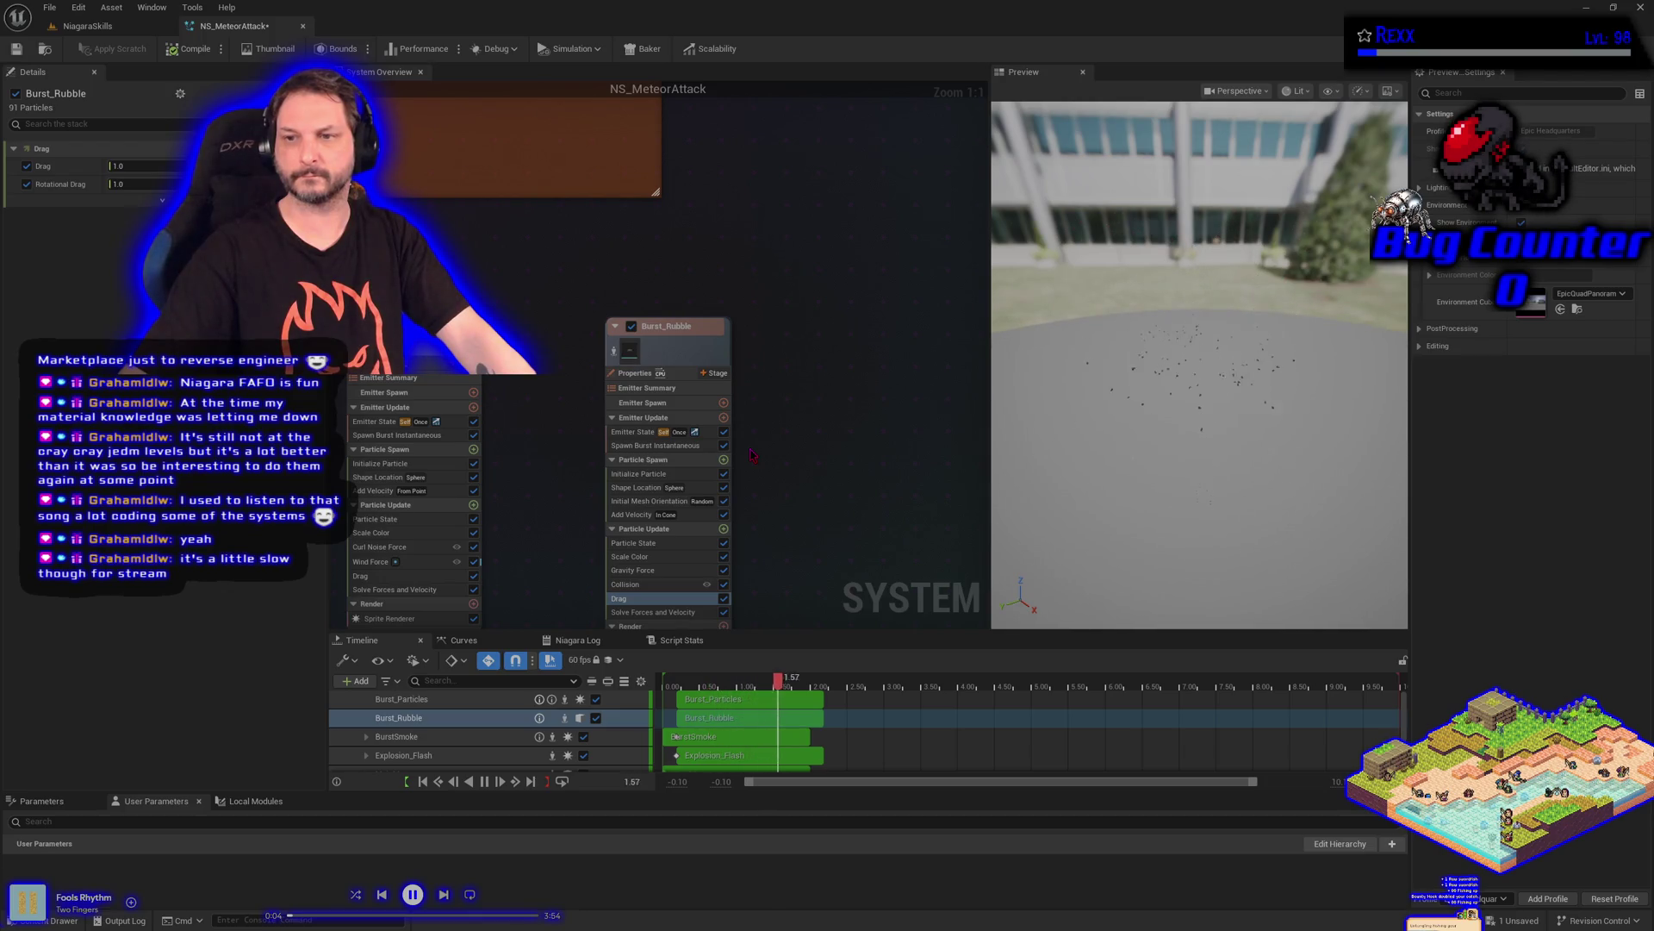
pyautogui.click(17, 53)
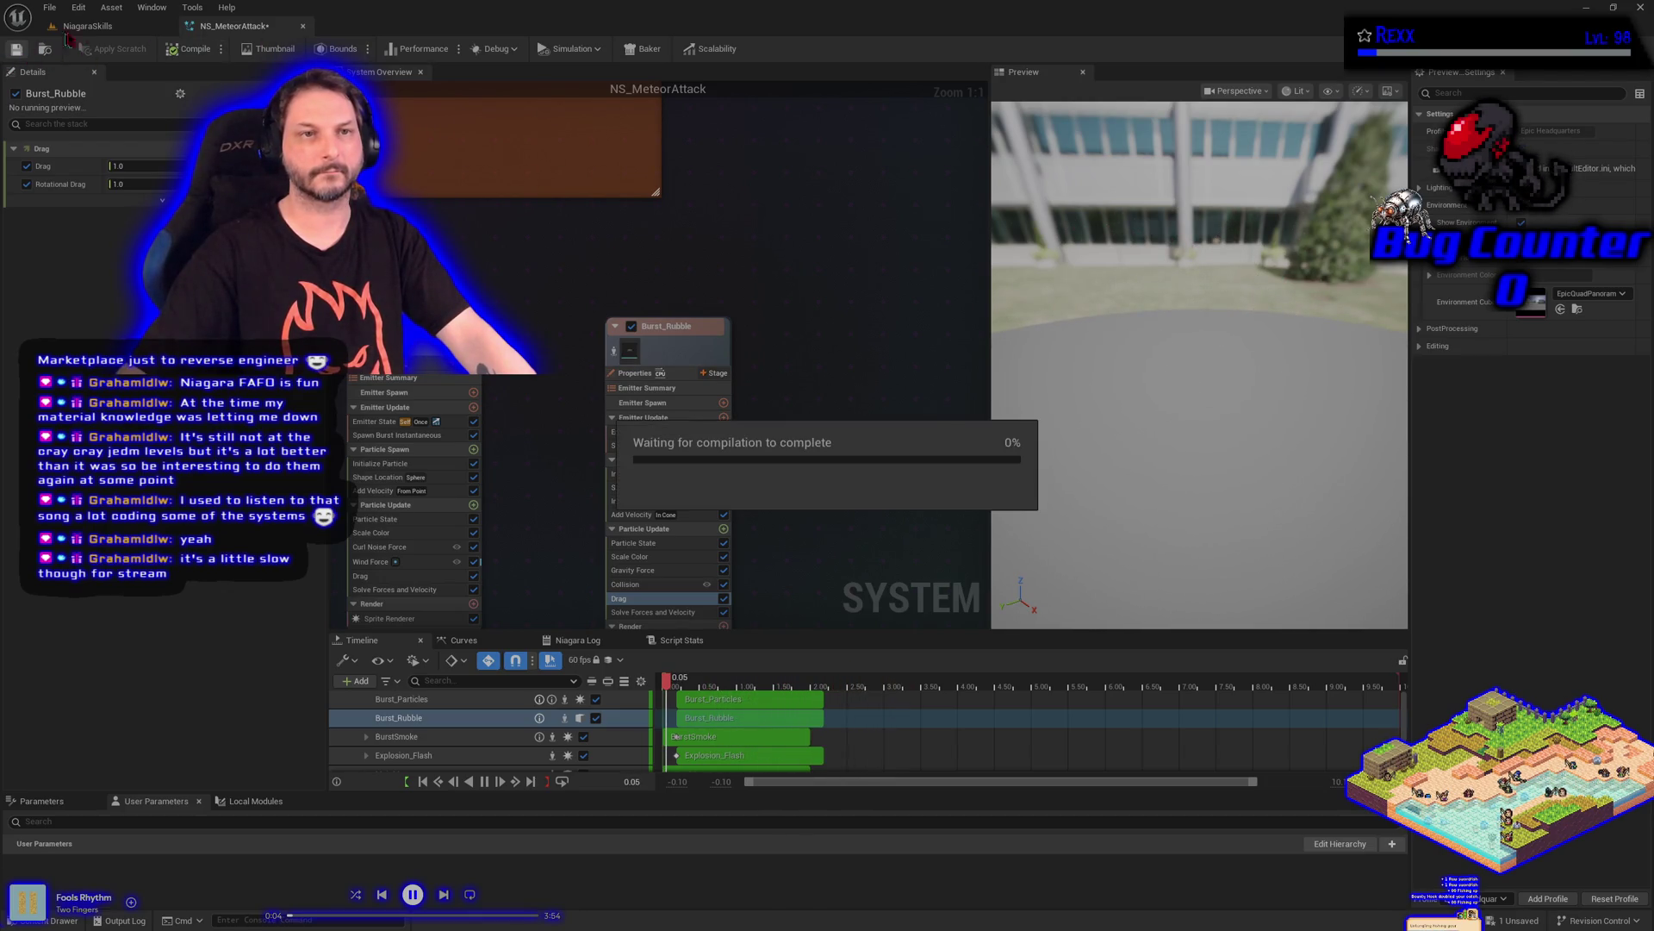
pyautogui.click(118, 31)
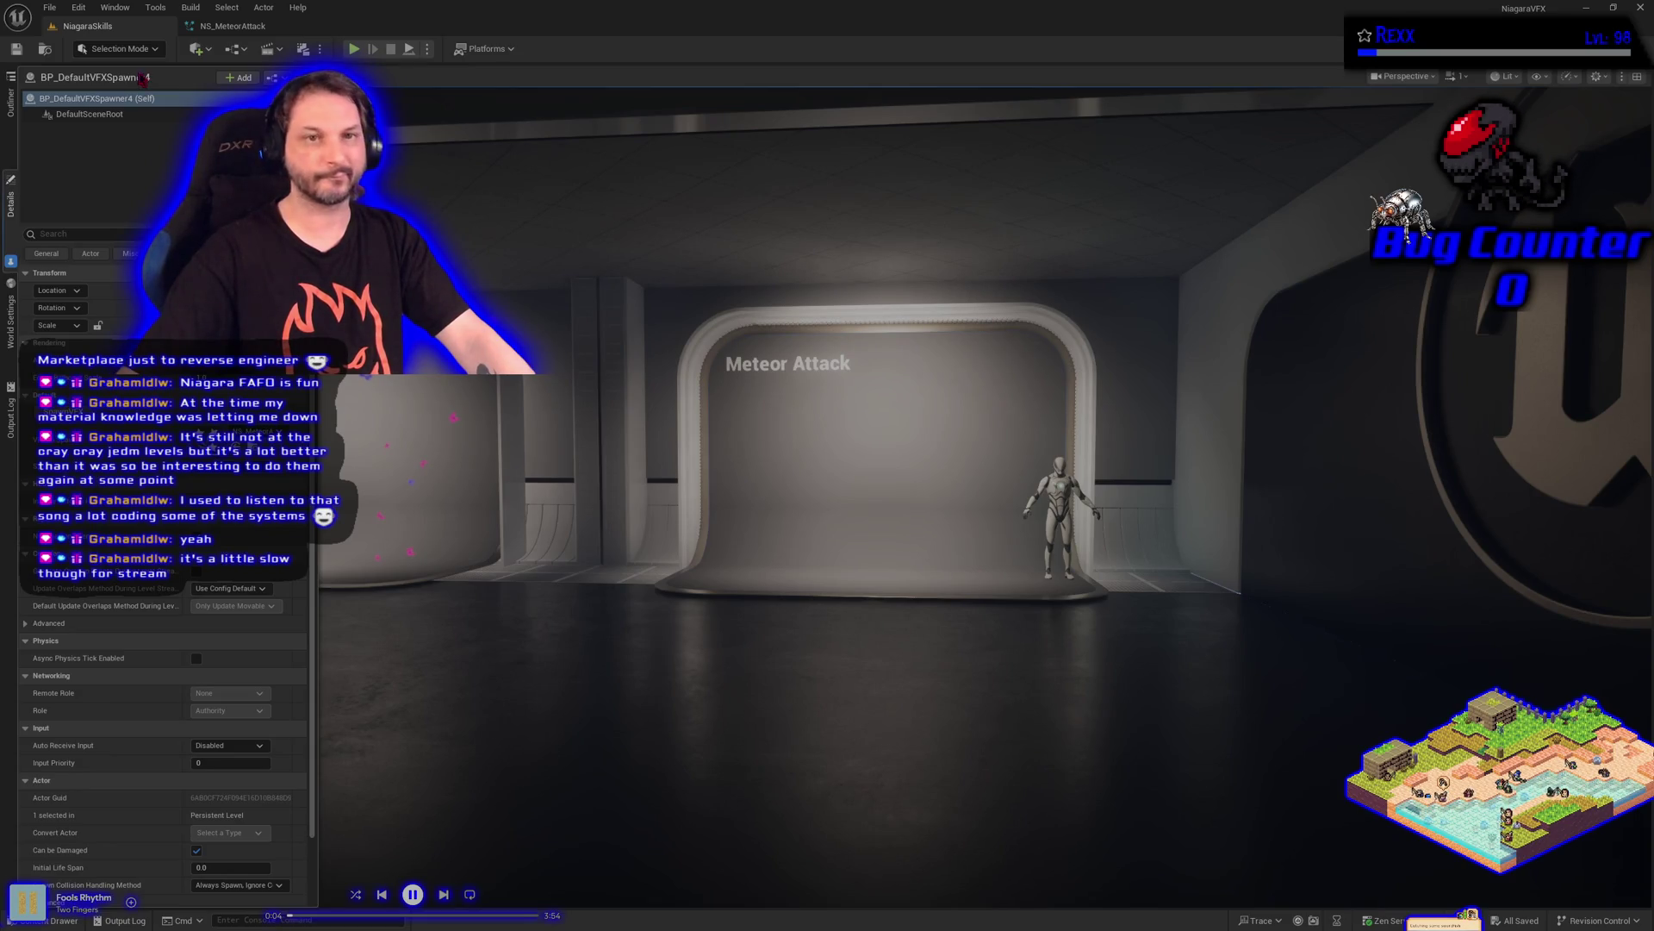
pyautogui.click(231, 25)
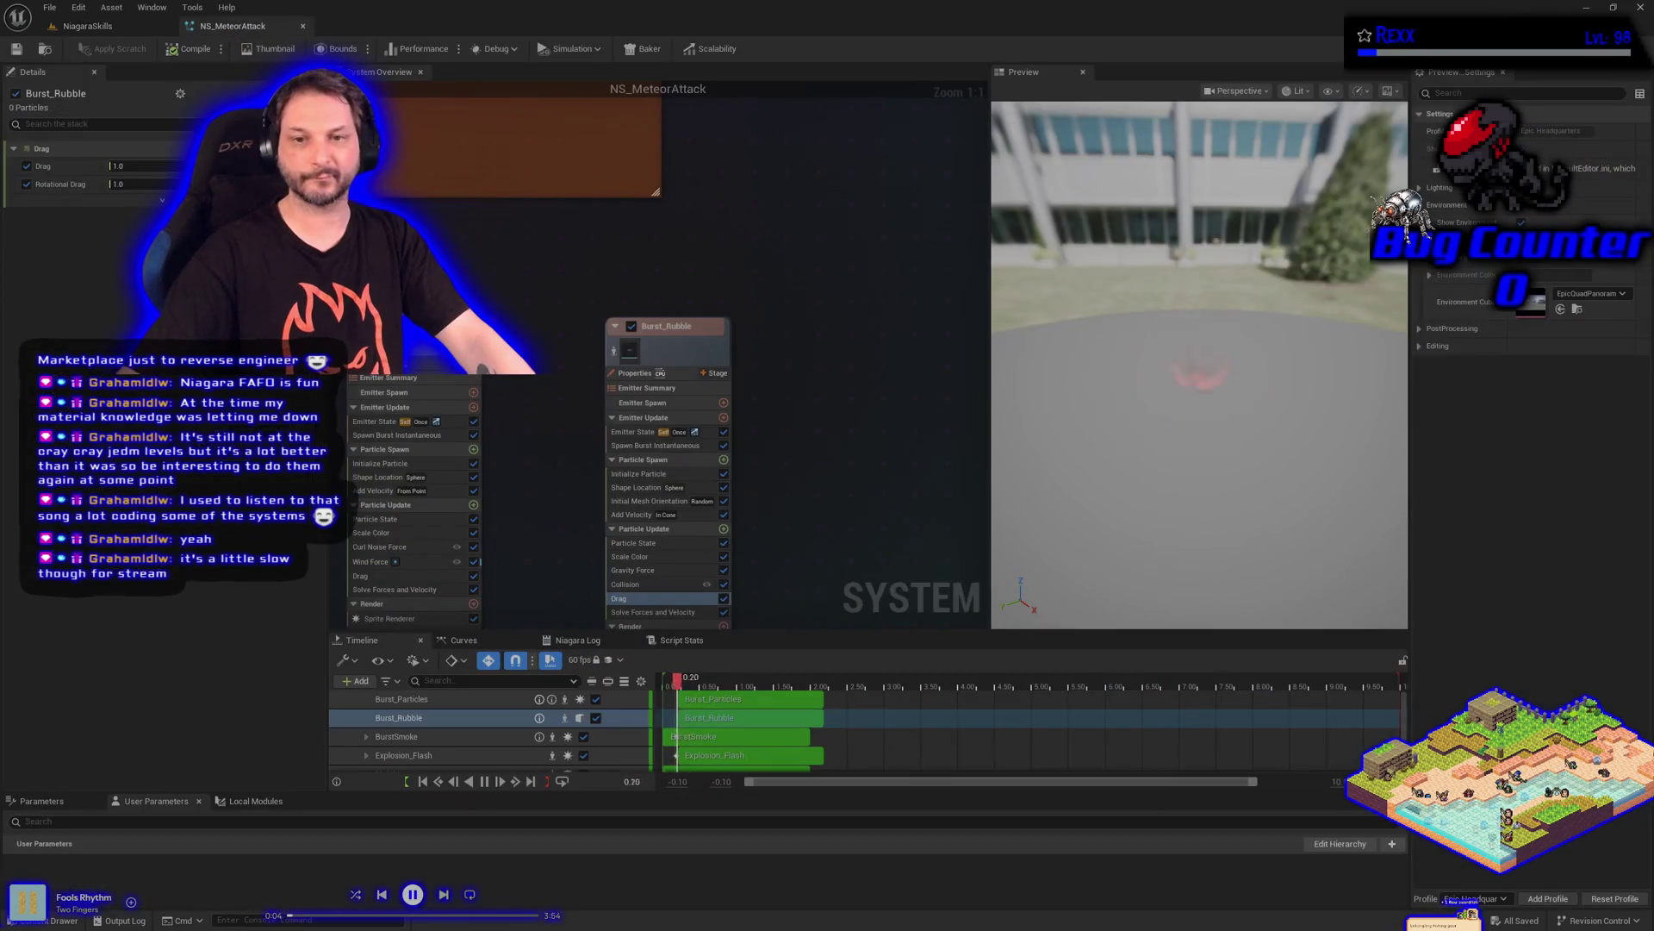
# Set the Sphere Radius in Burst_Rubble's Shape Location module to 180
pyautogui.click(659, 489)
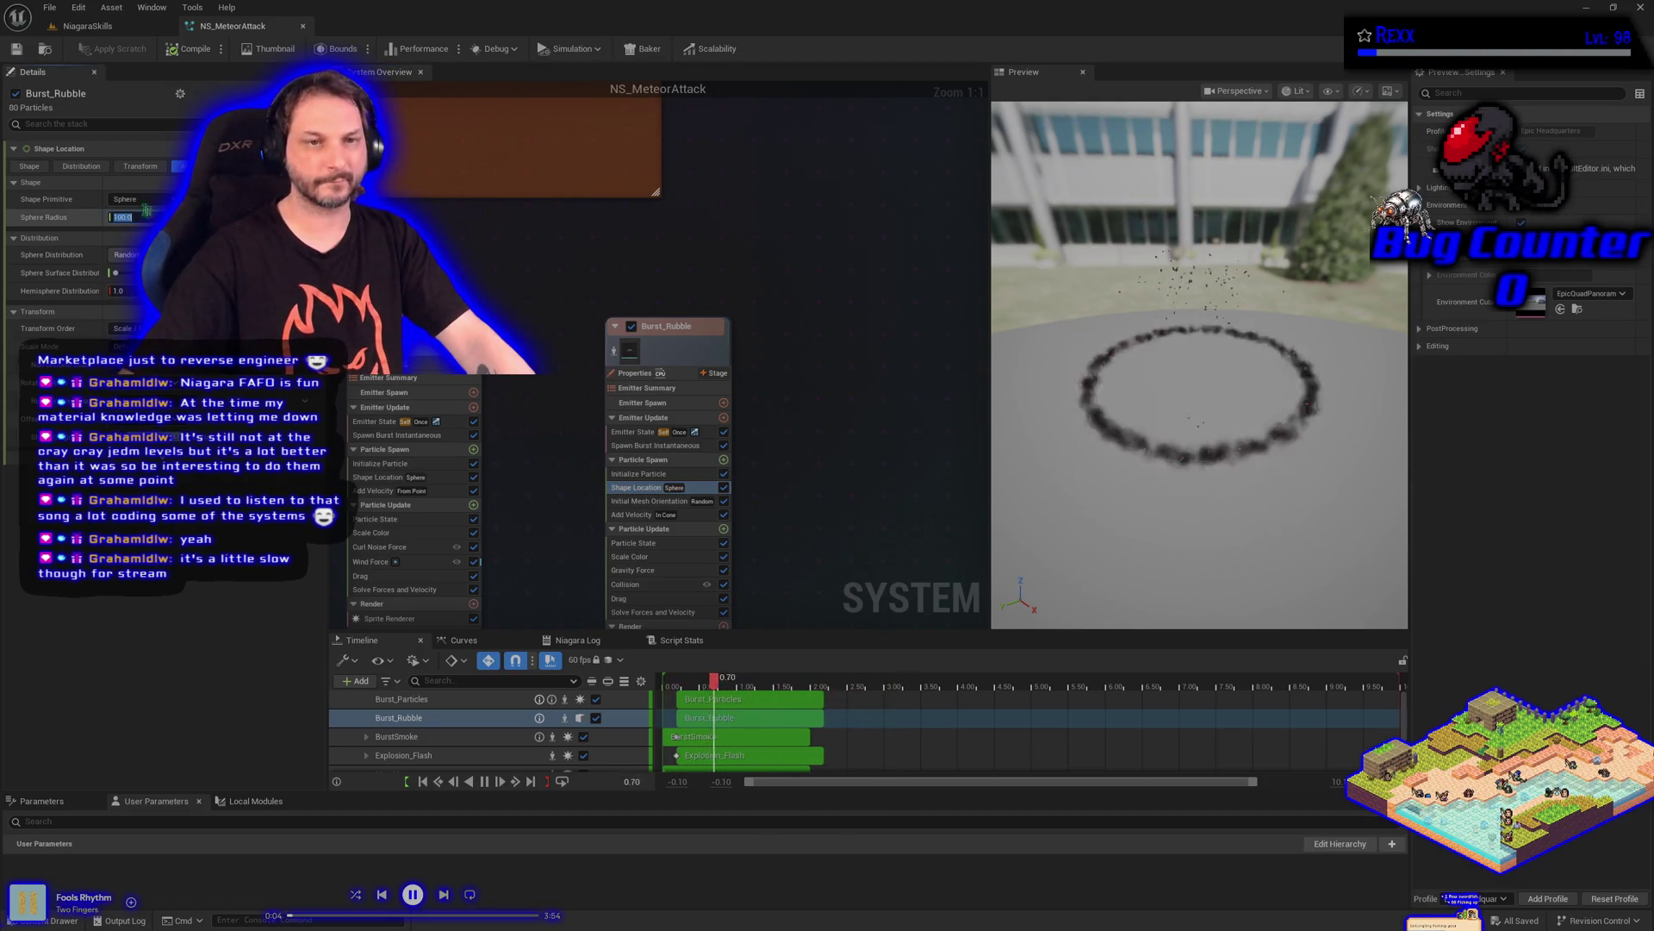
pyautogui.write('180')
pyautogui.press('Return')
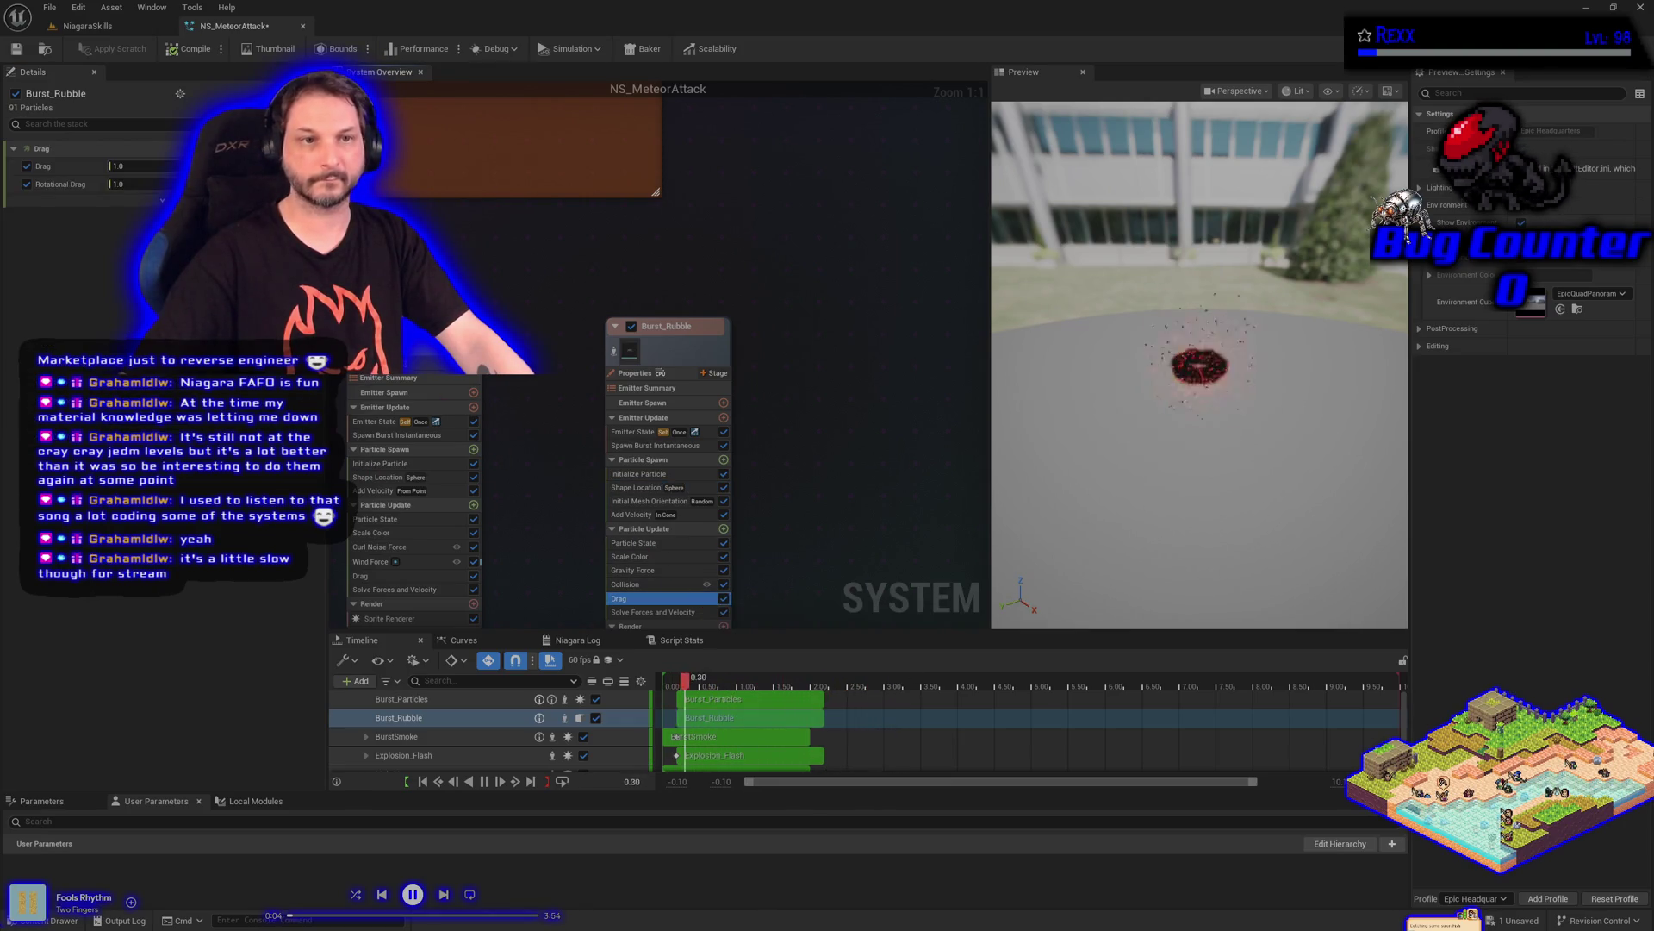
# Drive Burst_Rubble's drag with a Random Range Float from 0.5 to 0.8
pyautogui.click(172, 166)
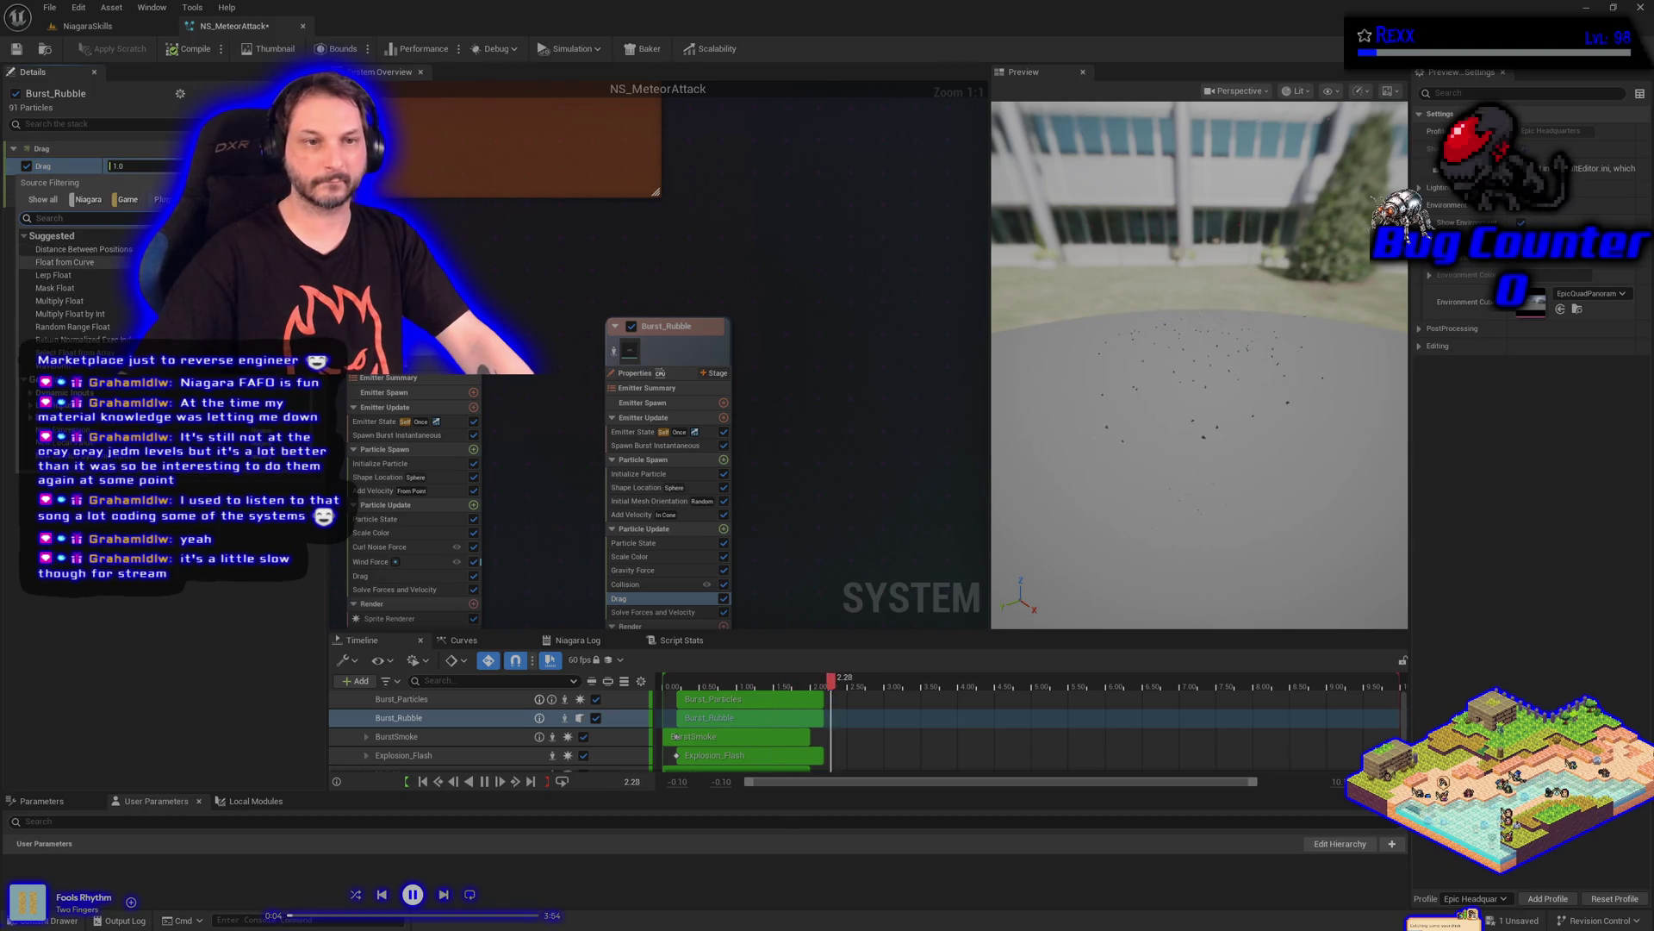
pyautogui.click(86, 327)
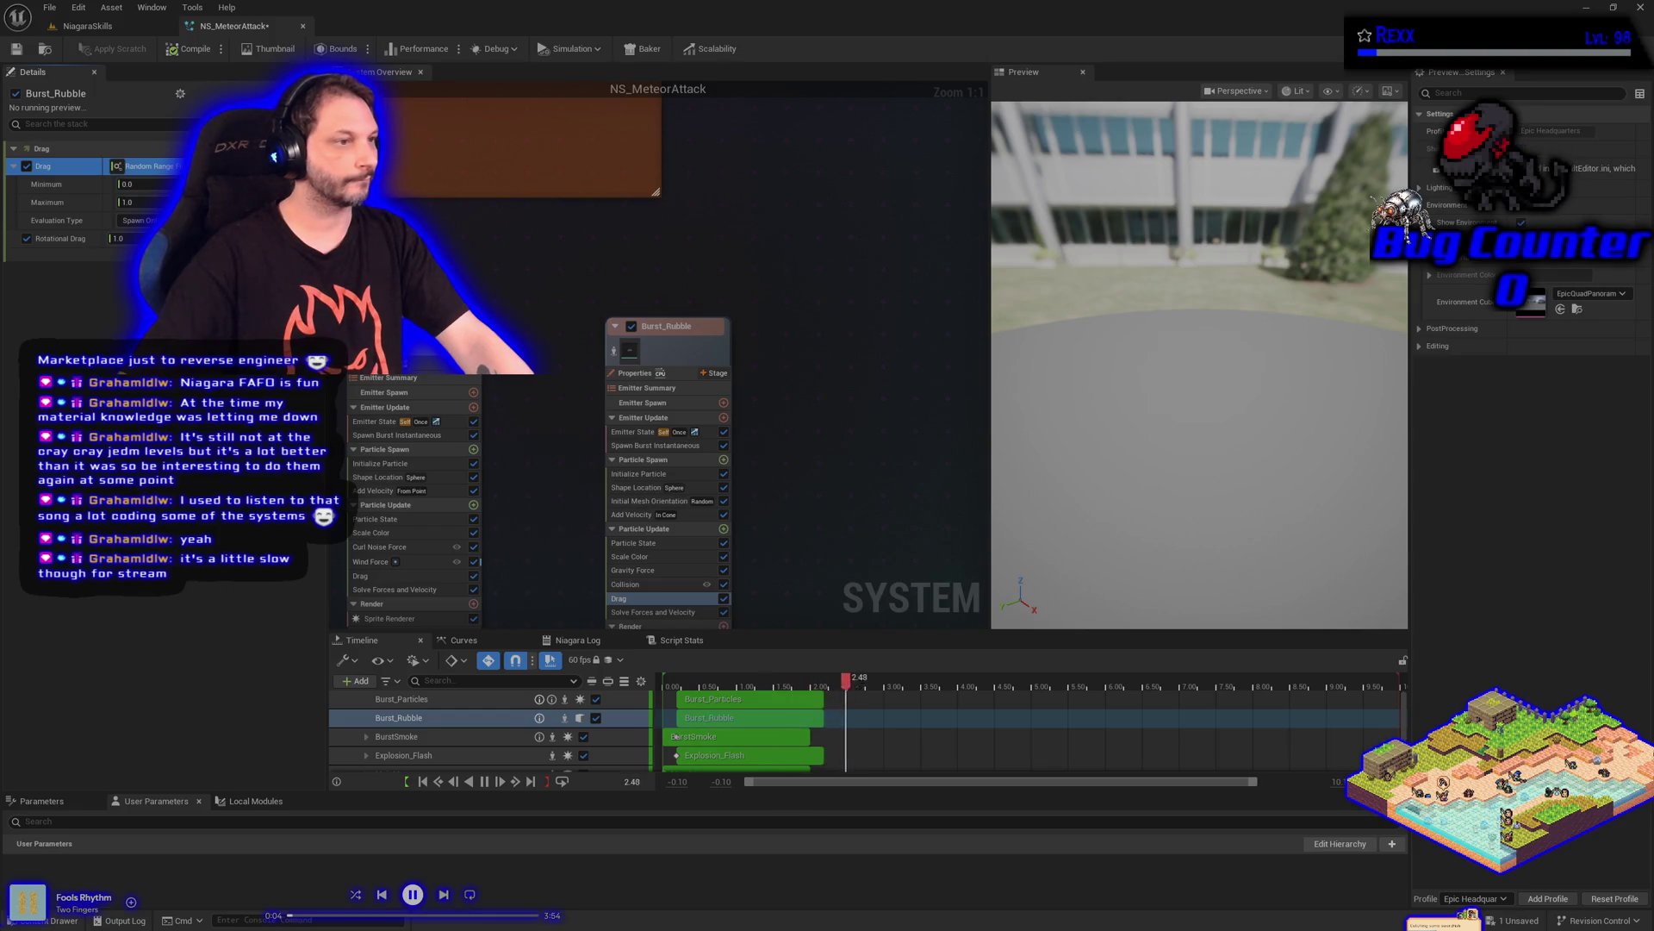
pyautogui.click(143, 189)
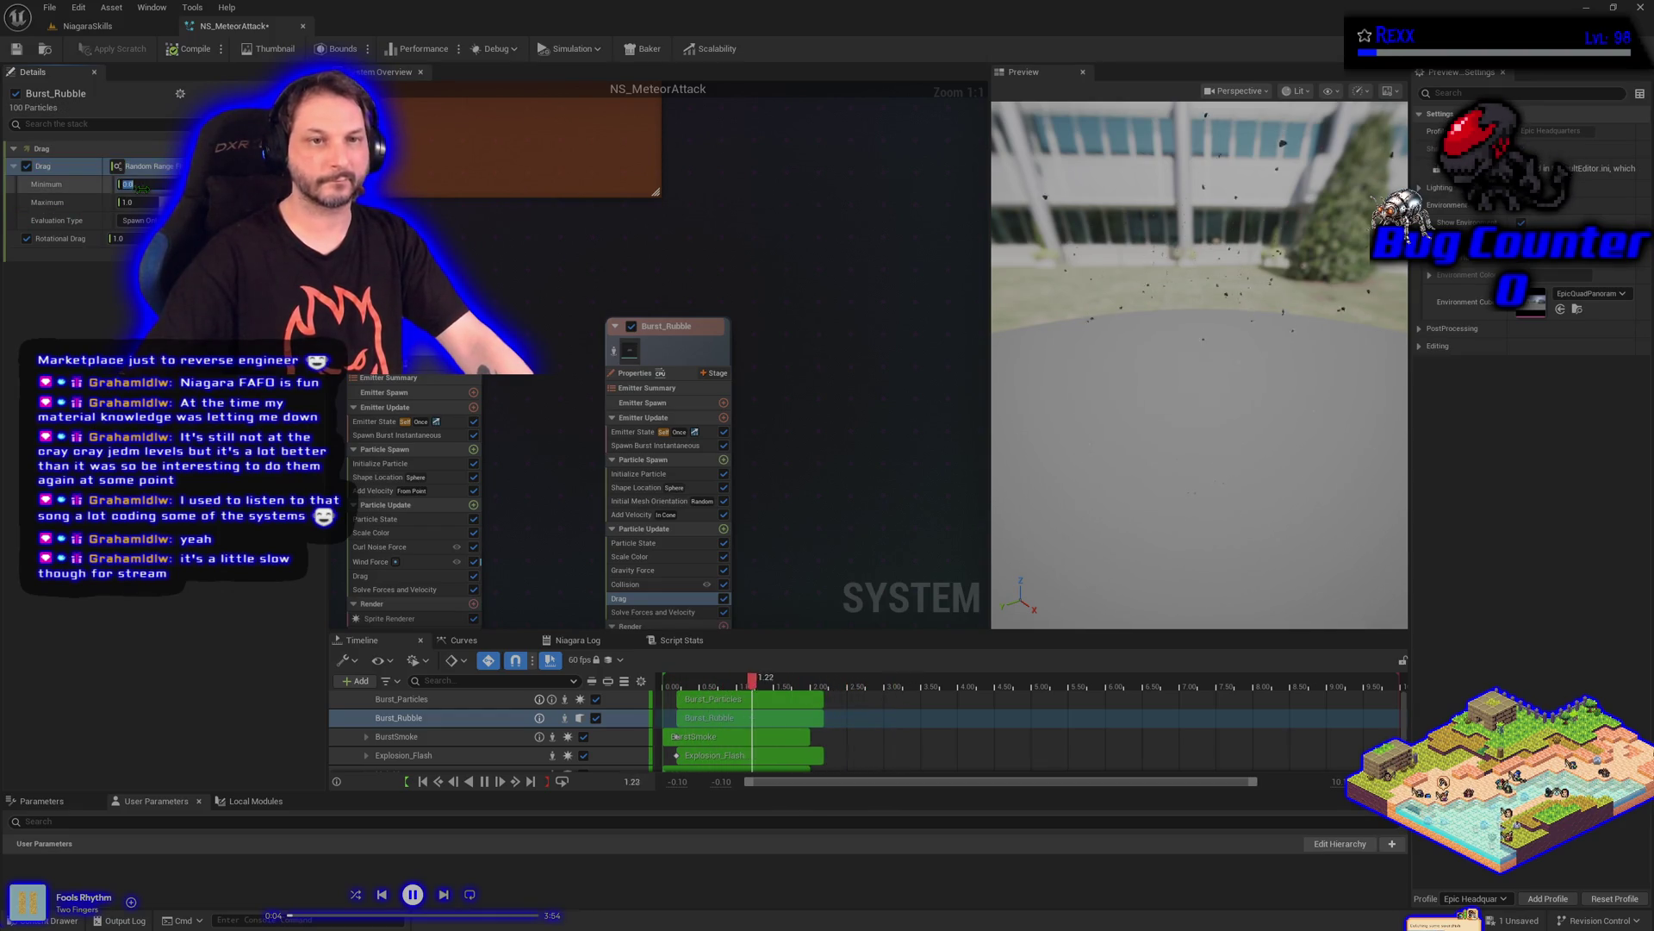
pyautogui.write('0.5')
pyautogui.press('Tab')
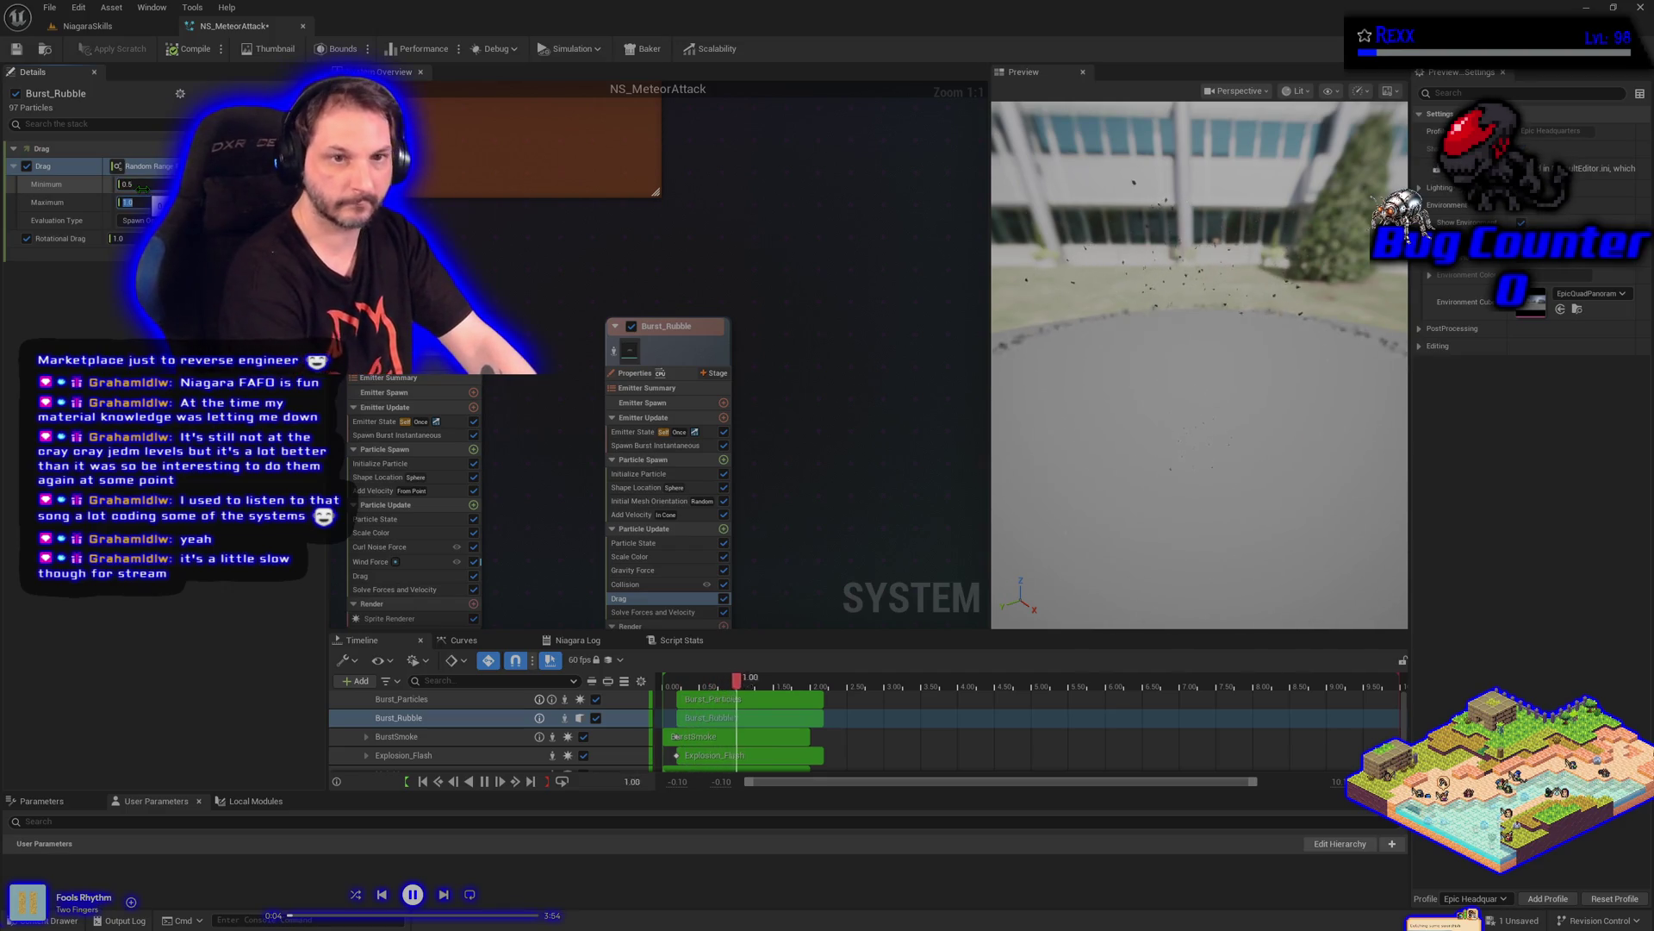
pyautogui.write('0.8')
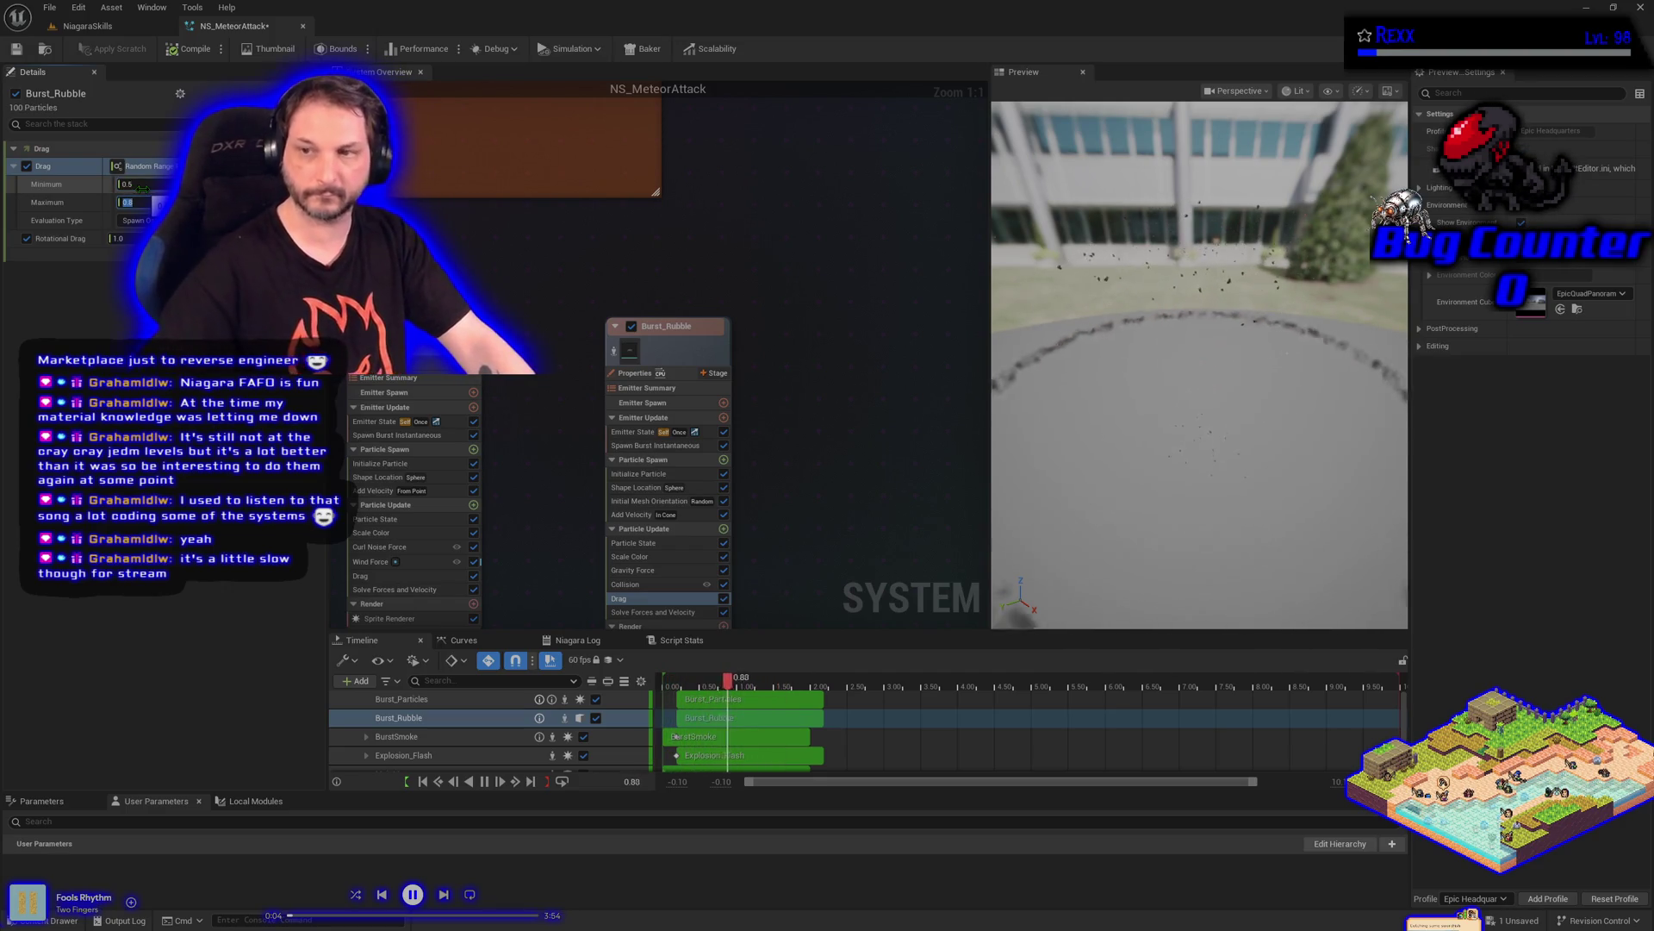
pyautogui.press('Return')
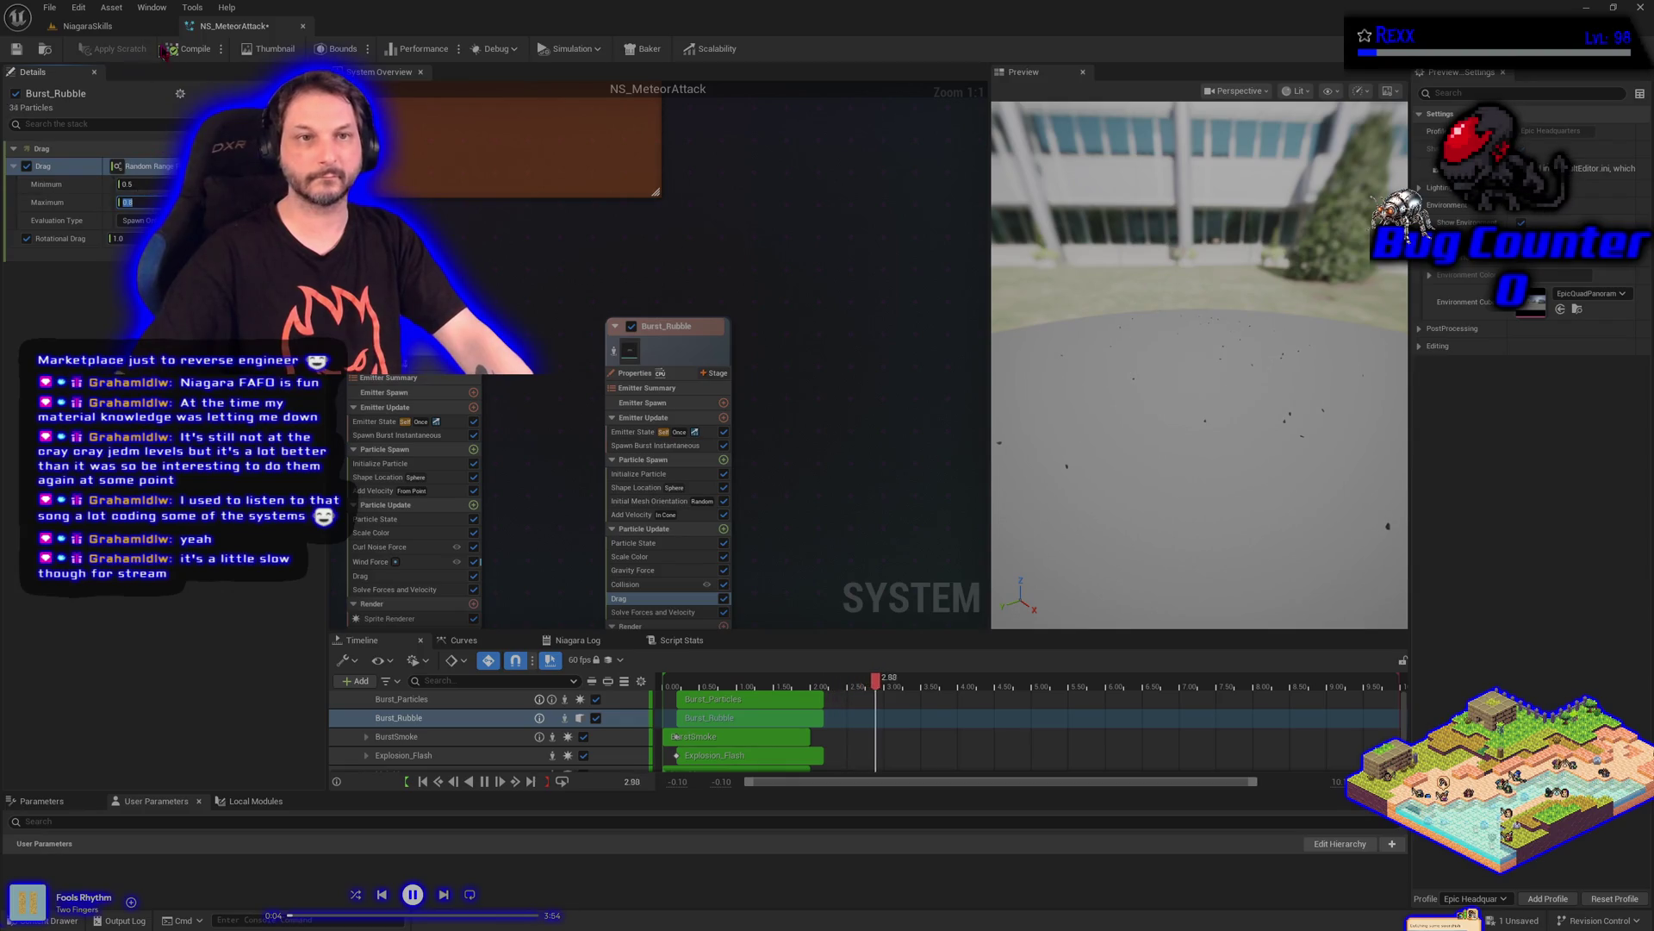
# Compile, save all assets, and check the rubble in the NiagaraSkills level before returning
pyautogui.hotkey('ctrl', 's')
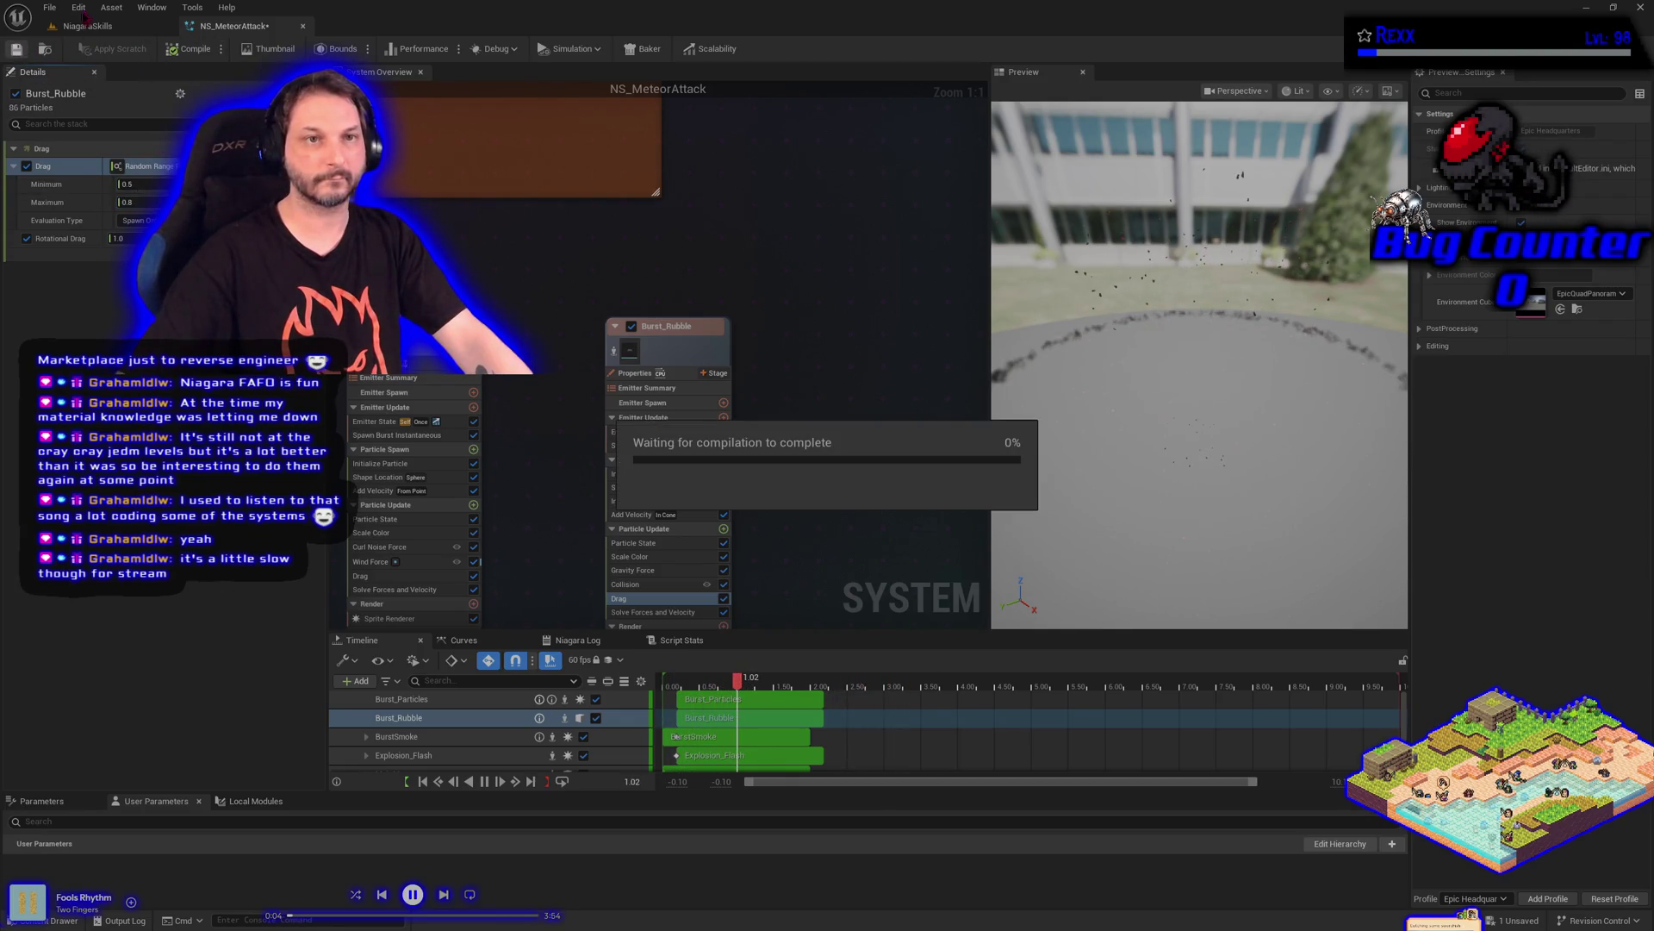
pyautogui.click(50, 8)
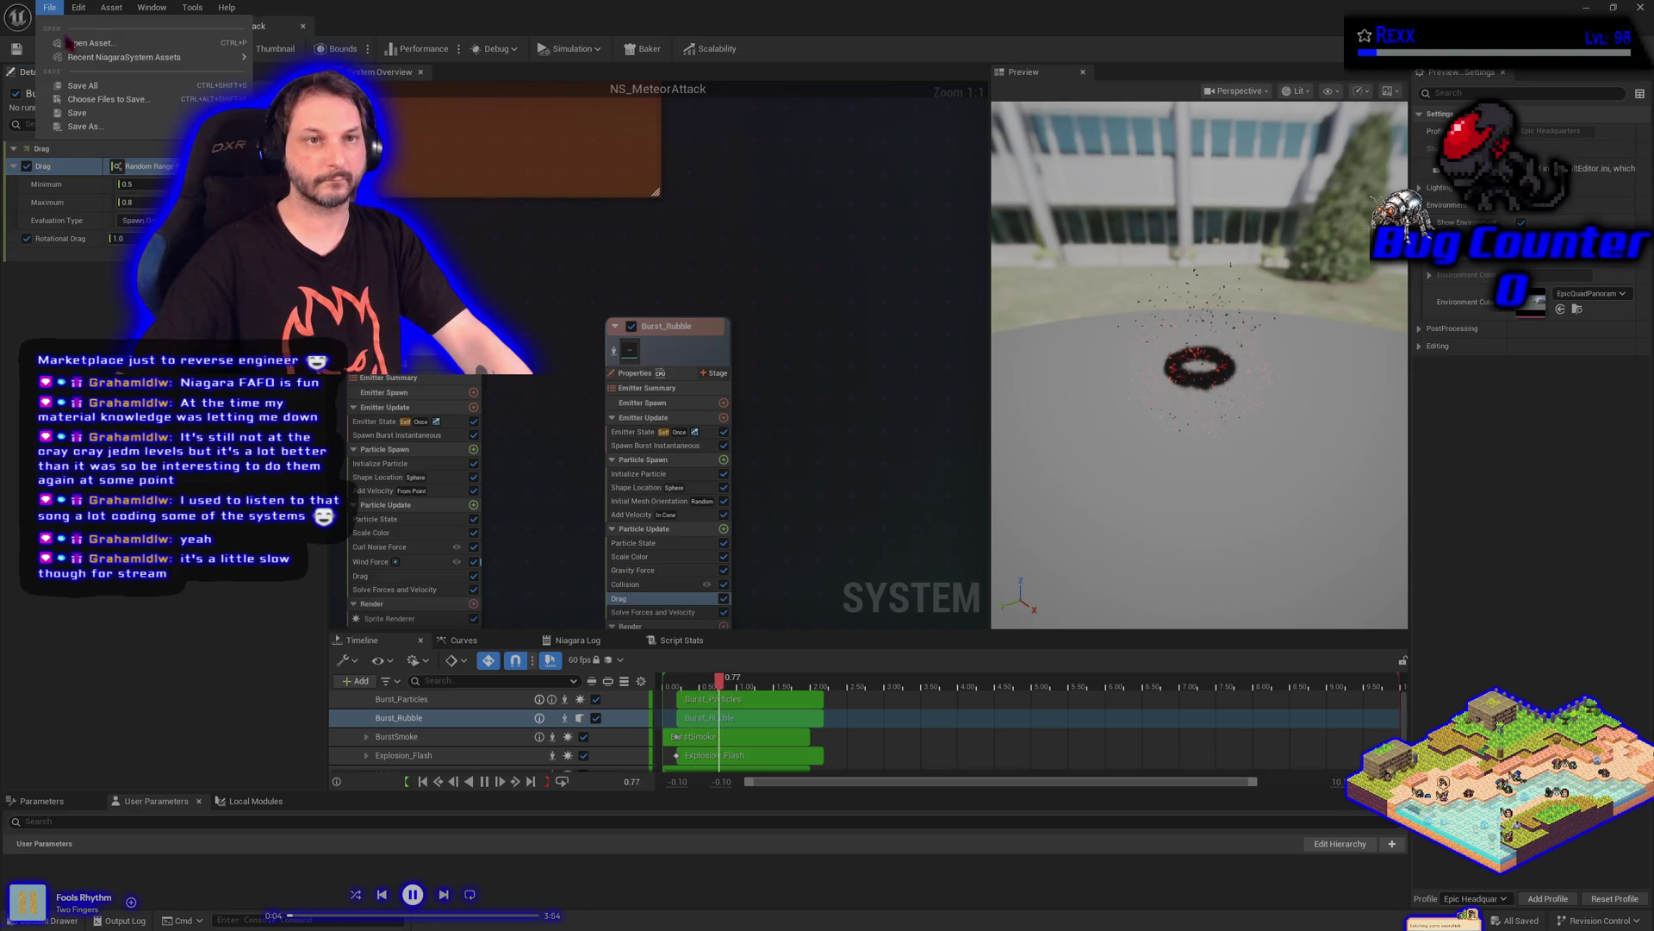
pyautogui.click(98, 87)
pyautogui.click(108, 28)
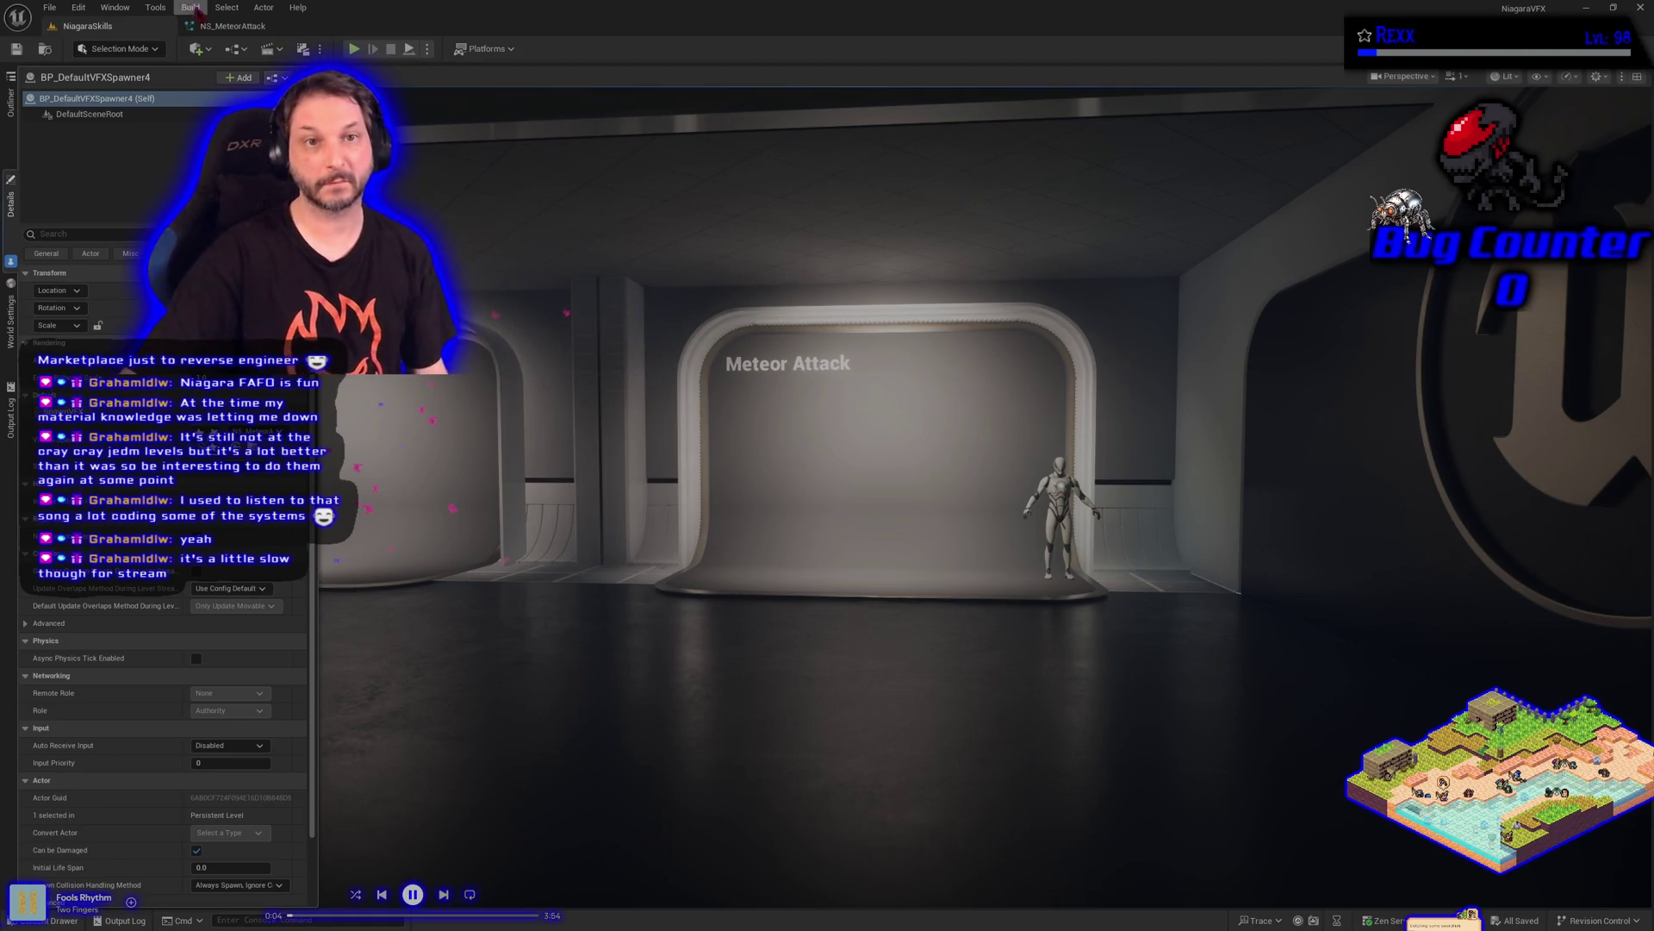
pyautogui.click(228, 26)
# Add a Curl Noise Force module to Burst_Rubble's Particle Update
pyautogui.click(724, 528)
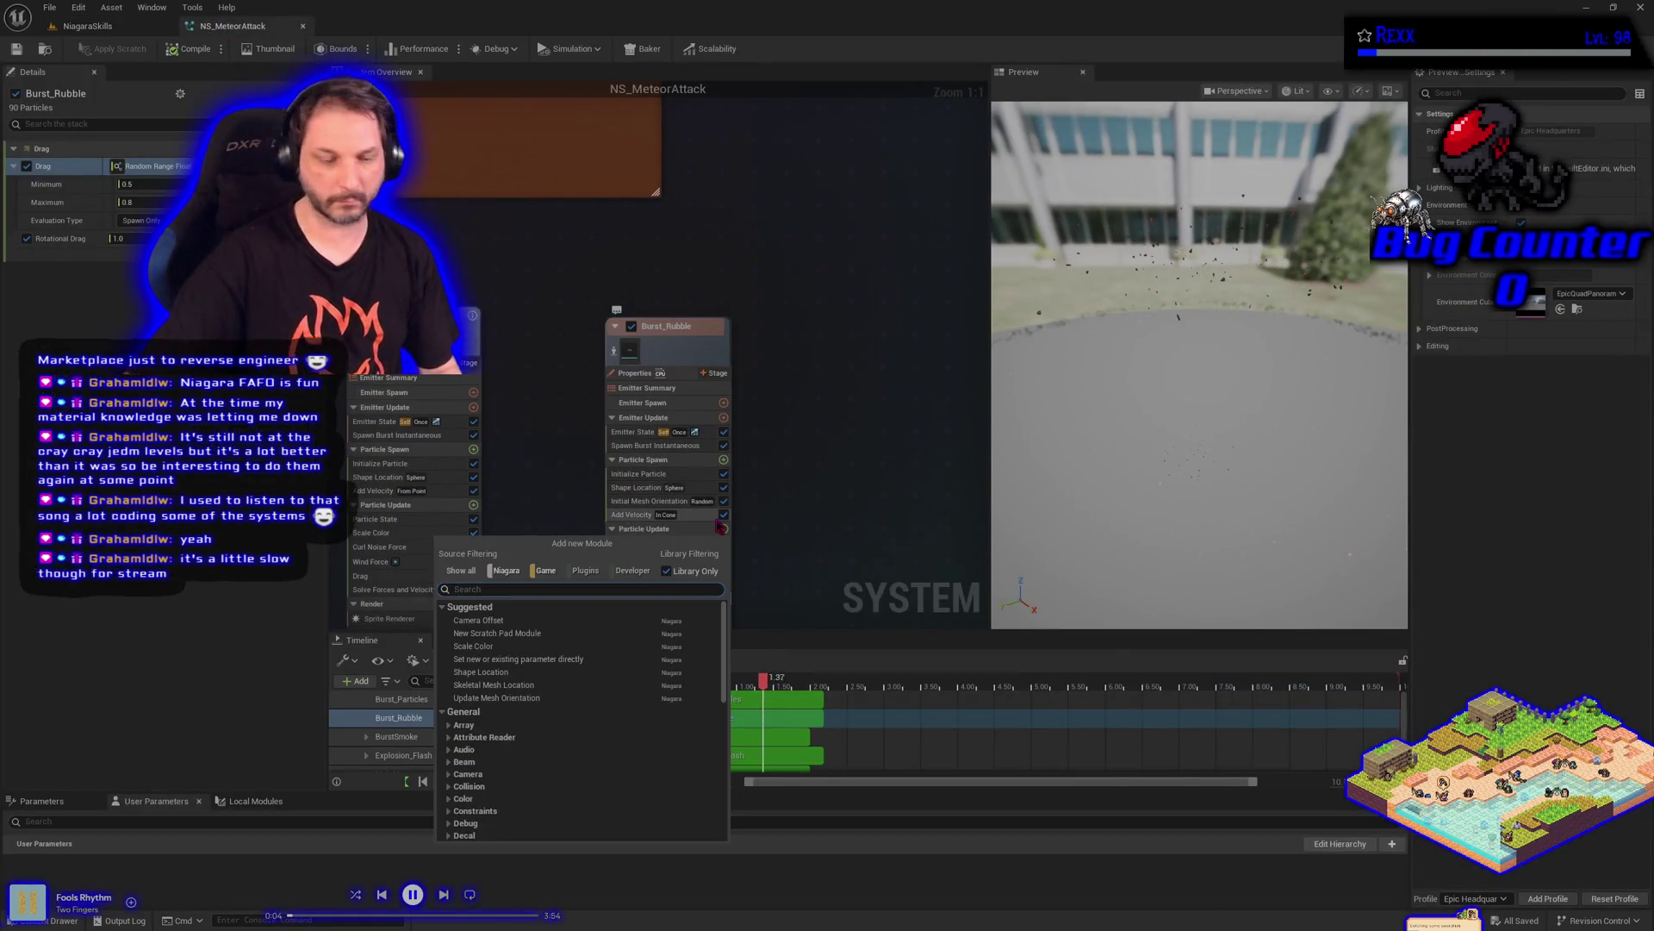
pyautogui.press('Escape')
pyautogui.hotkey('ctrl', 'v')
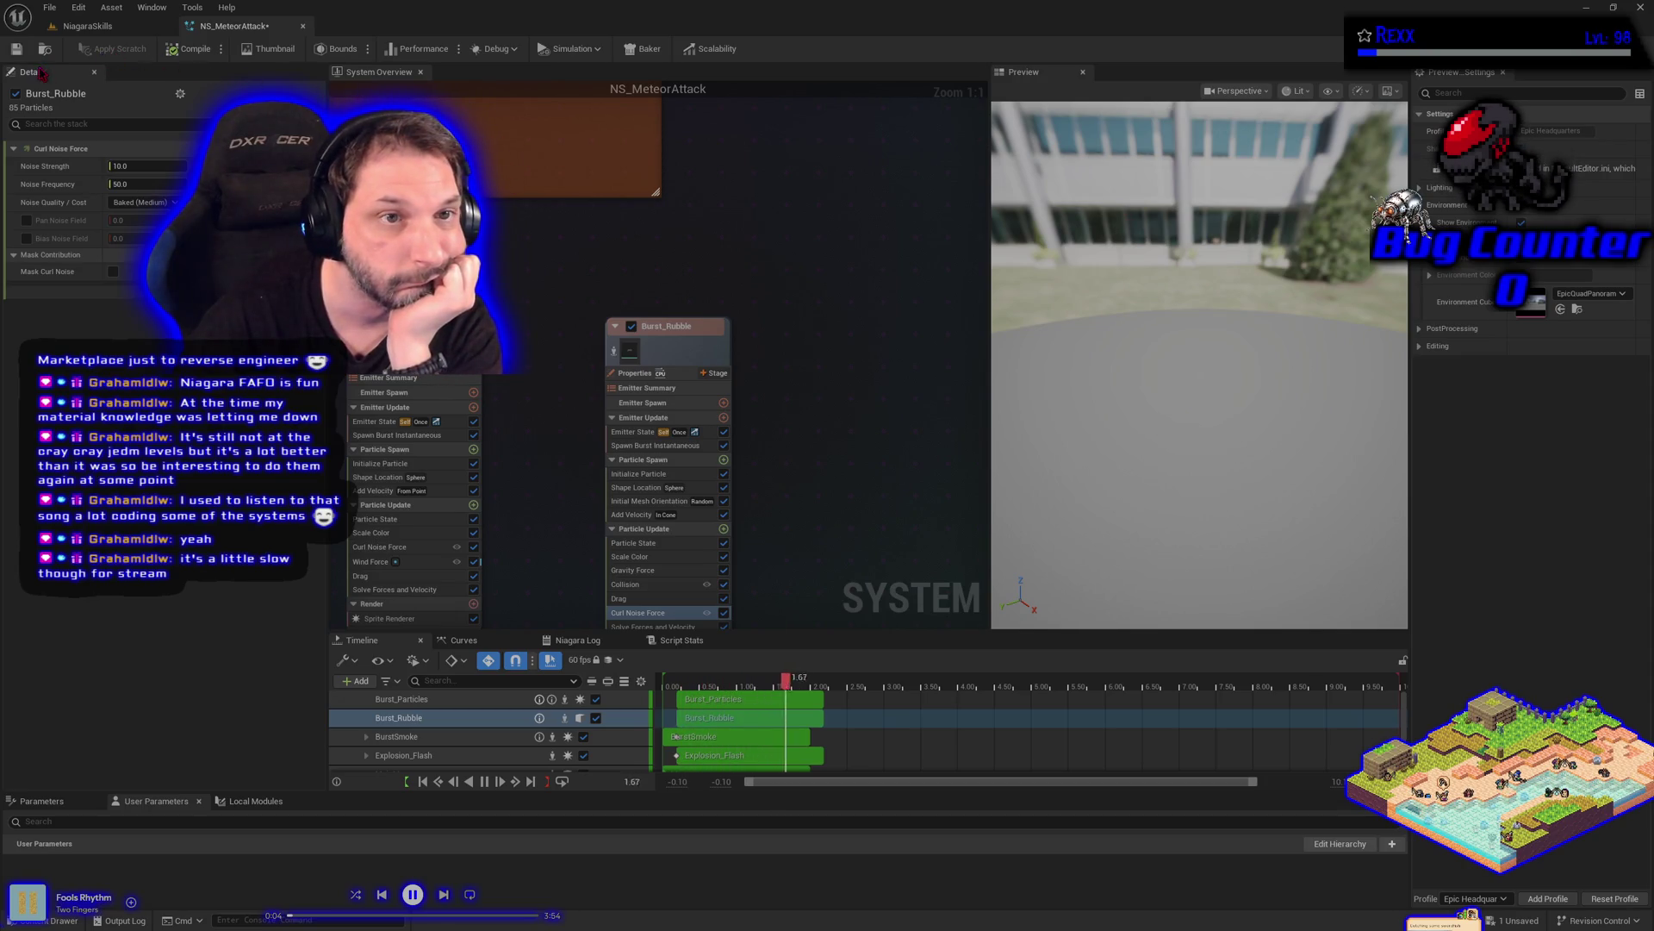
# Compile the system, save all assets, and switch to the NiagaraSkills level
pyautogui.click(195, 49)
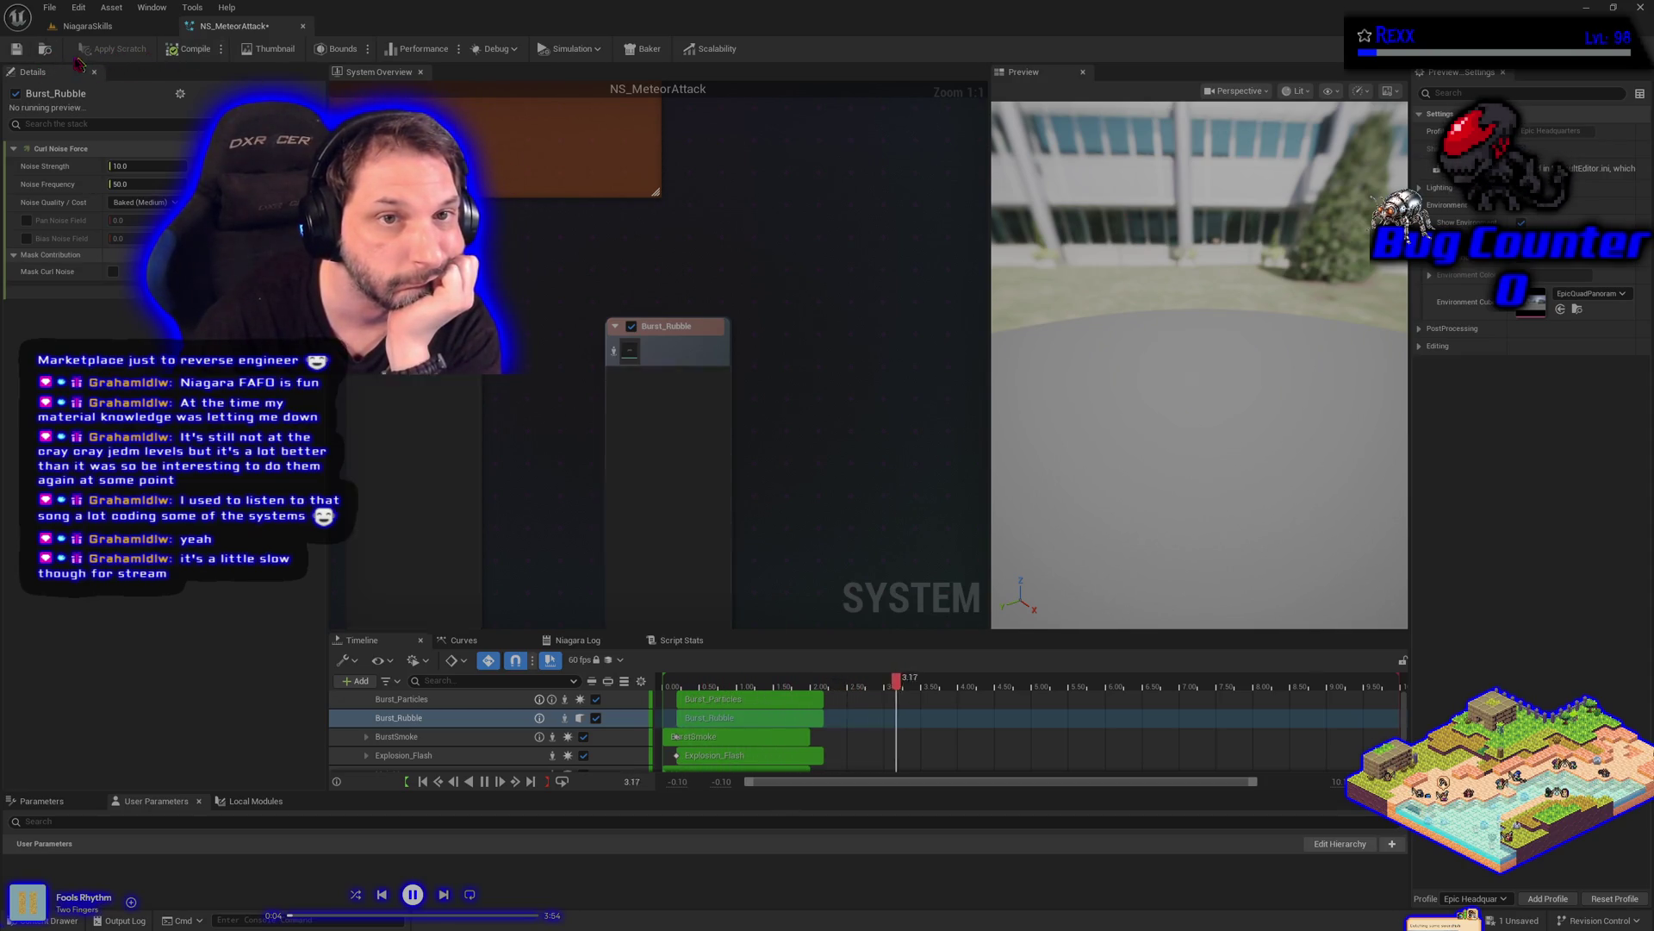
pyautogui.click(49, 7)
pyautogui.click(82, 86)
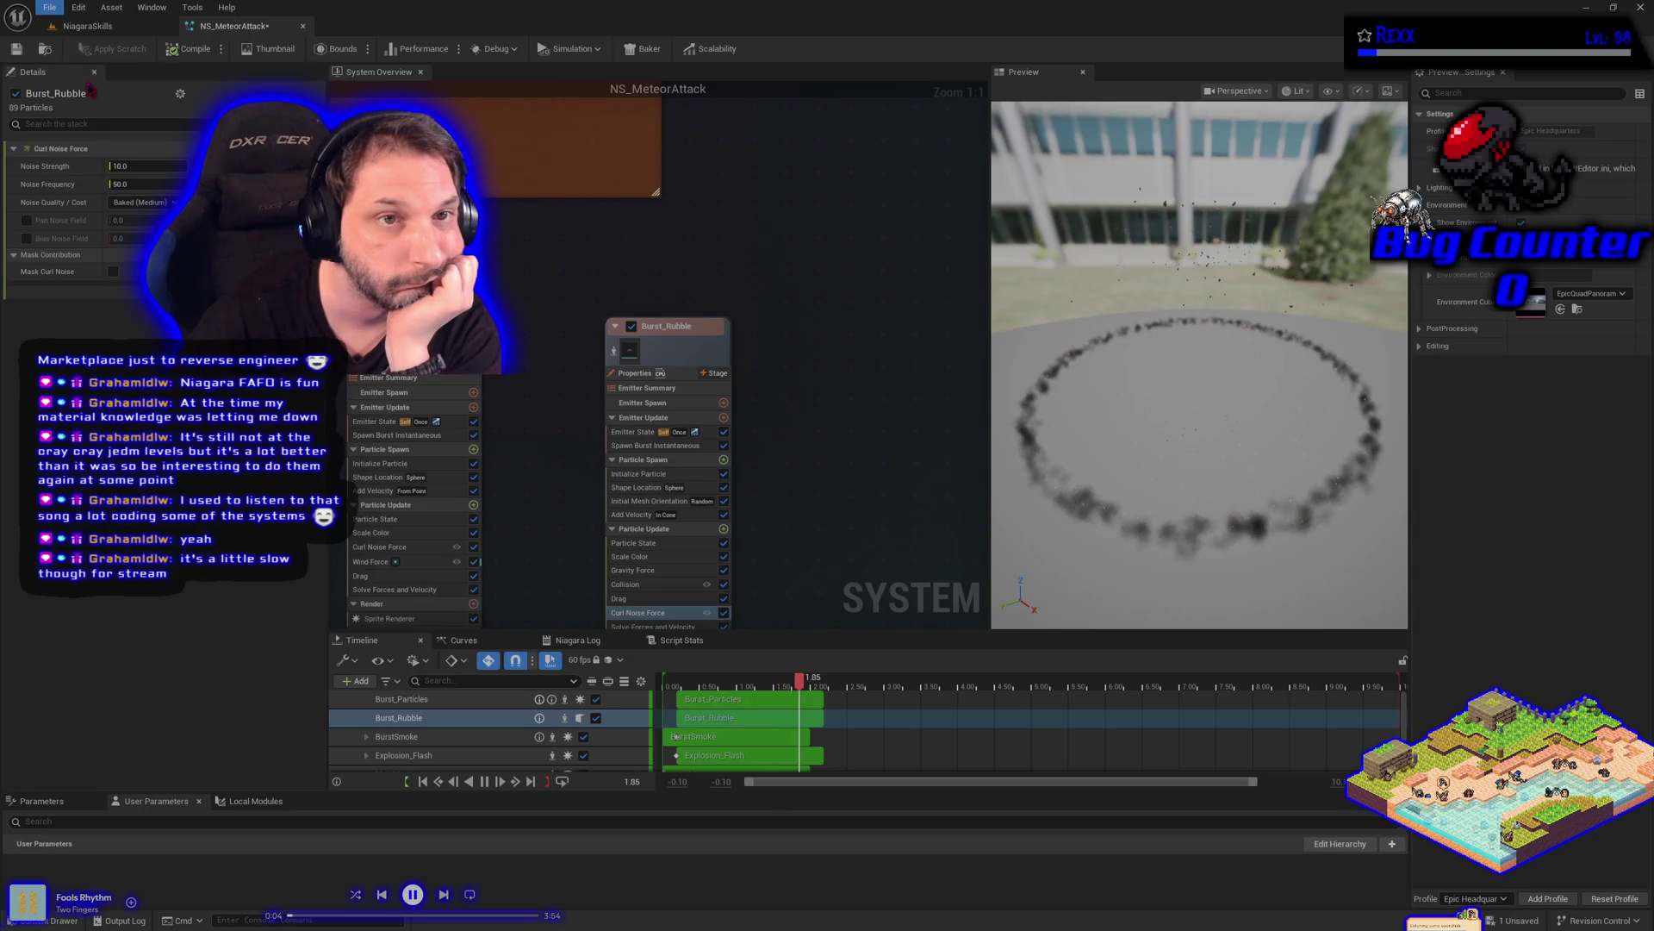
pyautogui.click(86, 26)
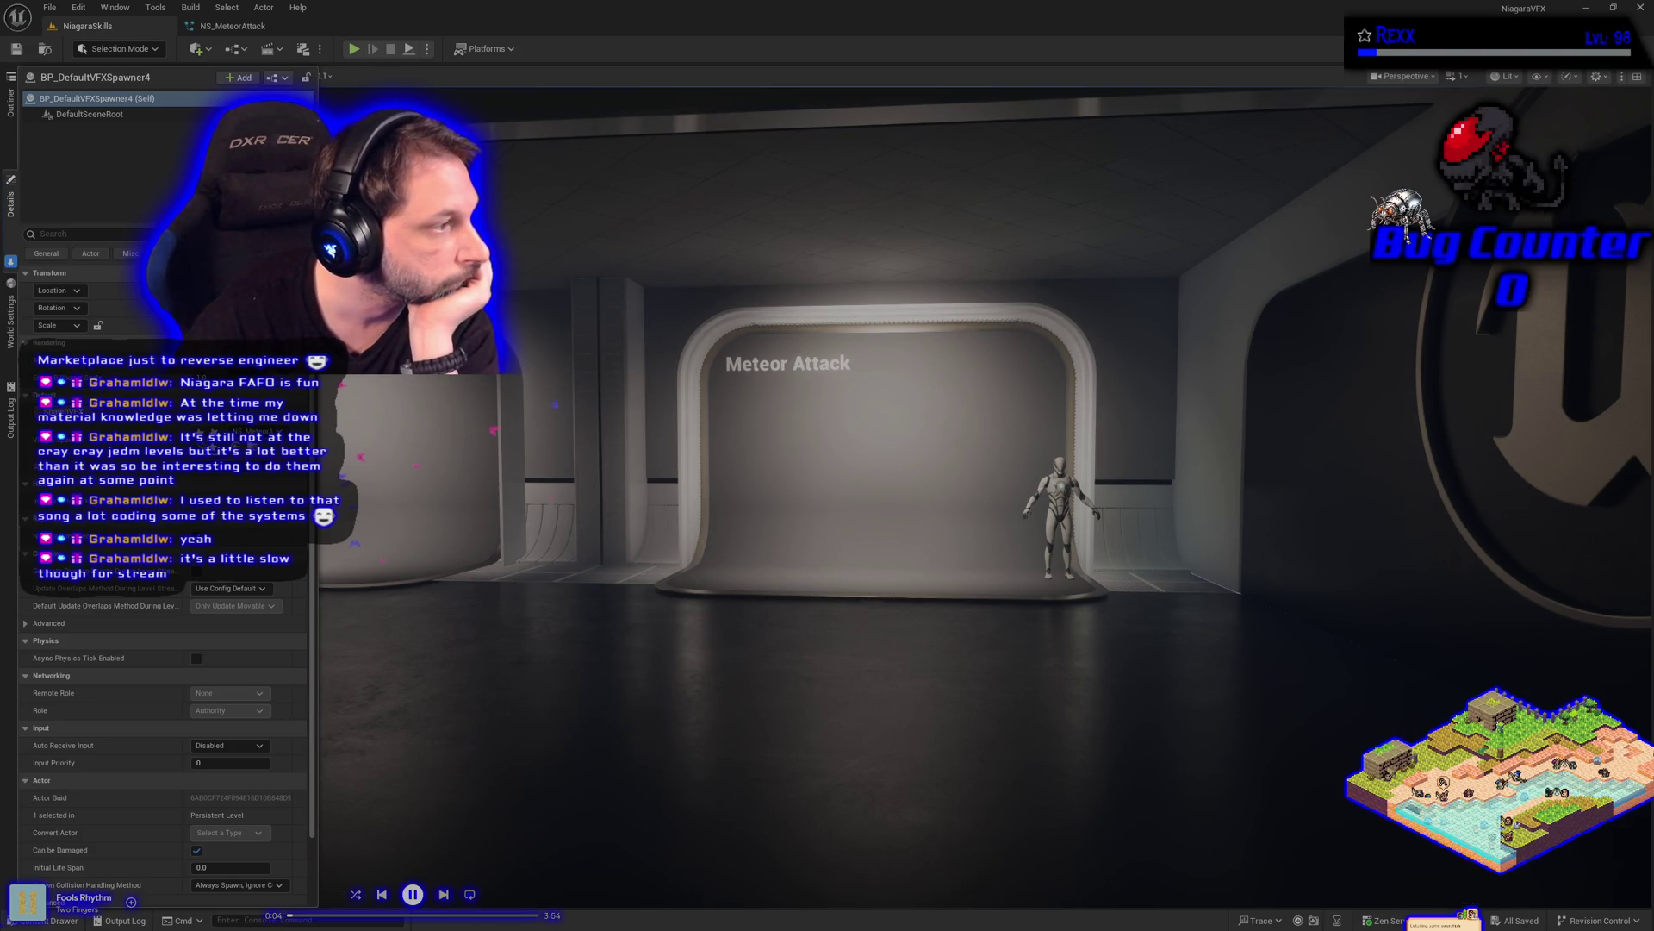
# Return to NS_MeteorAttack, show Burst_Particles' Initialize Particle settings, and save the system
pyautogui.click(233, 26)
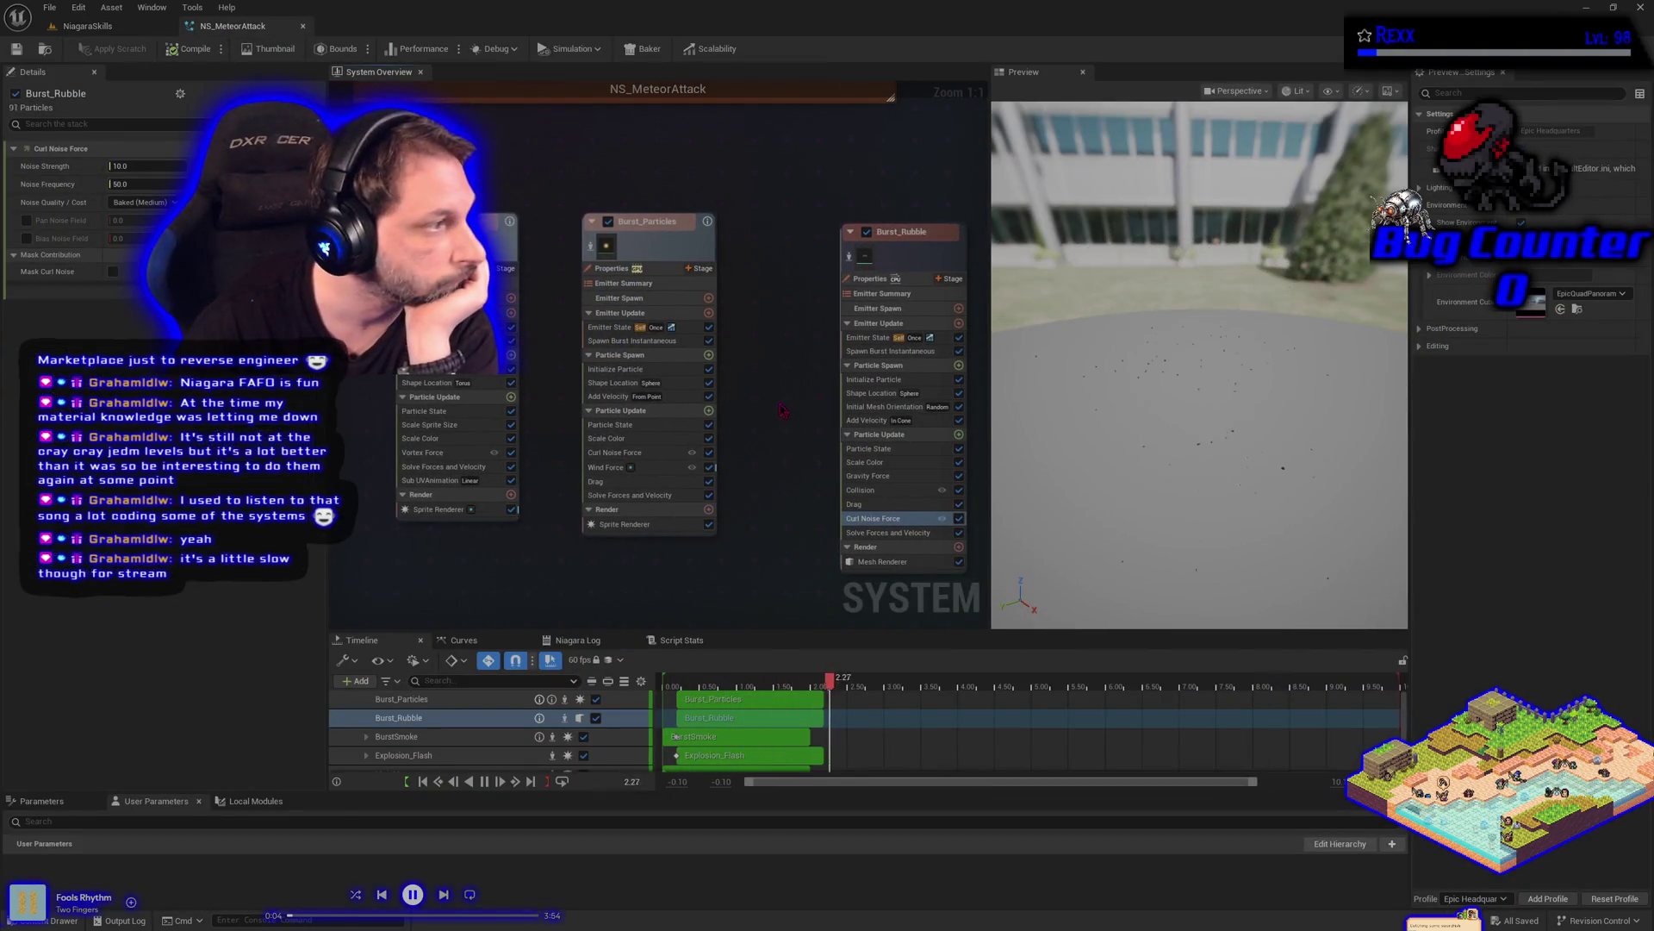
pyautogui.click(623, 372)
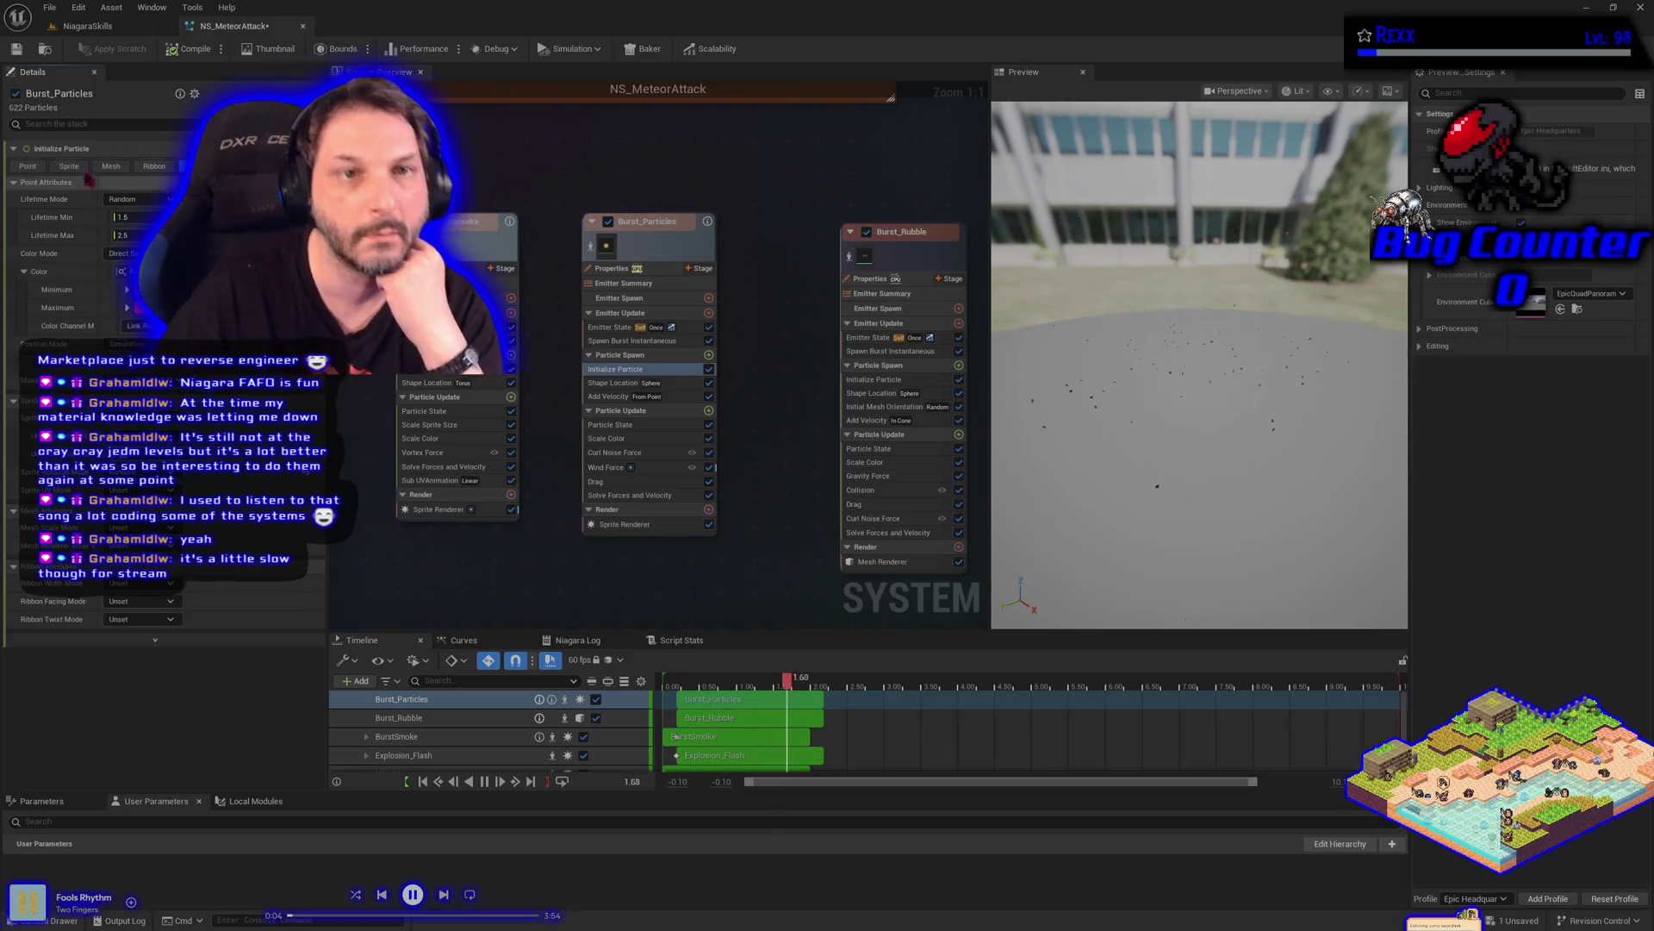
pyautogui.click(18, 49)
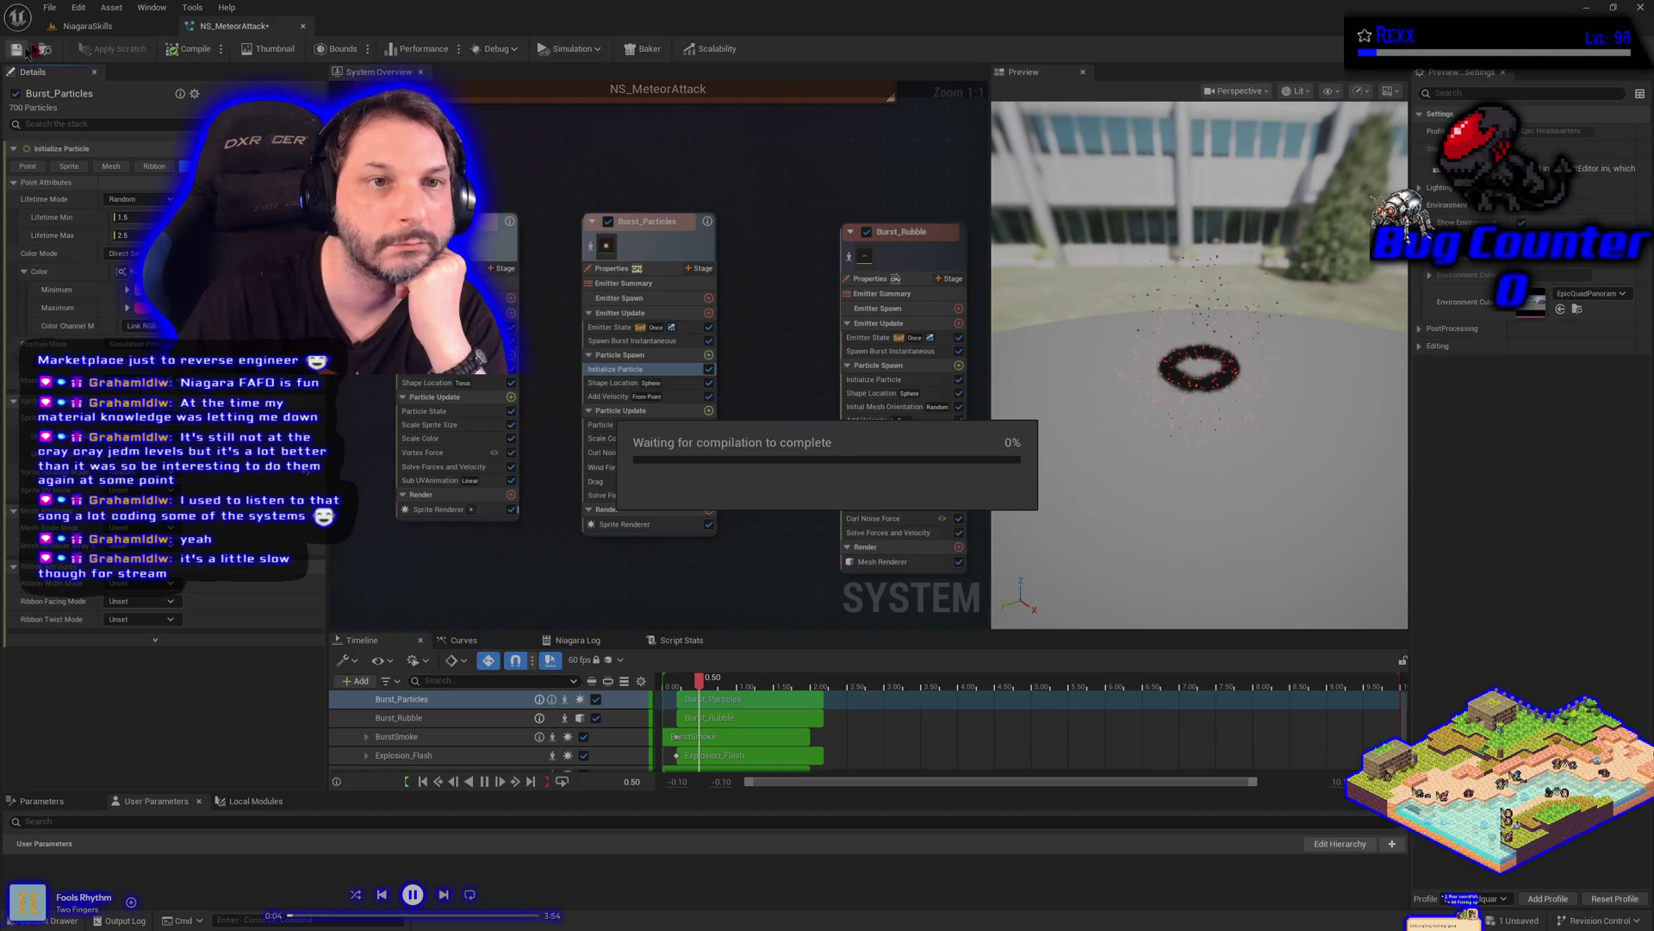
pyautogui.click(44, 7)
# Save all unsaved assets from the File menu
pyautogui.click(77, 86)
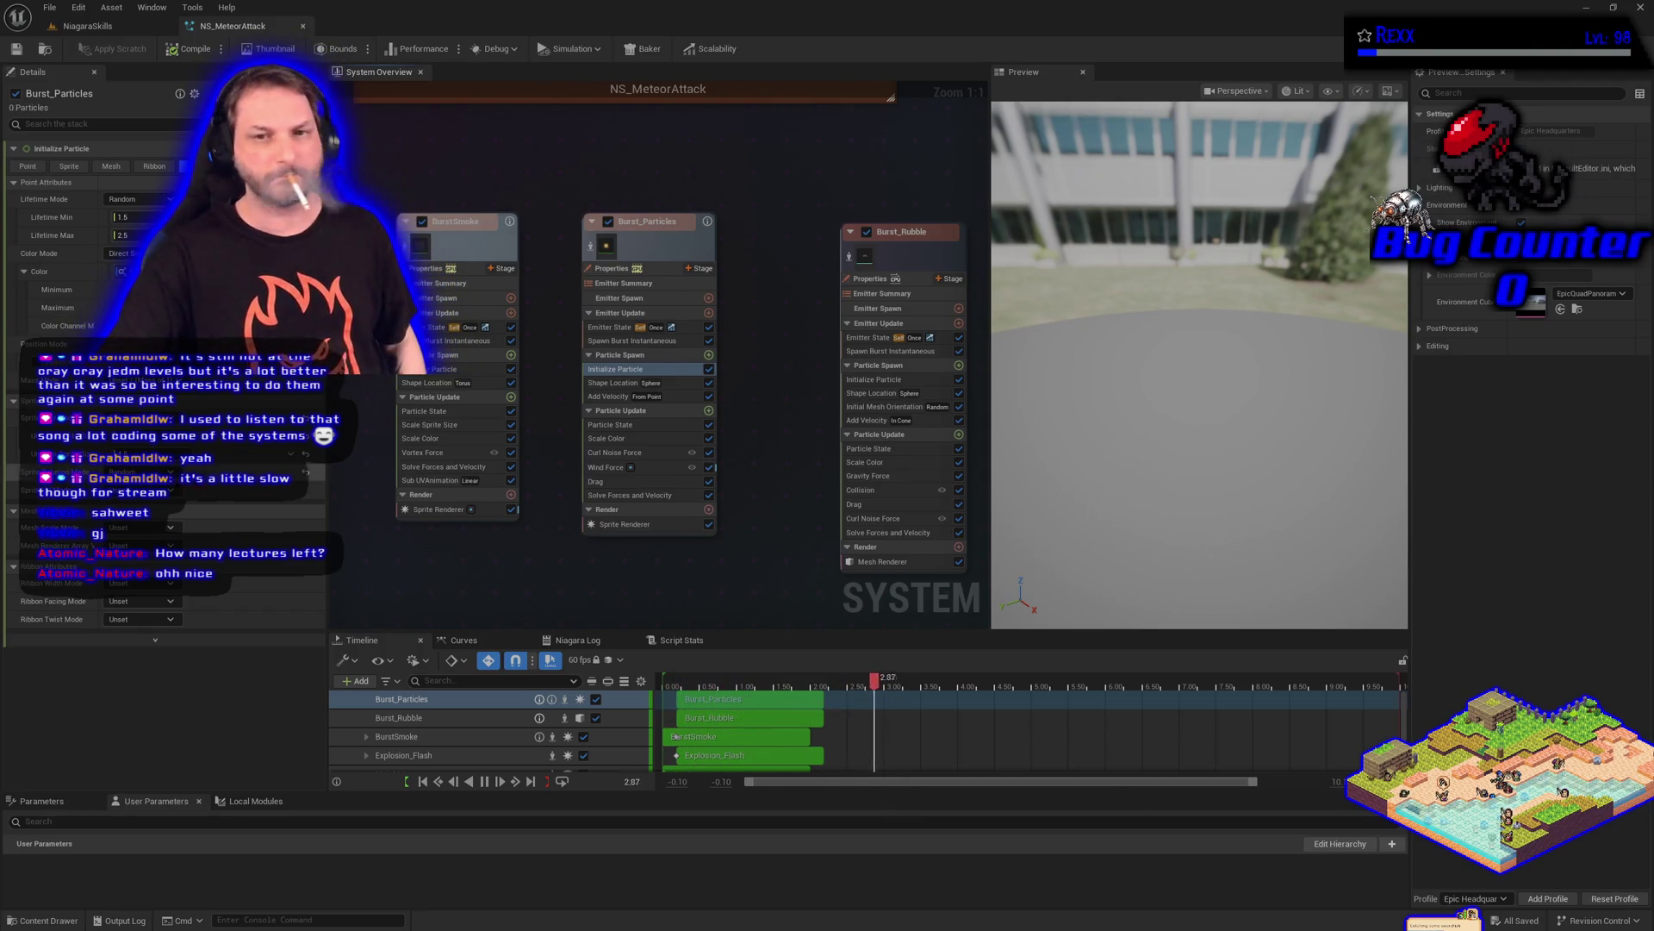
# Wrap the three burst emitters in a comment titled 'Burst Particles'
pyautogui.scroll(-2, 524, 260)
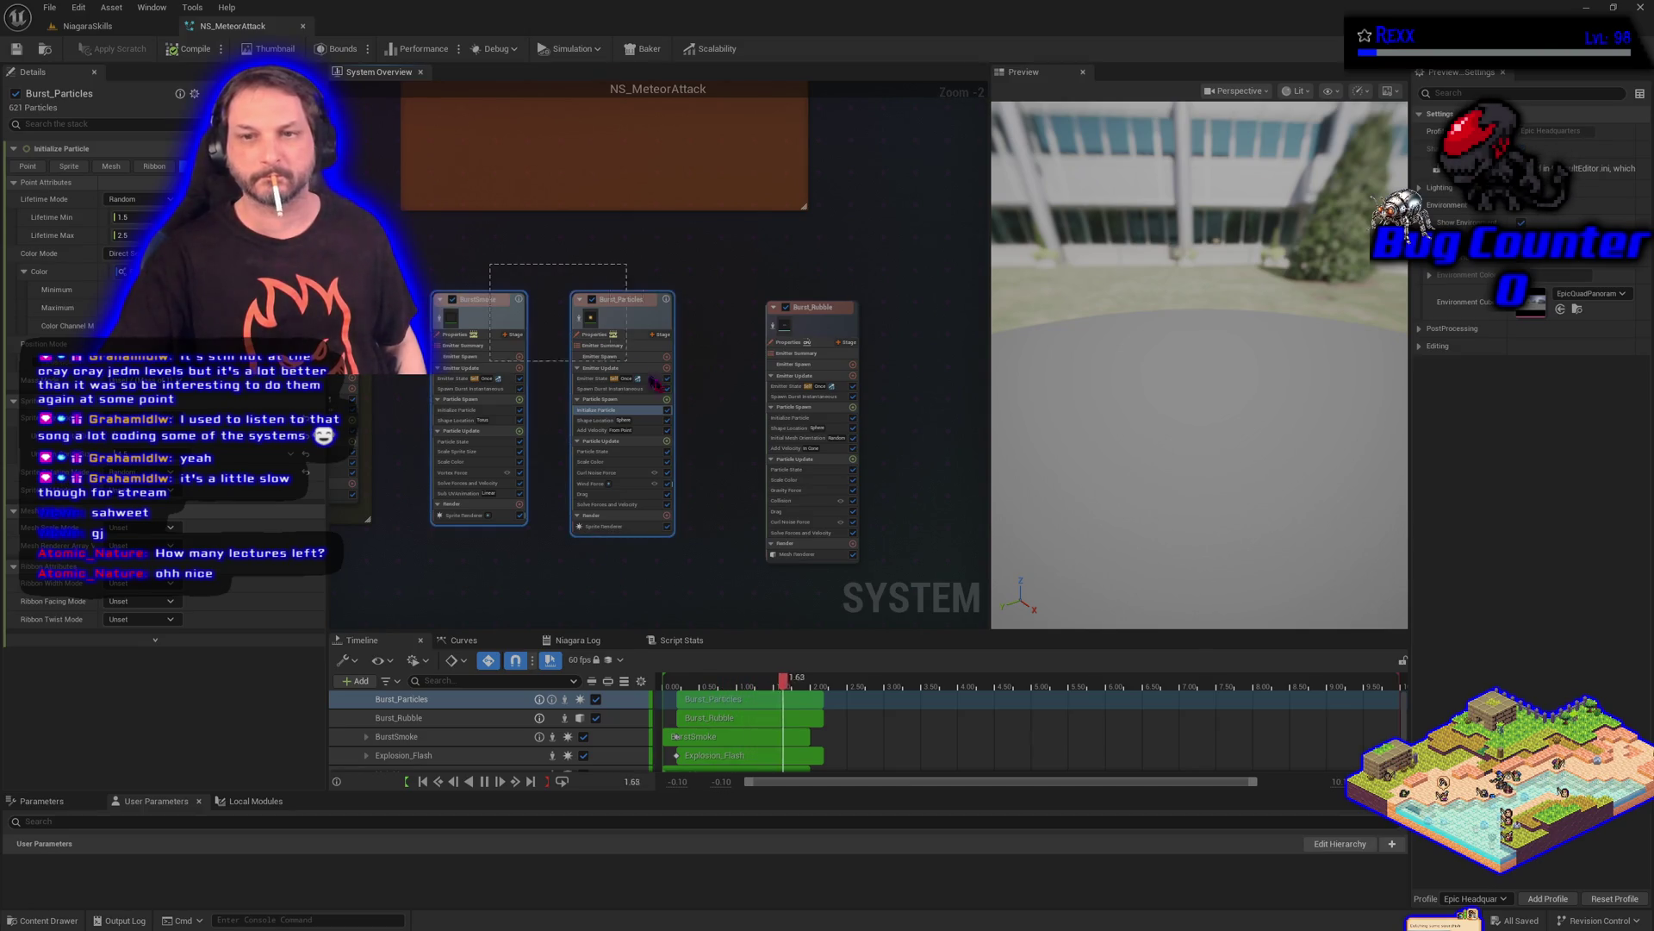
pyautogui.moveTo(524, 260)
pyautogui.mouseDown()
pyautogui.moveTo(680, 534)
pyautogui.moveTo(862, 568)
pyautogui.mouseUp()
pyautogui.rightClick(483, 345)
pyautogui.click(758, 457)
pyautogui.scroll(2, 782, 479)
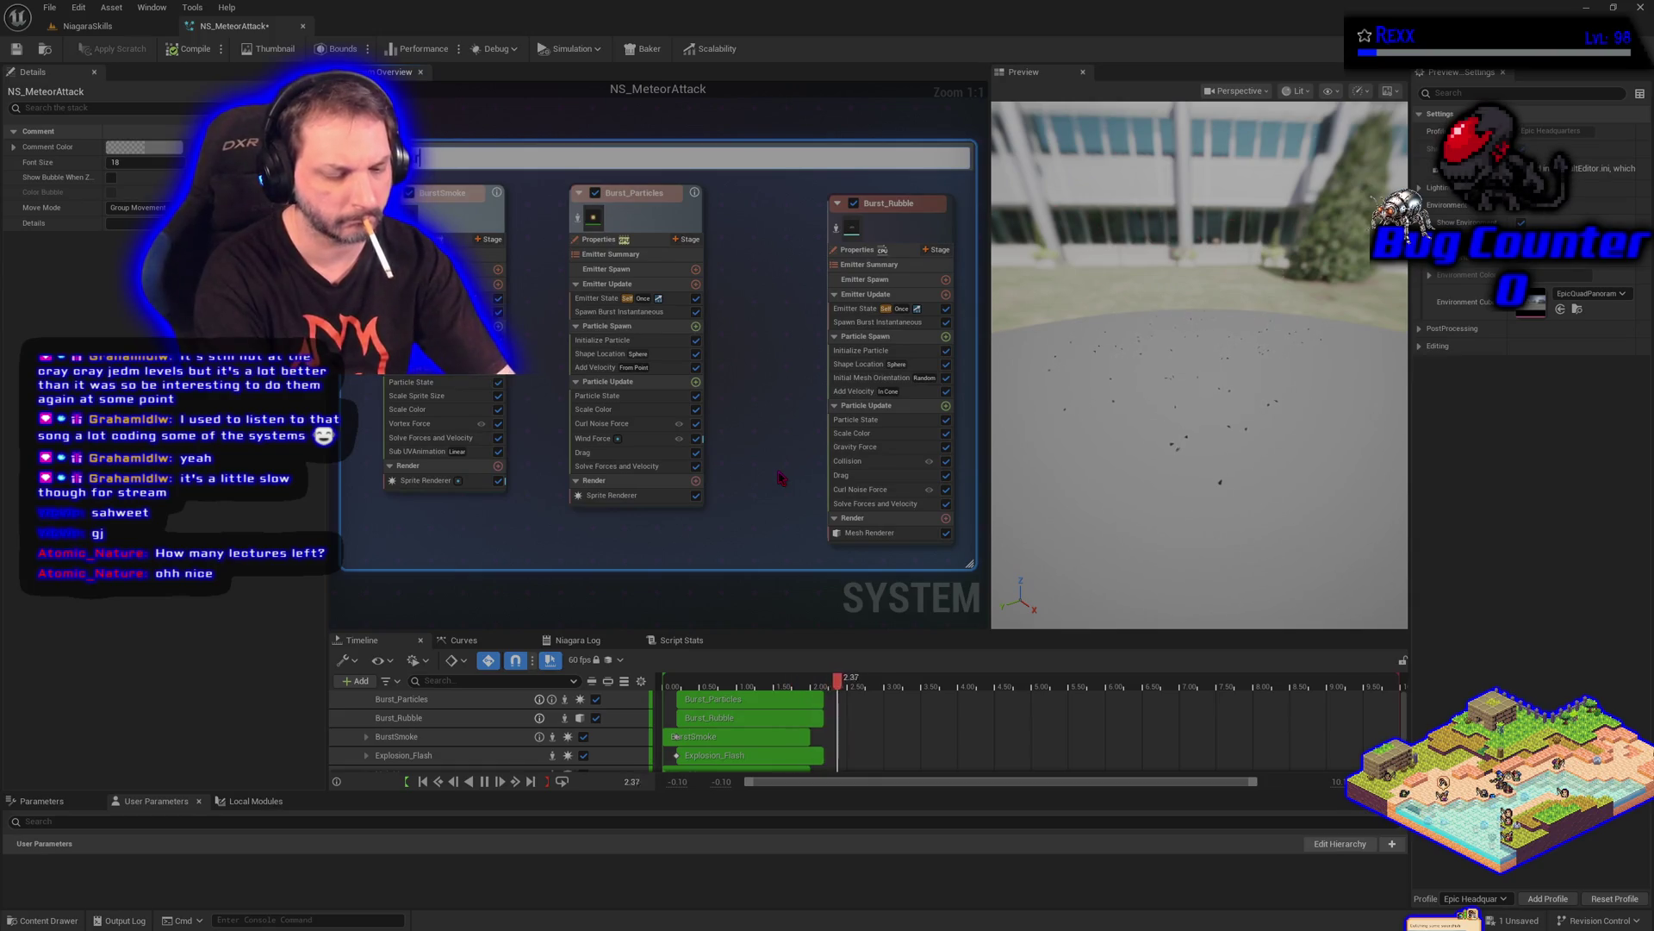
pyautogui.write('Burst Particles')
pyautogui.press('Return')
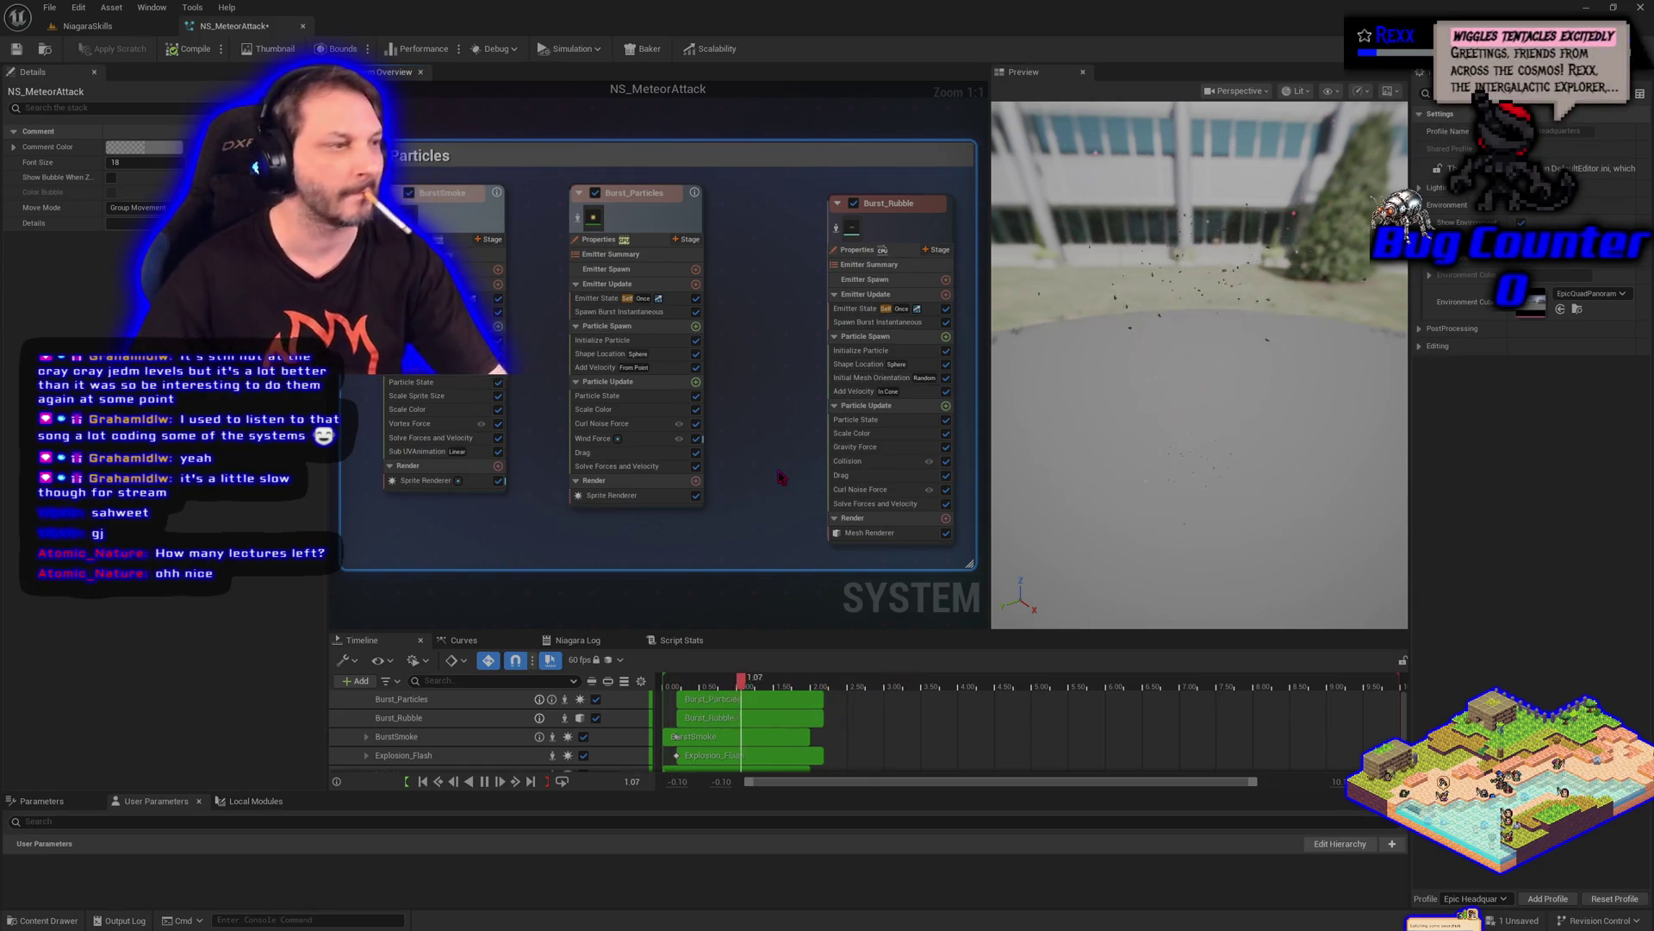
# Nudge the Burst Particles group into place and move the Dissapation comment lower
pyautogui.moveTo(509, 535); pyautogui.dragTo(528, 527)
pyautogui.scroll(-4, 527, 527)
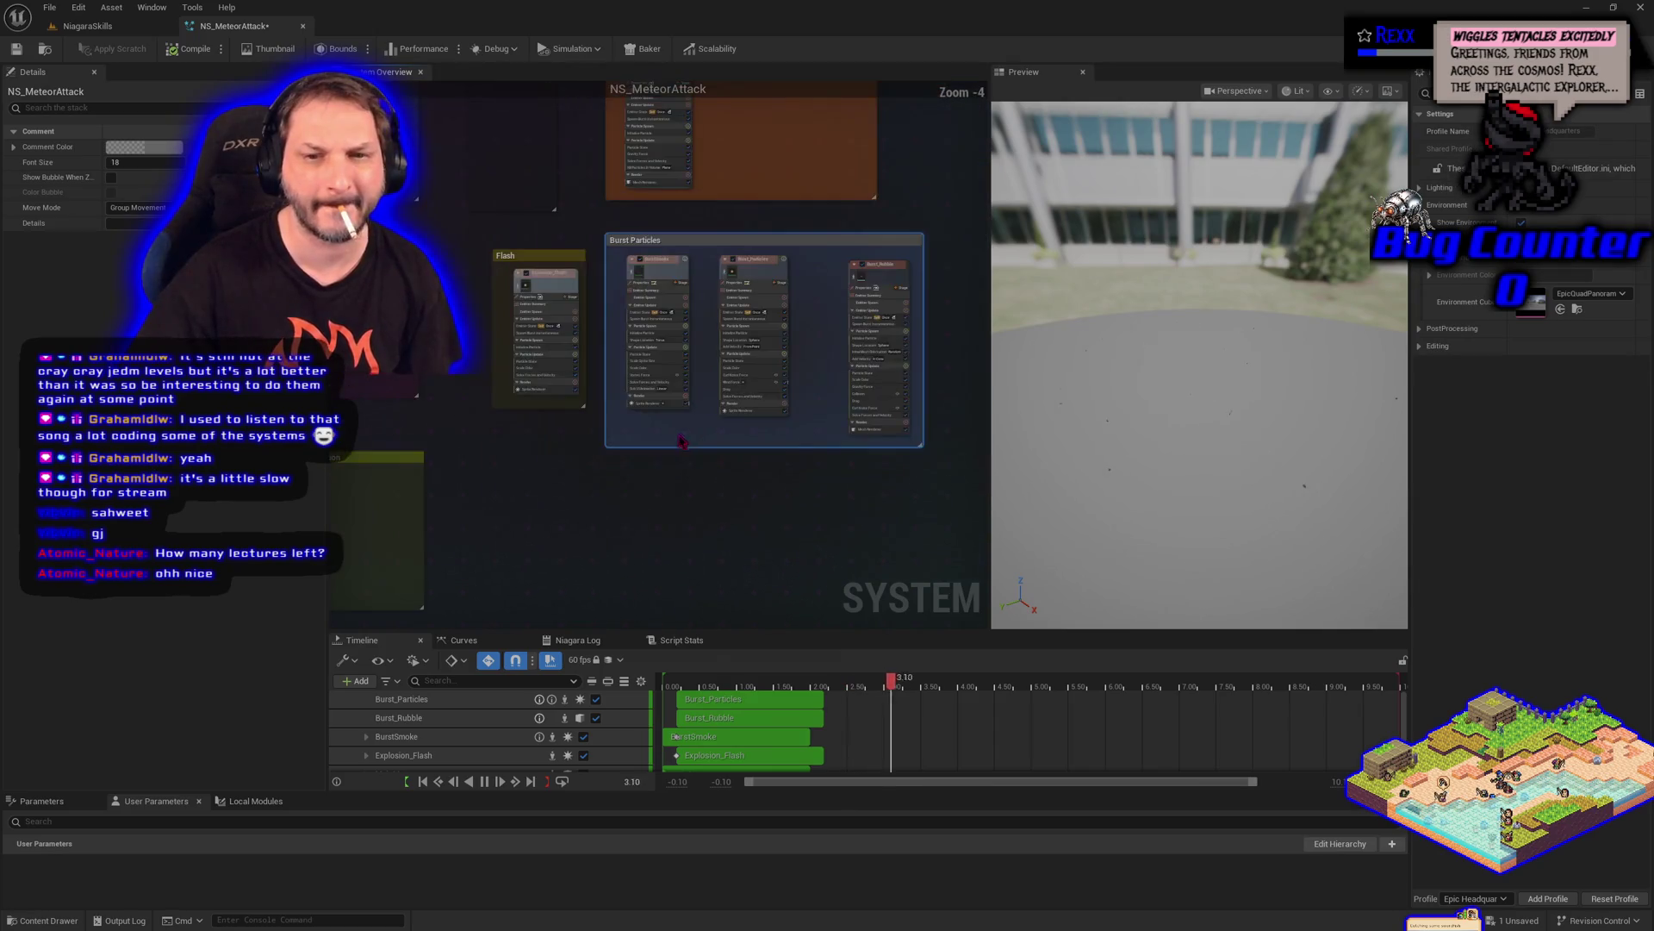
pyautogui.moveTo(457, 361); pyautogui.dragTo(446, 437)
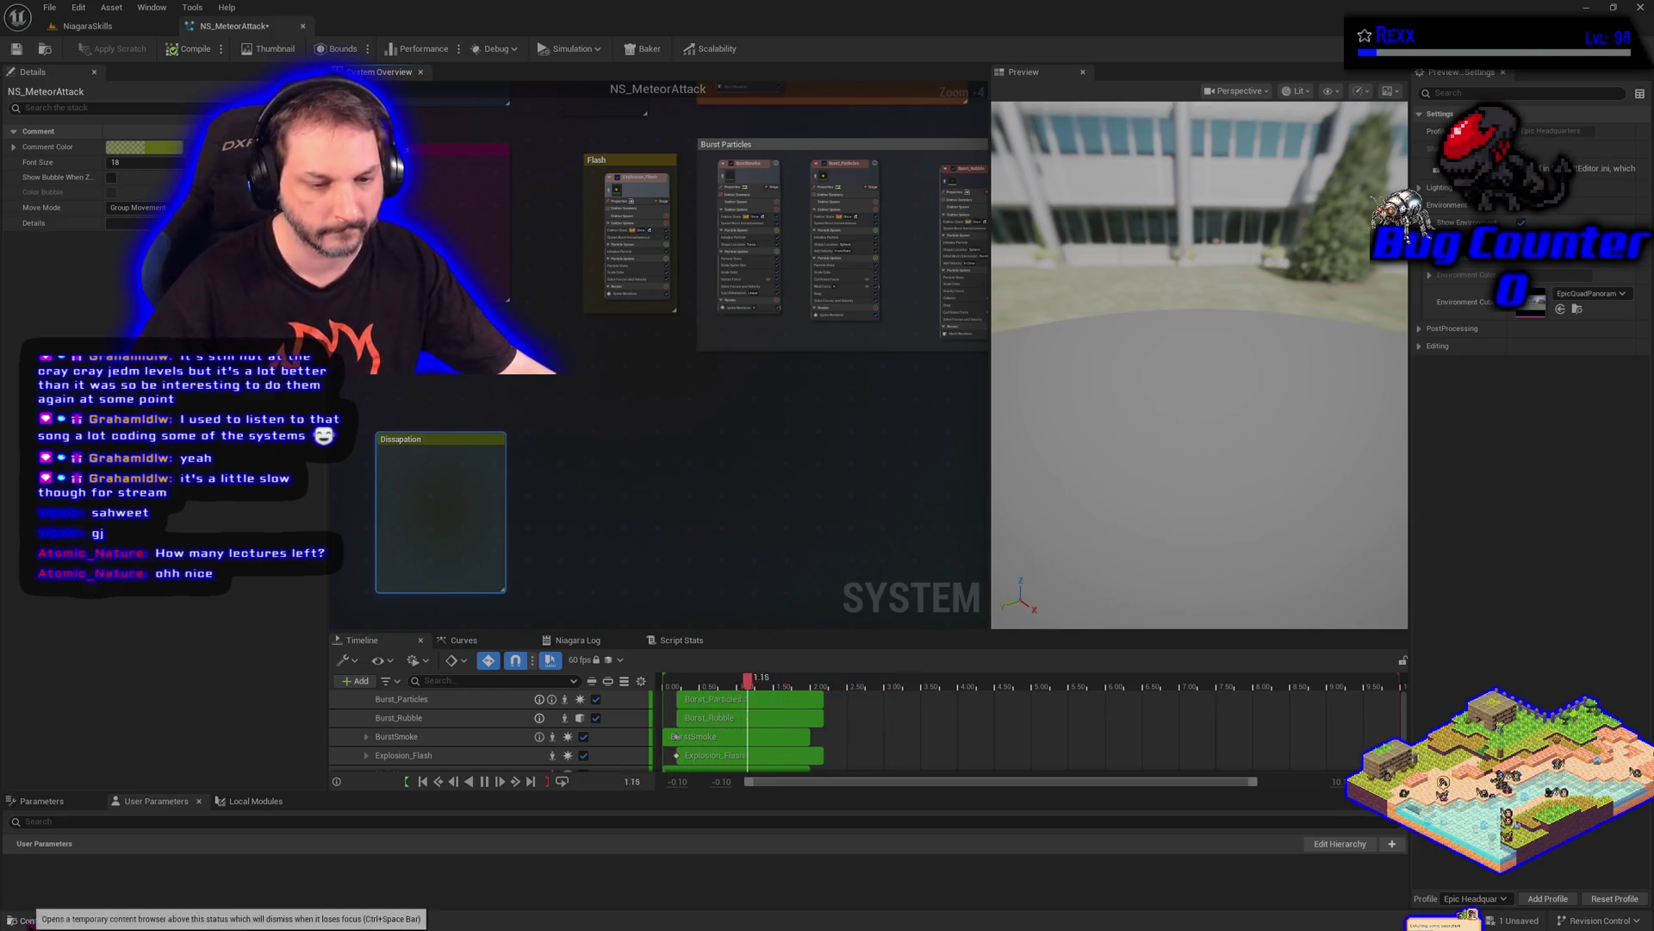
# Open the Damage texture folder inside InfinityVFX_Textures in the Content Browser
pyautogui.click(43, 920)
pyautogui.scroll(5, 112, 801)
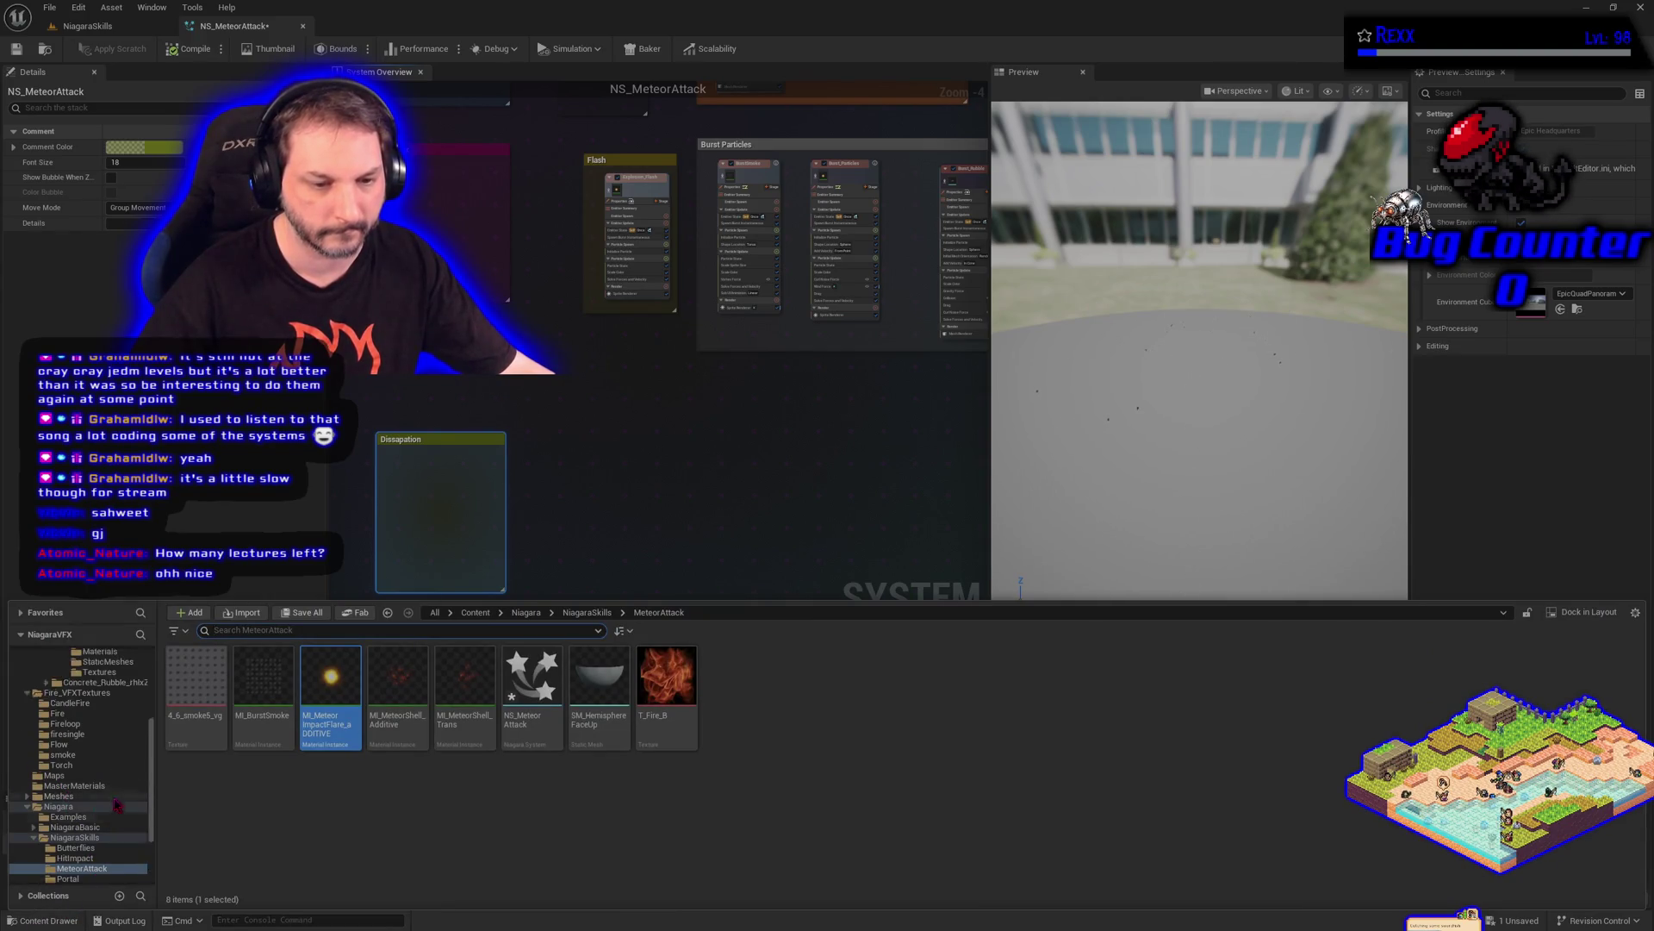
pyautogui.scroll(-5, 119, 805)
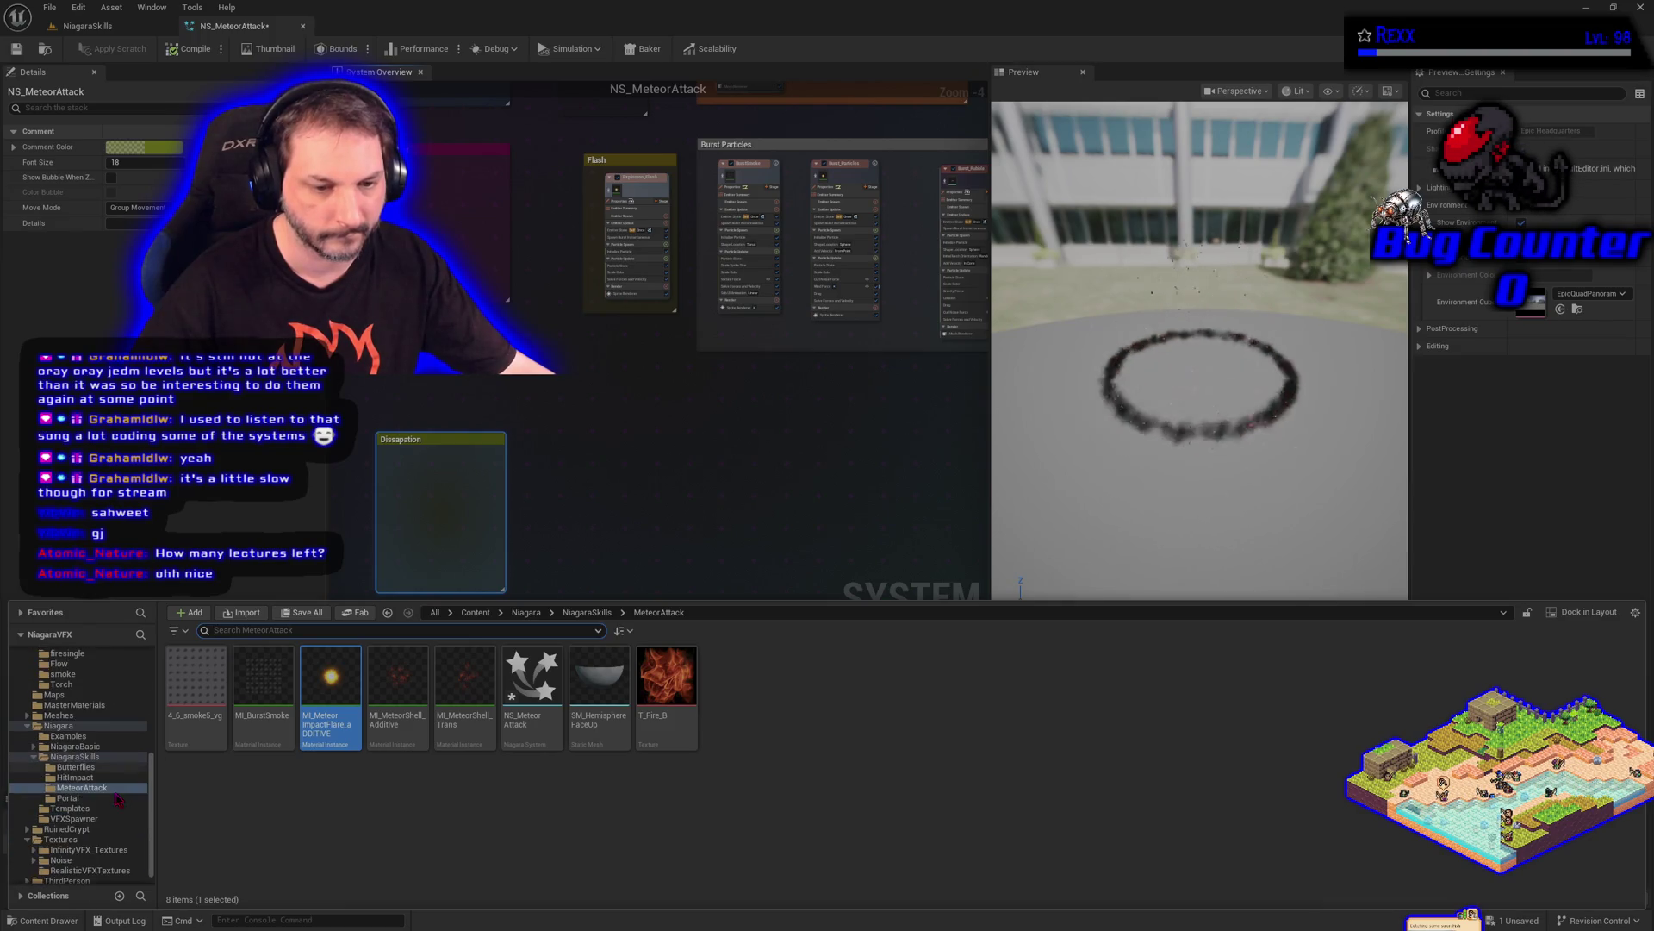
pyautogui.scroll(-3, 95, 829)
pyautogui.click(92, 837)
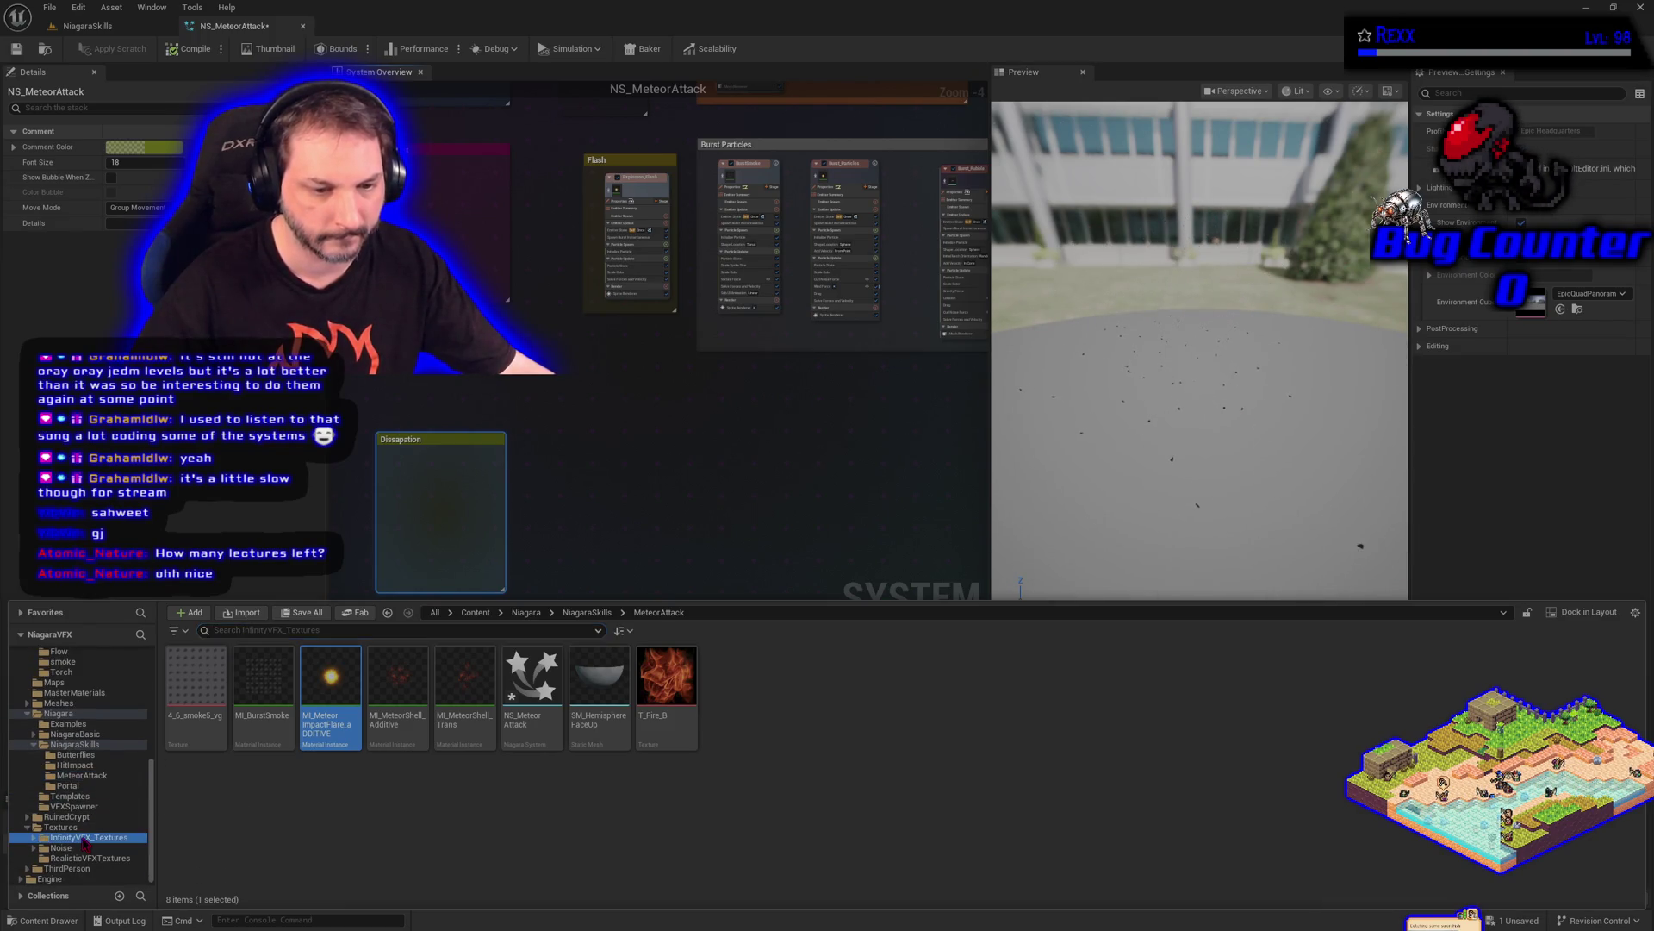
pyautogui.click(278, 727)
pyautogui.doubleClick(278, 726)
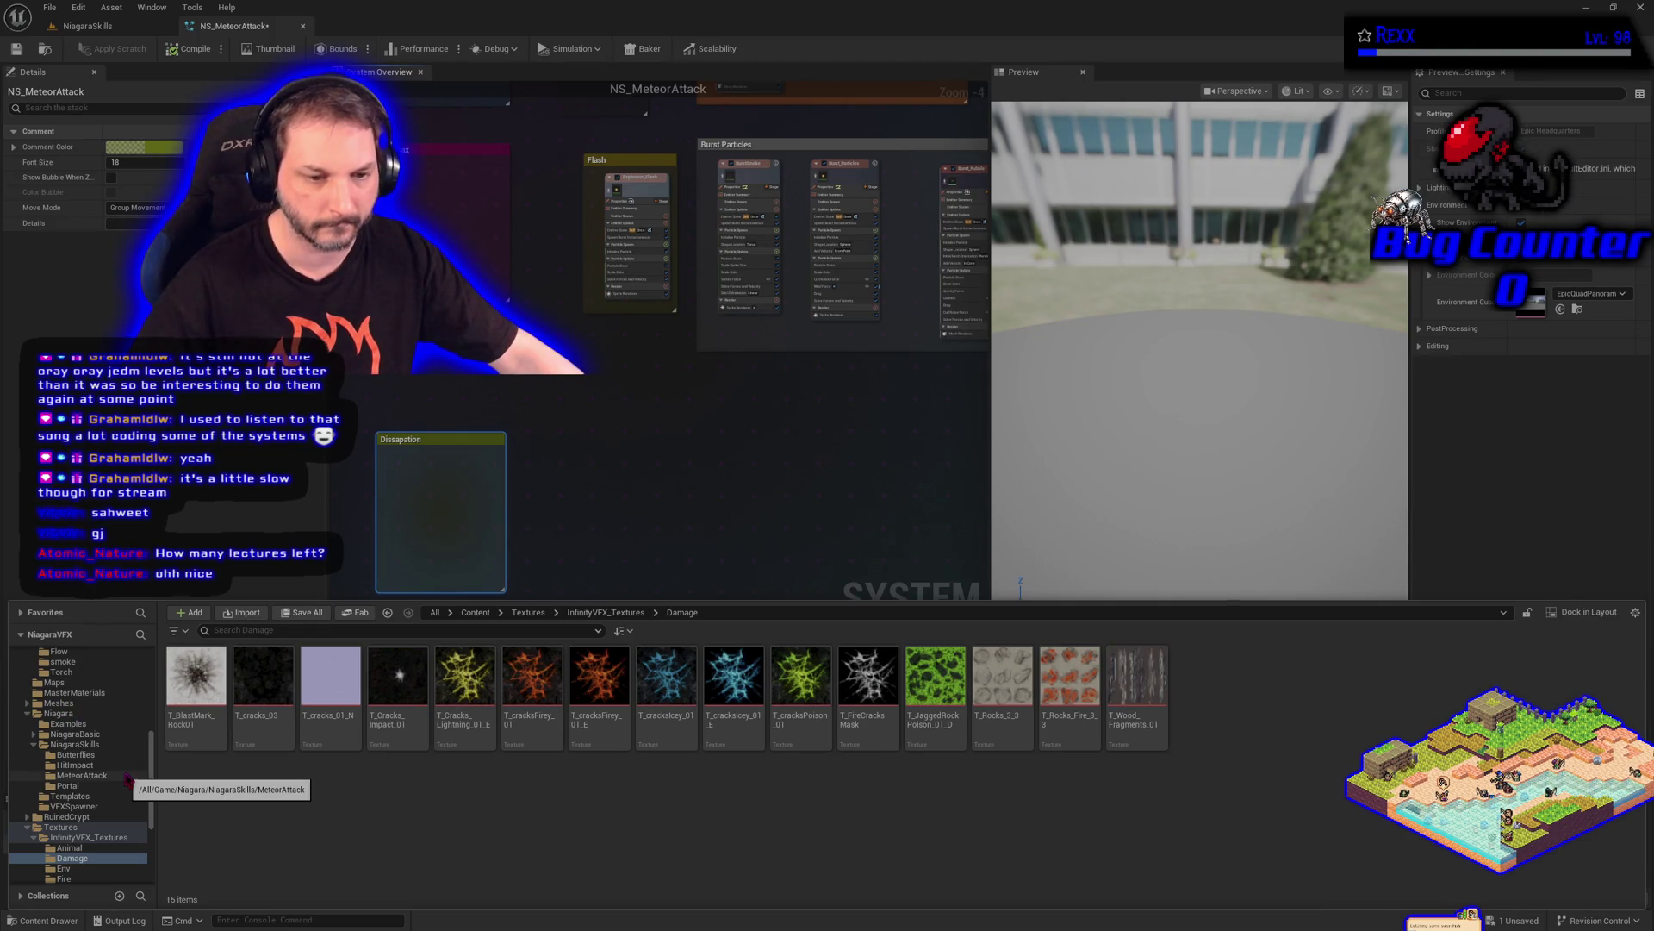
# Copy T_BlastMark_Rock01 into the MeteorAttack folder and bring up Save All
pyautogui.moveTo(196, 690); pyautogui.dragTo(127, 791)
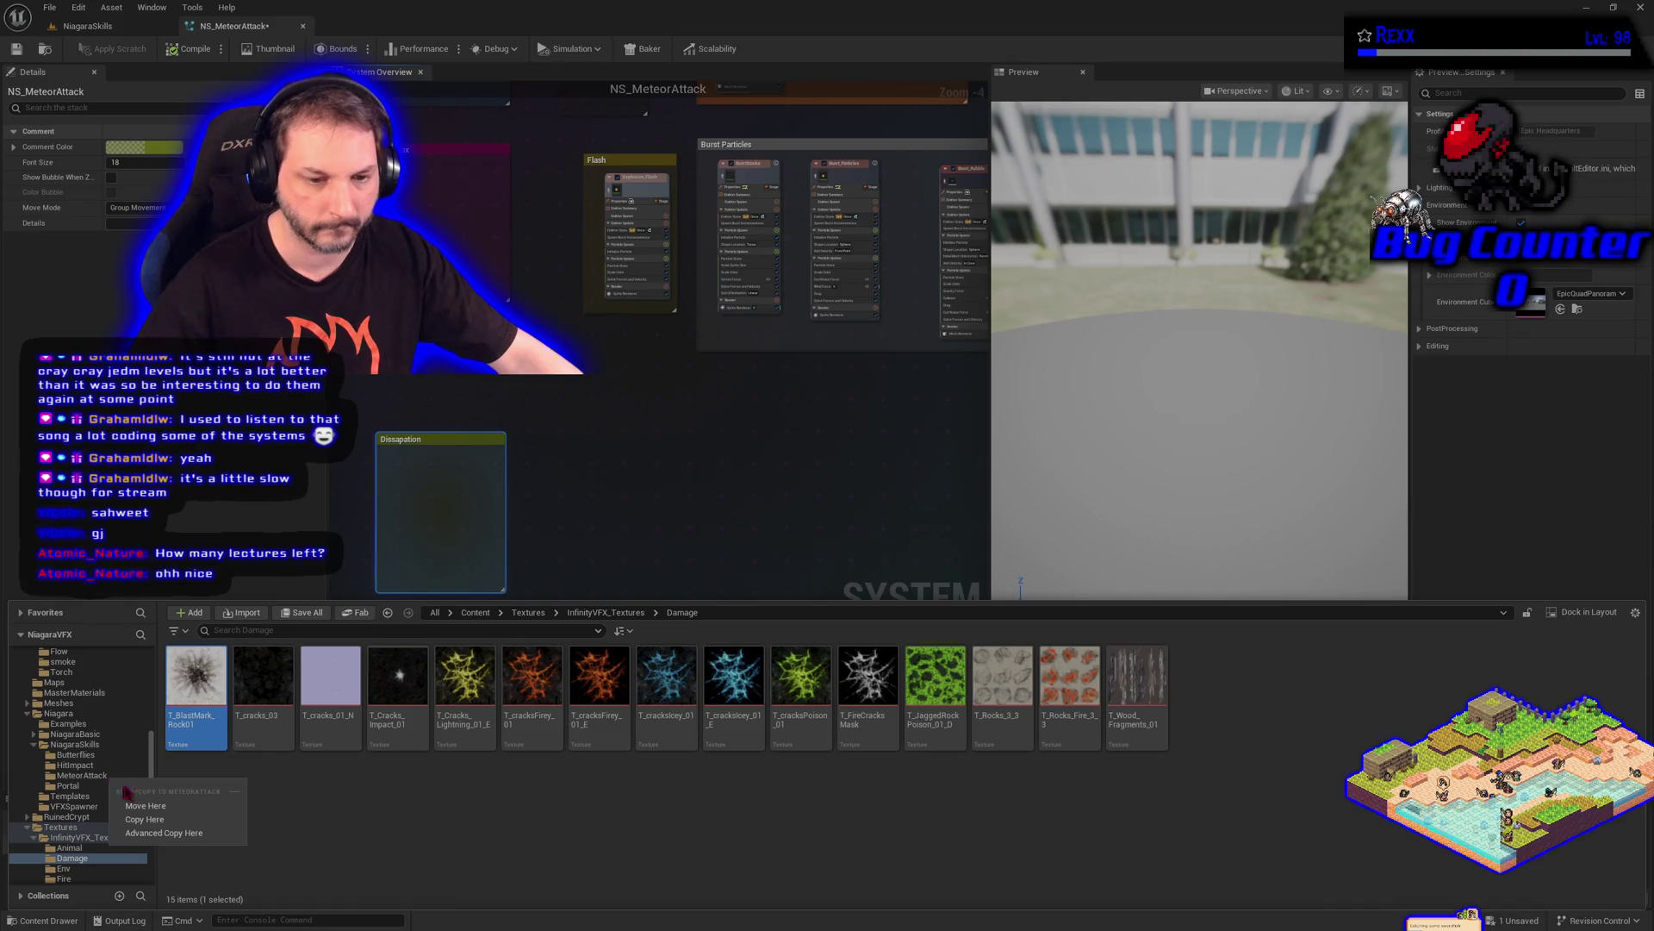
pyautogui.click(144, 819)
pyautogui.click(90, 777)
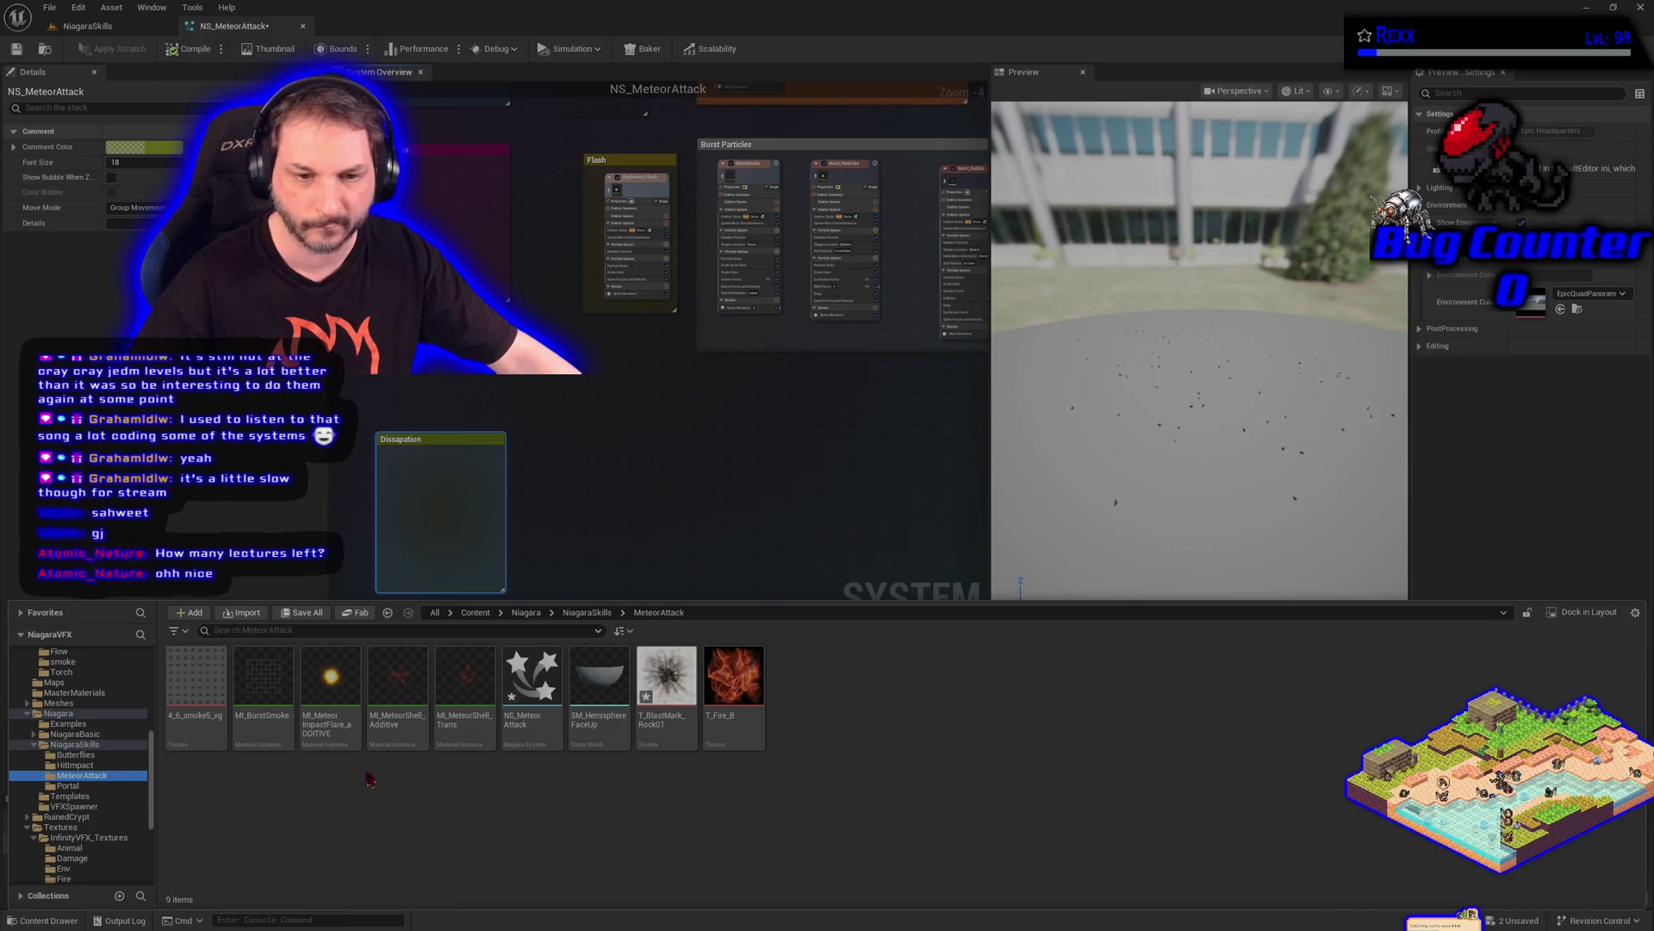
pyautogui.click(302, 613)
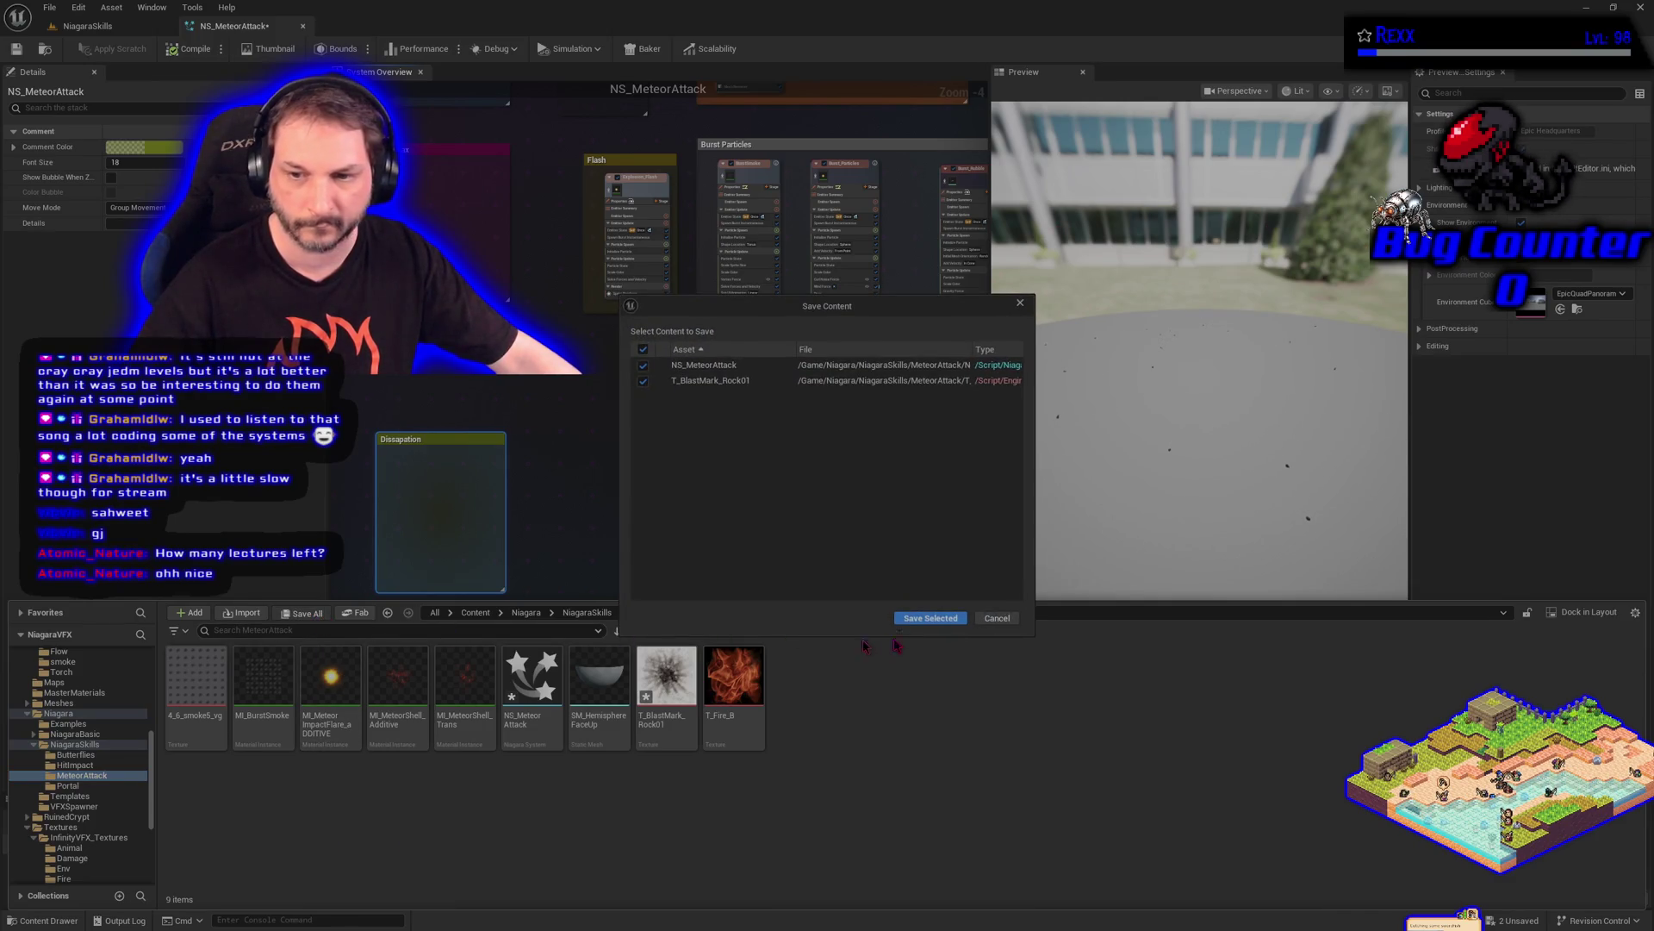
# Save NS_MeteorAttack and T_BlastMark_Rock01 with Save Selected
pyautogui.click(914, 617)
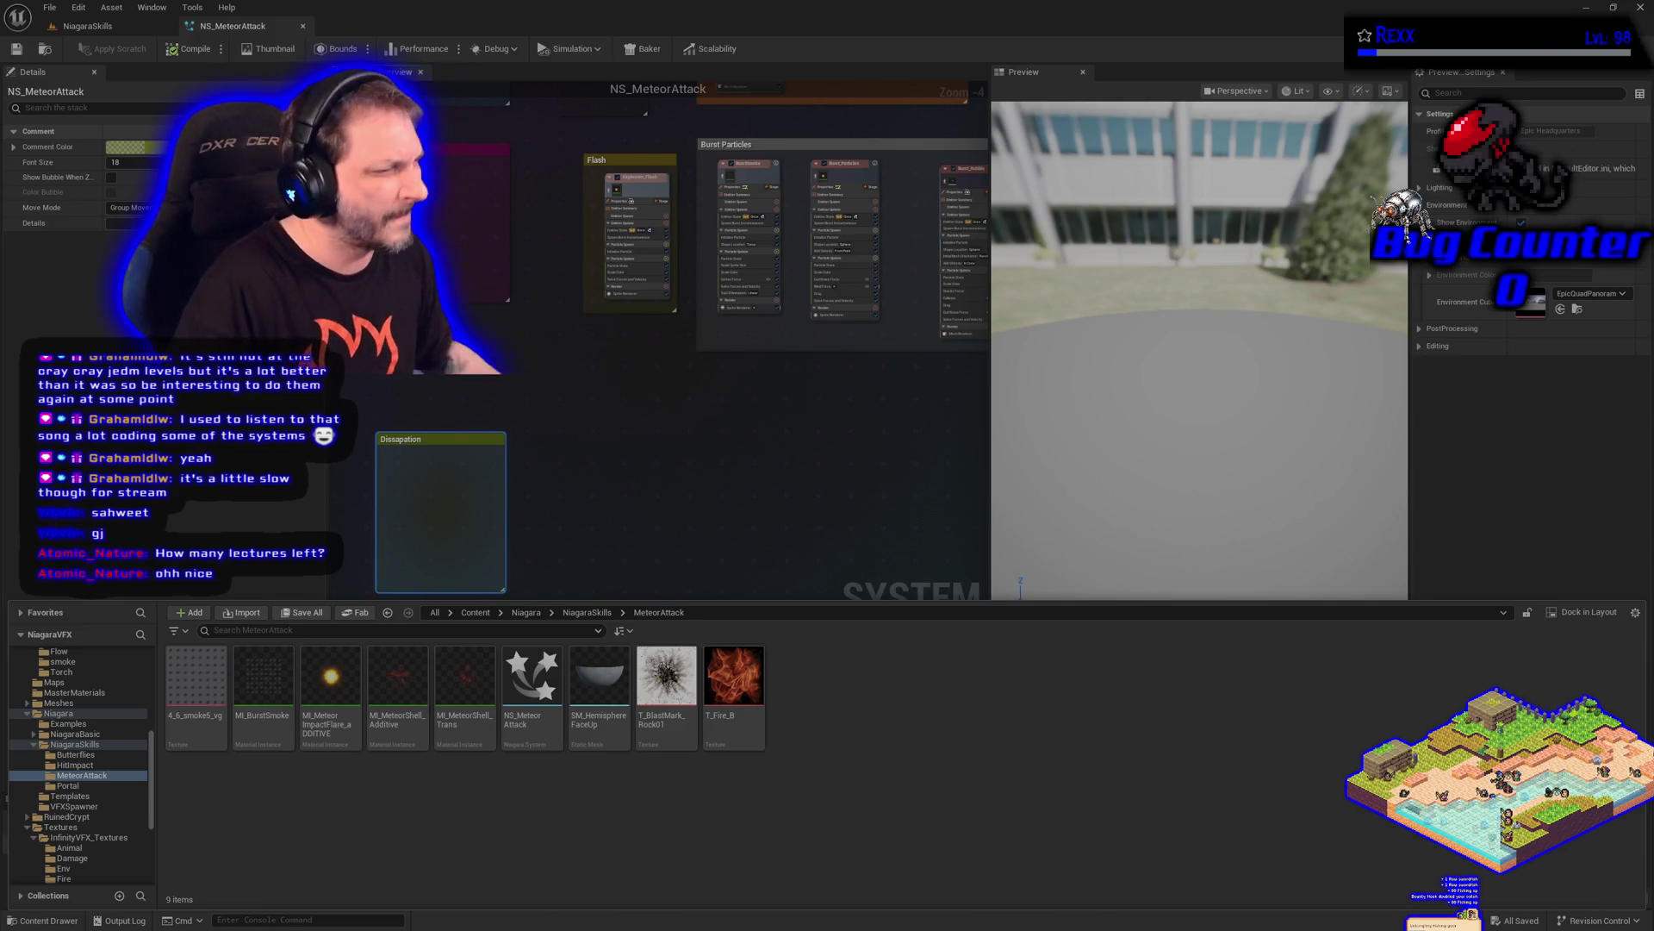
# Create a material instance of the single-texture additive master named MI_MeteorGroundMark
pyautogui.click(101, 694)
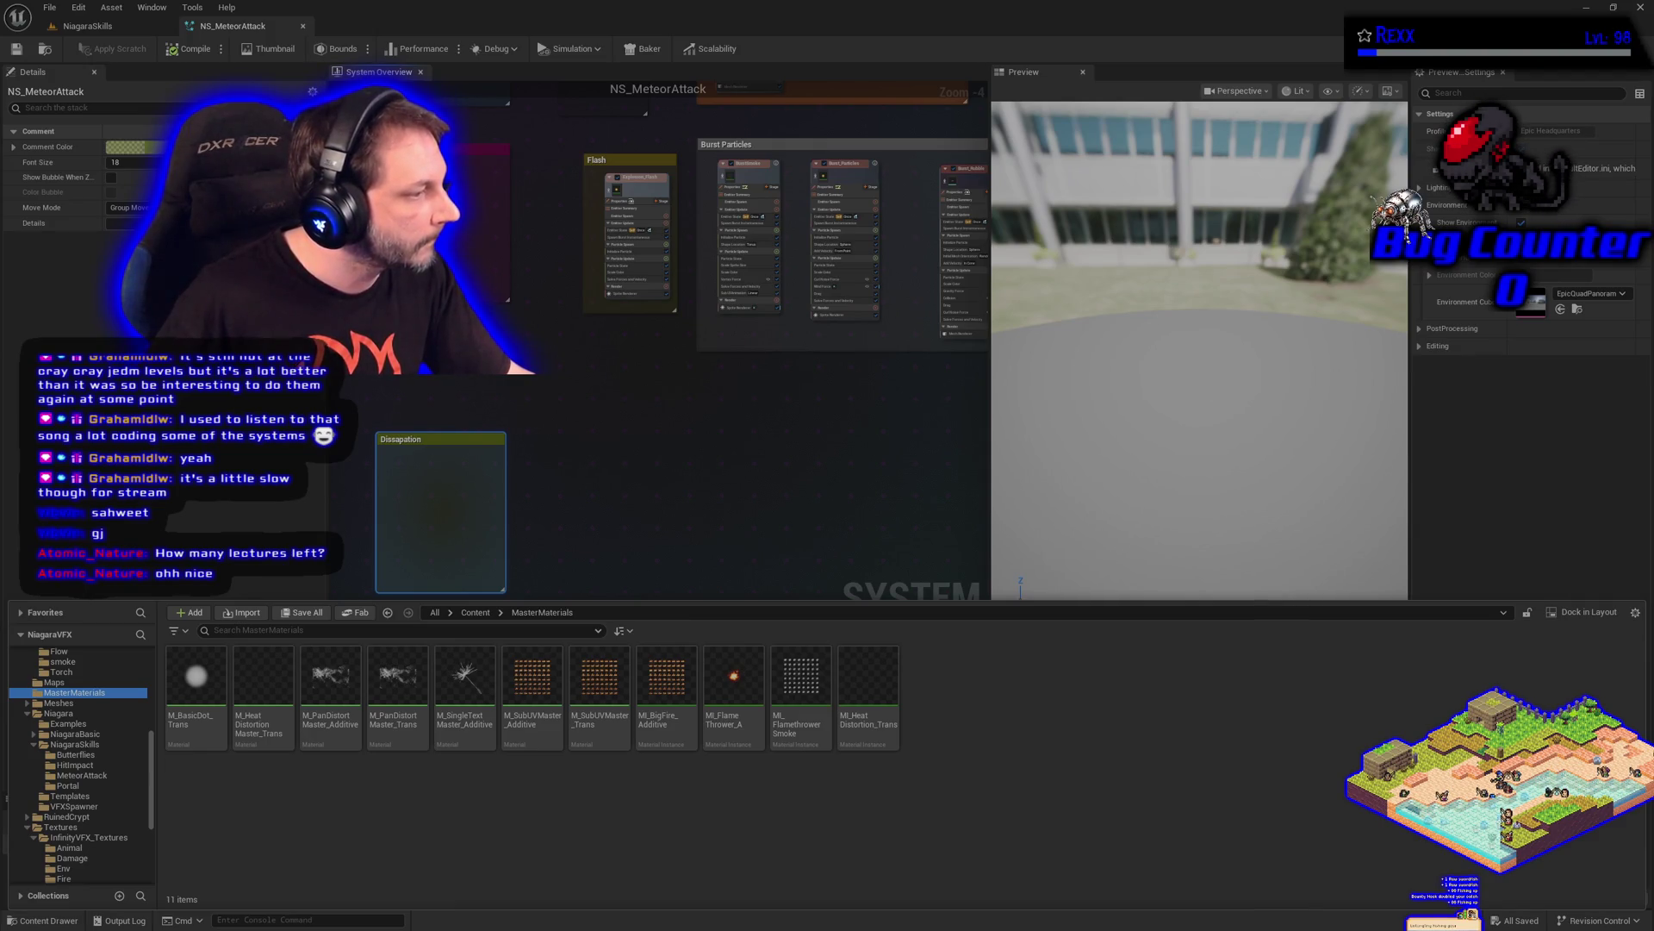
pyautogui.rightClick(466, 685)
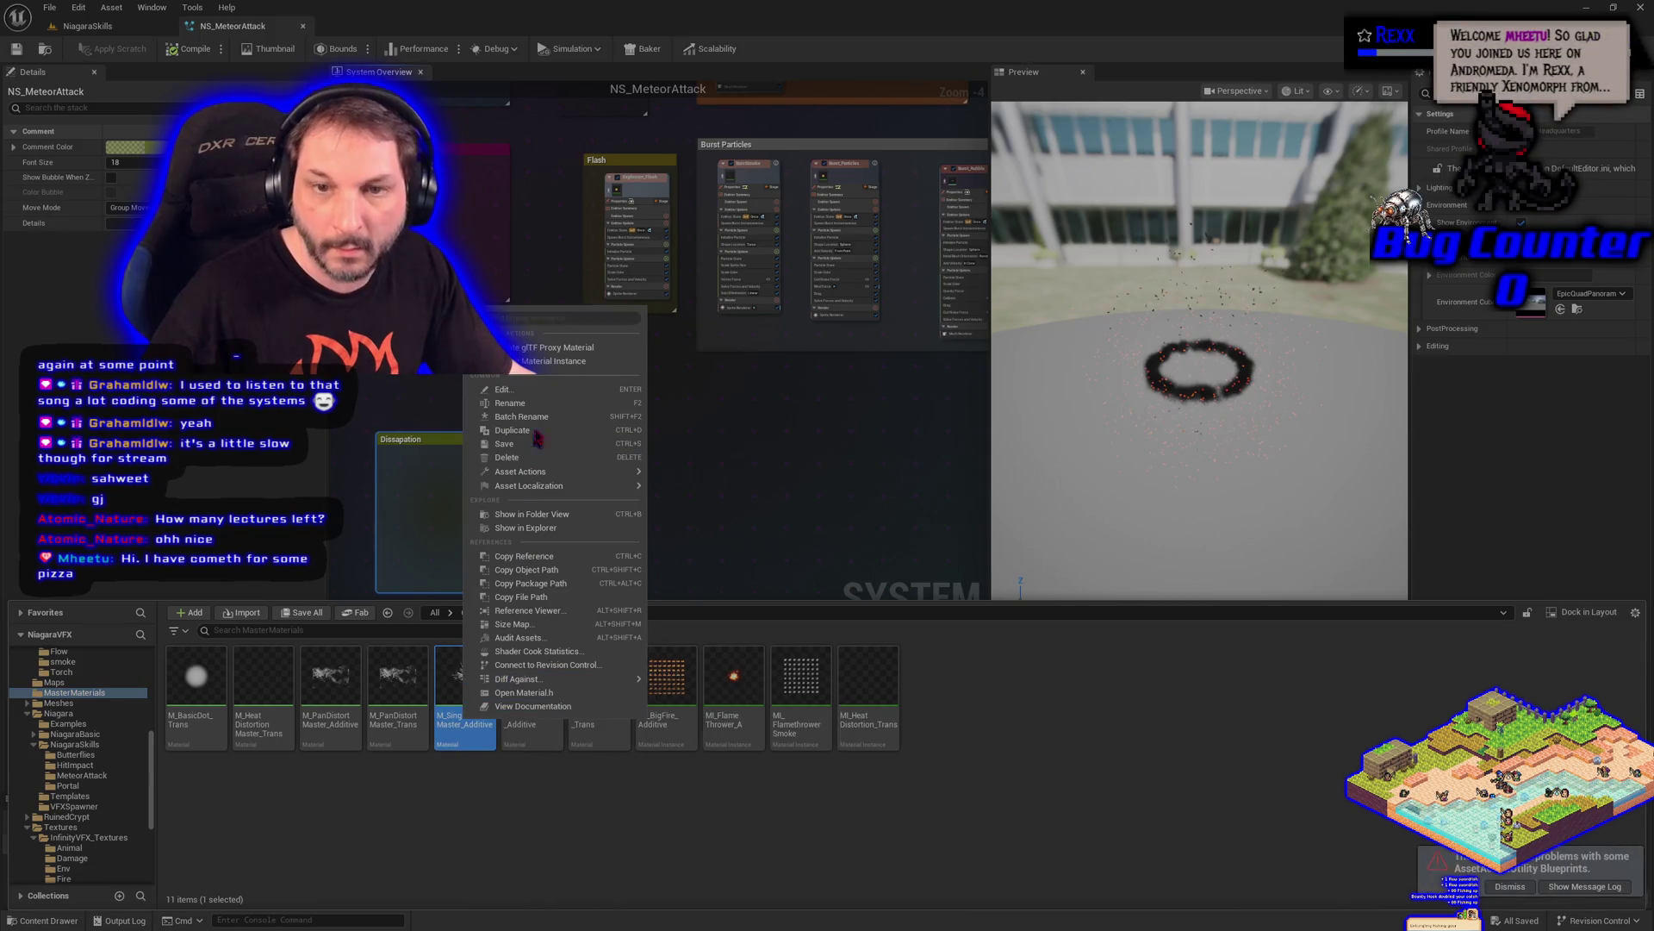
pyautogui.click(547, 363)
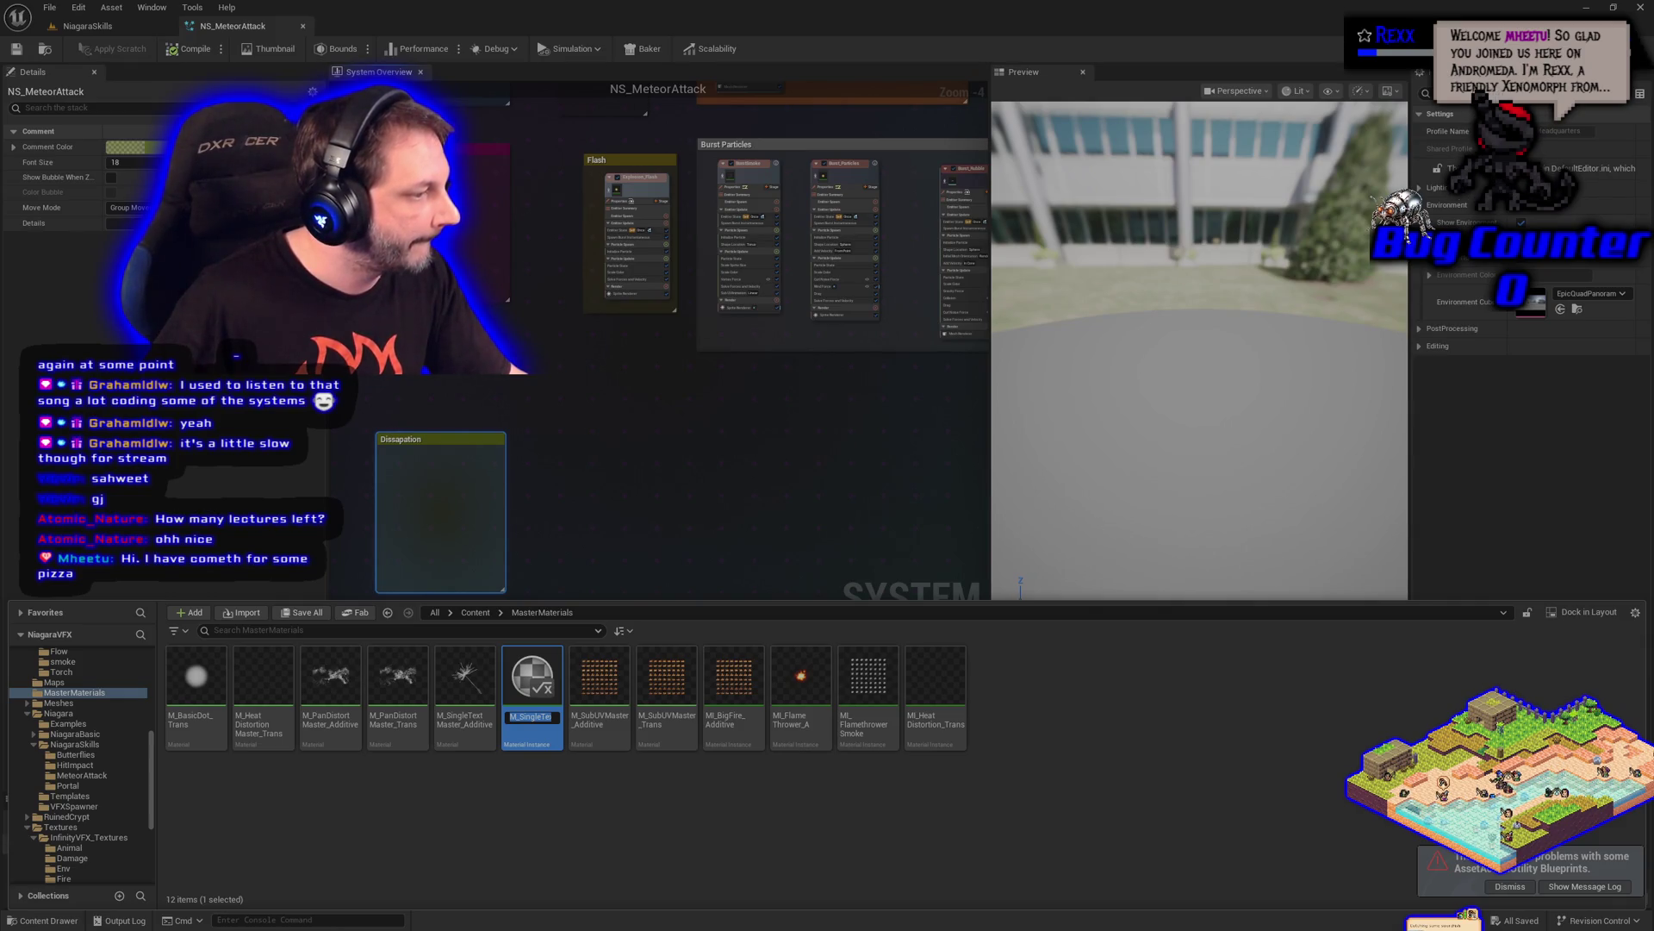
pyautogui.click(531, 716)
pyautogui.write('MI')
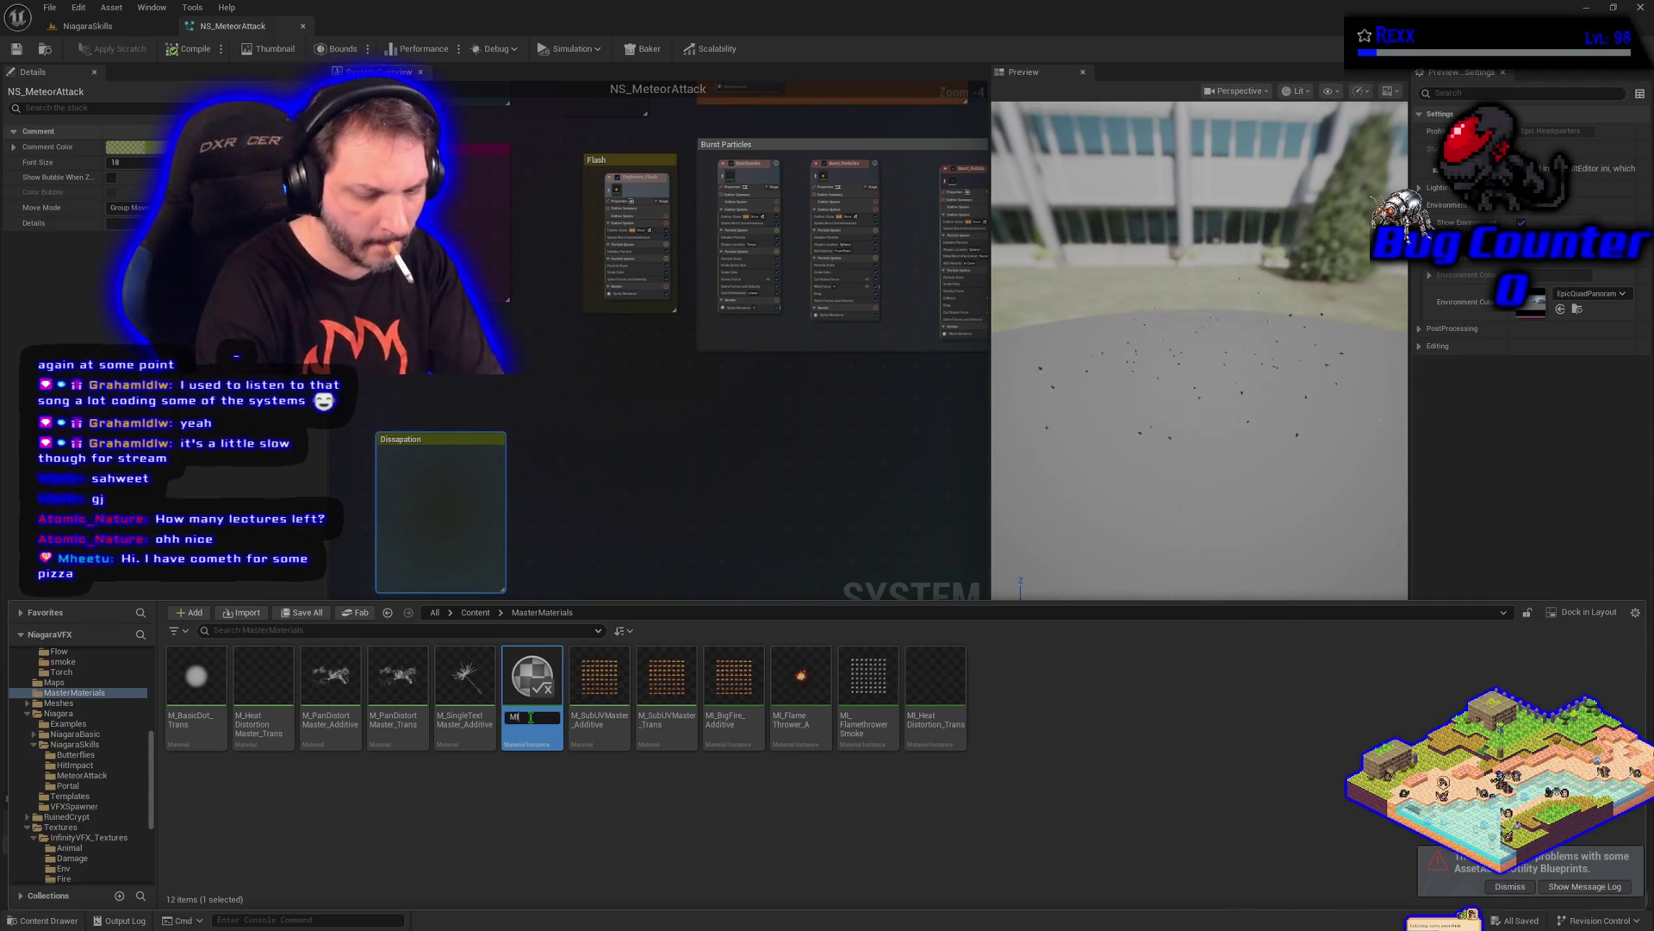
pyautogui.write('M')
pyautogui.write('eorGround')
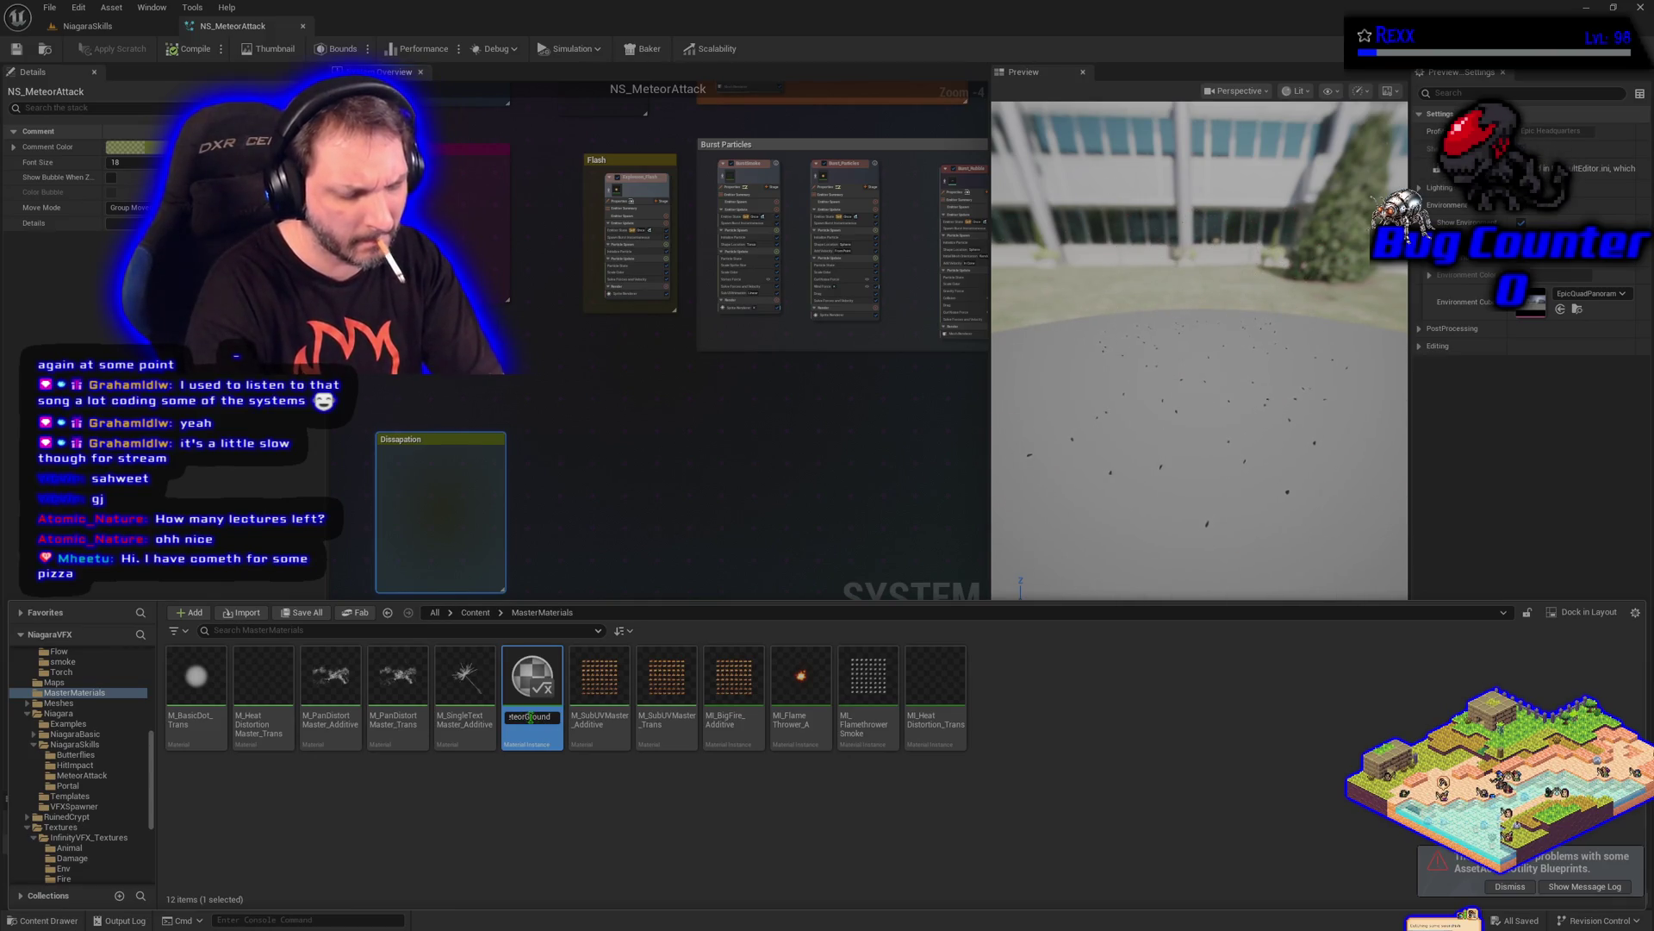
pyautogui.write('k')
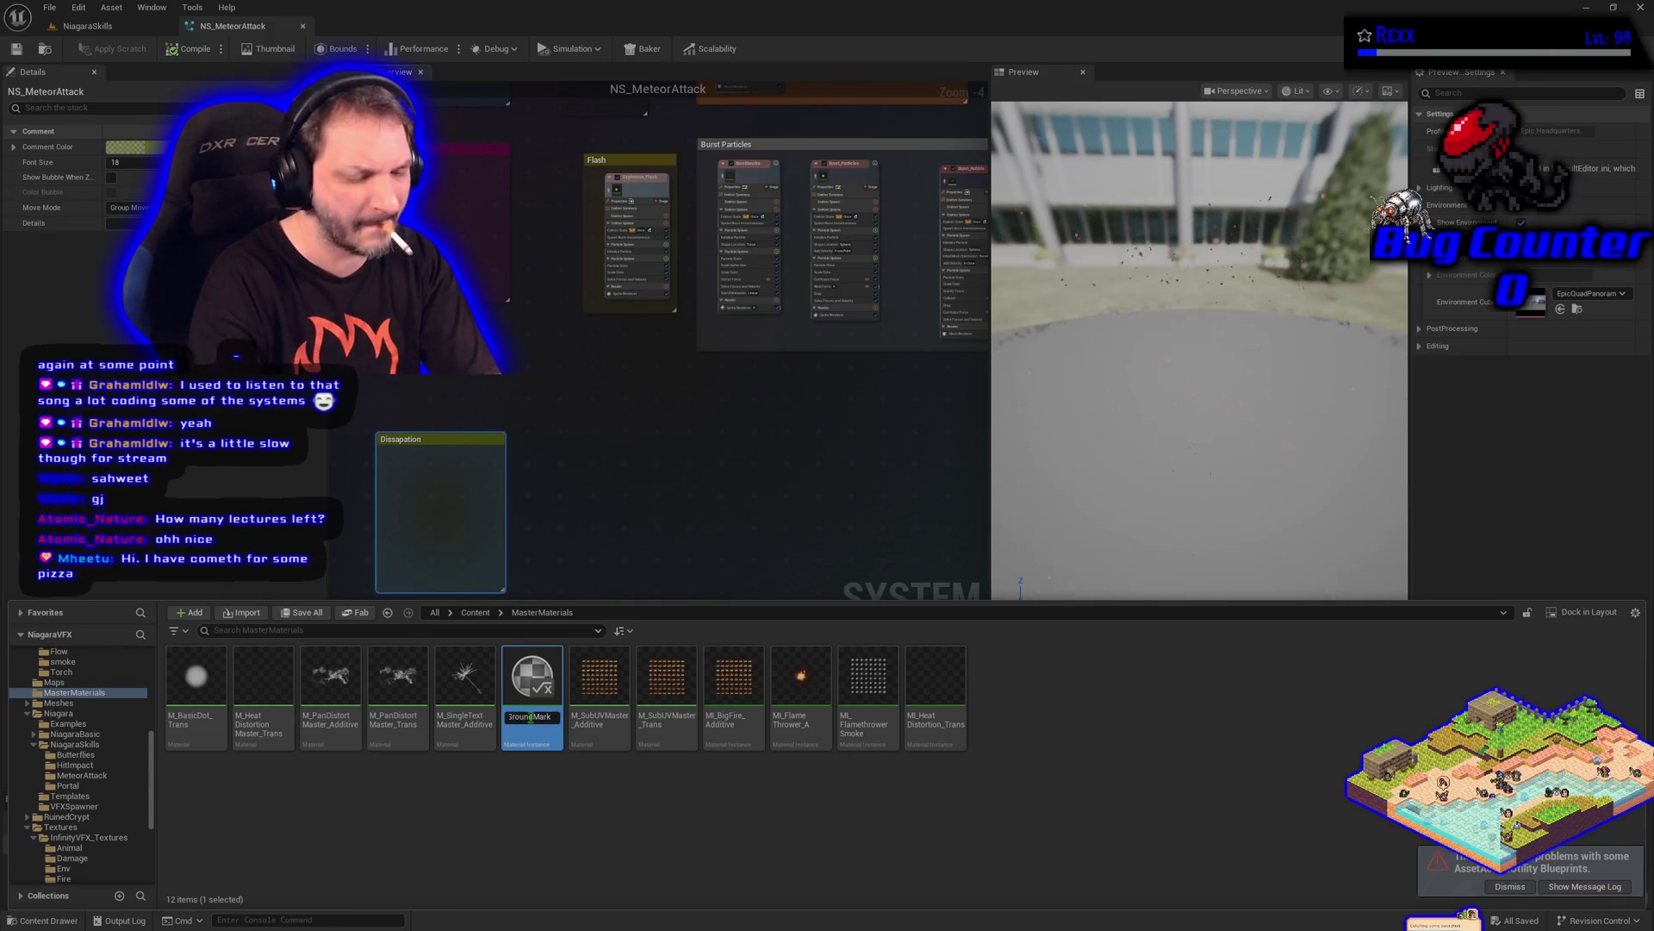
pyautogui.press('Return')
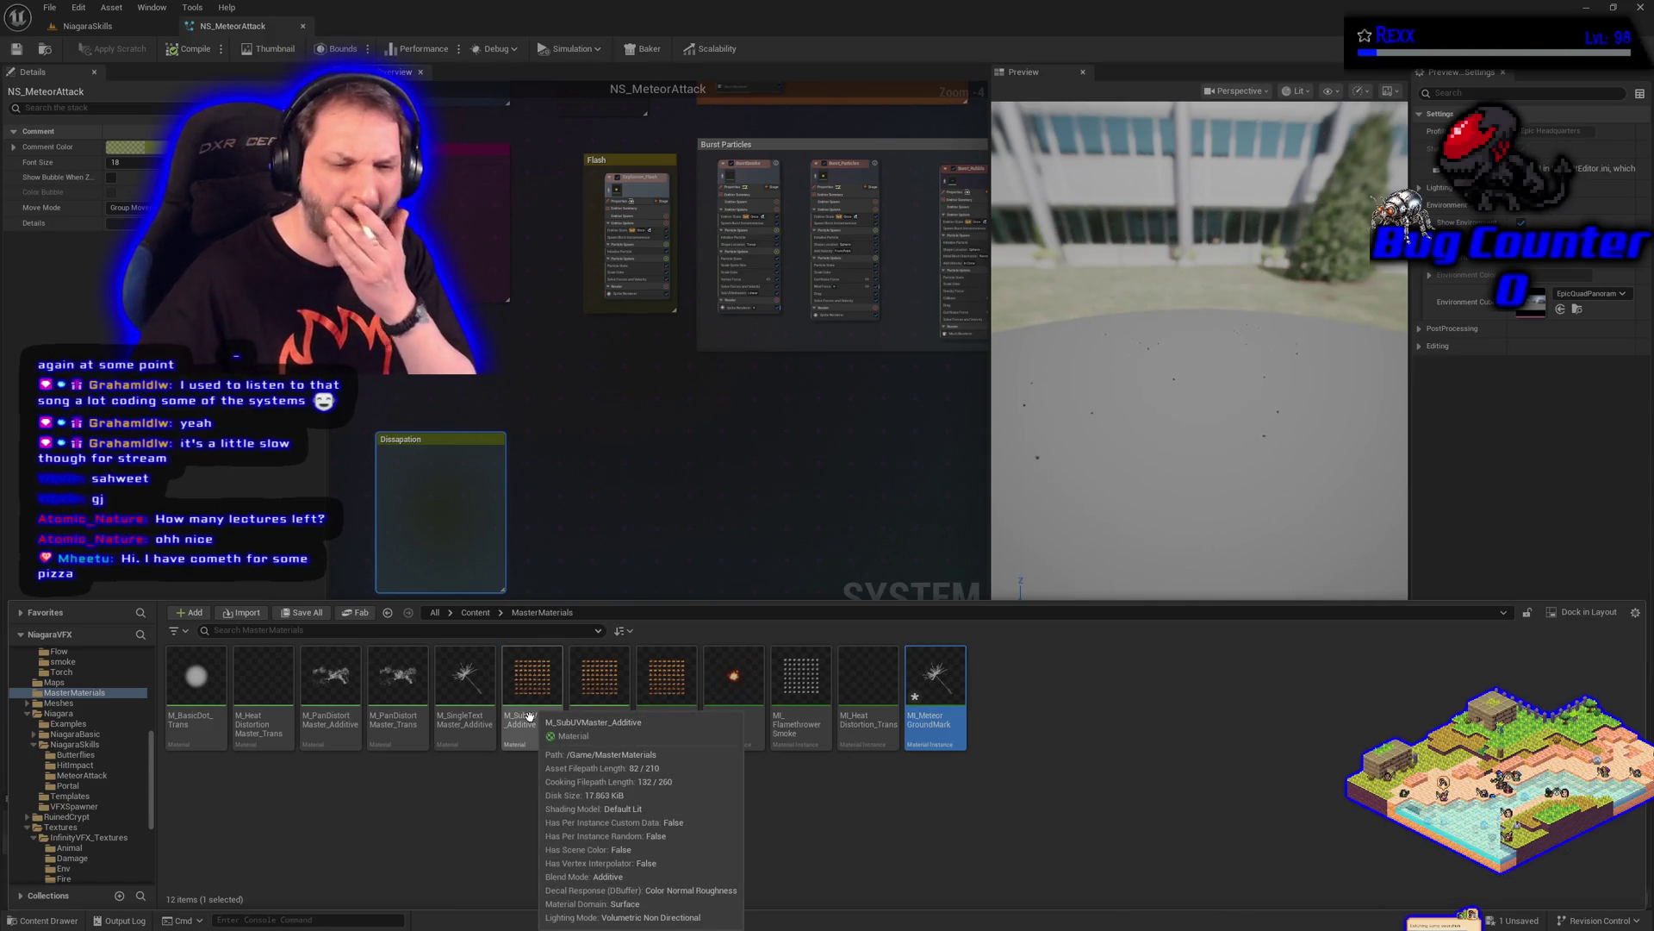
# Move MI_MeteorGroundMark into the MeteorAttack folder and select it there
pyautogui.moveTo(956, 710)
pyautogui.mouseDown()
pyautogui.moveTo(856, 809)
pyautogui.moveTo(229, 805)
pyautogui.moveTo(97, 781)
pyautogui.mouseUp()
pyautogui.click(98, 792)
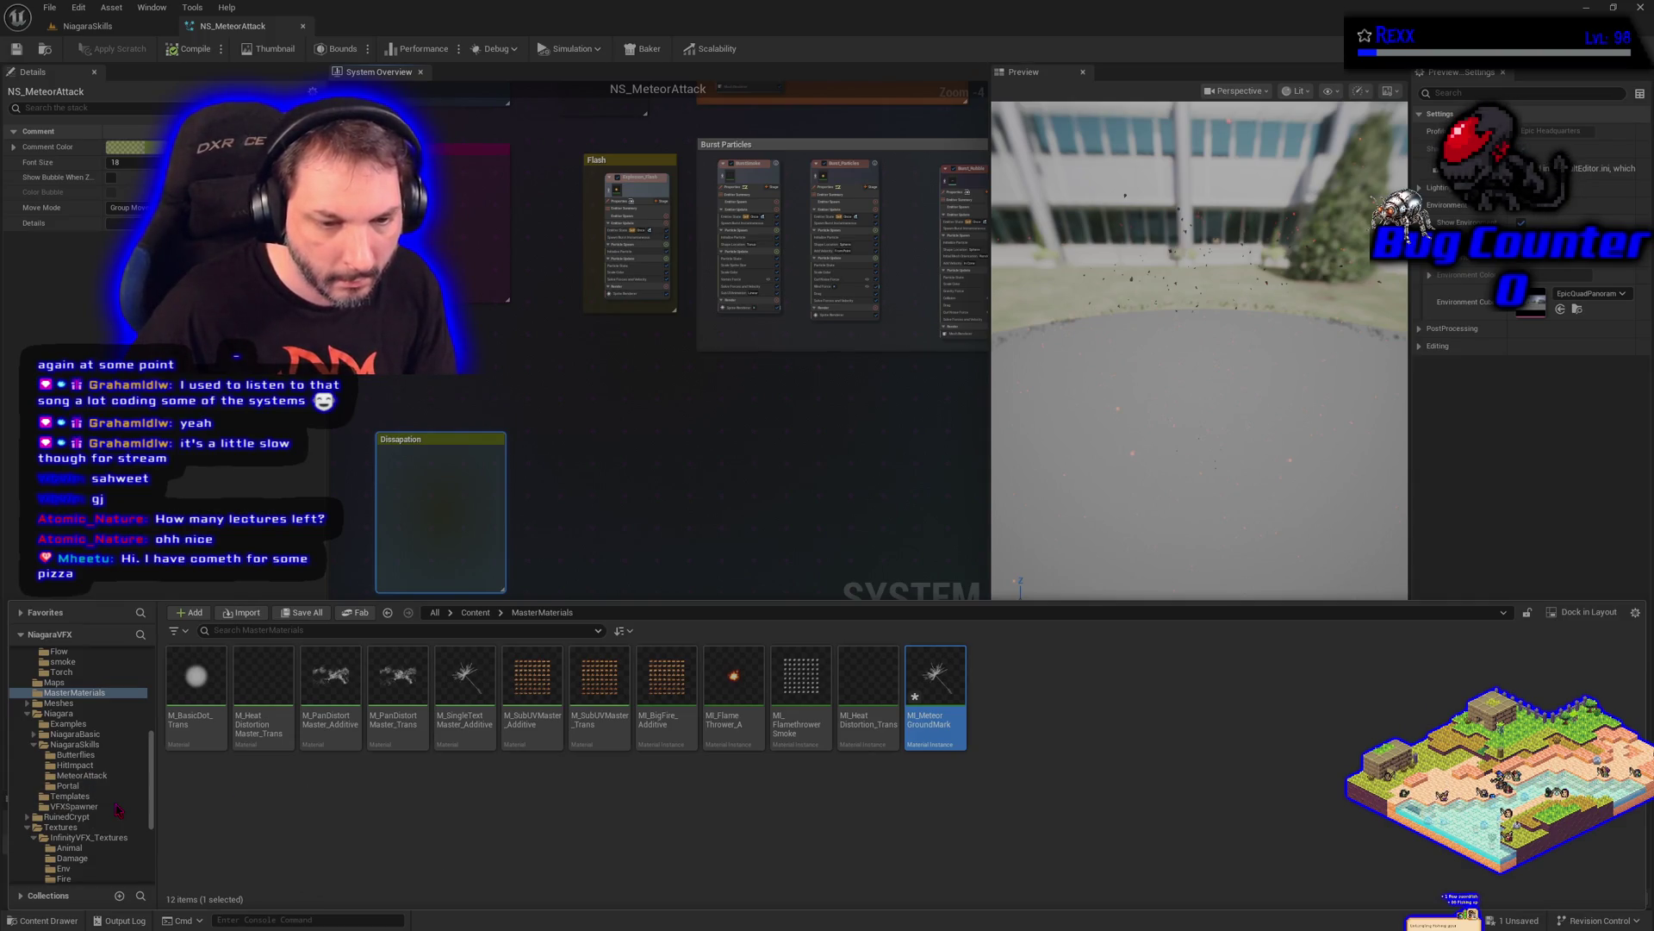
pyautogui.click(83, 775)
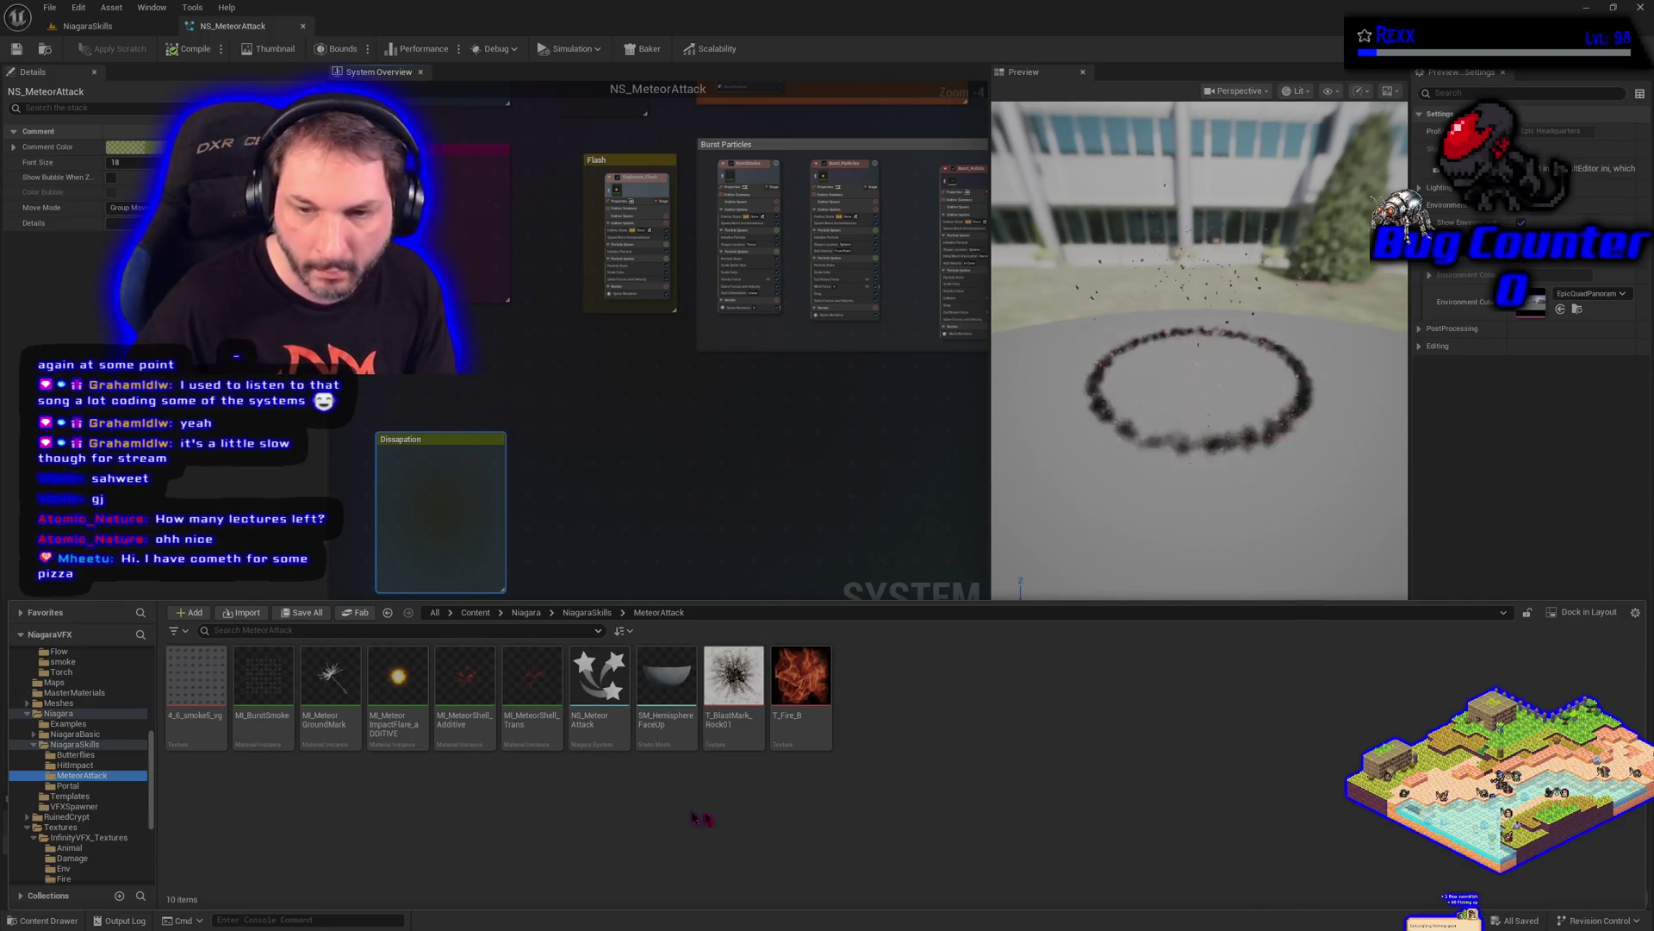
pyautogui.click(315, 742)
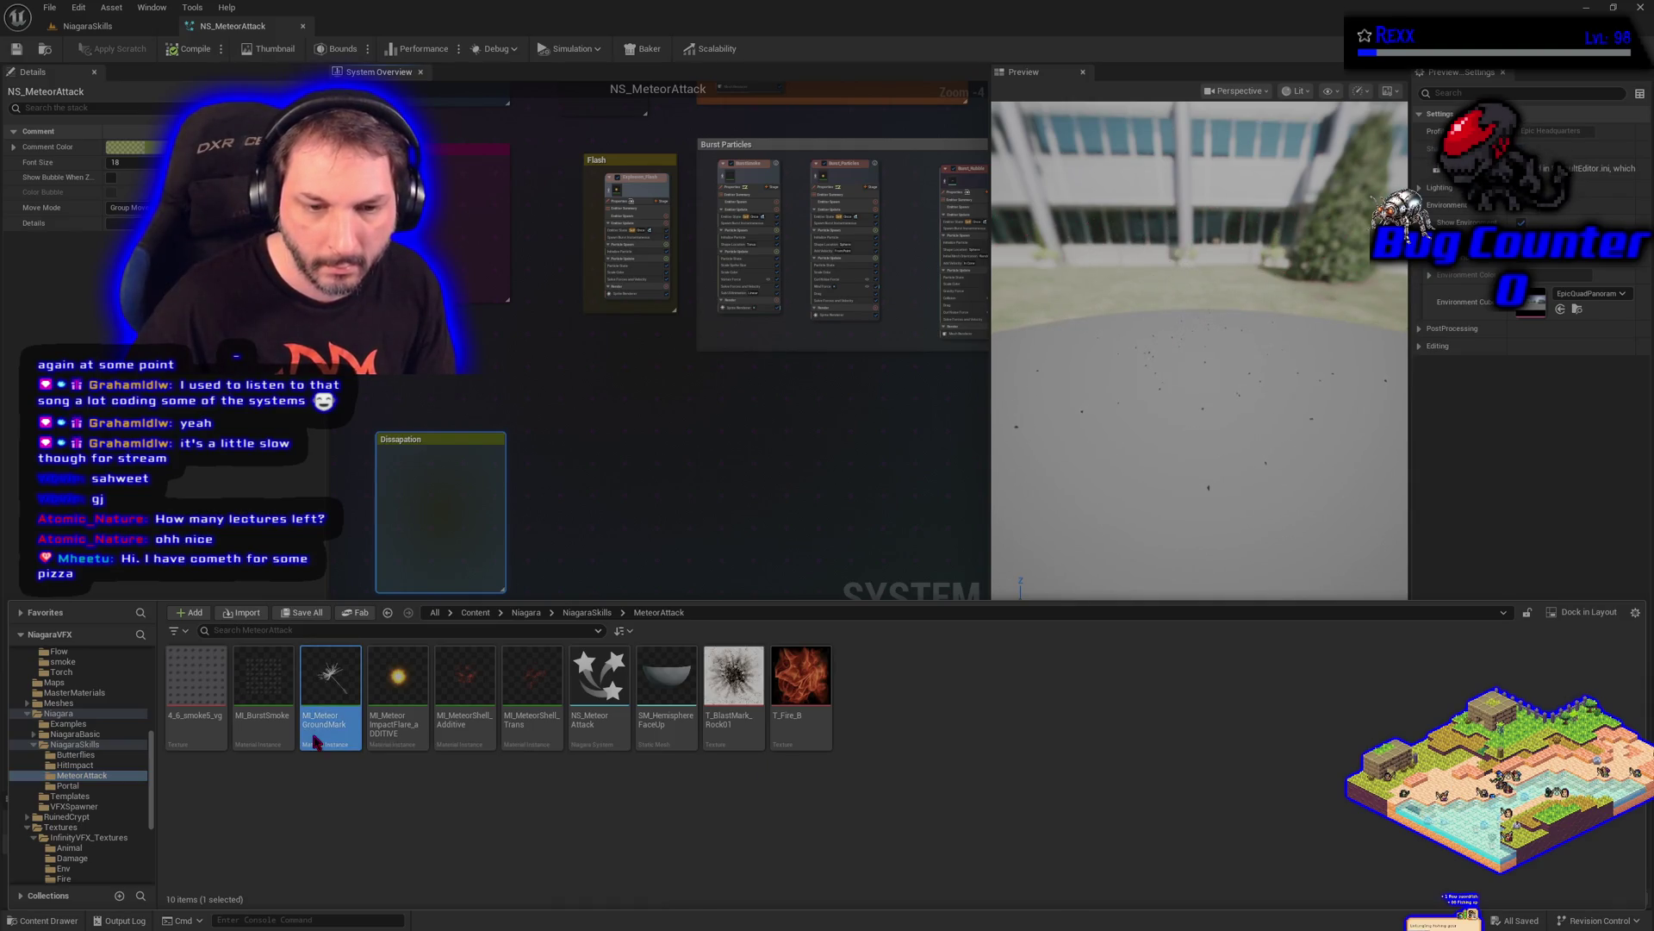
# Open MI_MeteorGroundMark and set its MainTexture override to T_BlastMark_Rock01
pyautogui.doubleClick(315, 742)
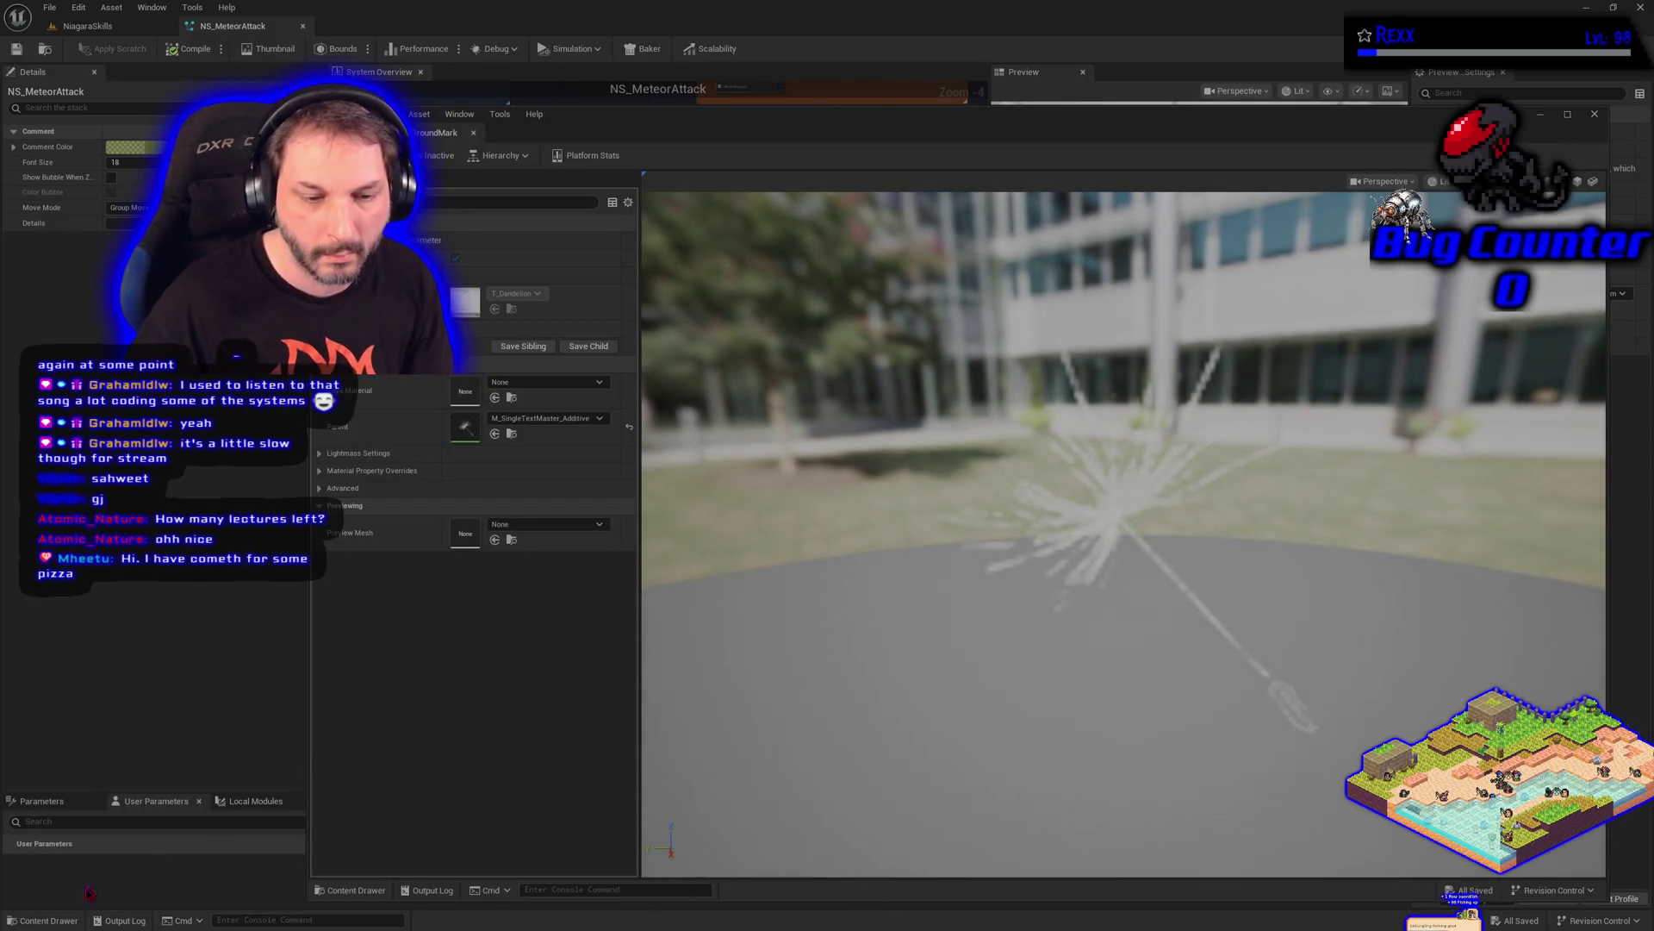
pyautogui.click(73, 923)
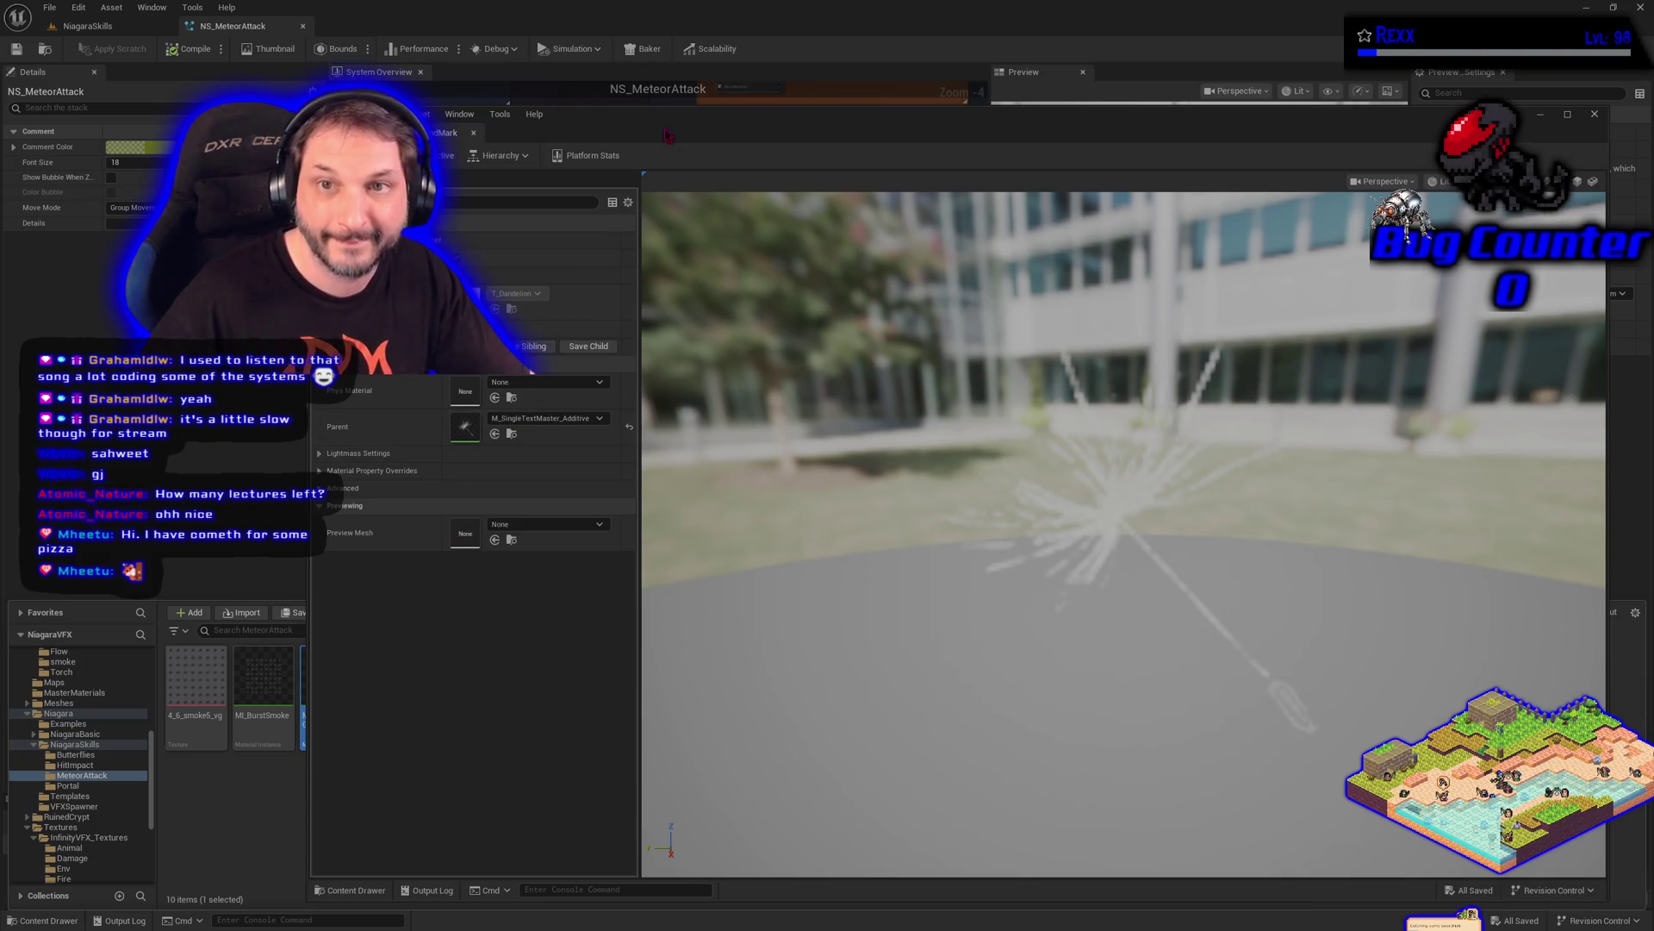
pyautogui.moveTo(668, 135)
pyautogui.mouseDown()
pyautogui.moveTo(1318, 179)
pyautogui.moveTo(1168, 147)
pyautogui.mouseUp()
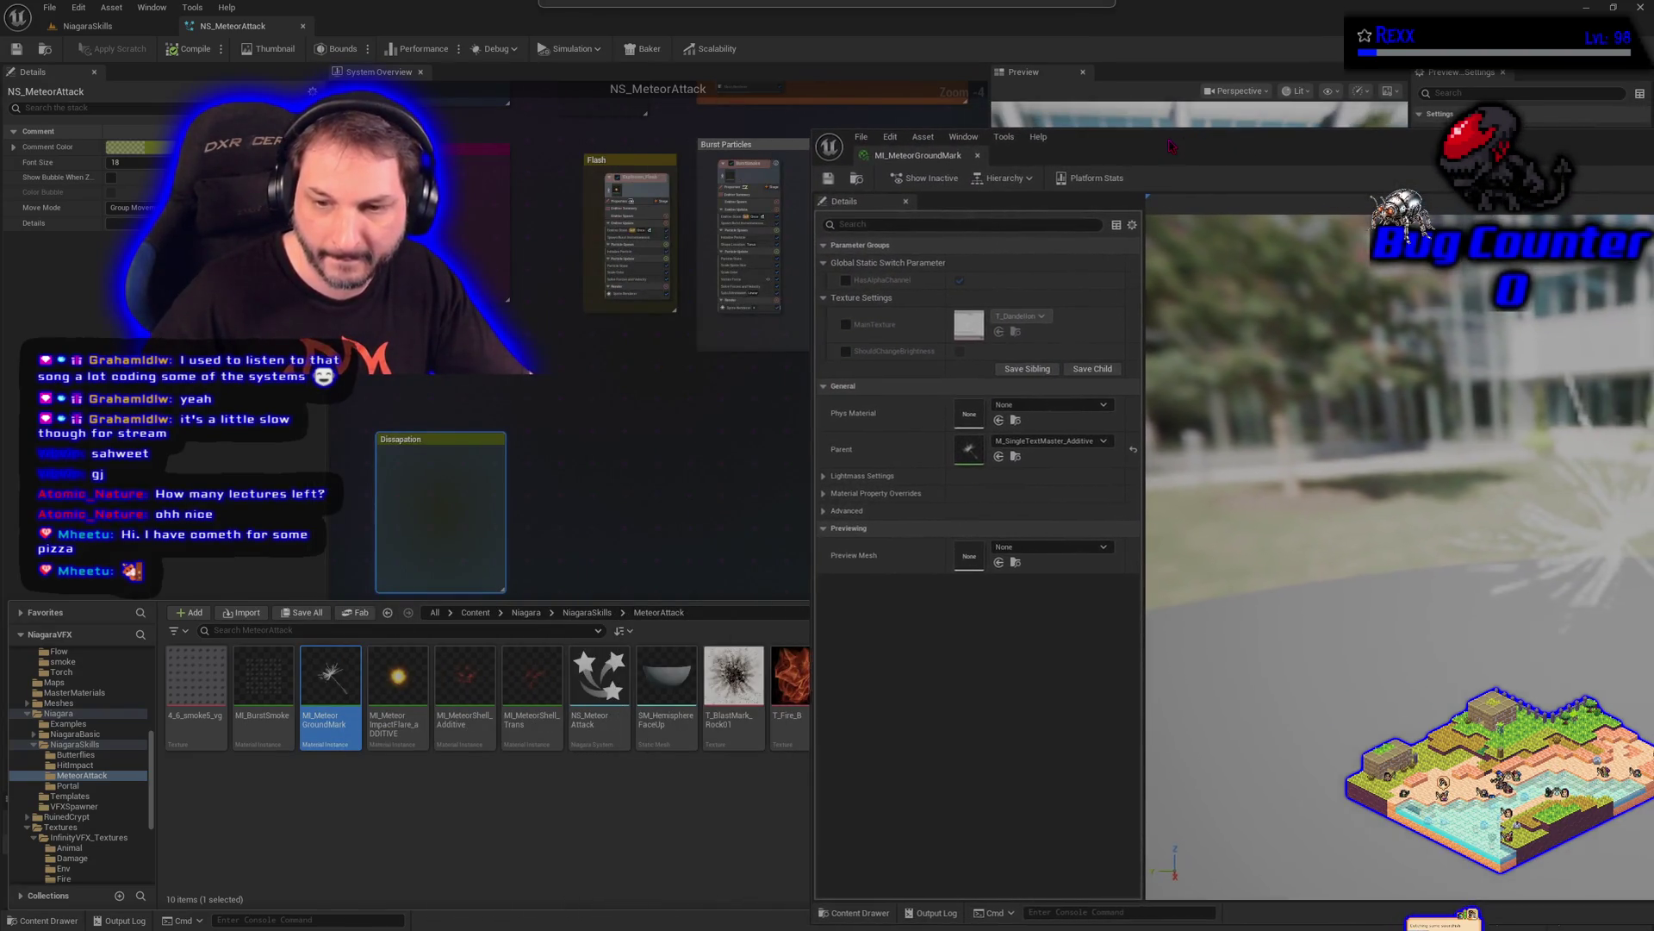
pyautogui.click(845, 324)
pyautogui.click(47, 920)
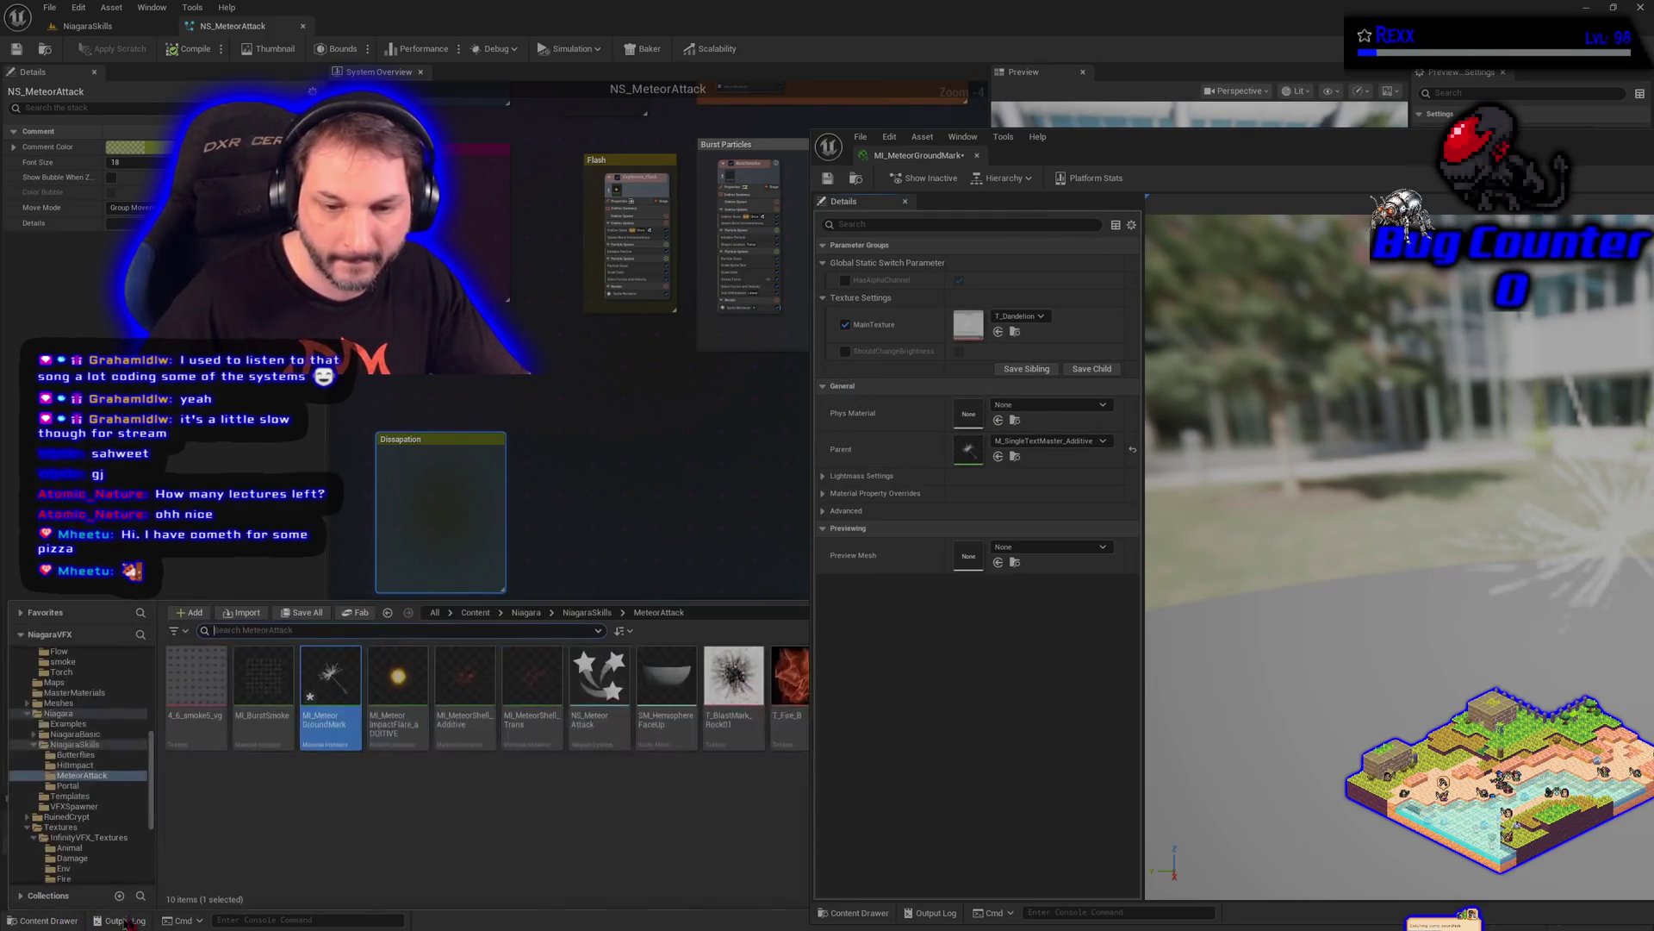
pyautogui.moveTo(733, 689)
pyautogui.mouseDown()
pyautogui.moveTo(927, 349)
pyautogui.moveTo(964, 328)
pyautogui.mouseUp()
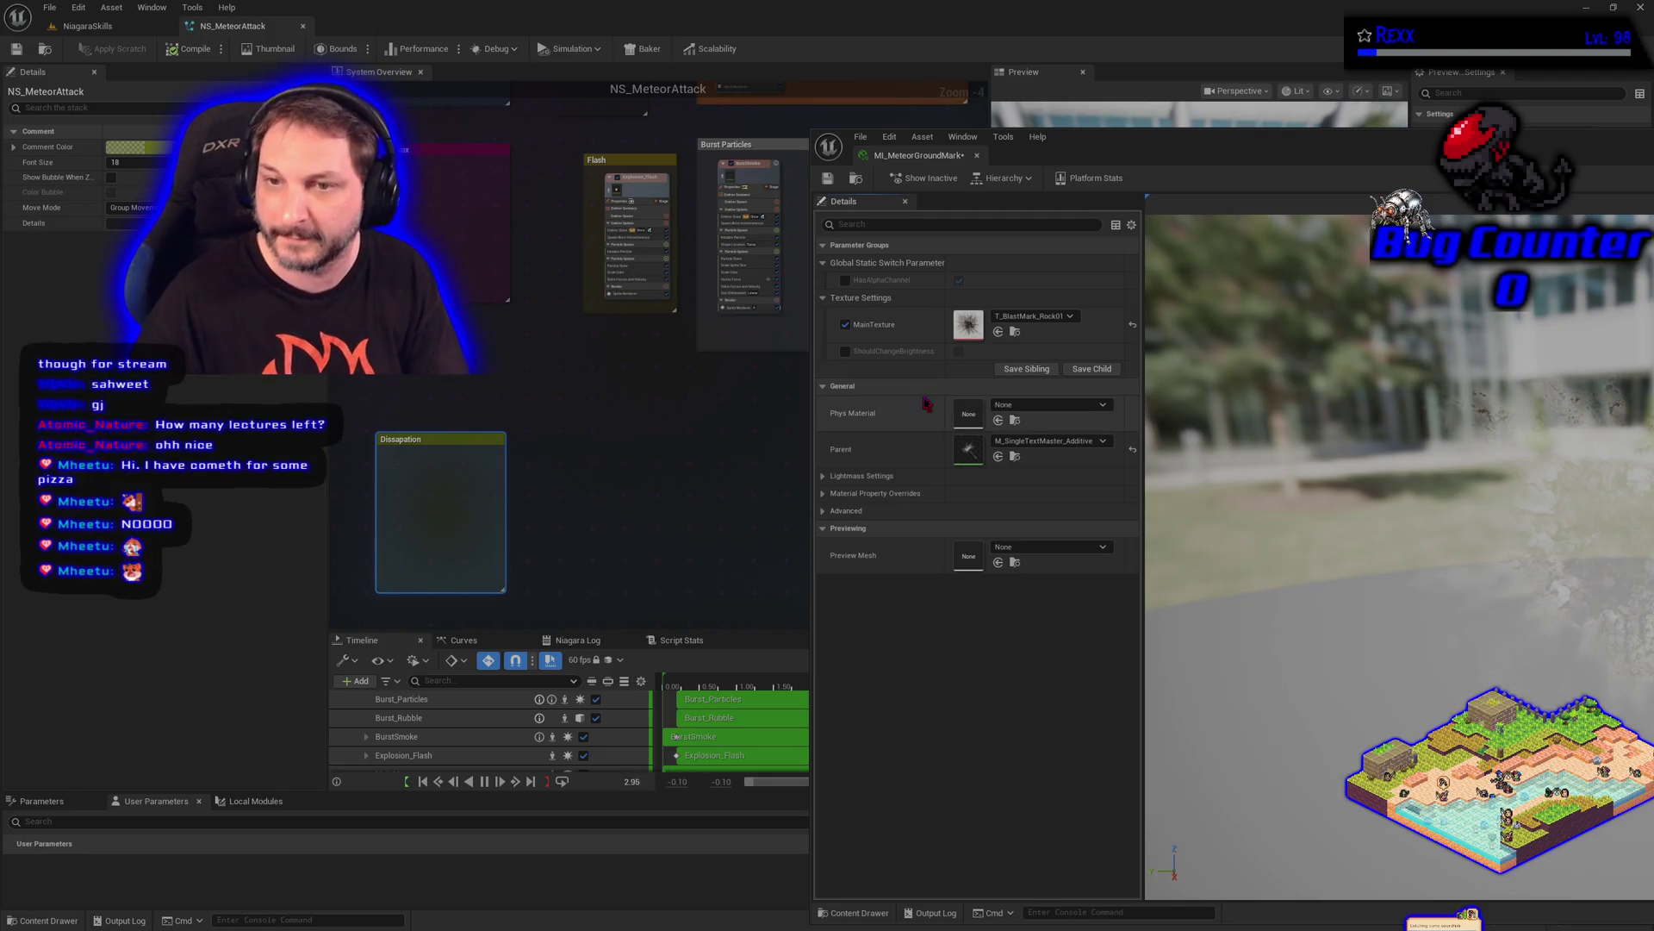
# Dock the instance editor into the main window and save MI_MeteorGroundMark
pyautogui.moveTo(1098, 138); pyautogui.dragTo(758, 89)
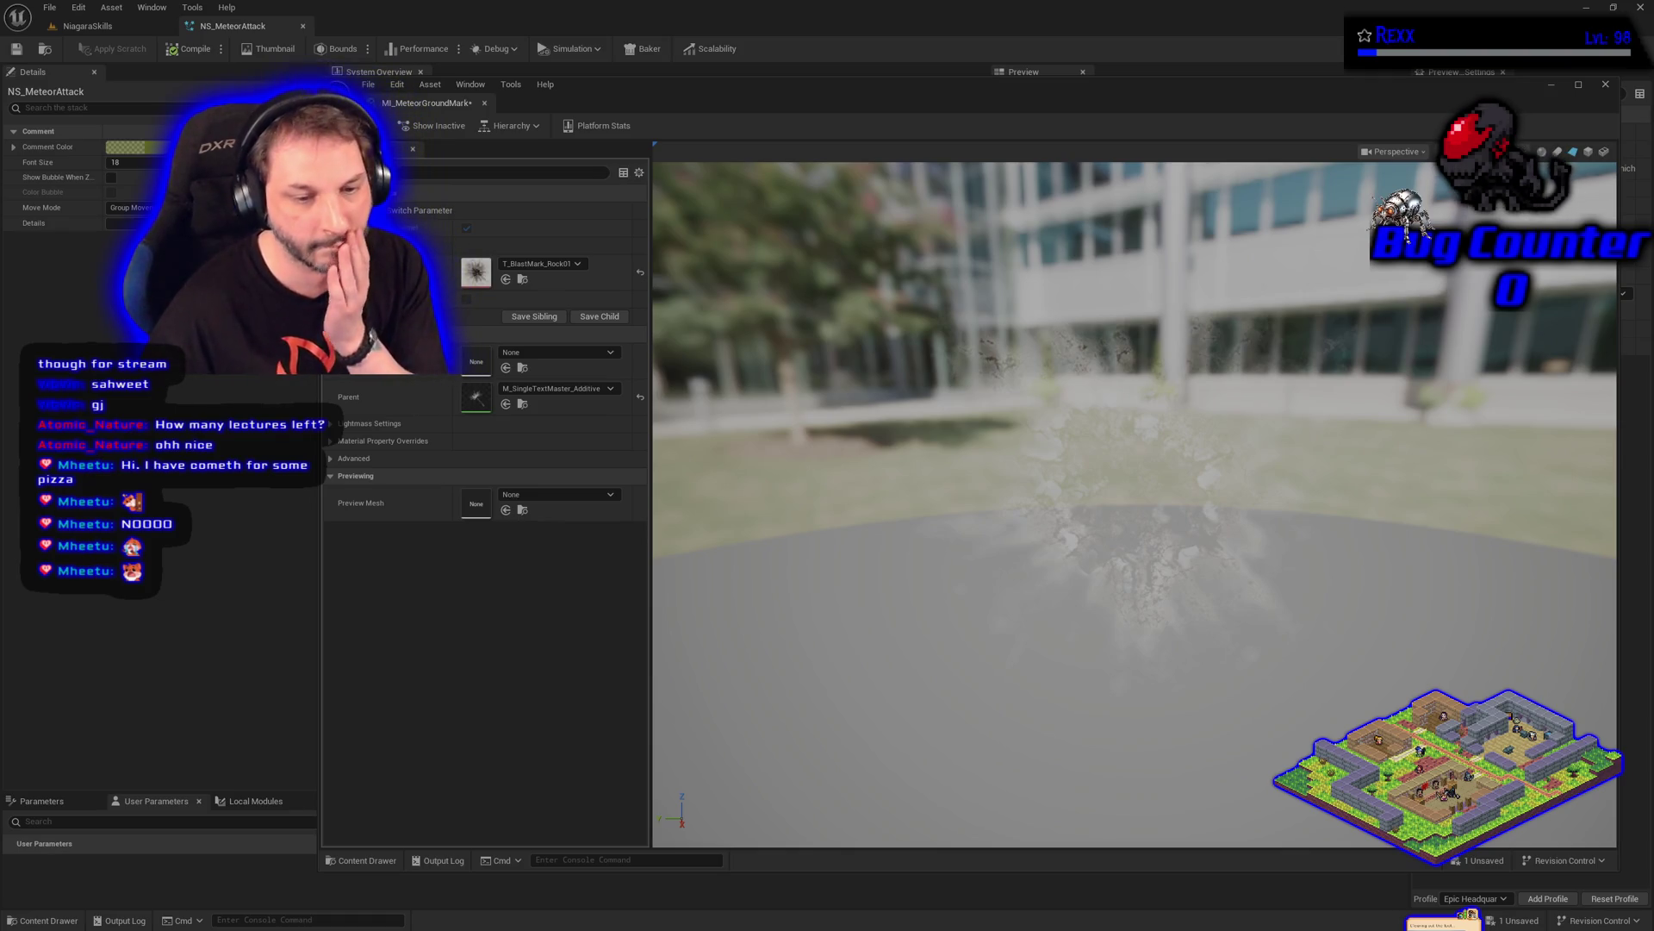
pyautogui.click(43, 921)
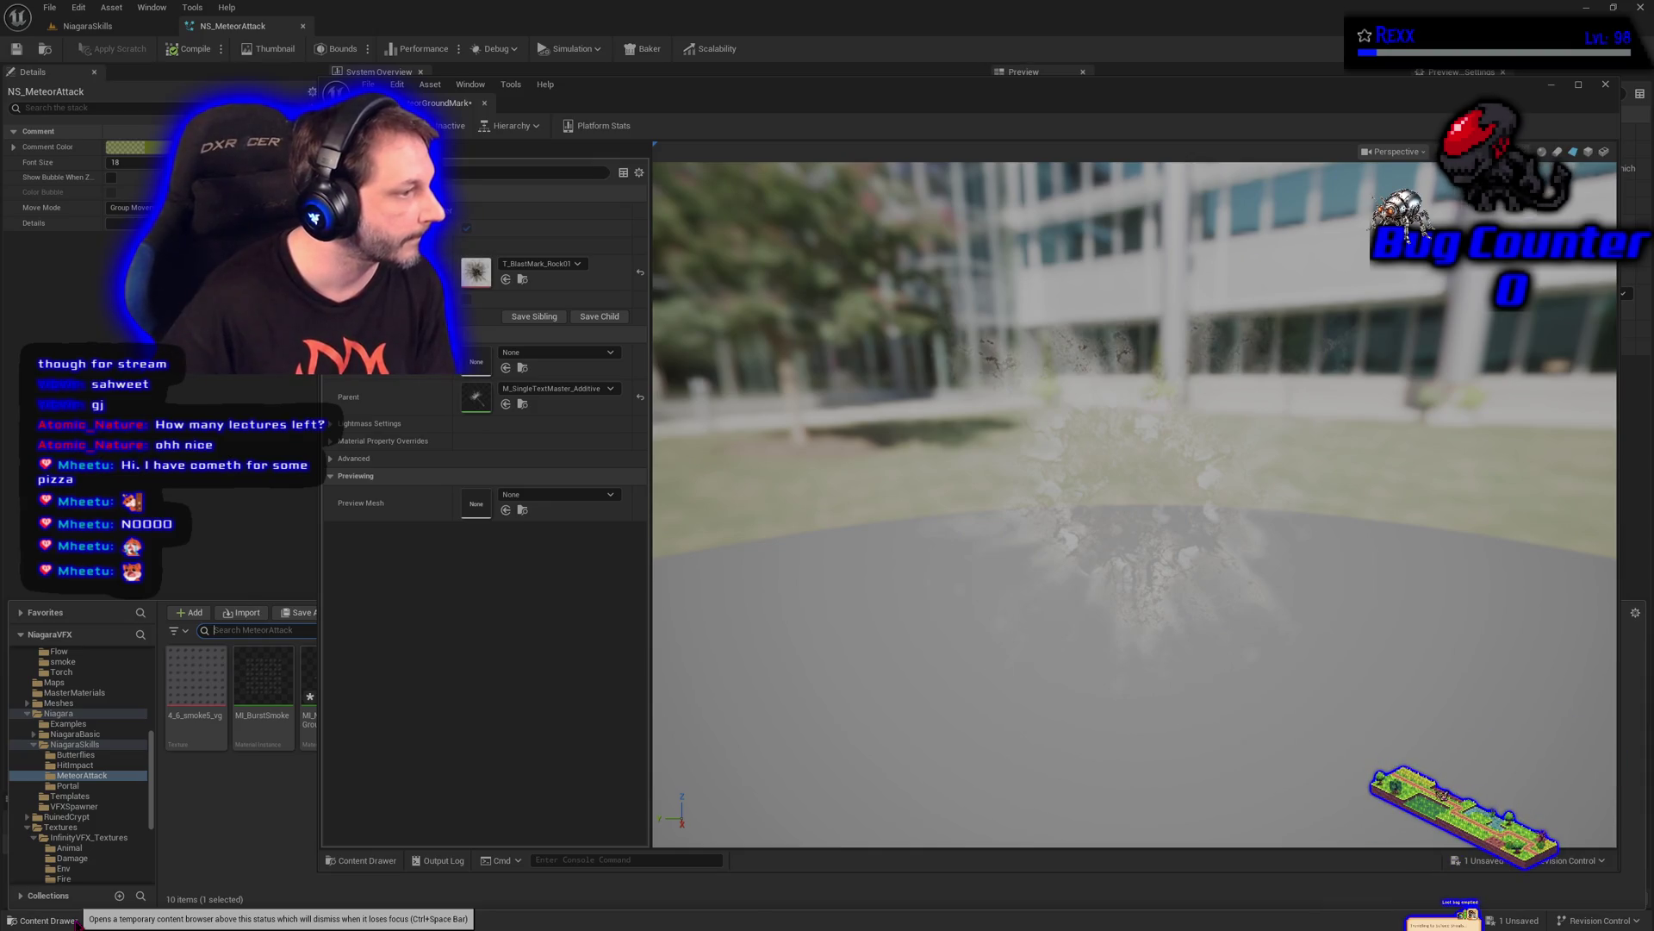
pyautogui.click(113, 693)
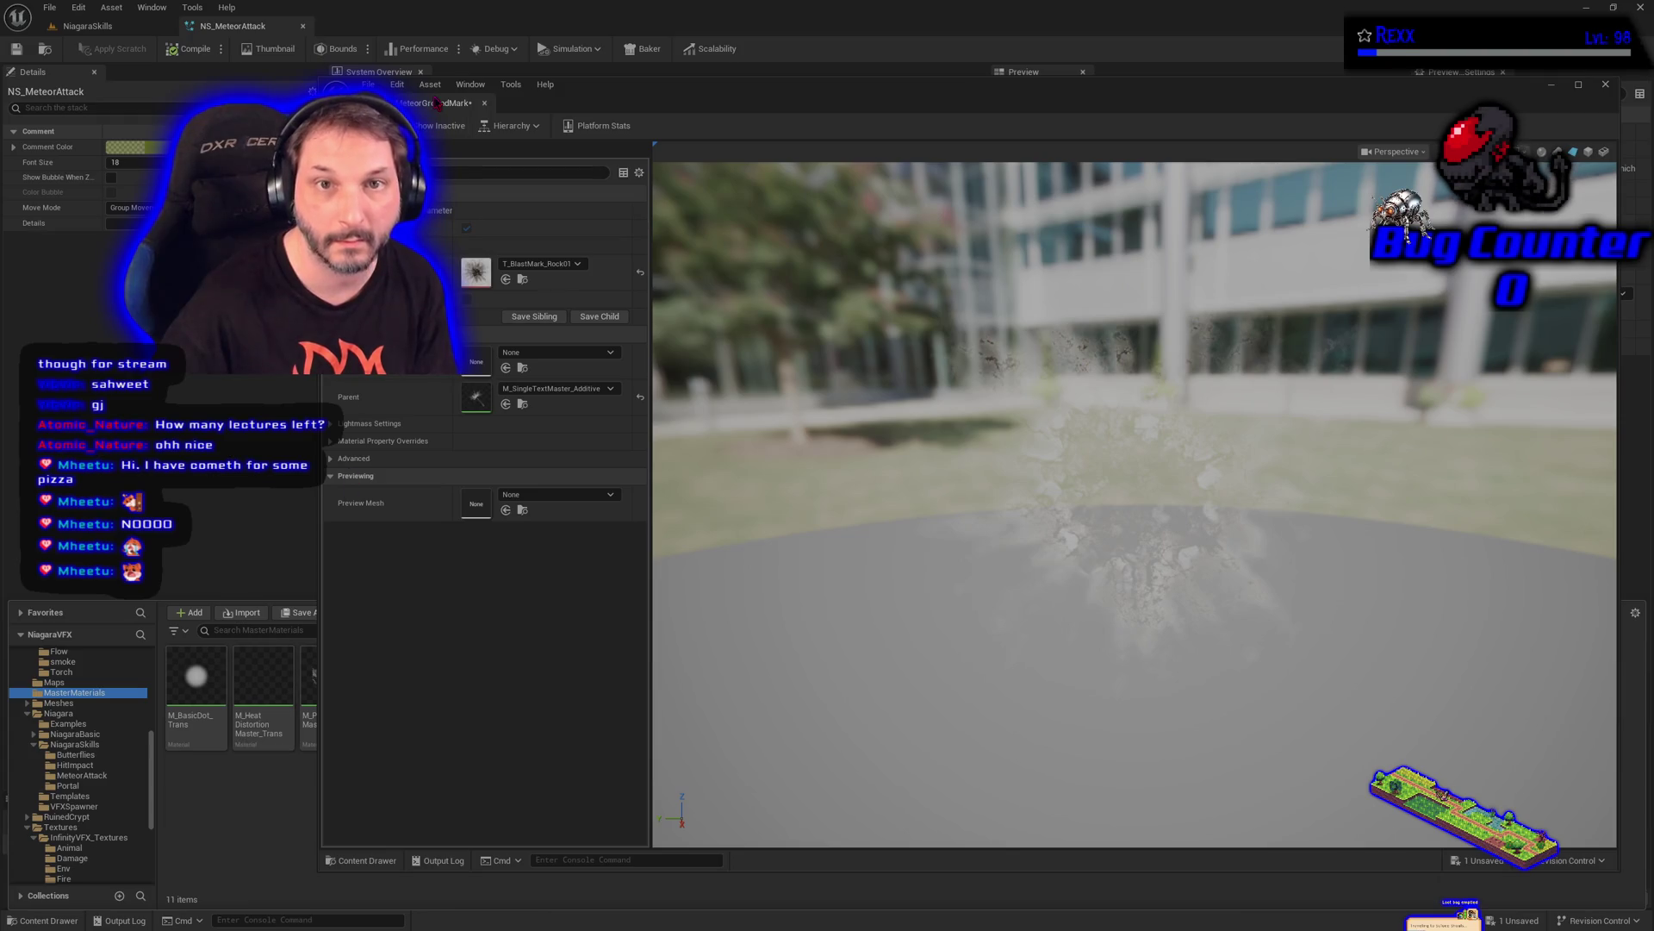
pyautogui.moveTo(437, 103); pyautogui.dragTo(461, 26)
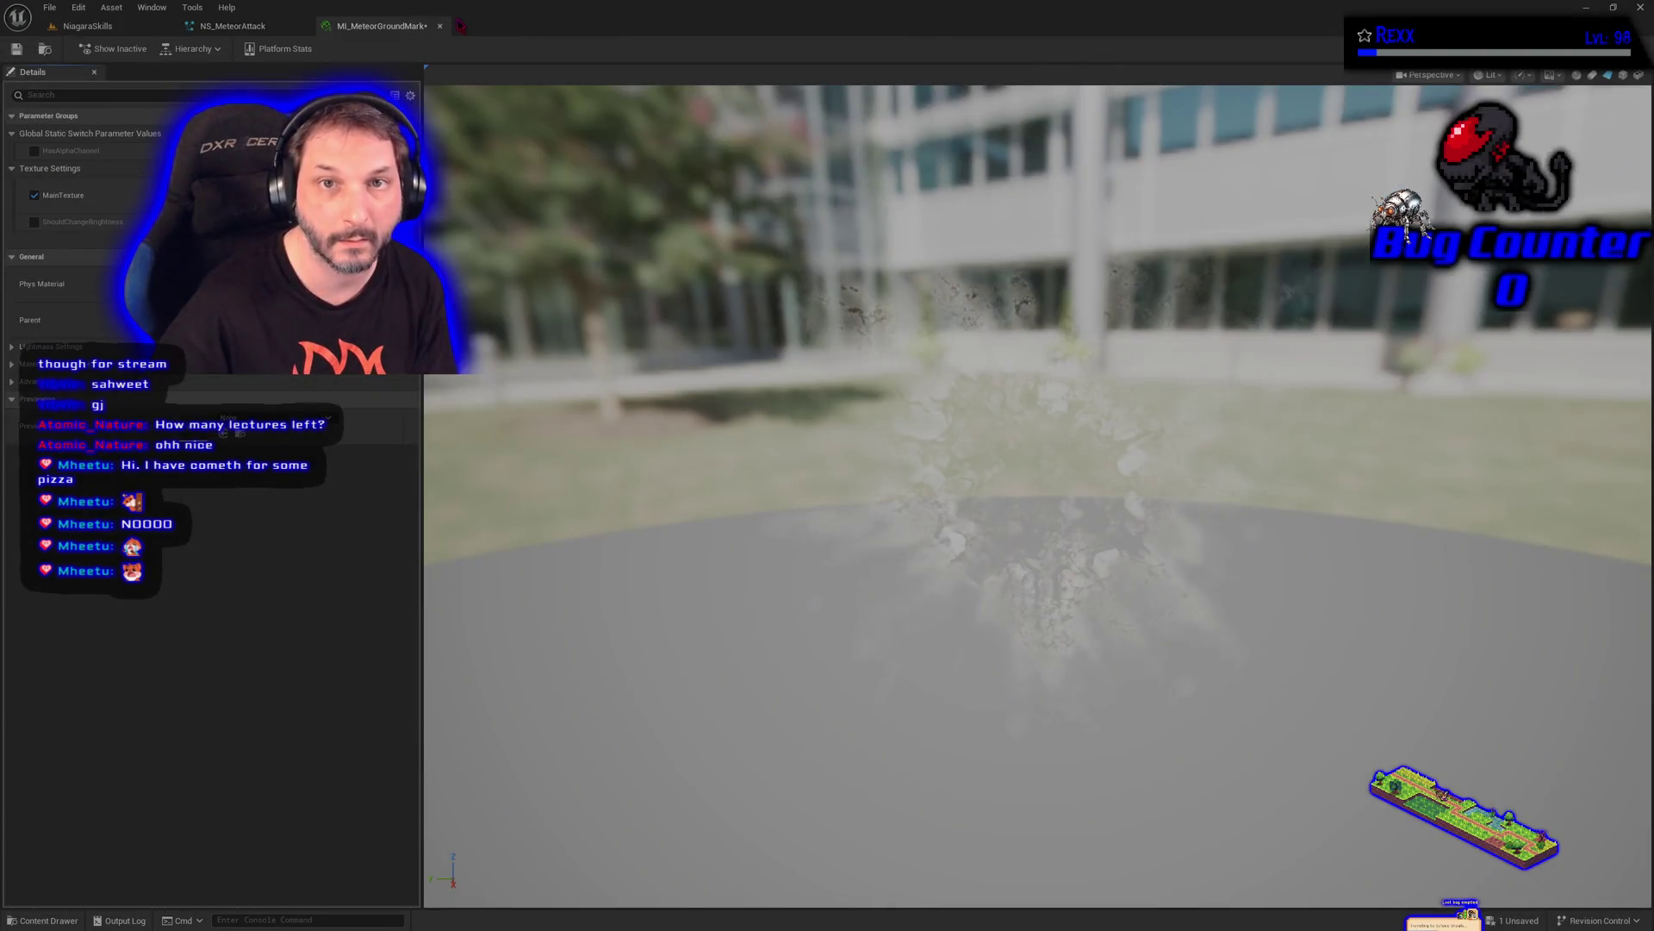
pyautogui.click(15, 49)
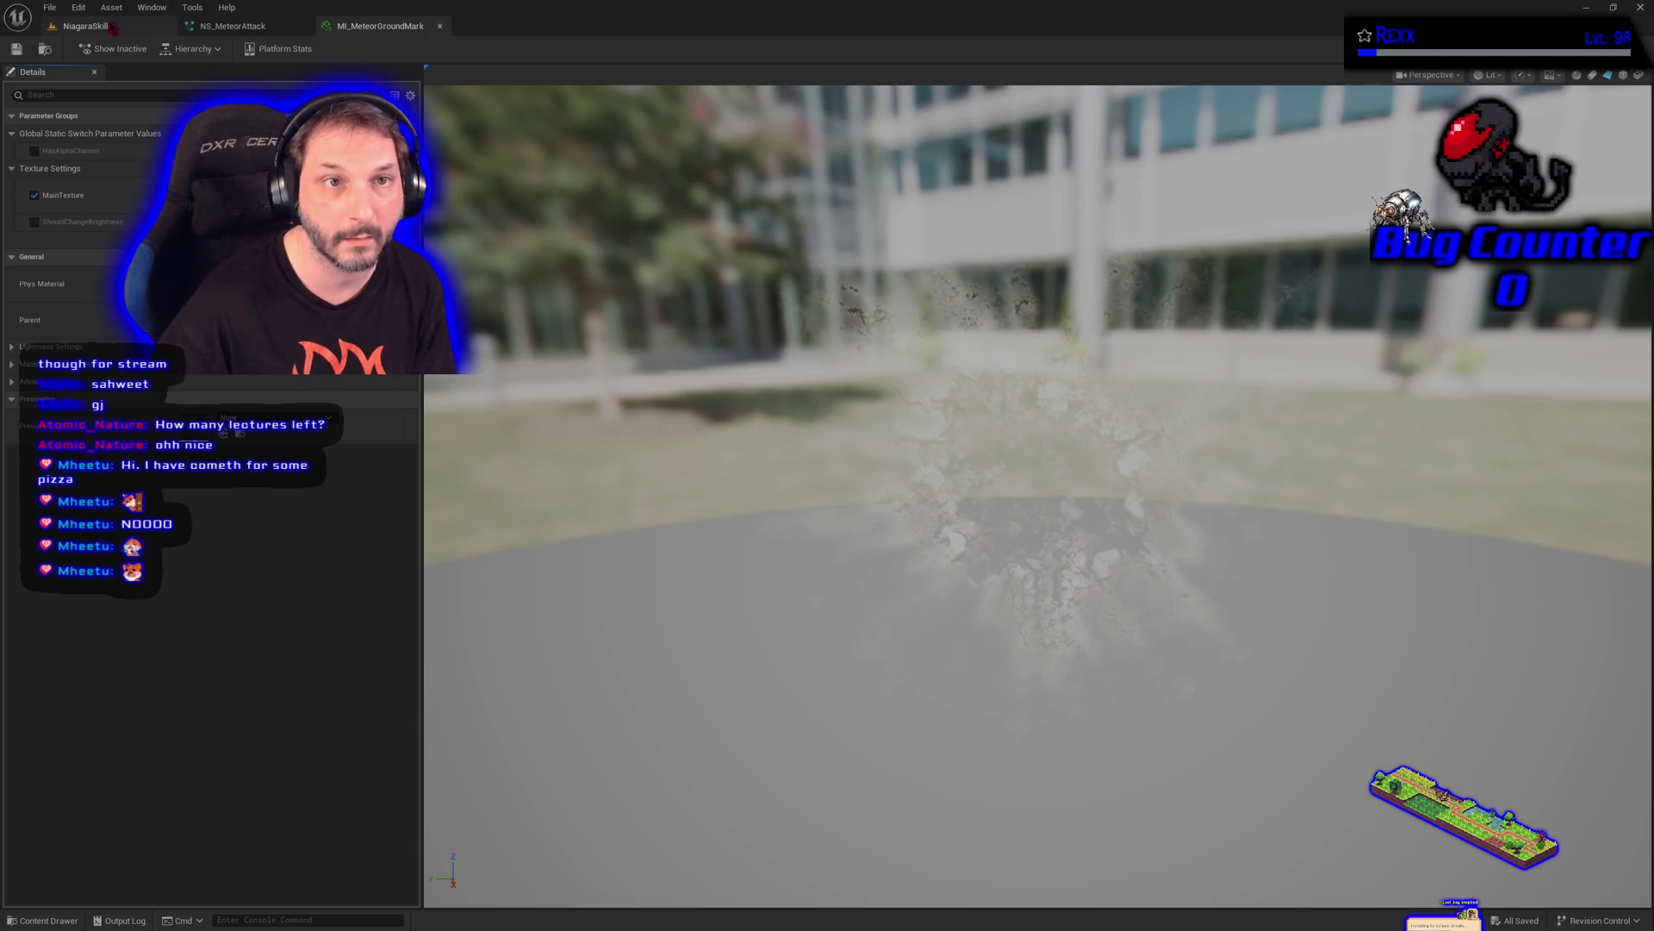
# In MasterMaterials, duplicate M_SingleTextMaster_Additive and name the copy M_SingleTextMaster_Trans
pyautogui.click(111, 26)
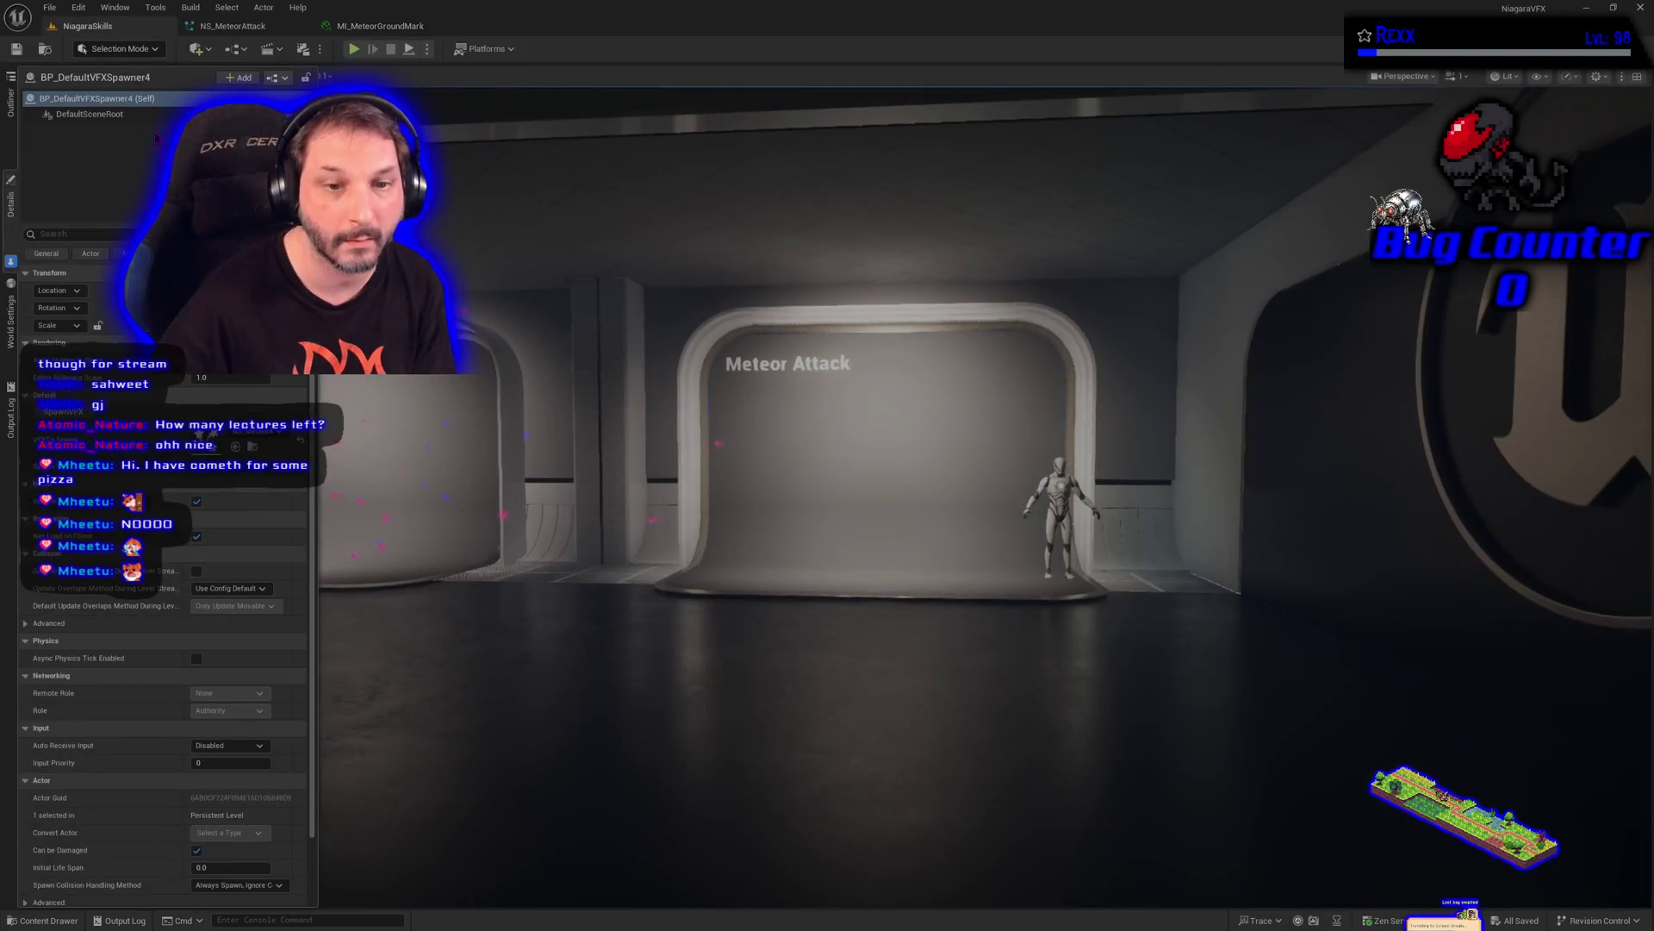
pyautogui.click(70, 920)
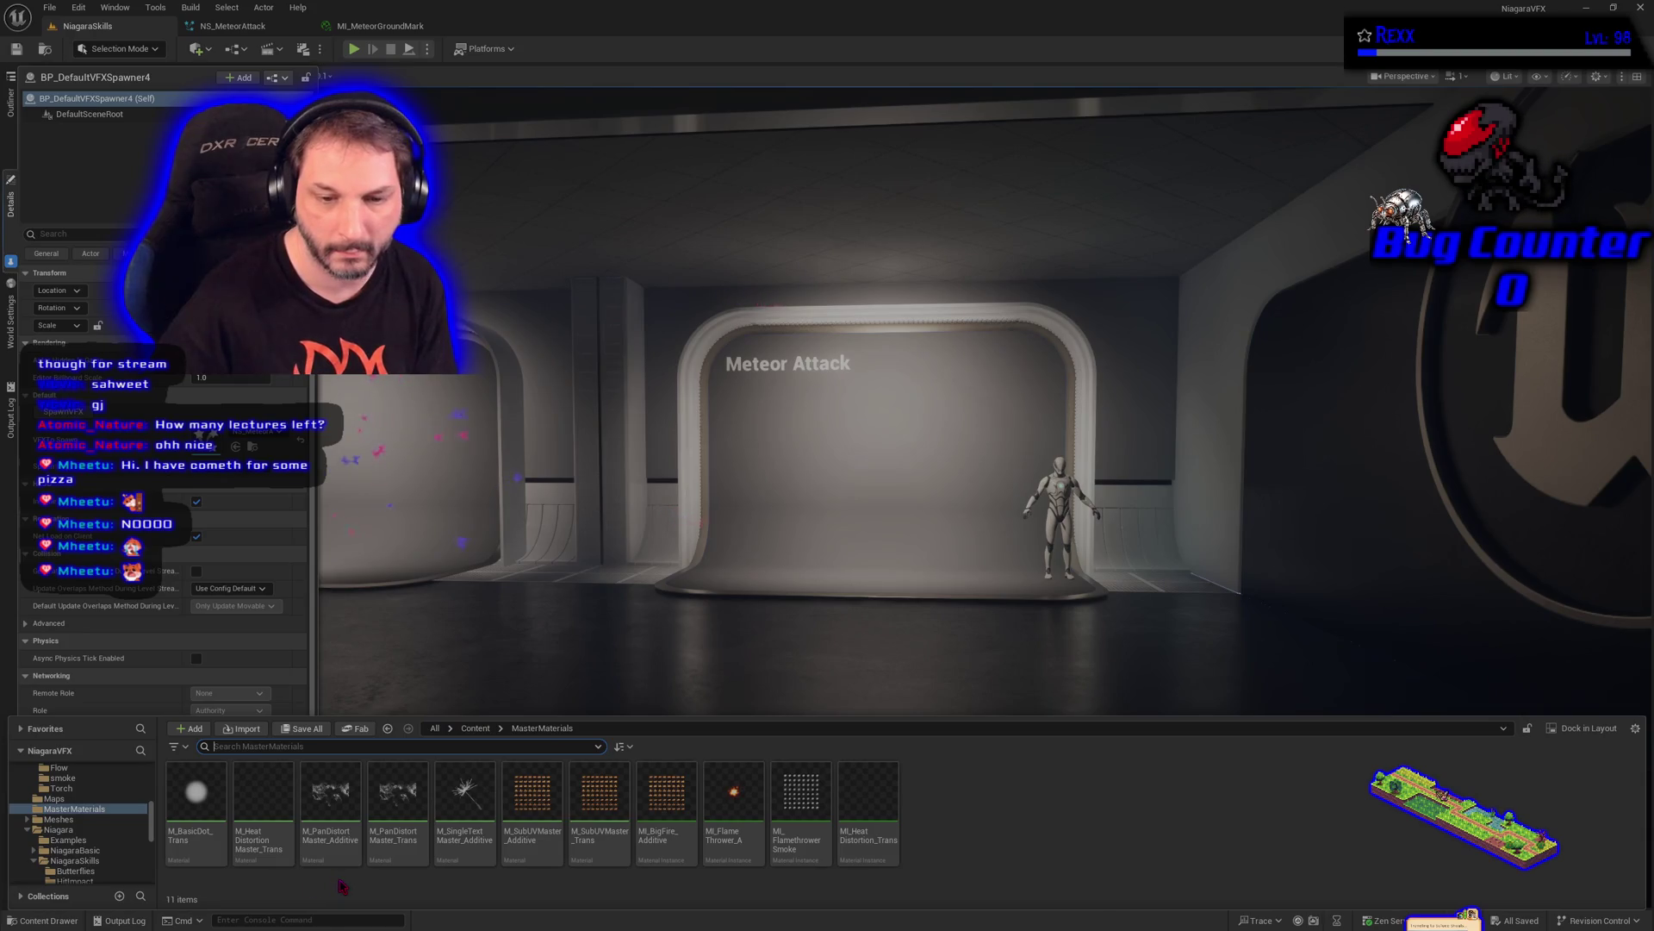
pyautogui.rightClick(484, 823)
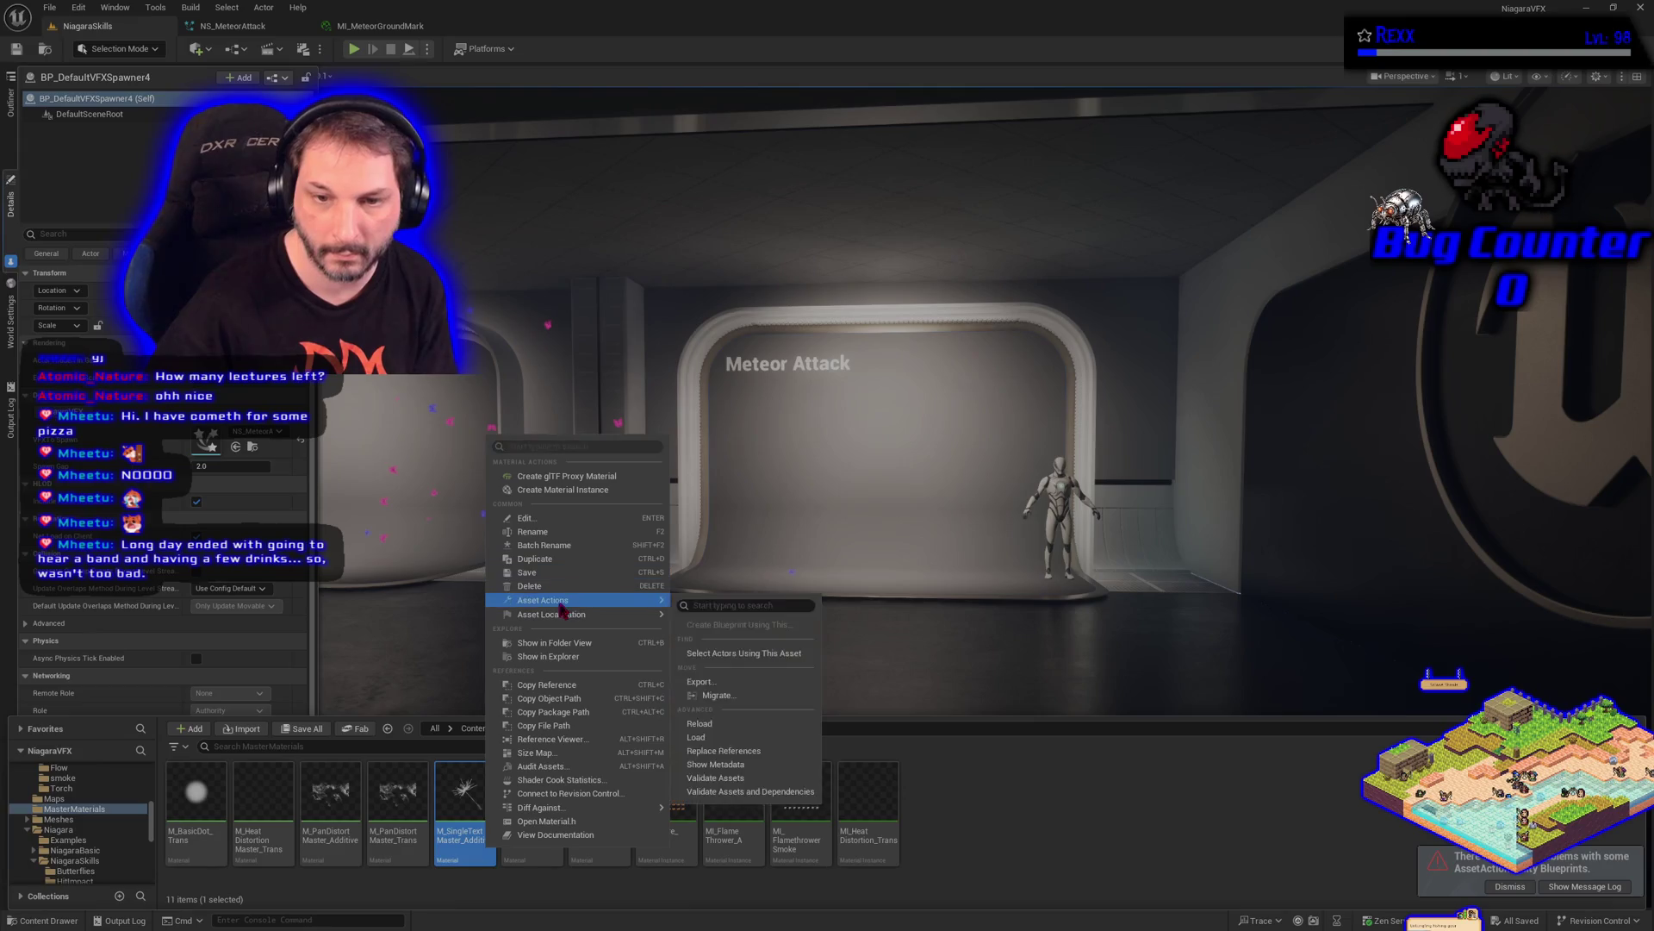
pyautogui.click(561, 559)
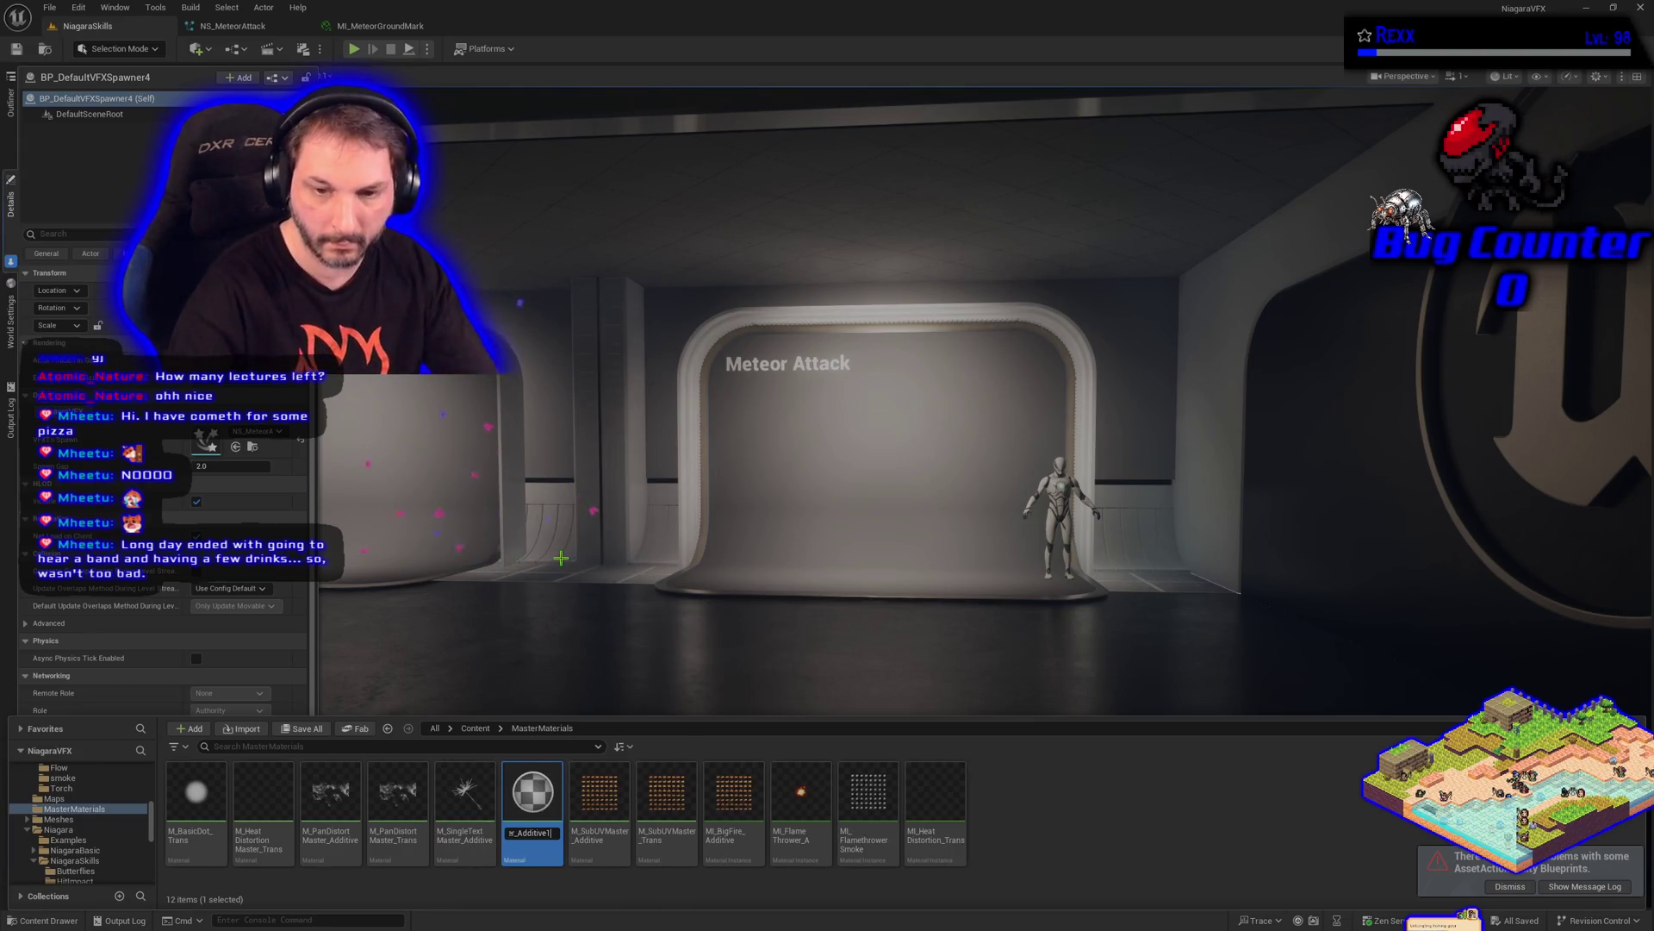
pyautogui.press('End')
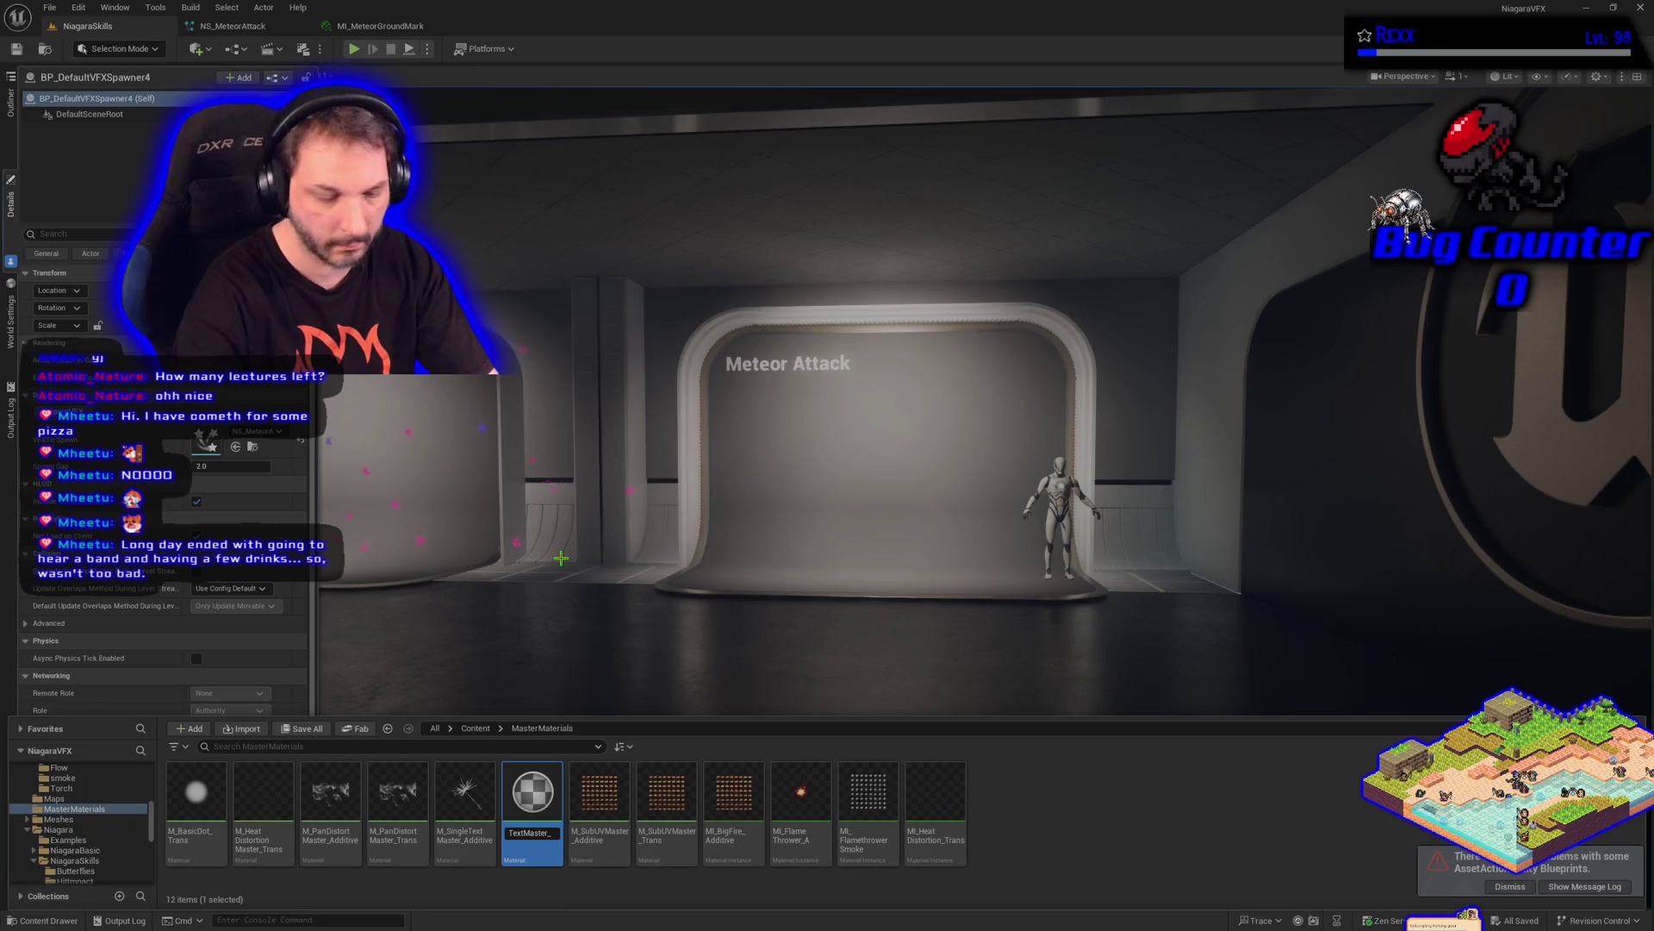
pyautogui.write('Trans')
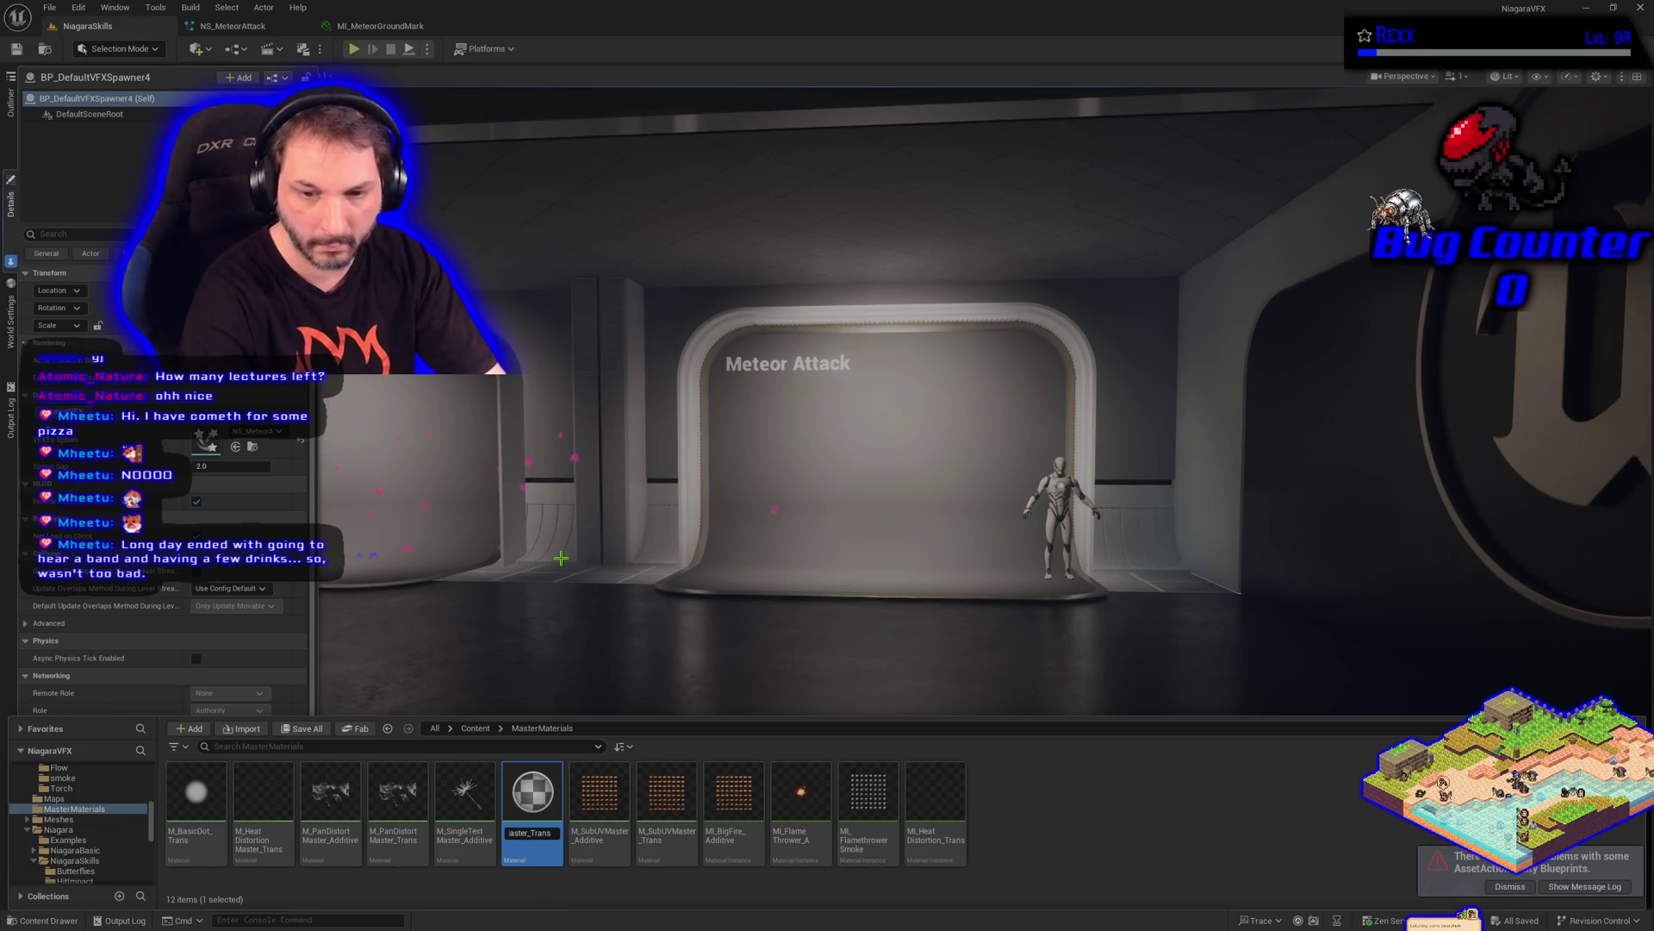
pyautogui.press('Return')
pyautogui.press('Return')
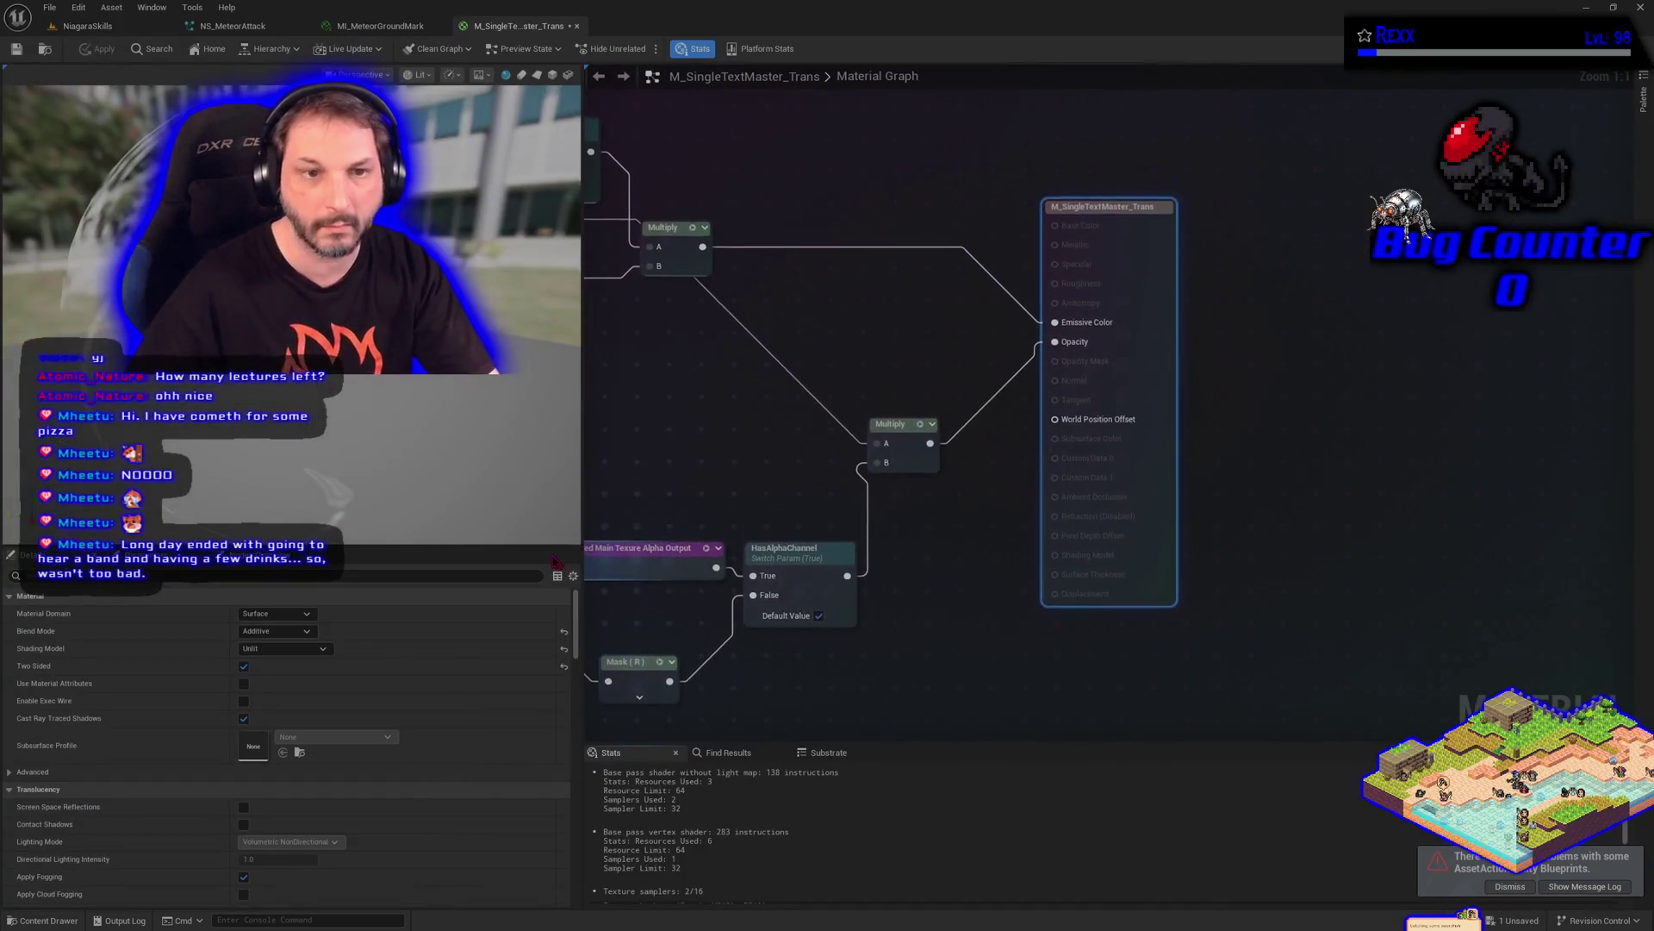
# Set M_SingleTextMaster_Trans's Blend Mode to Translucent and apply the change
pyautogui.click(274, 630)
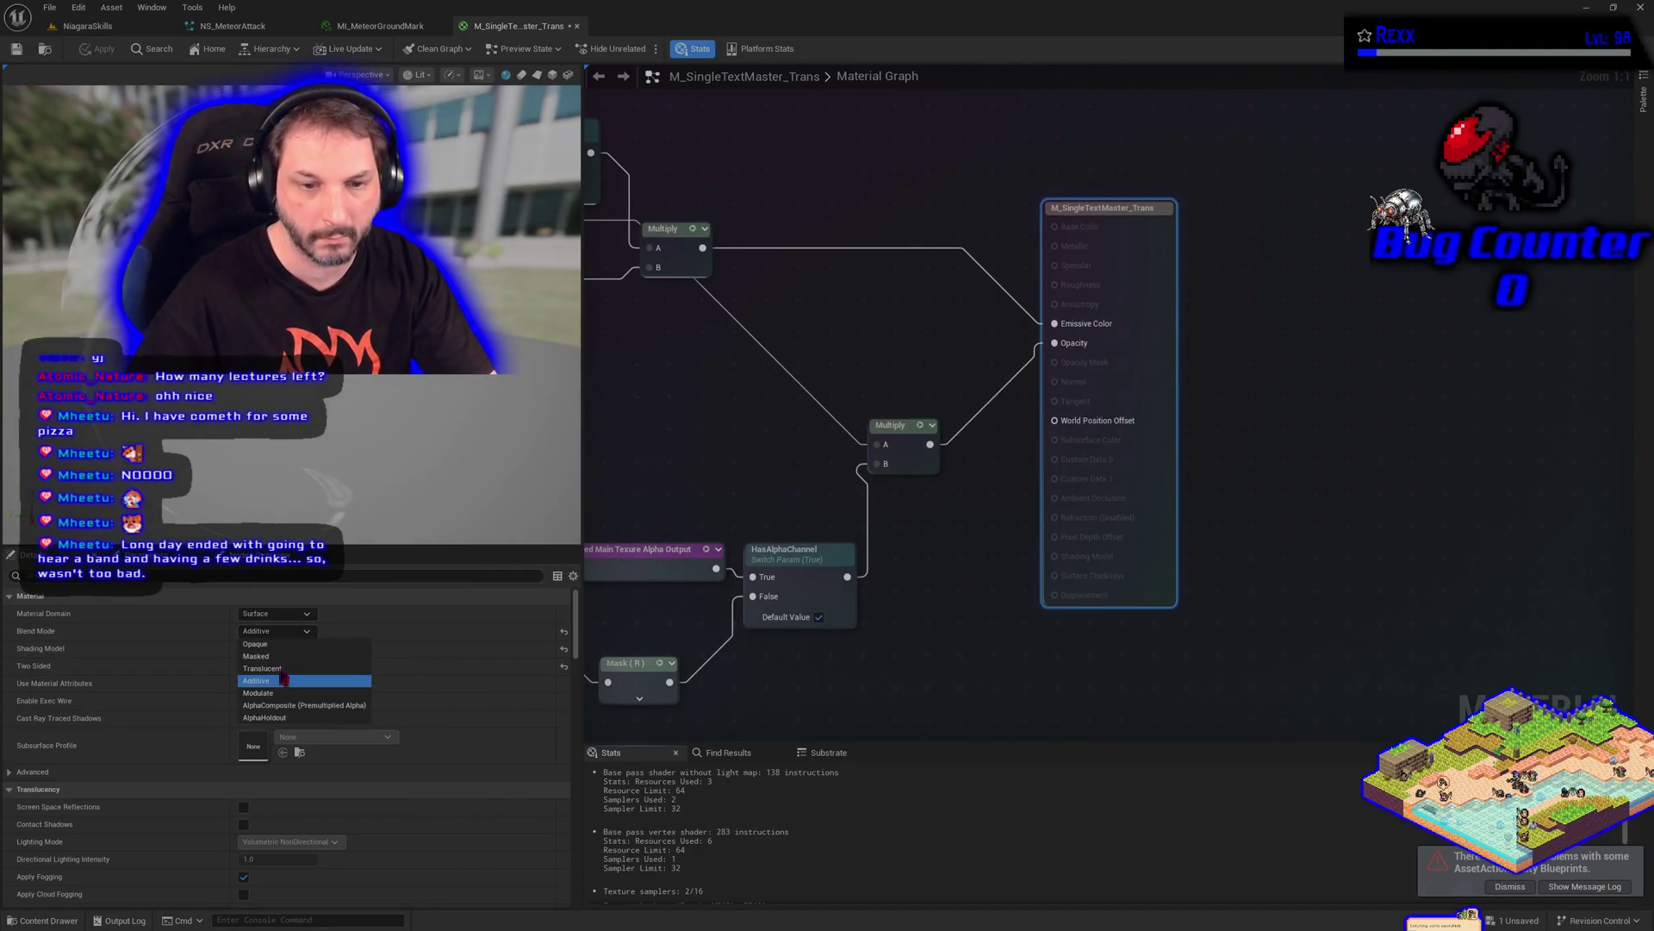
pyautogui.click(274, 668)
pyautogui.click(101, 50)
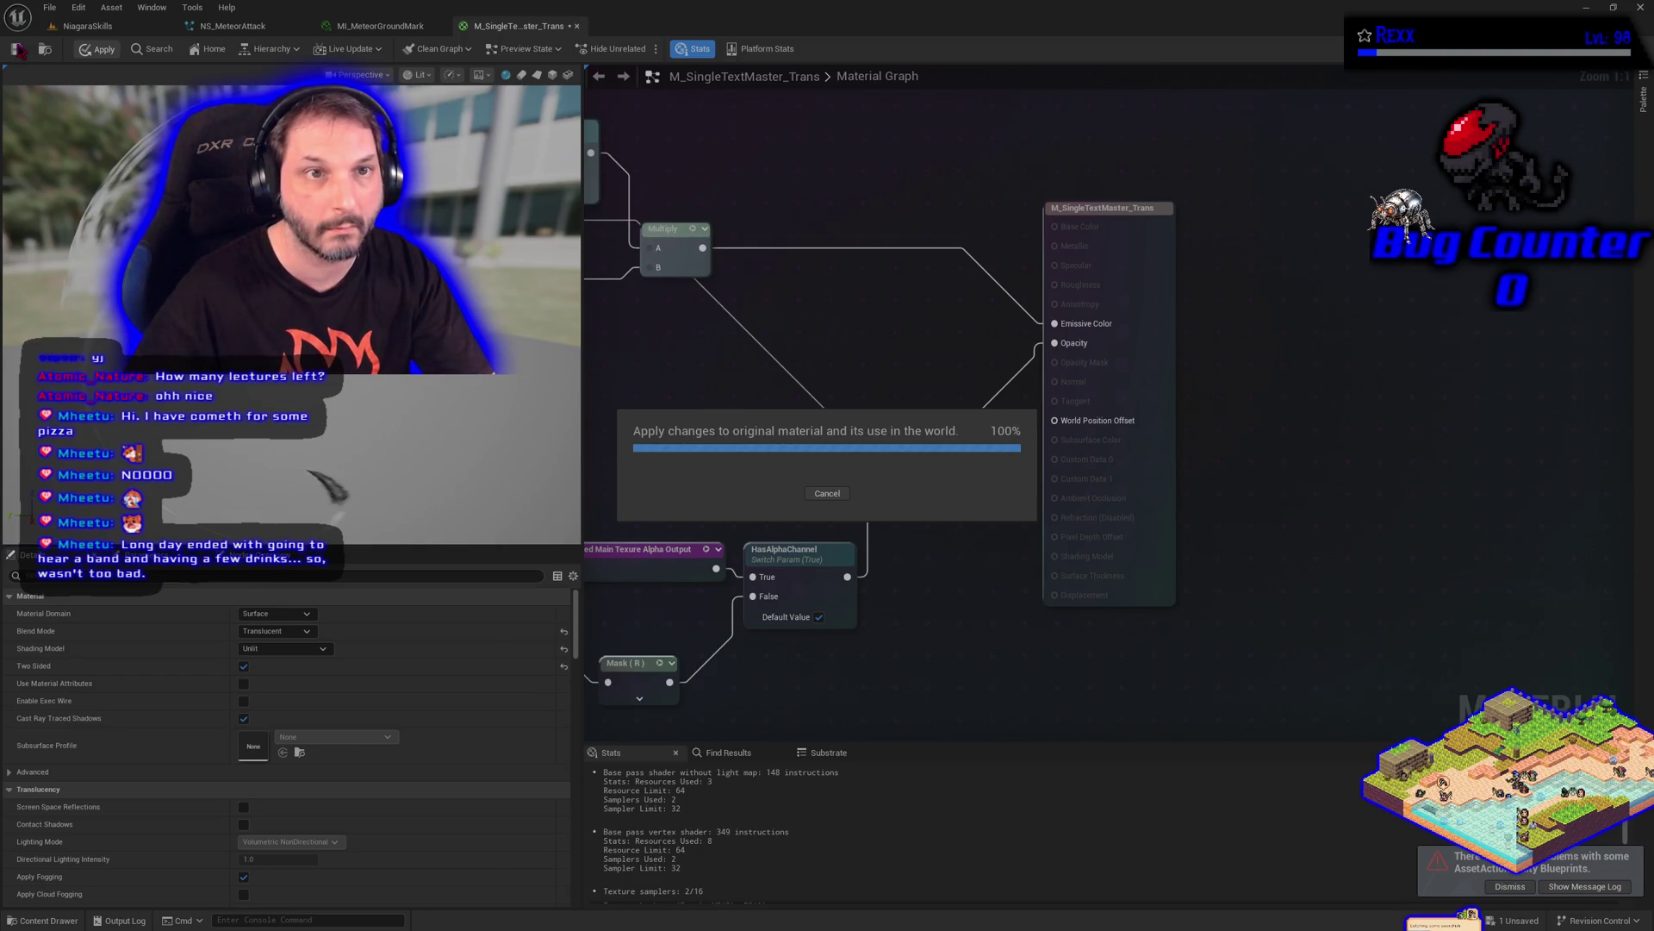
# Return to the NS_MeteorAttack system and show the project's assets in the Content Drawer
pyautogui.click(392, 28)
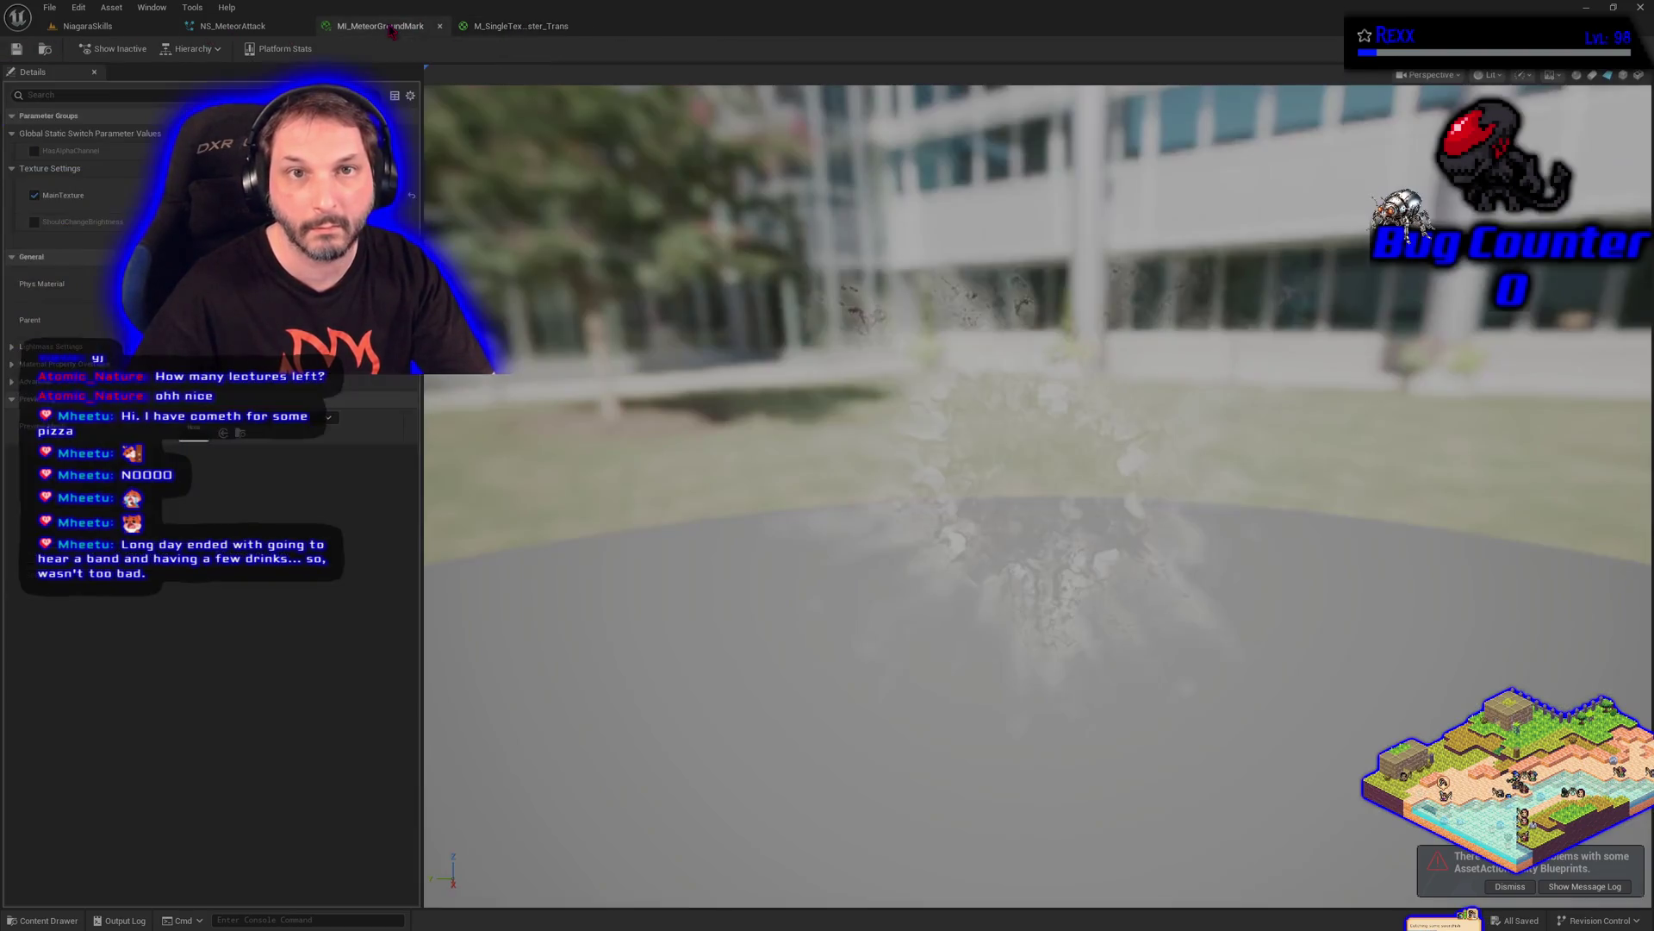
pyautogui.click(233, 26)
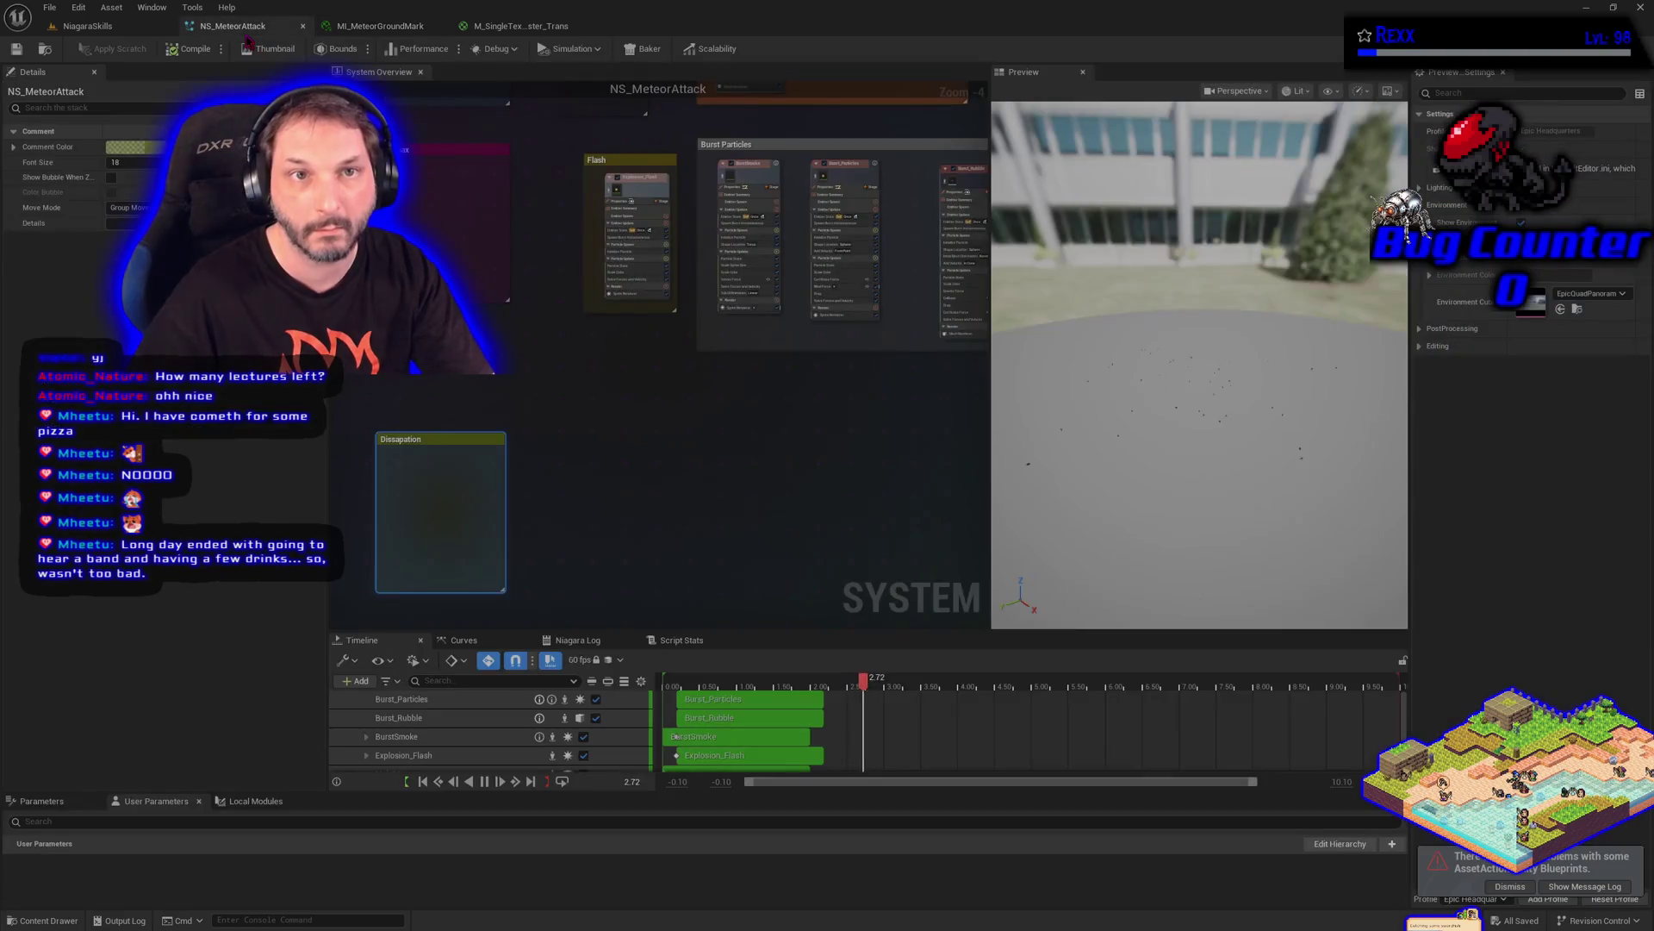
pyautogui.click(26, 923)
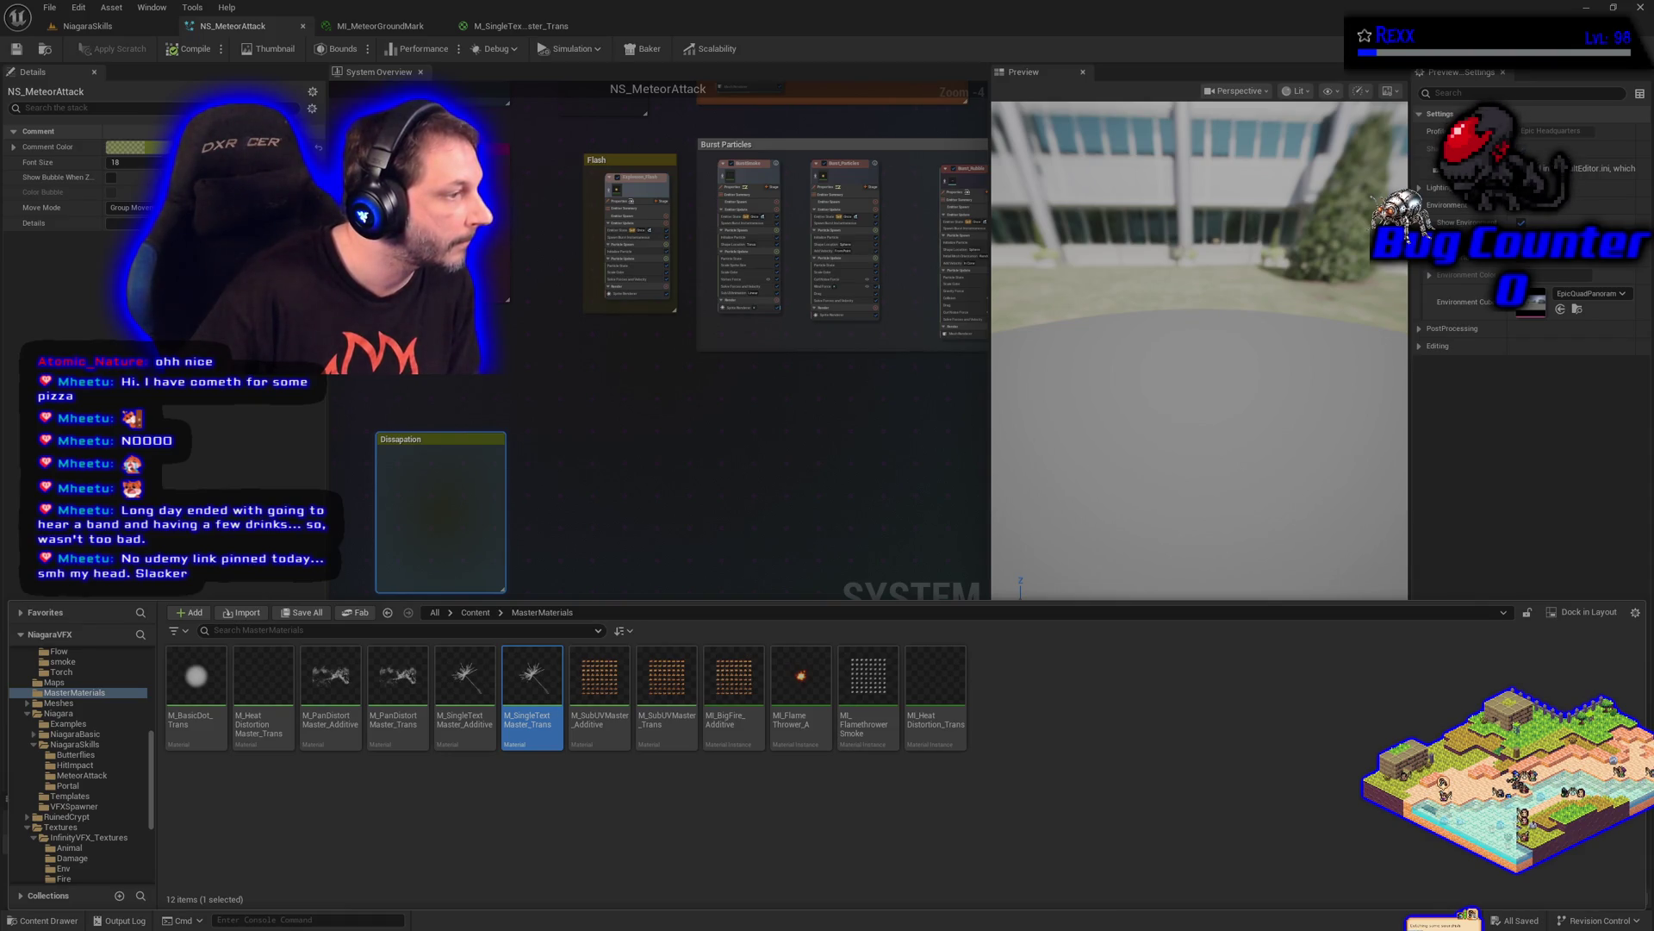
# Duplicate MI_MeteorGroundMark and name the copy MI_MeteorGroundMark_Trans
pyautogui.rightClick(397, 383)
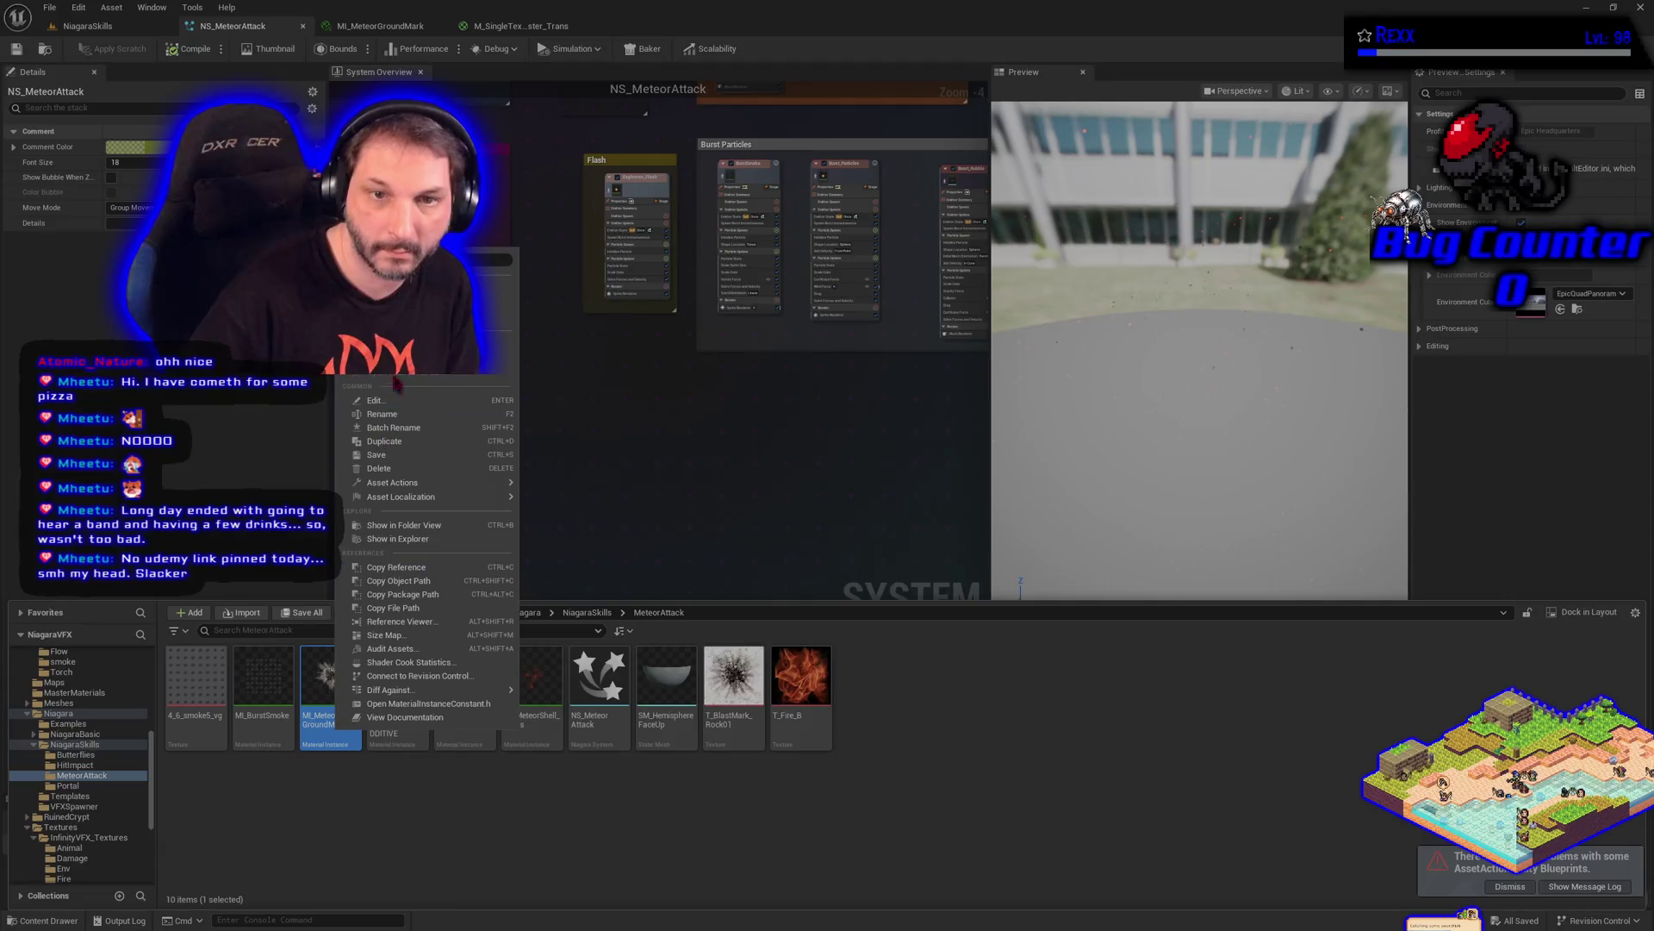
pyautogui.click(405, 441)
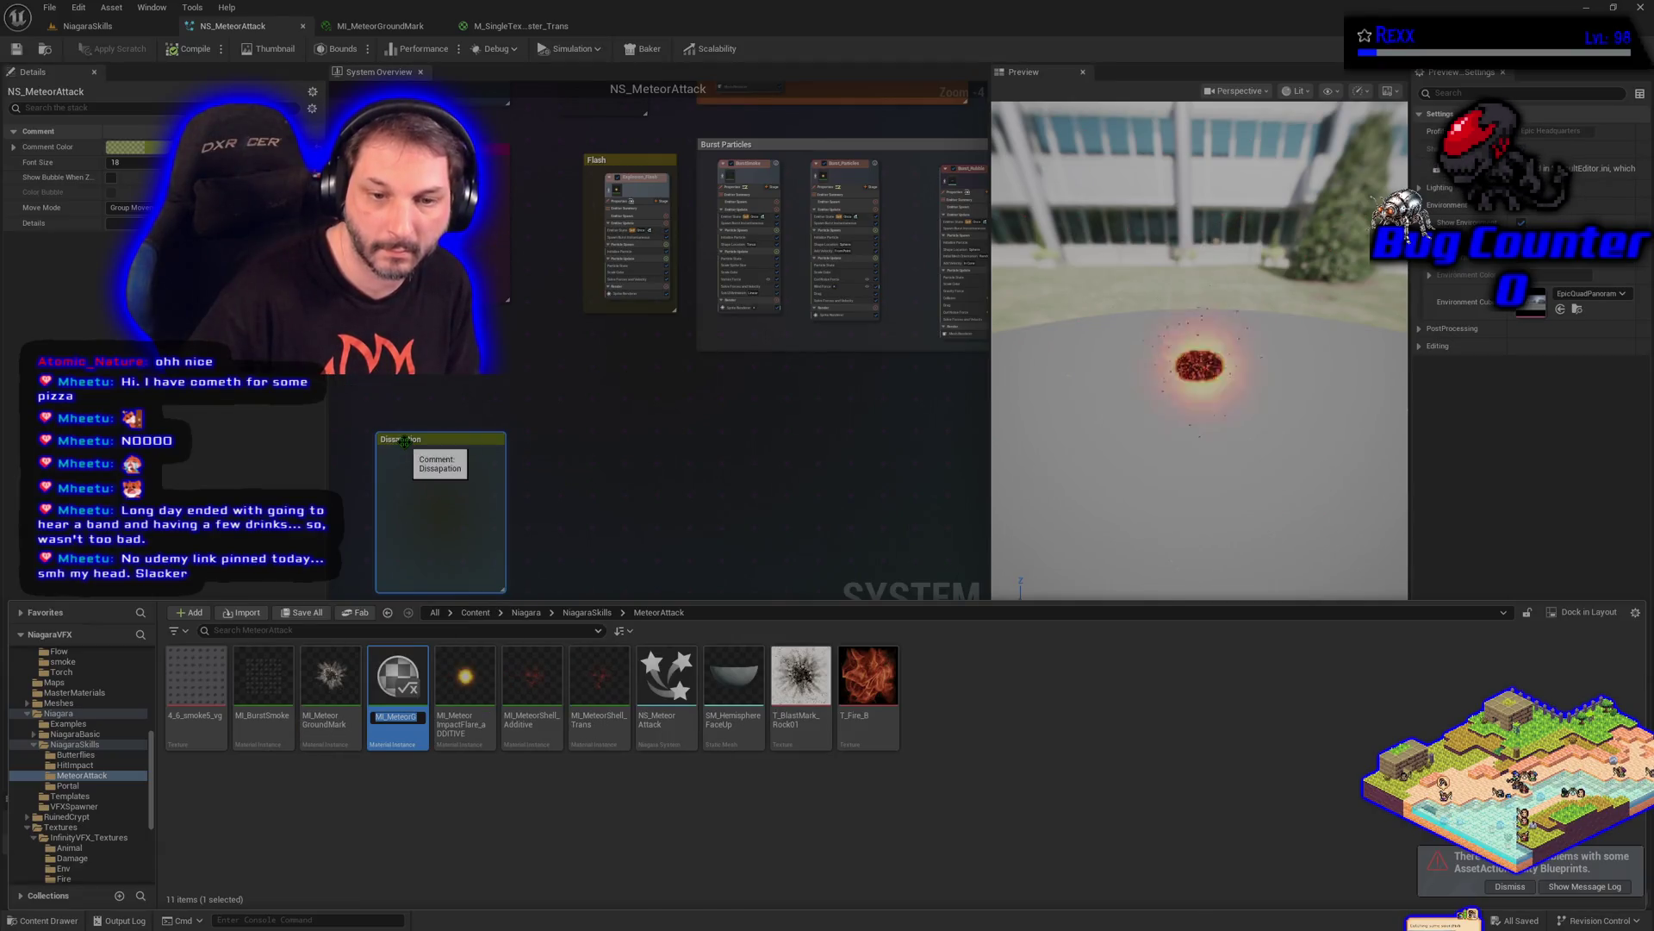
pyautogui.press('End')
pyautogui.press('BackSpace')
pyautogui.write('_Trans')
pyautogui.press('Return')
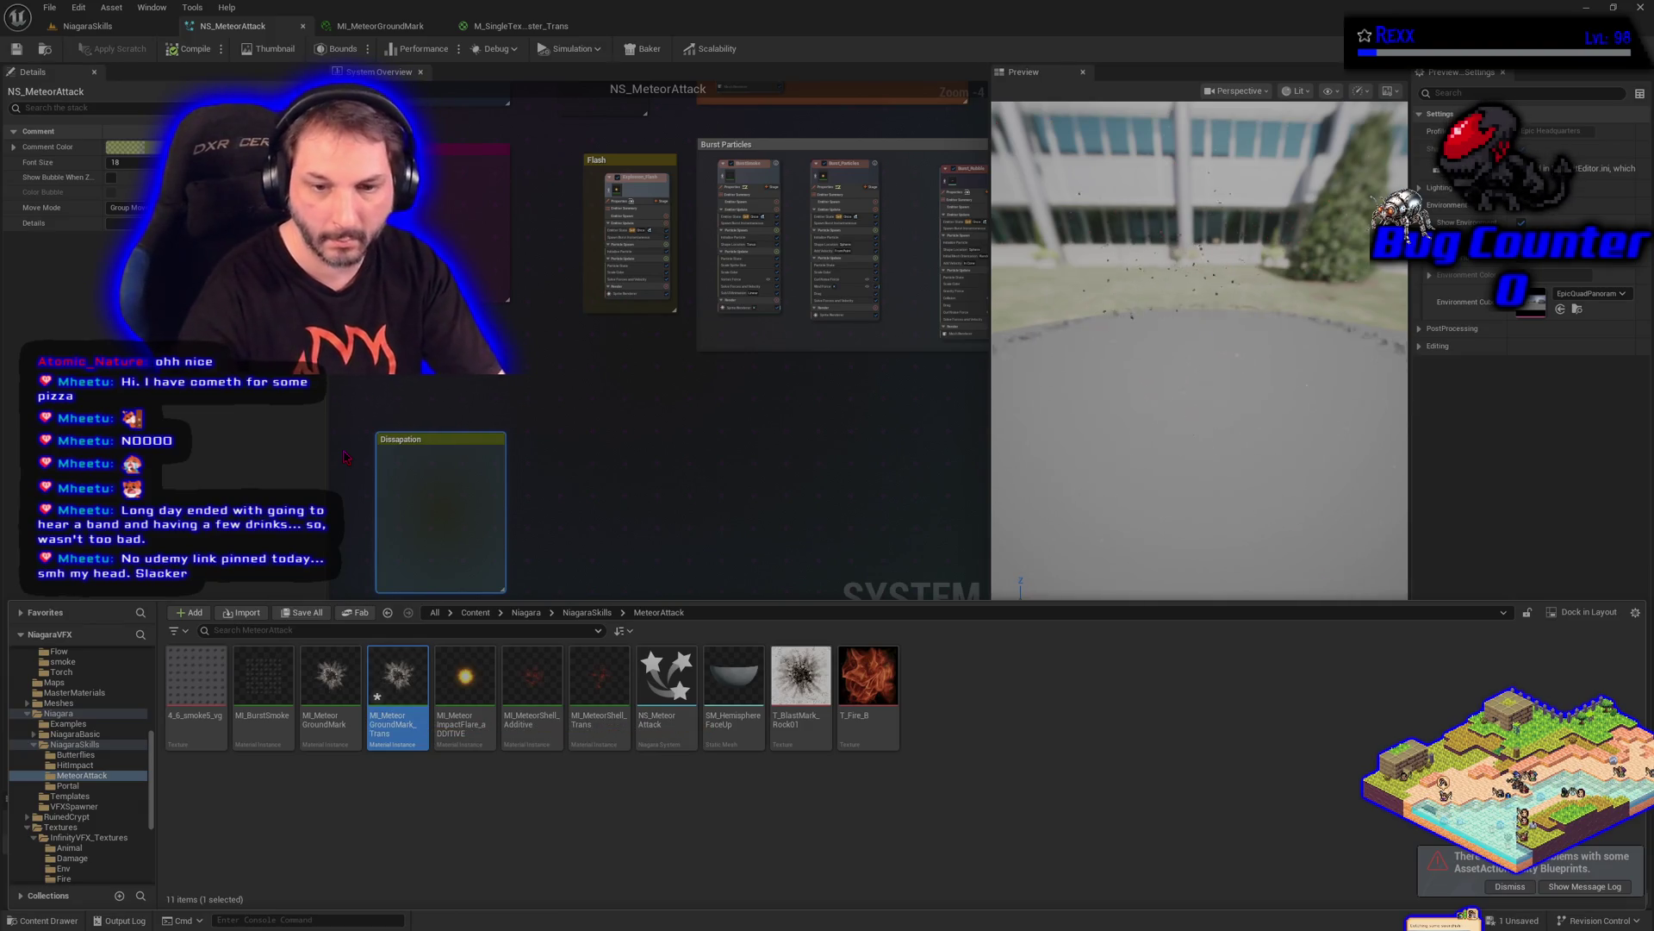
# Set MI_MeteorGroundMark_Trans's parent to M_SingleTextMaster_Trans, save it, and return to the NiagaraSkills level
pyautogui.press('Return')
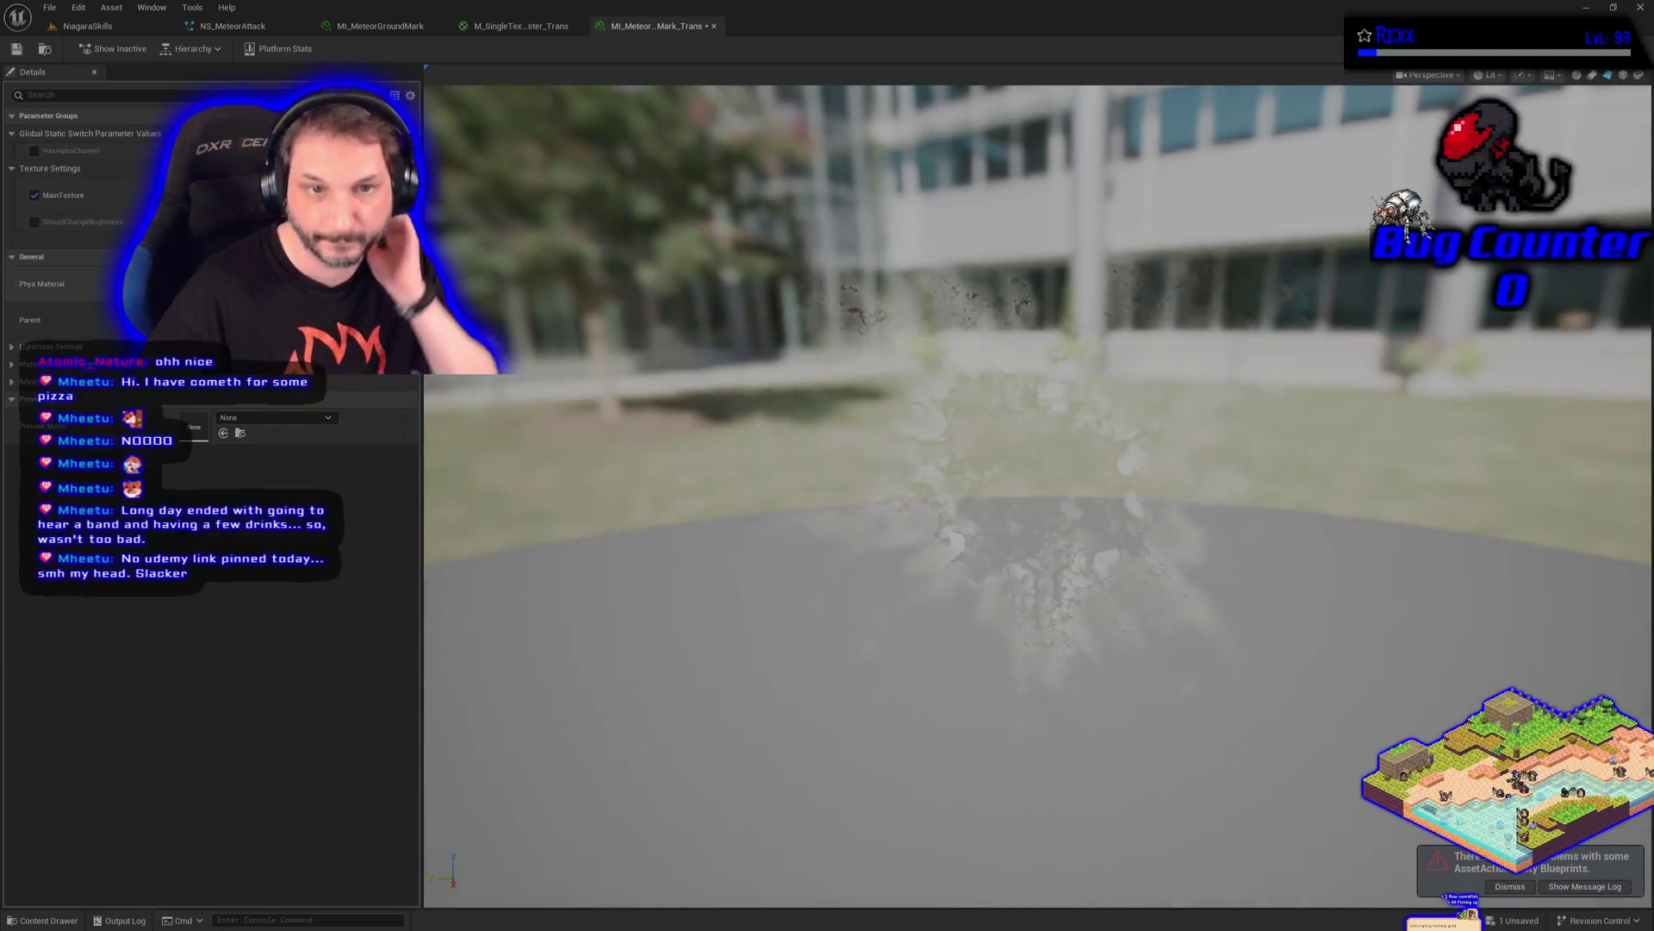
pyautogui.click(276, 417)
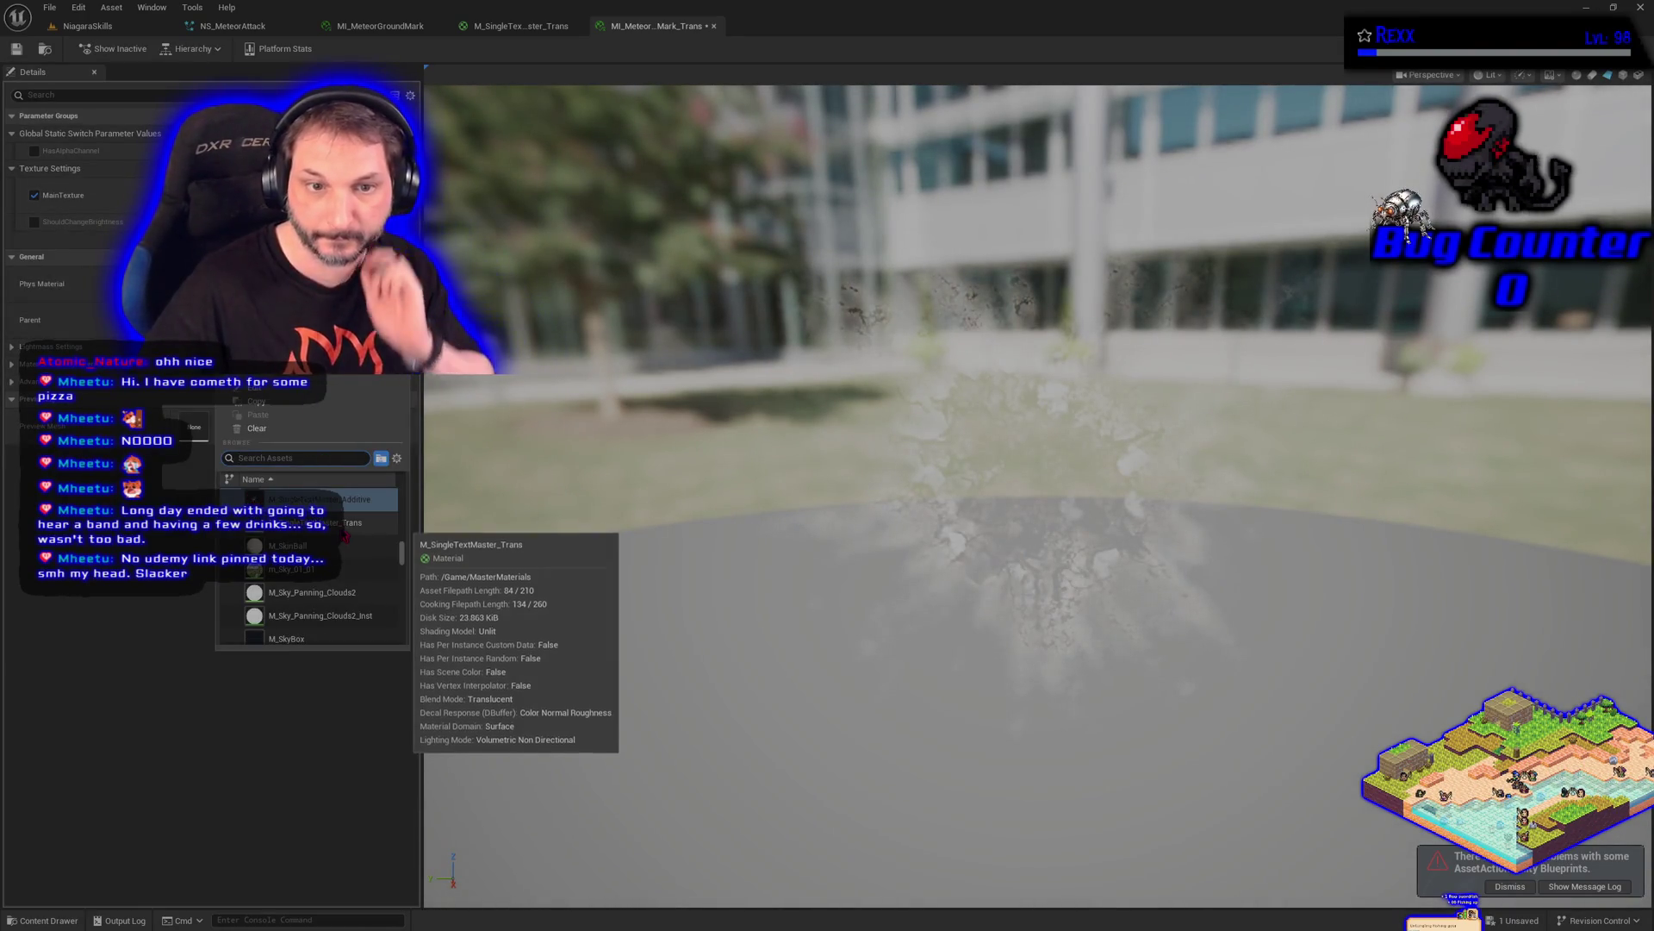
pyautogui.click(343, 531)
pyautogui.click(24, 49)
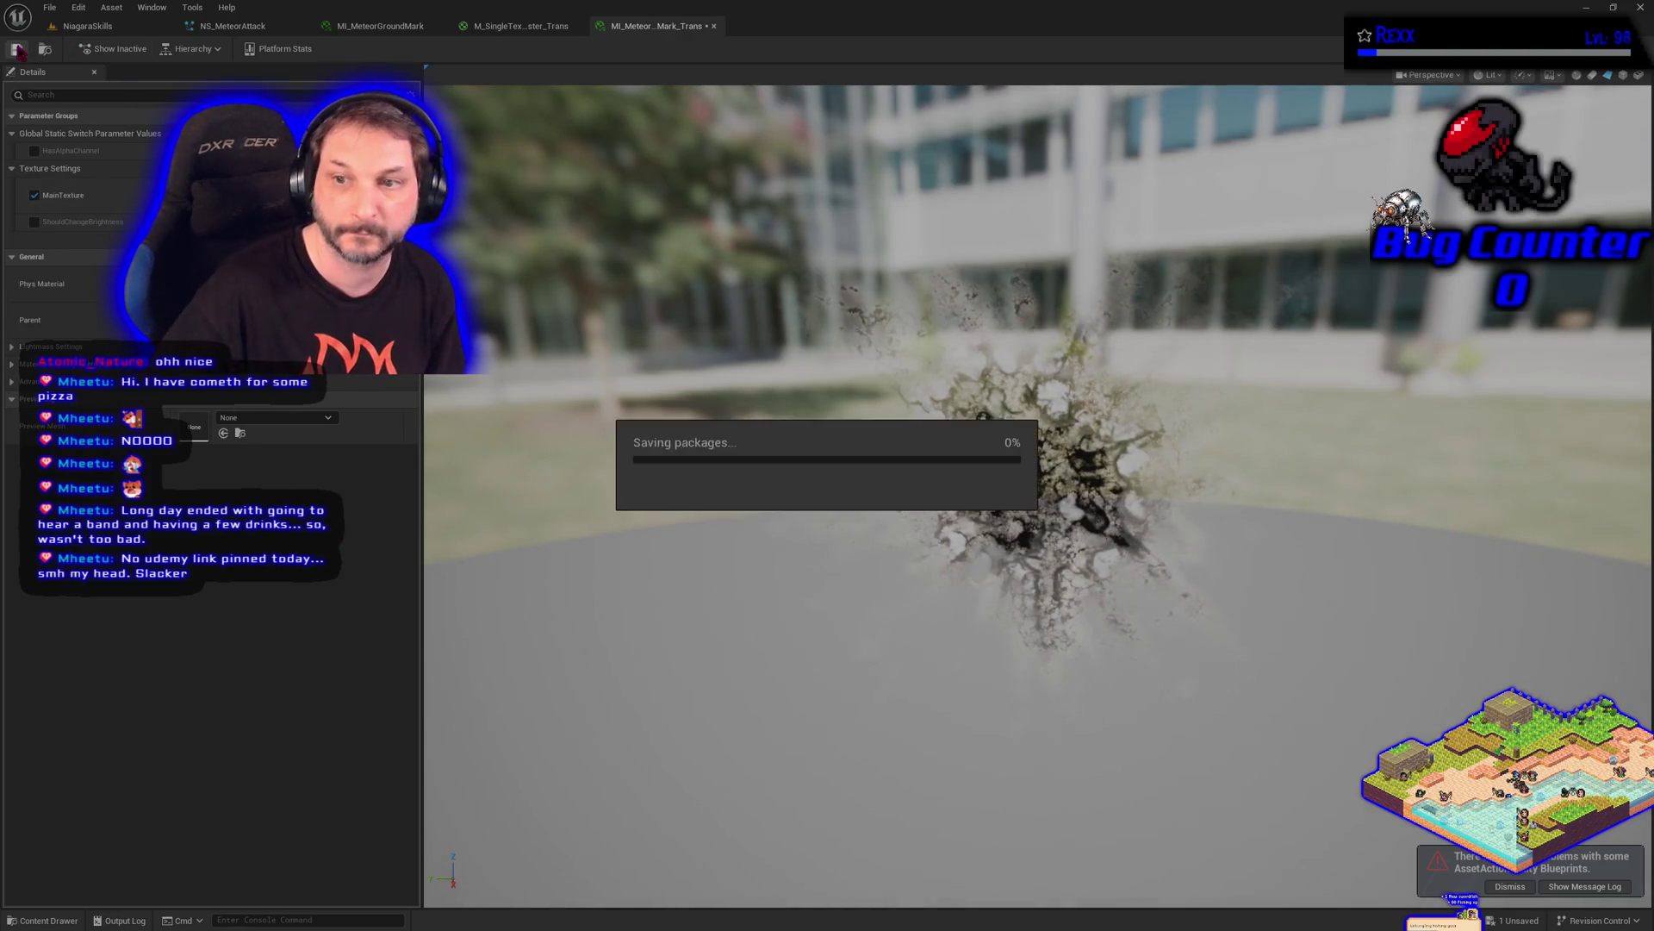
pyautogui.click(86, 26)
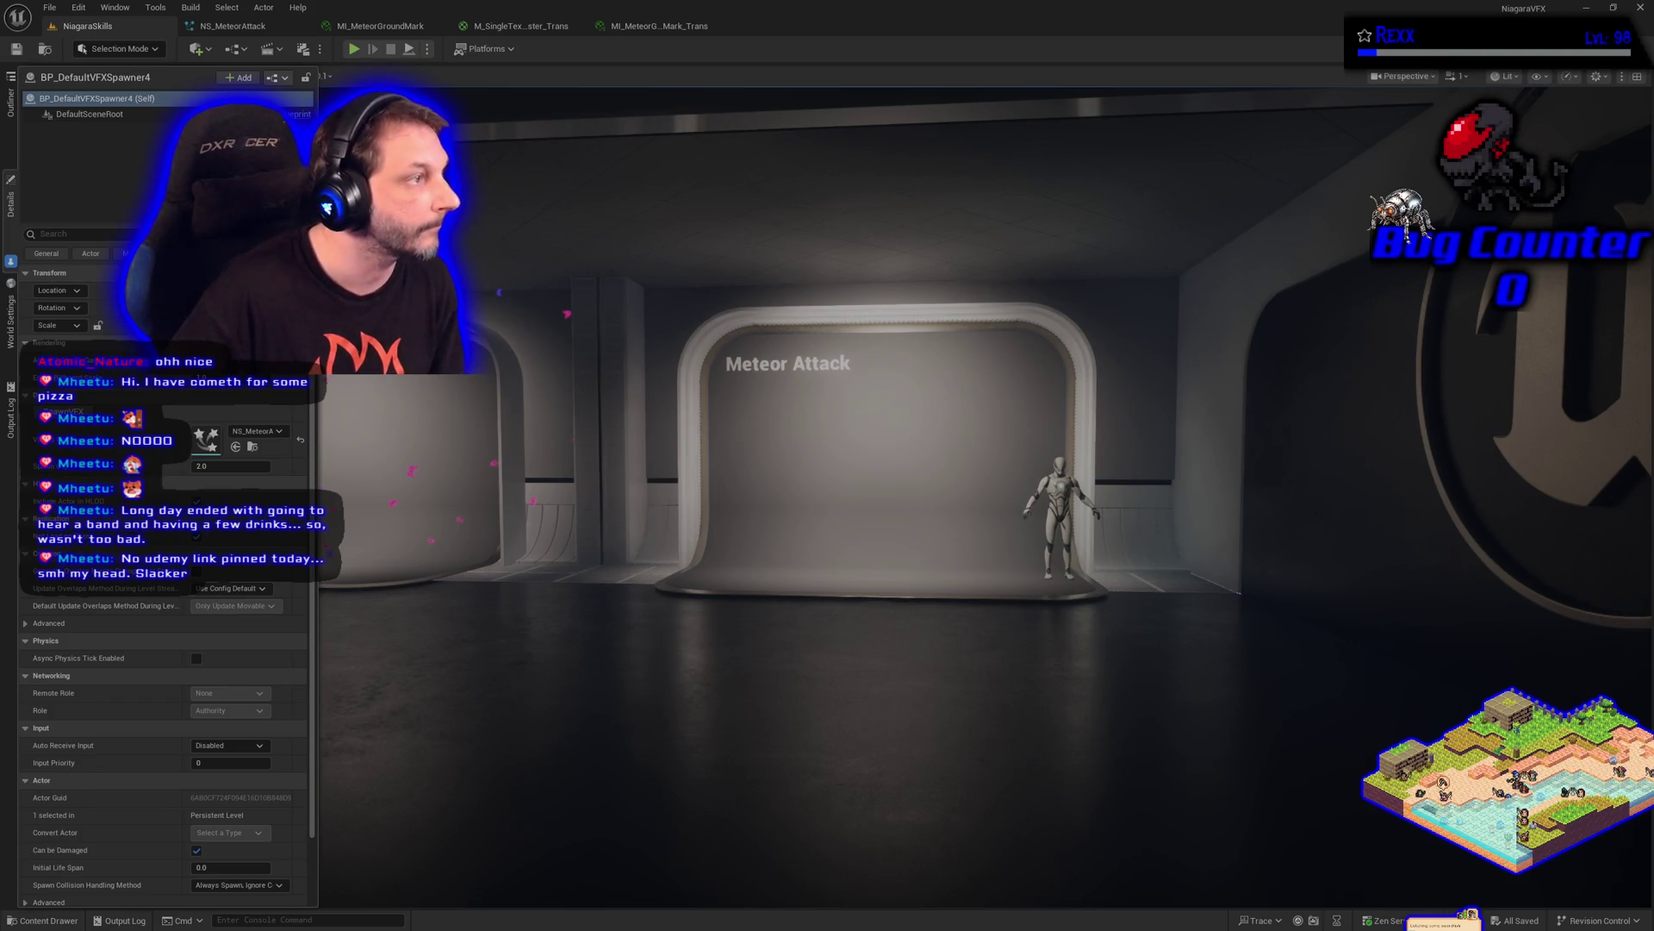
# In the NS_MeteorAttack graph, add a new emitter from the SimpleMeshBurst_Once template
pyautogui.click(231, 25)
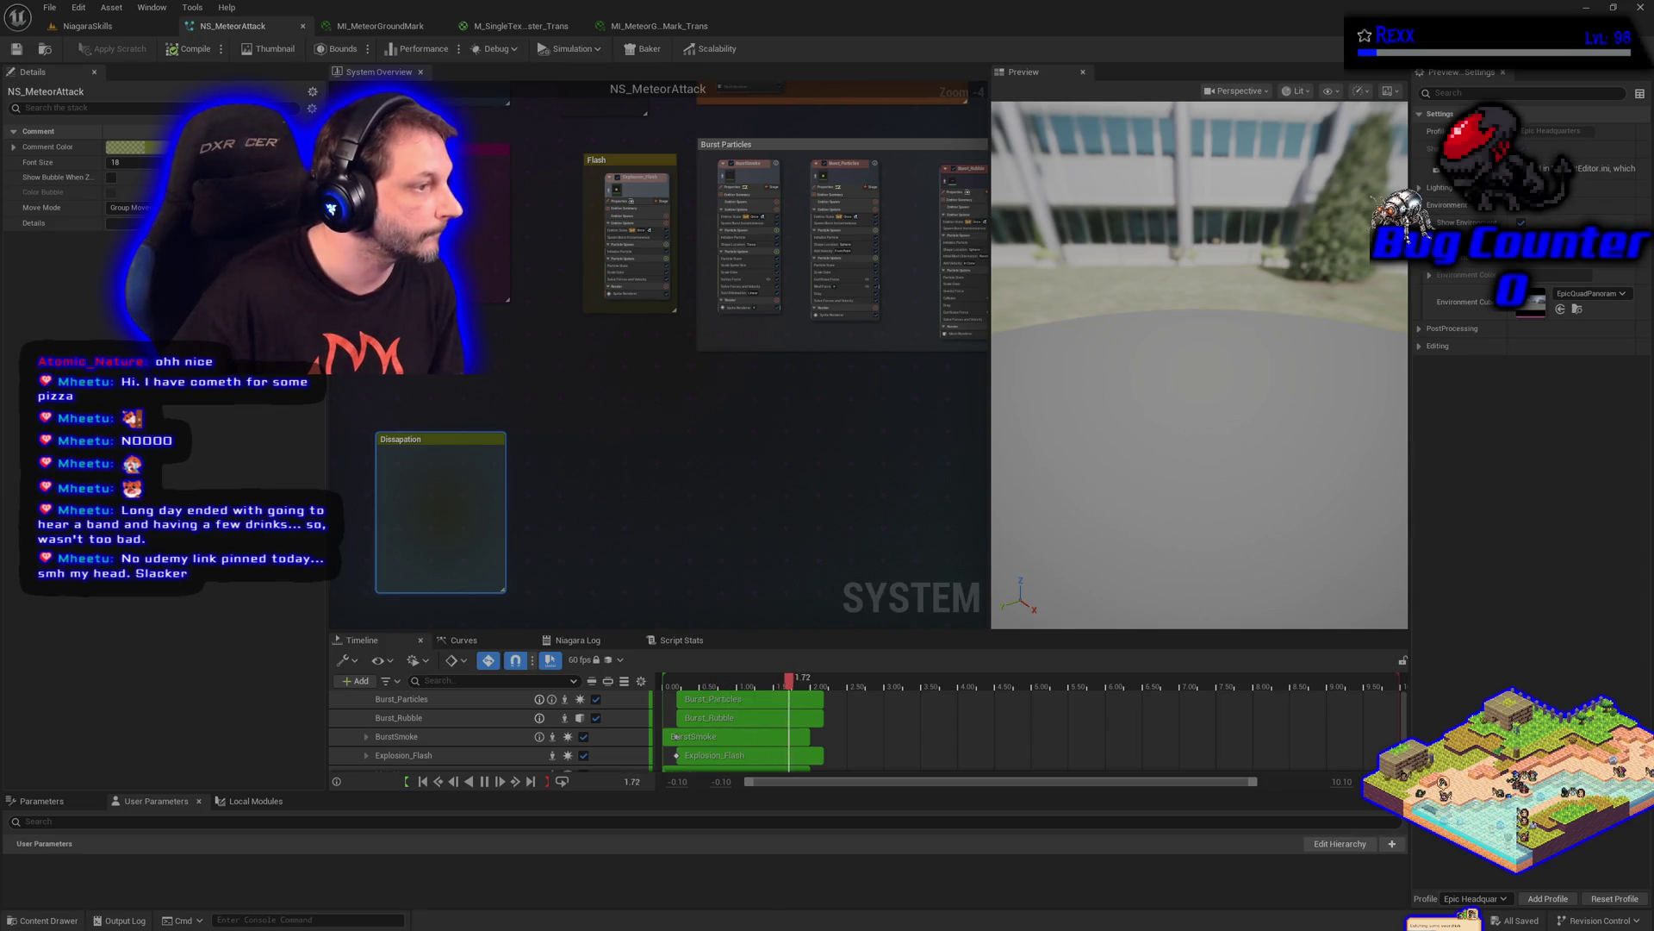
pyautogui.rightClick(724, 484)
pyautogui.click(769, 513)
pyautogui.click(863, 431)
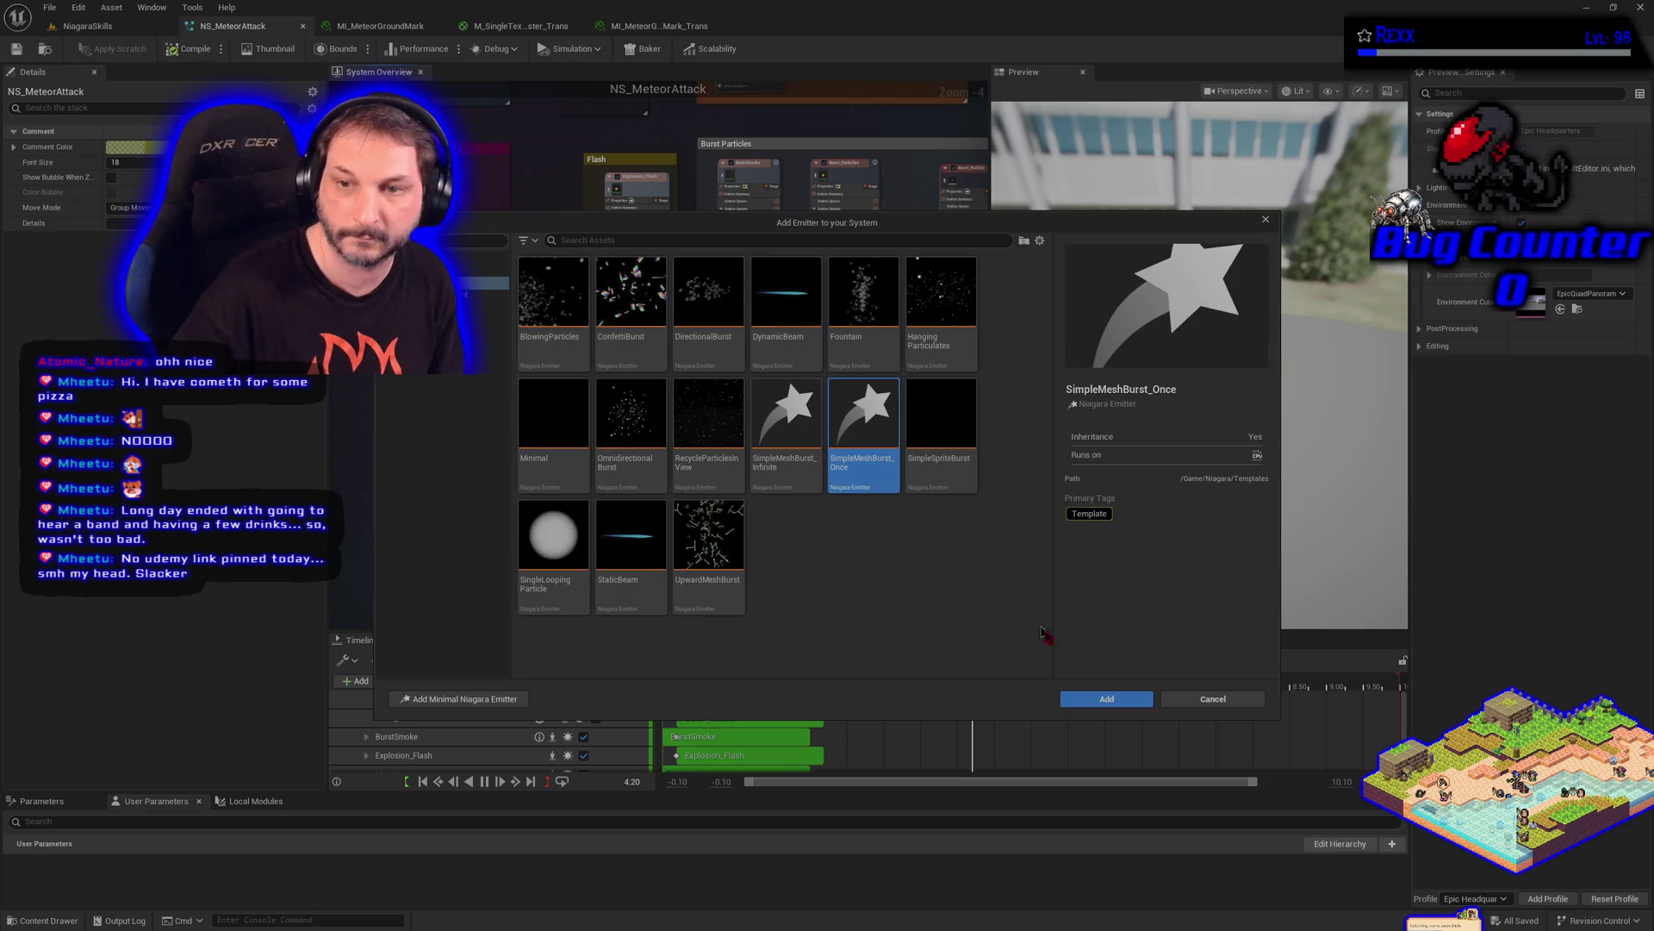
pyautogui.click(1106, 698)
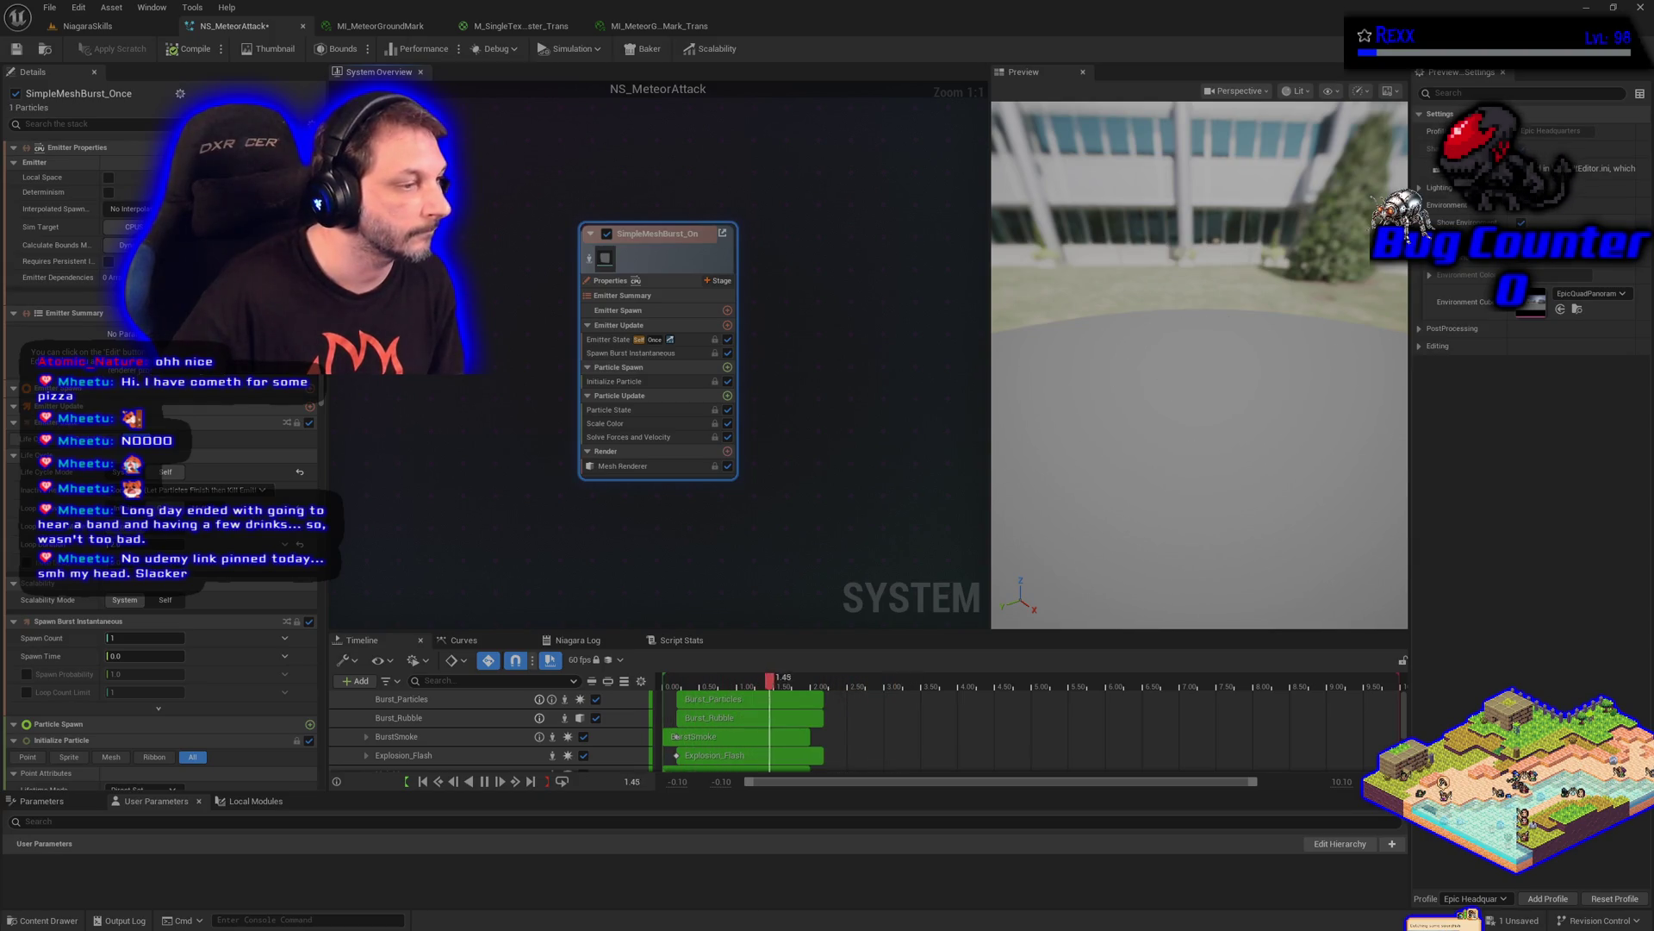
# Make the mesh burst emitter's Mesh Renderer draw particles as a flat quad
pyautogui.click(622, 470)
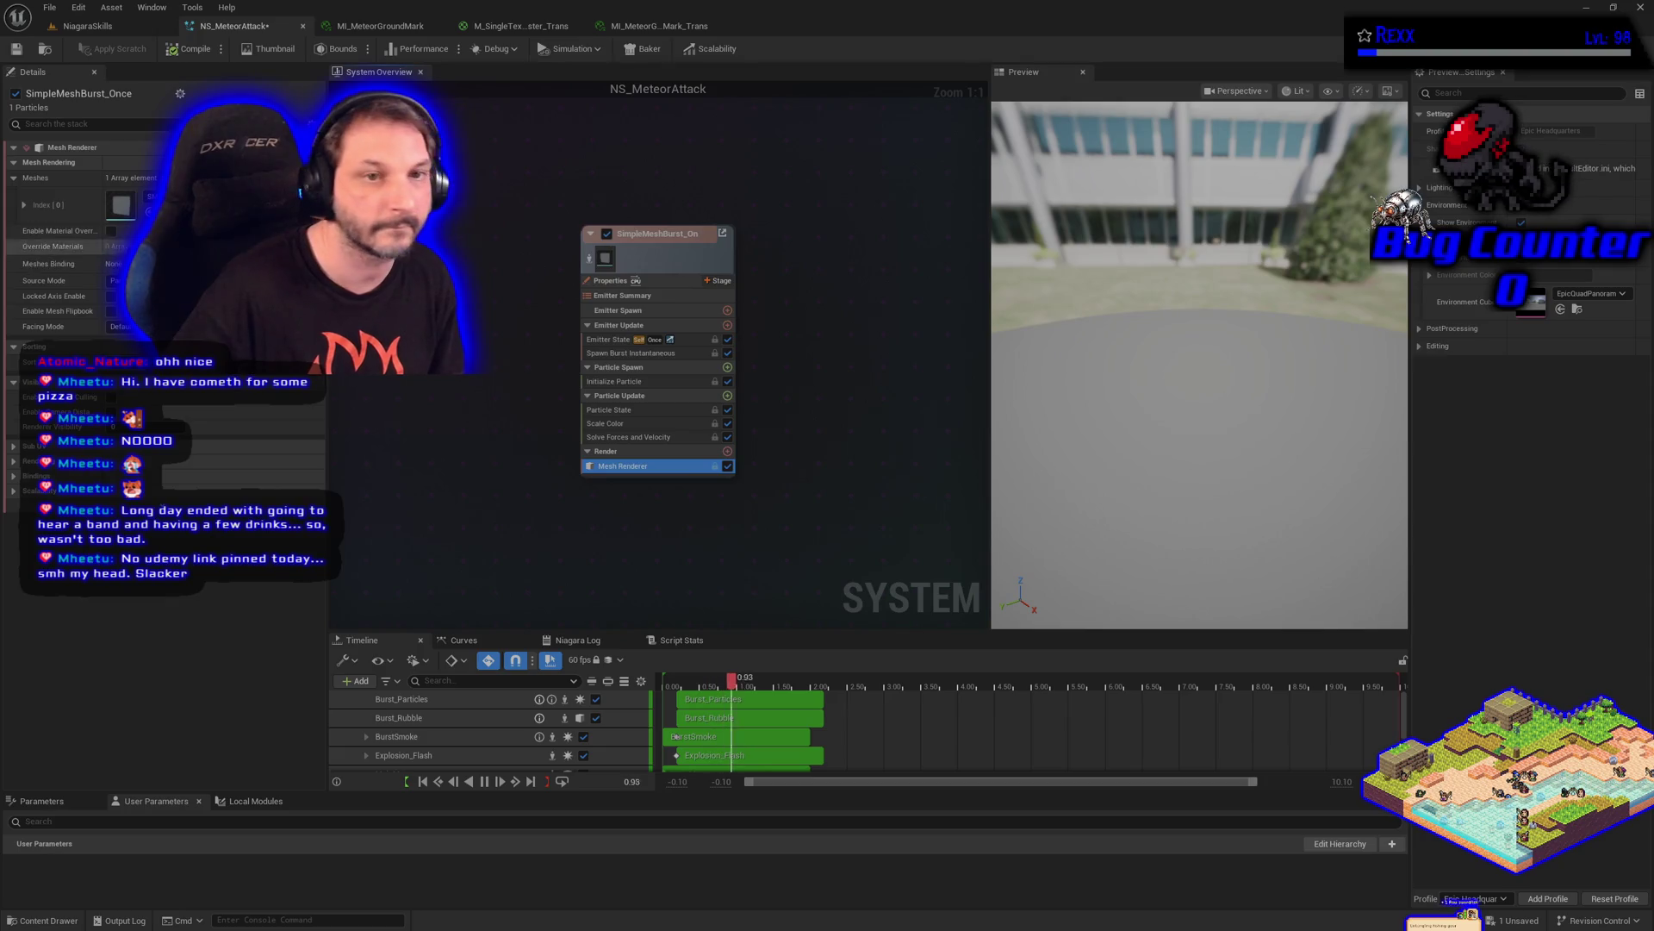
pyautogui.click(155, 204)
pyautogui.click(212, 481)
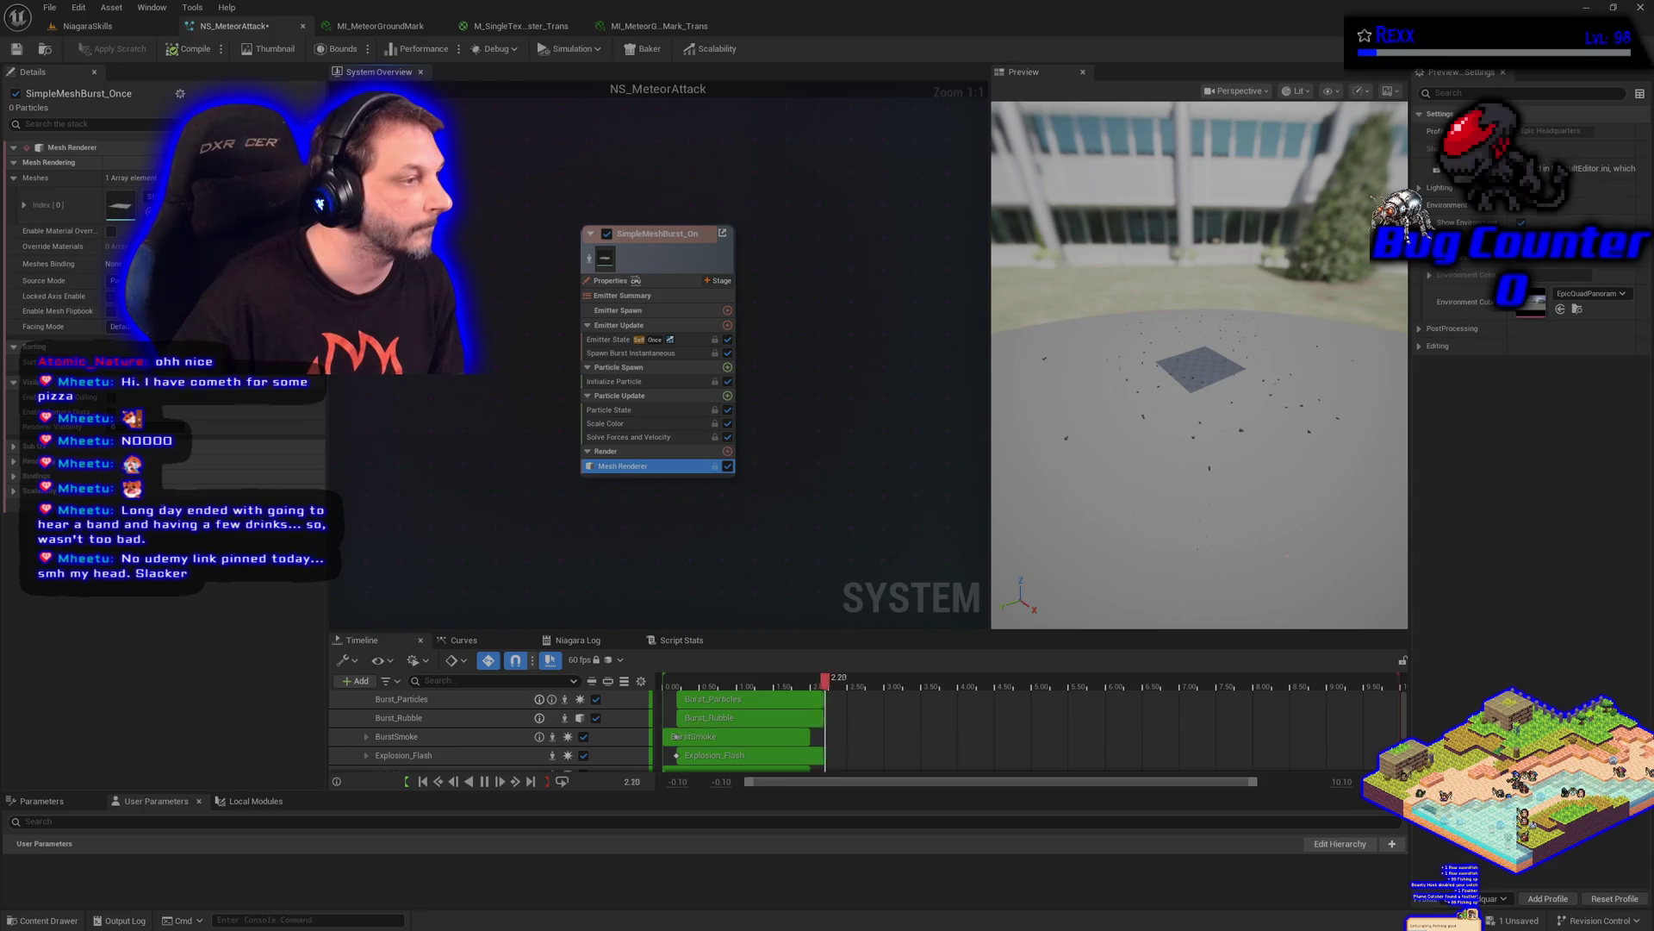
# Detach the new emitter from its parent template, then view the NiagaraSkills level
pyautogui.rightClick(674, 262)
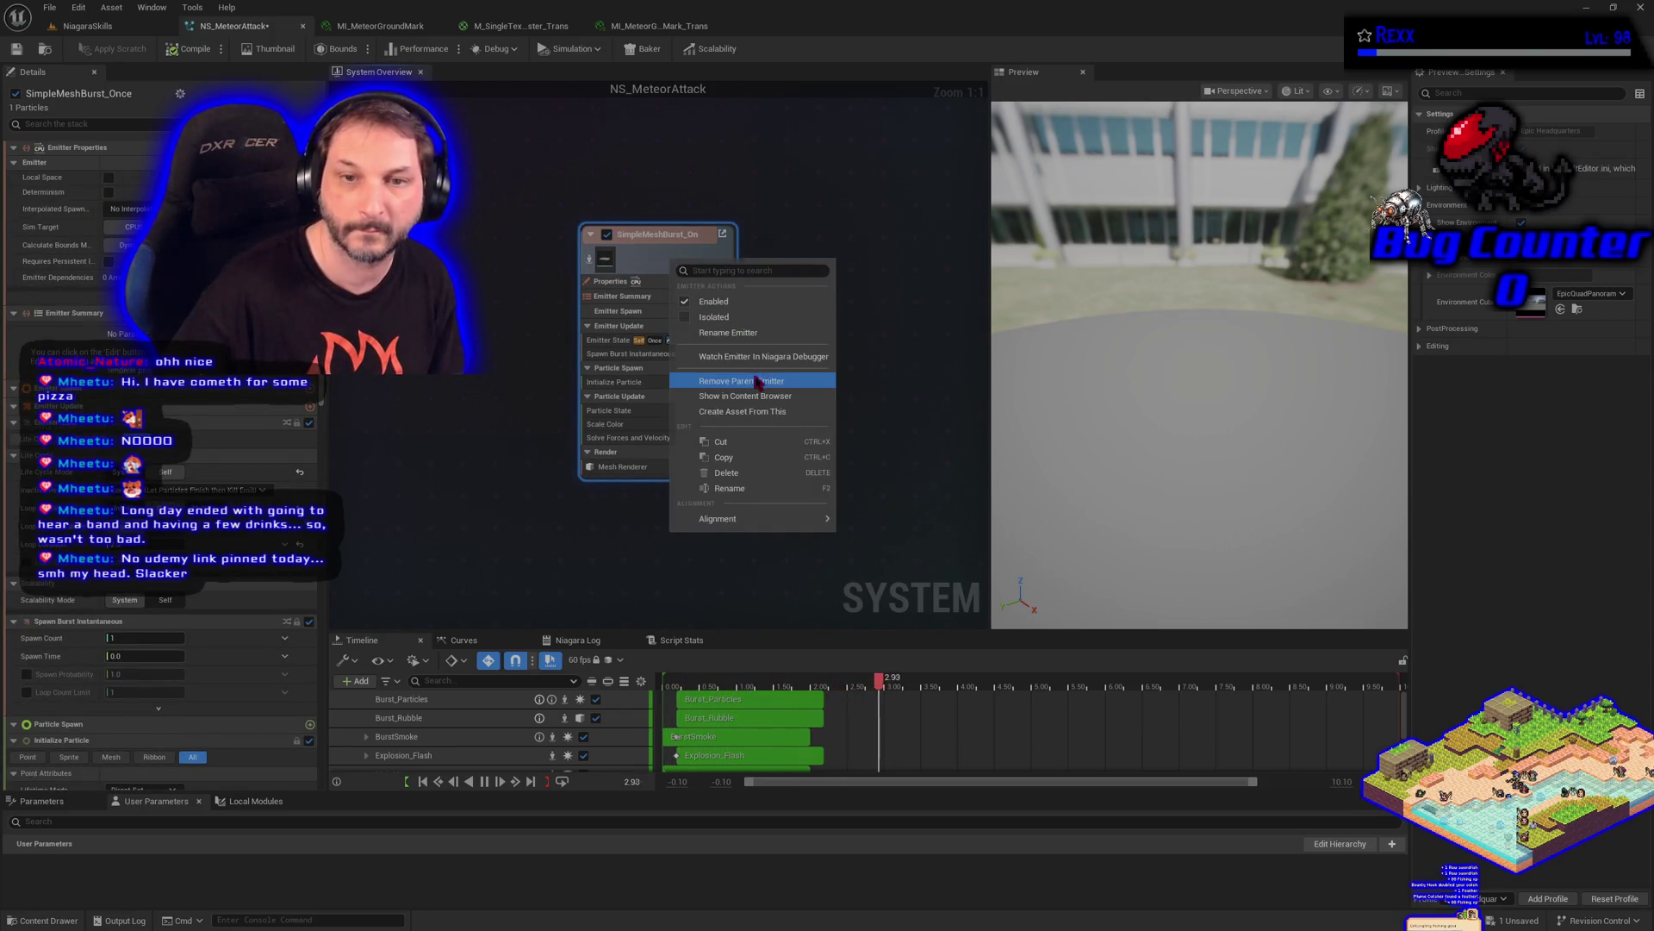
pyautogui.click(755, 380)
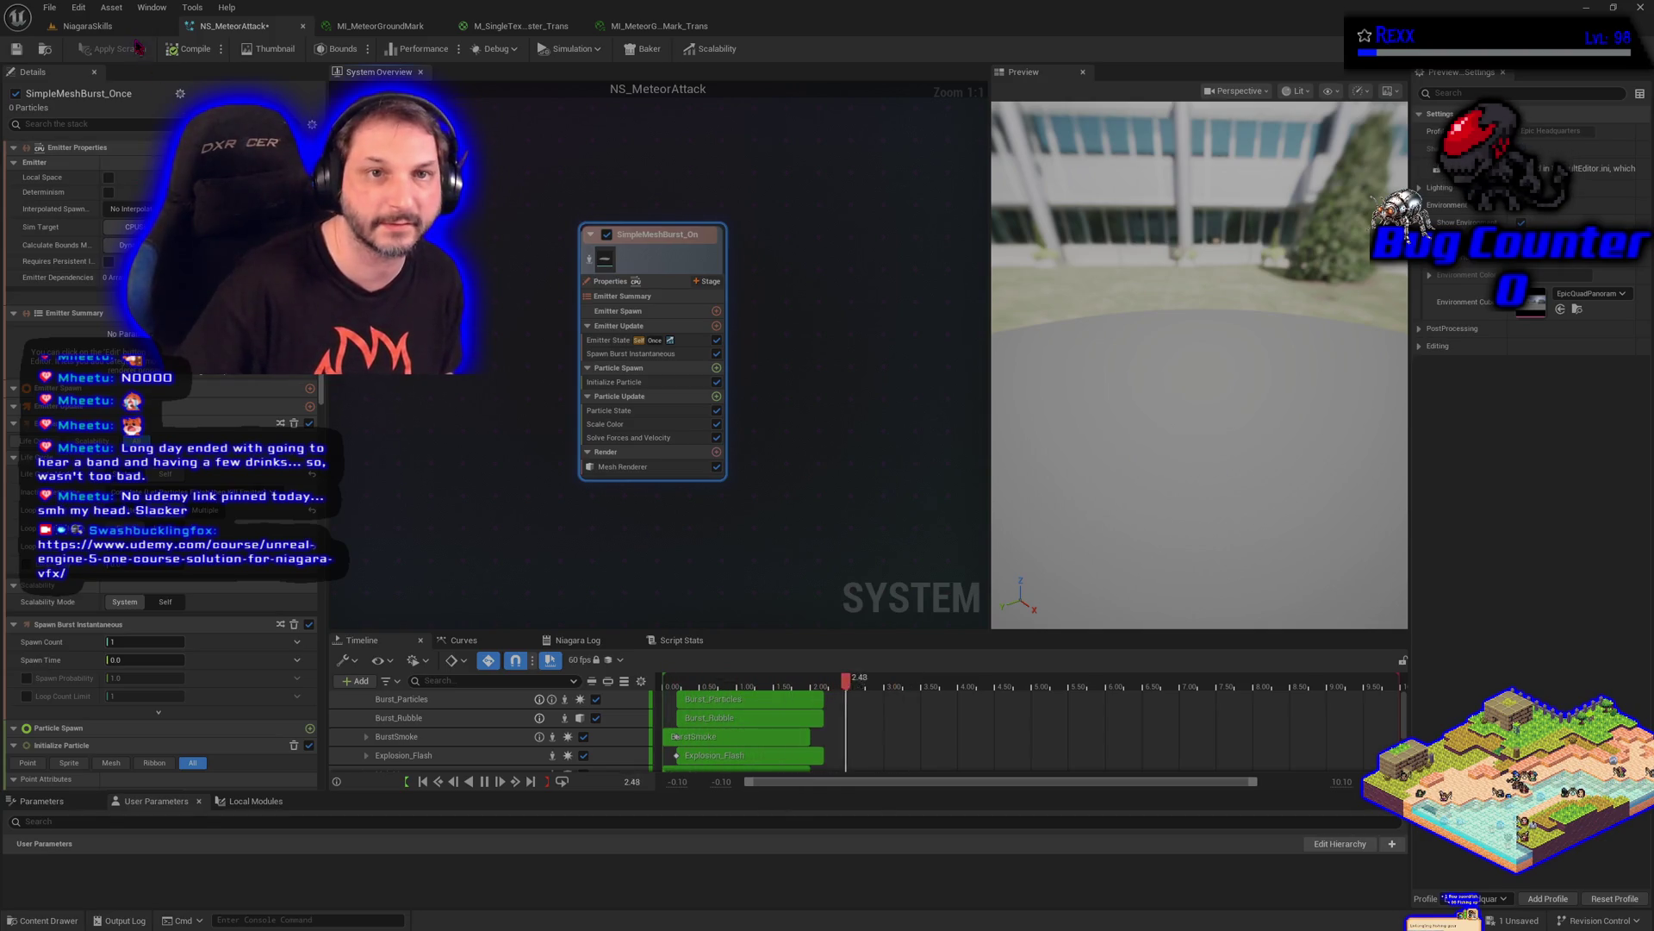
pyautogui.click(112, 26)
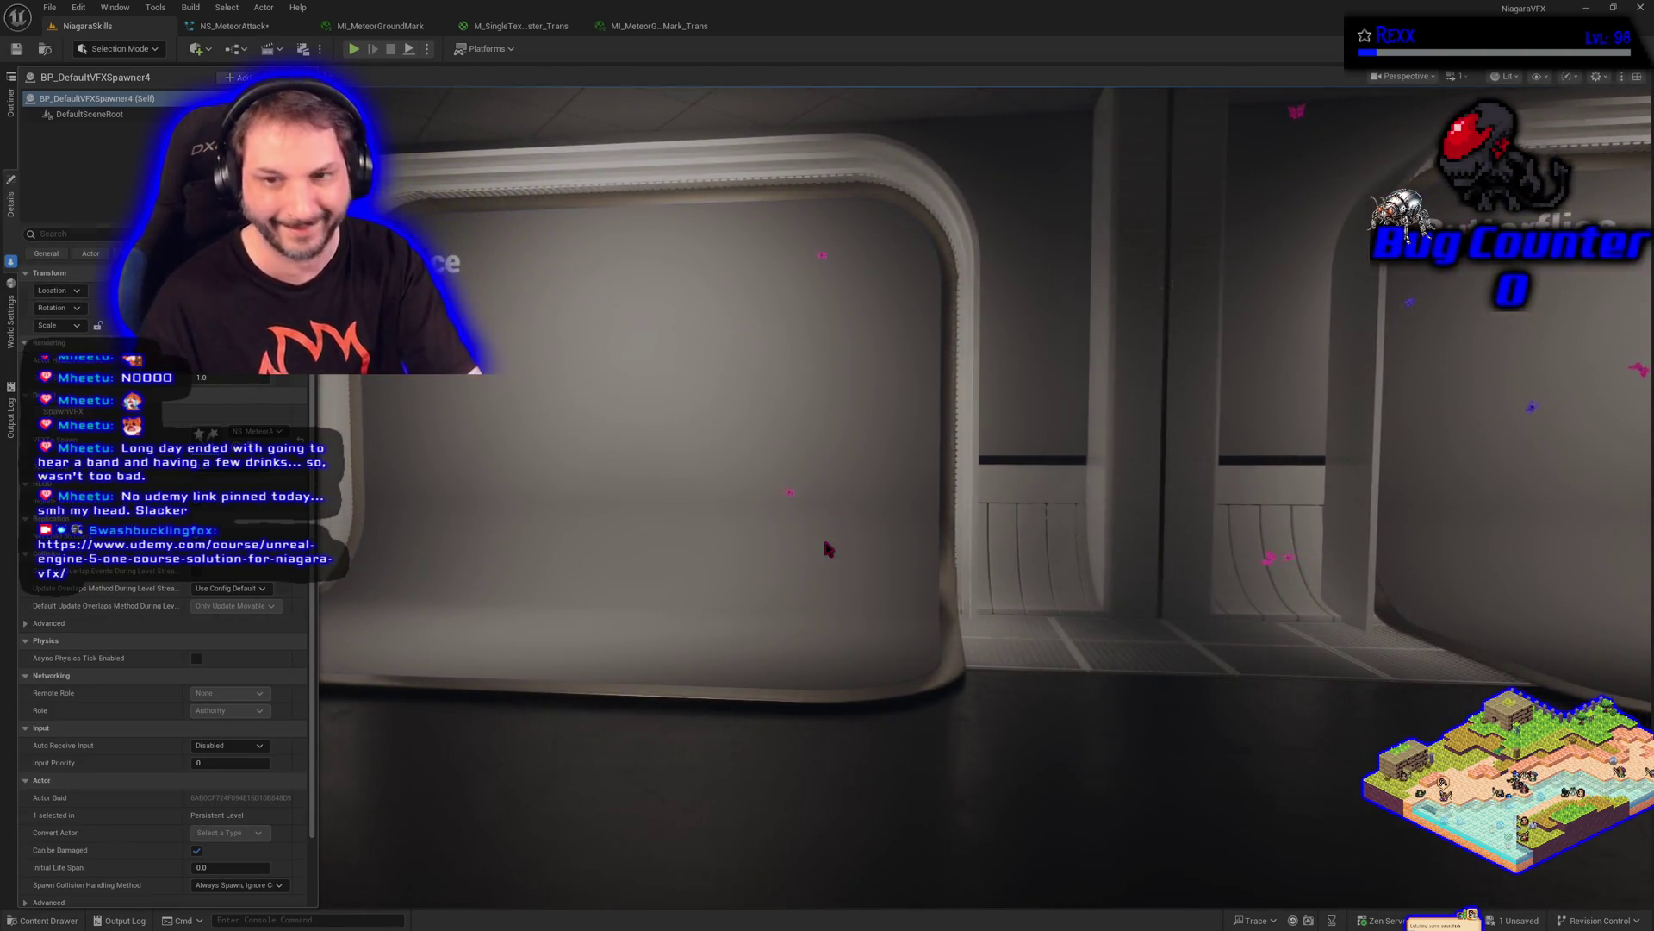
pyautogui.hotkey('alt', 'p')
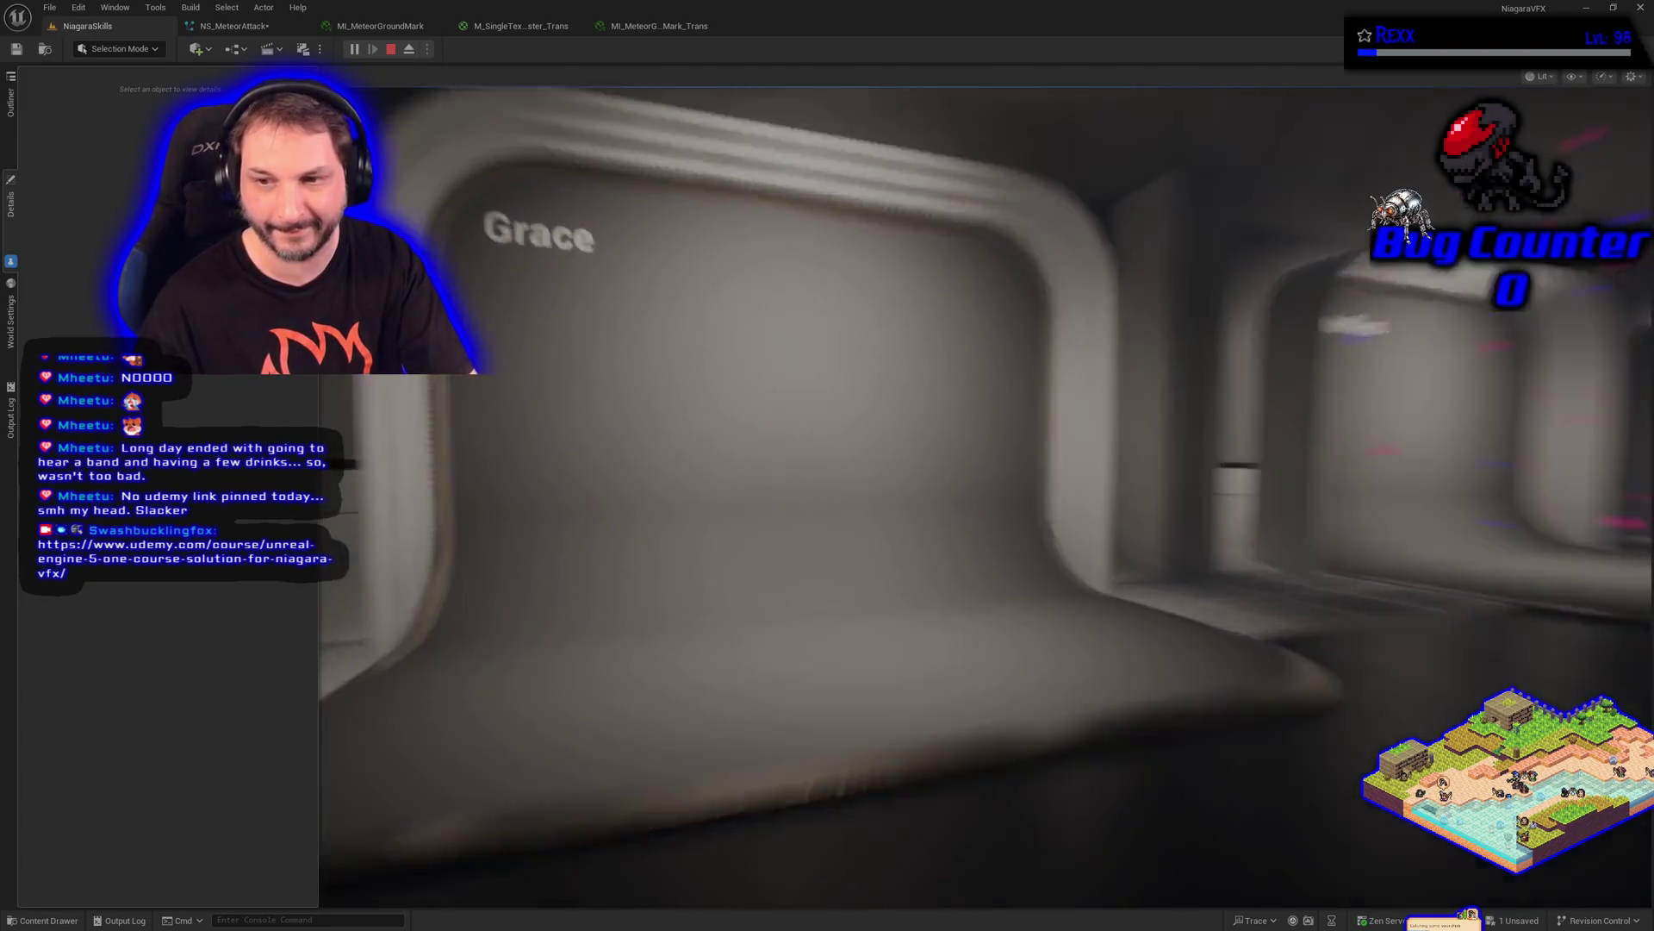
pyautogui.press('1')
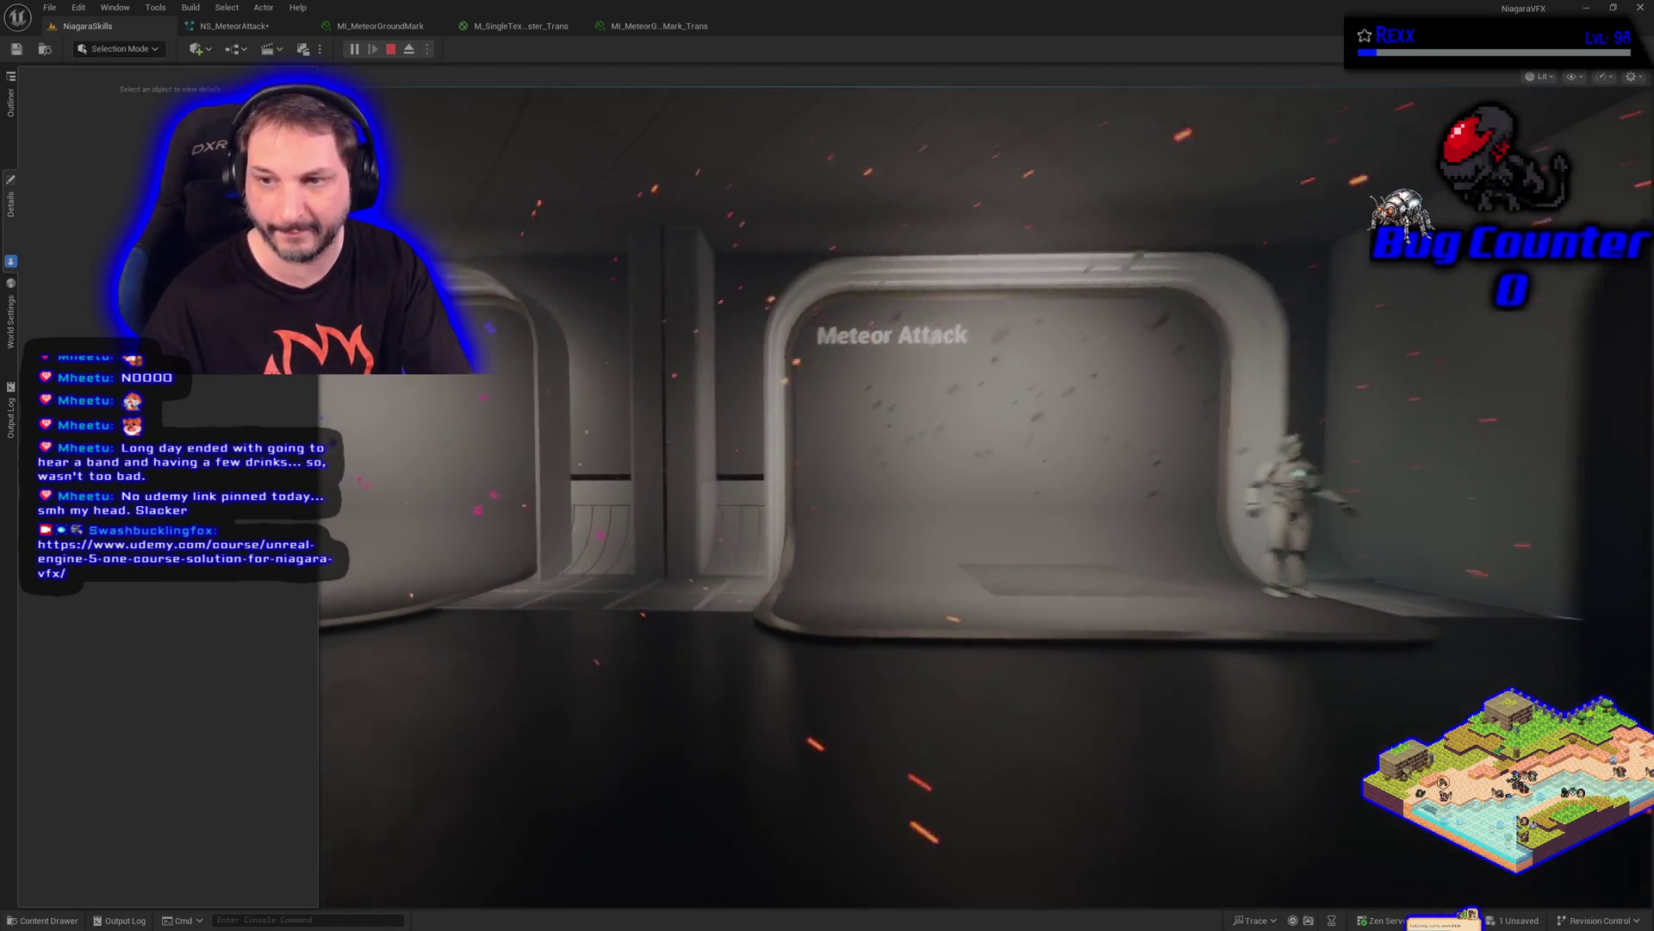
pyautogui.press('1')
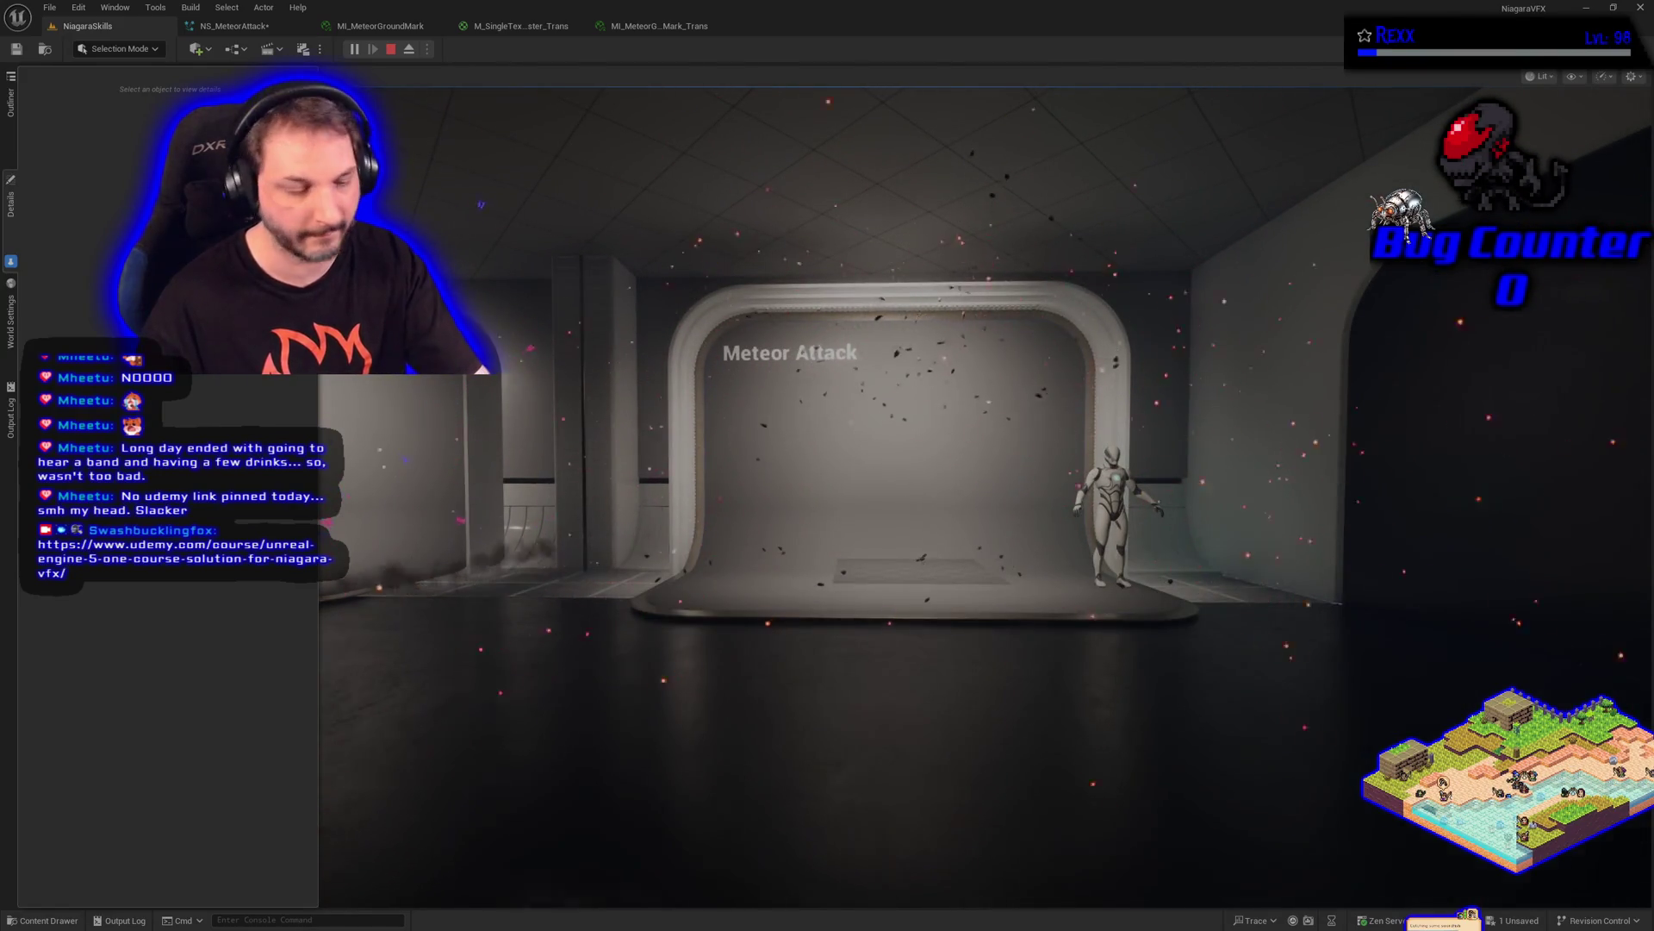
pyautogui.press('Escape')
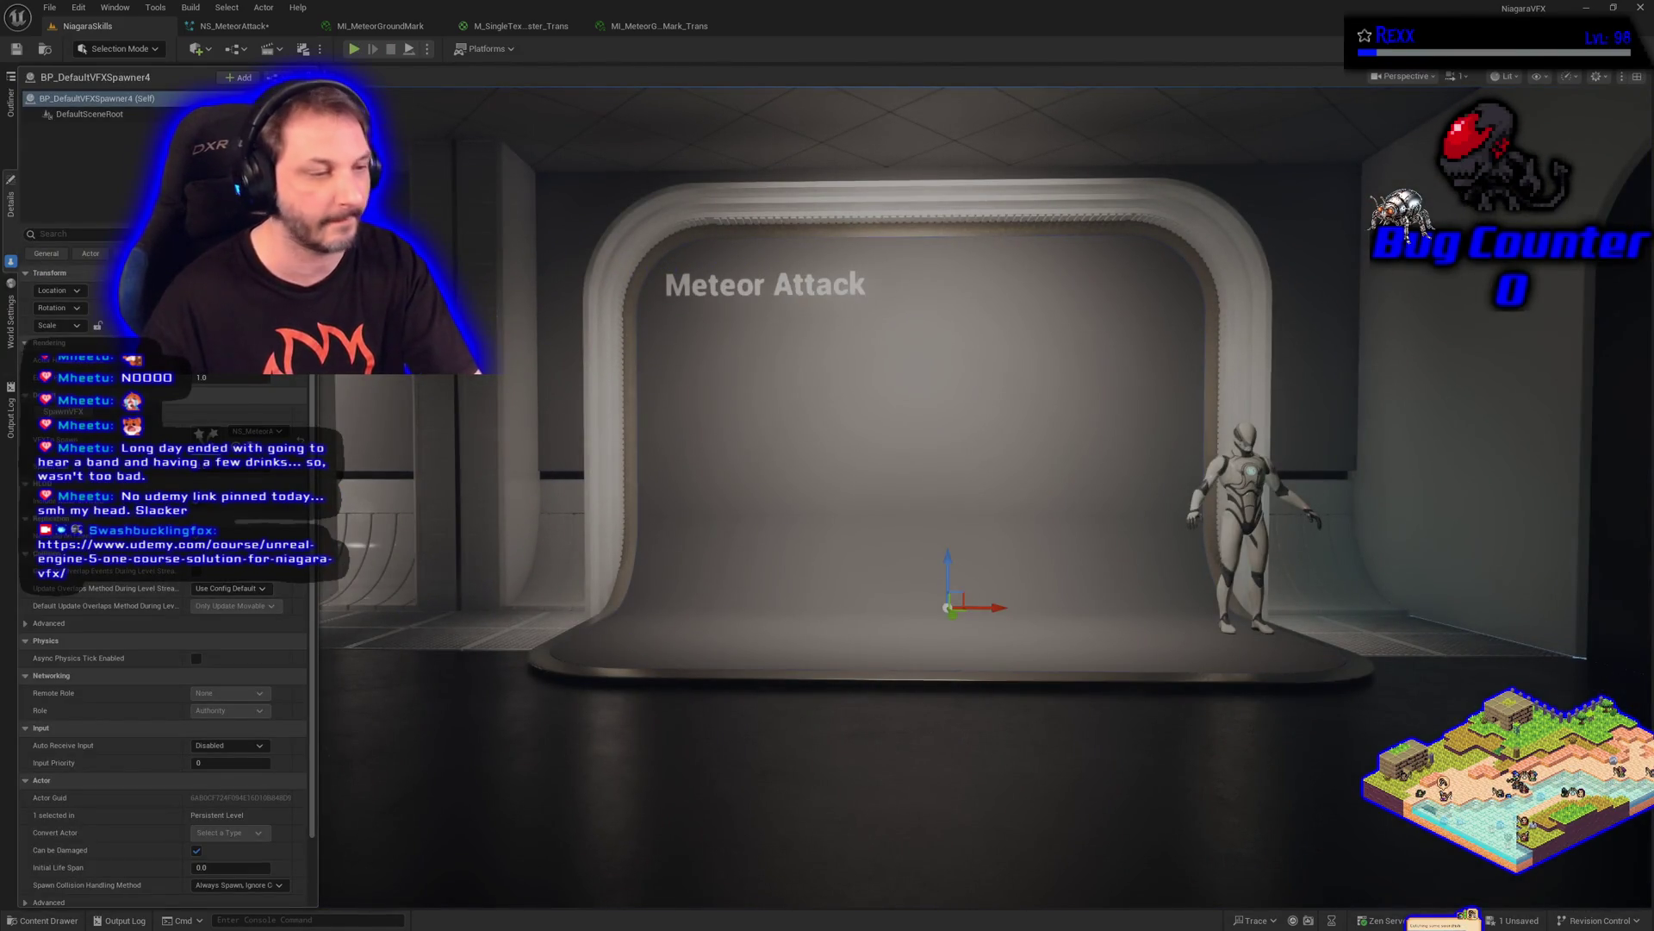
# Give the SimpleMeshBurst_Once emitter in NS_MeteorAttack the title GroundMarkBright
pyautogui.click(234, 26)
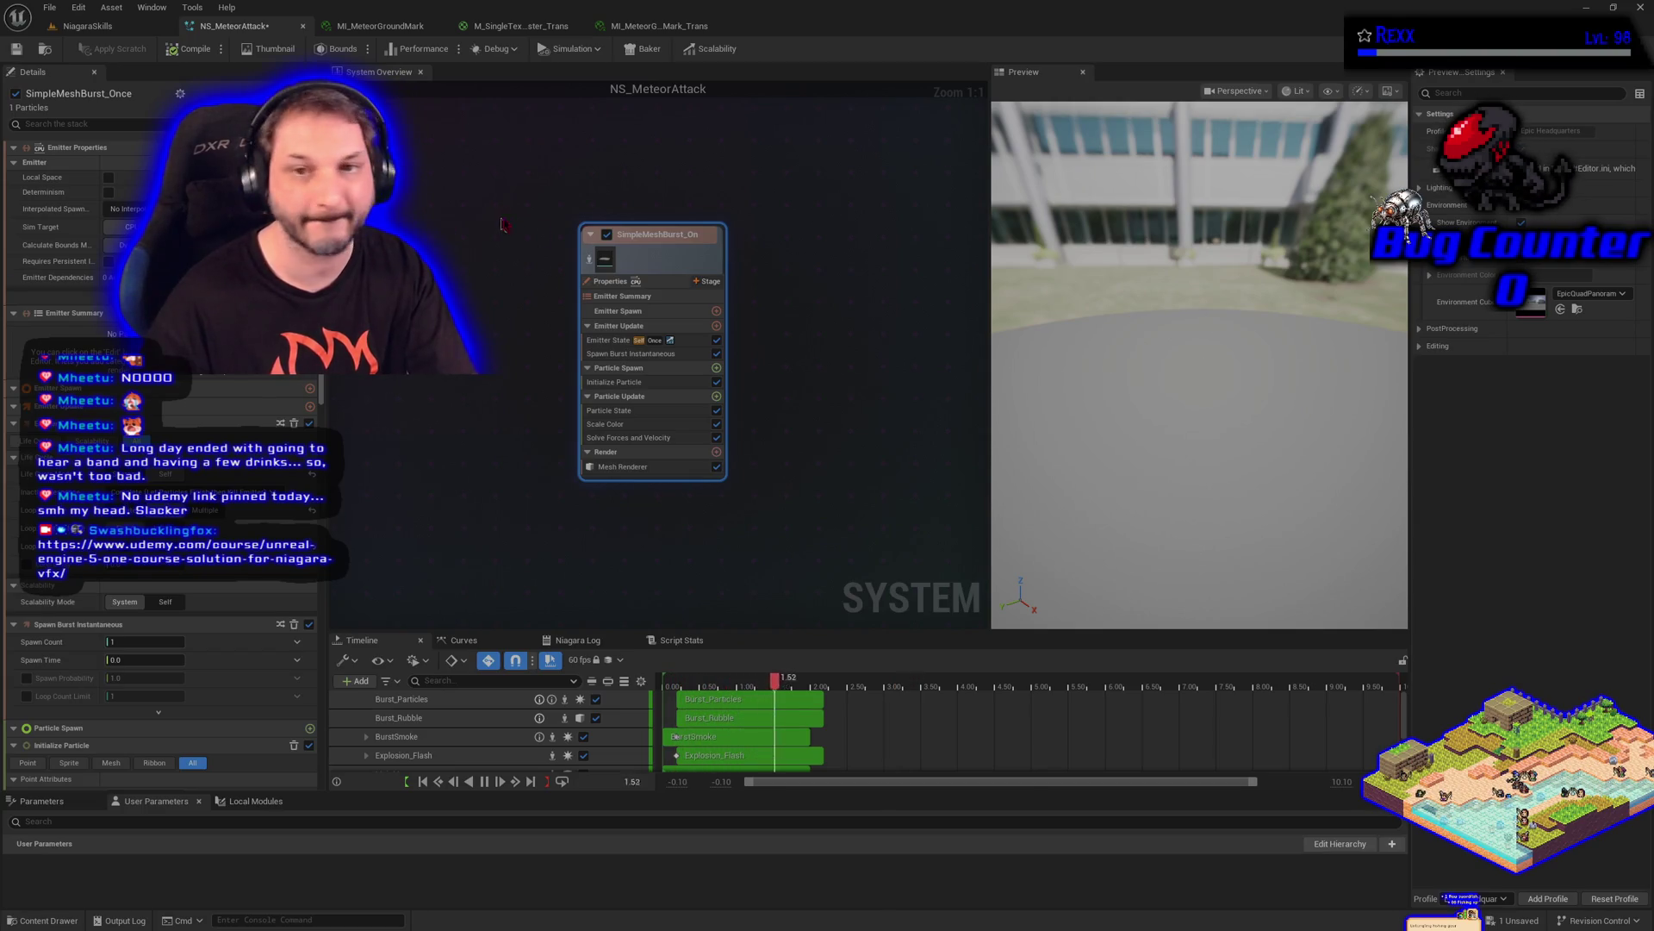
pyautogui.doubleClick(637, 234)
pyautogui.write('GroundMarkBright')
pyautogui.press('Return')
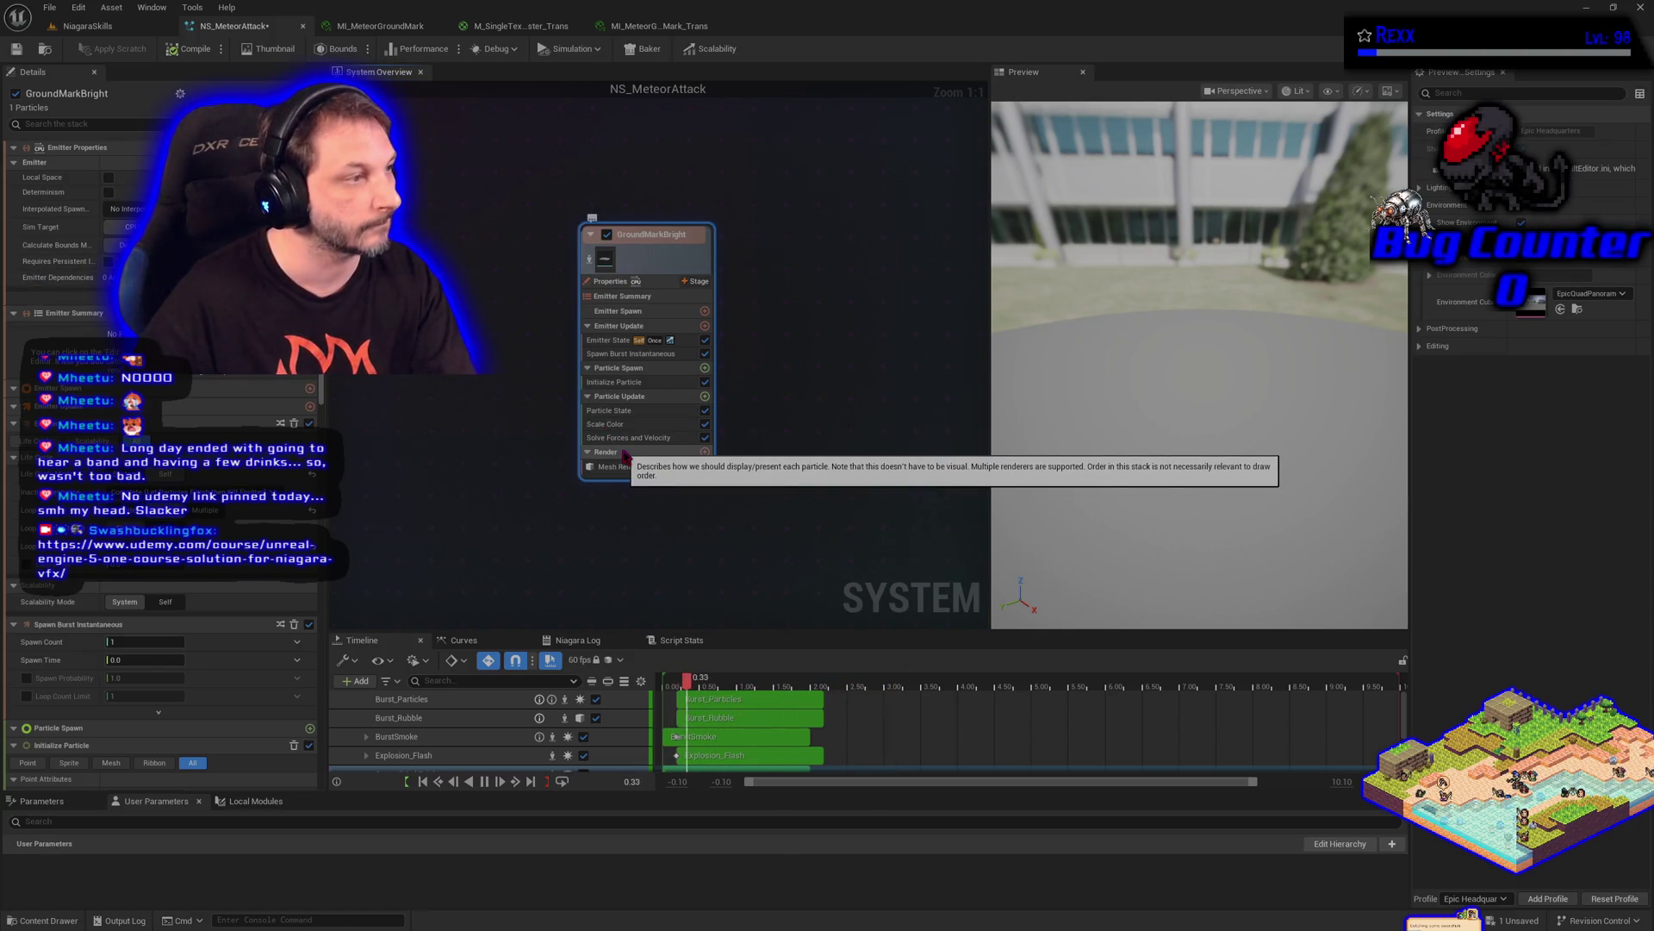
# Enable Loop Delay on GroundMarkBright and look up Explosion_Flash's Initialize Particle Color
pyautogui.click(610, 341)
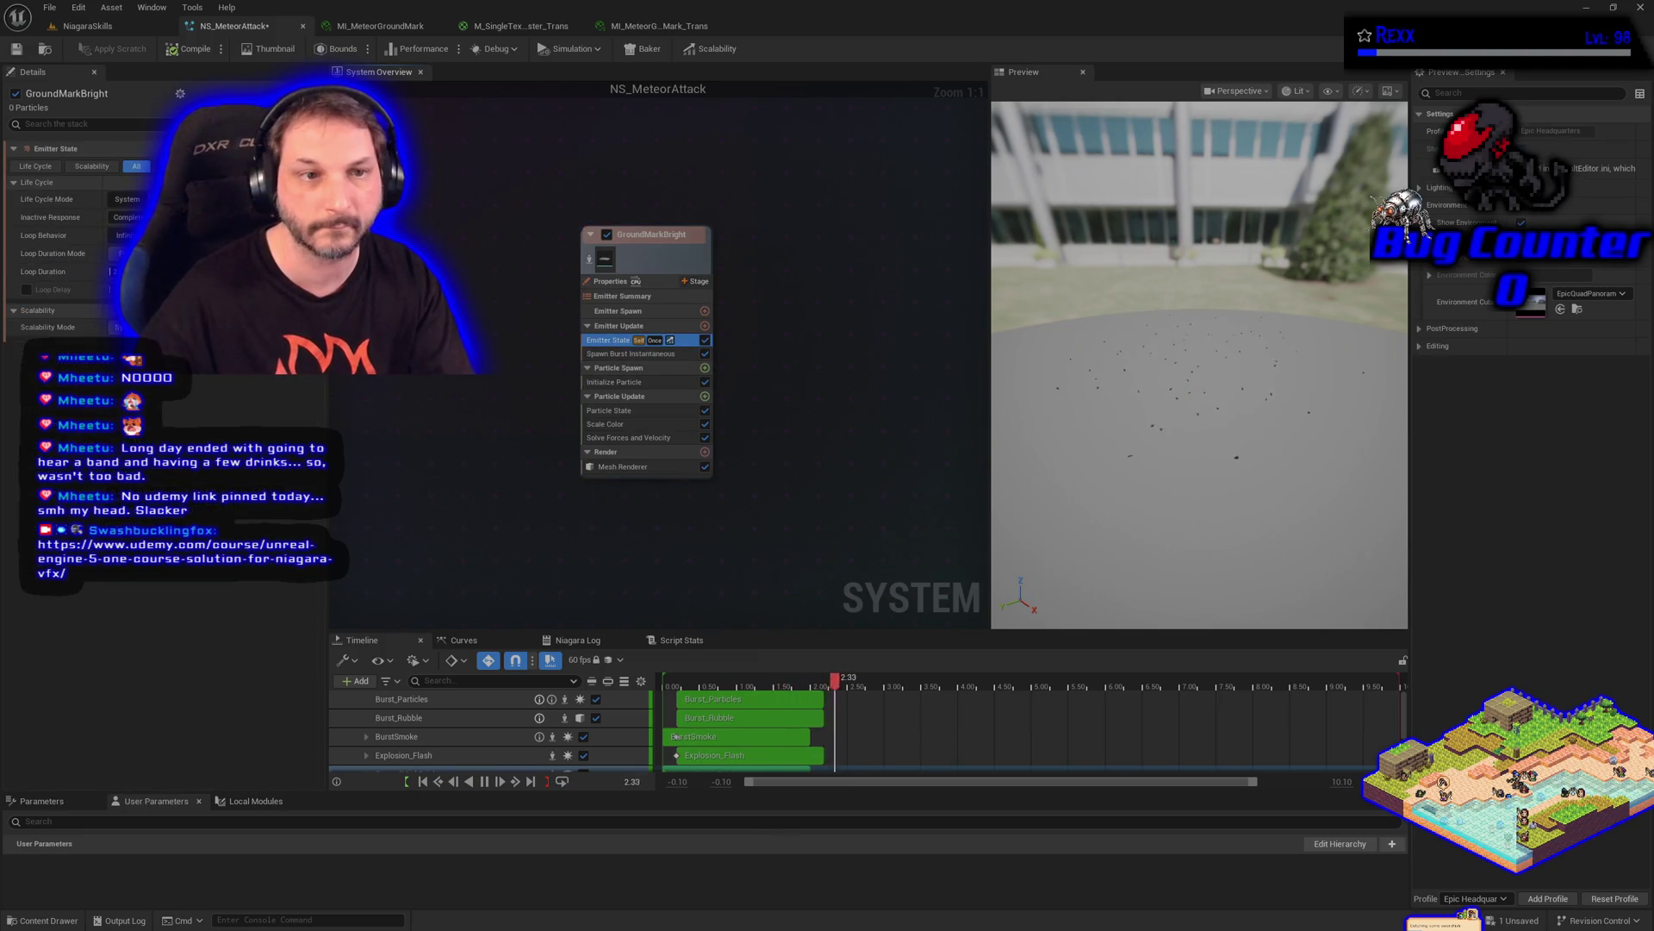
pyautogui.click(27, 290)
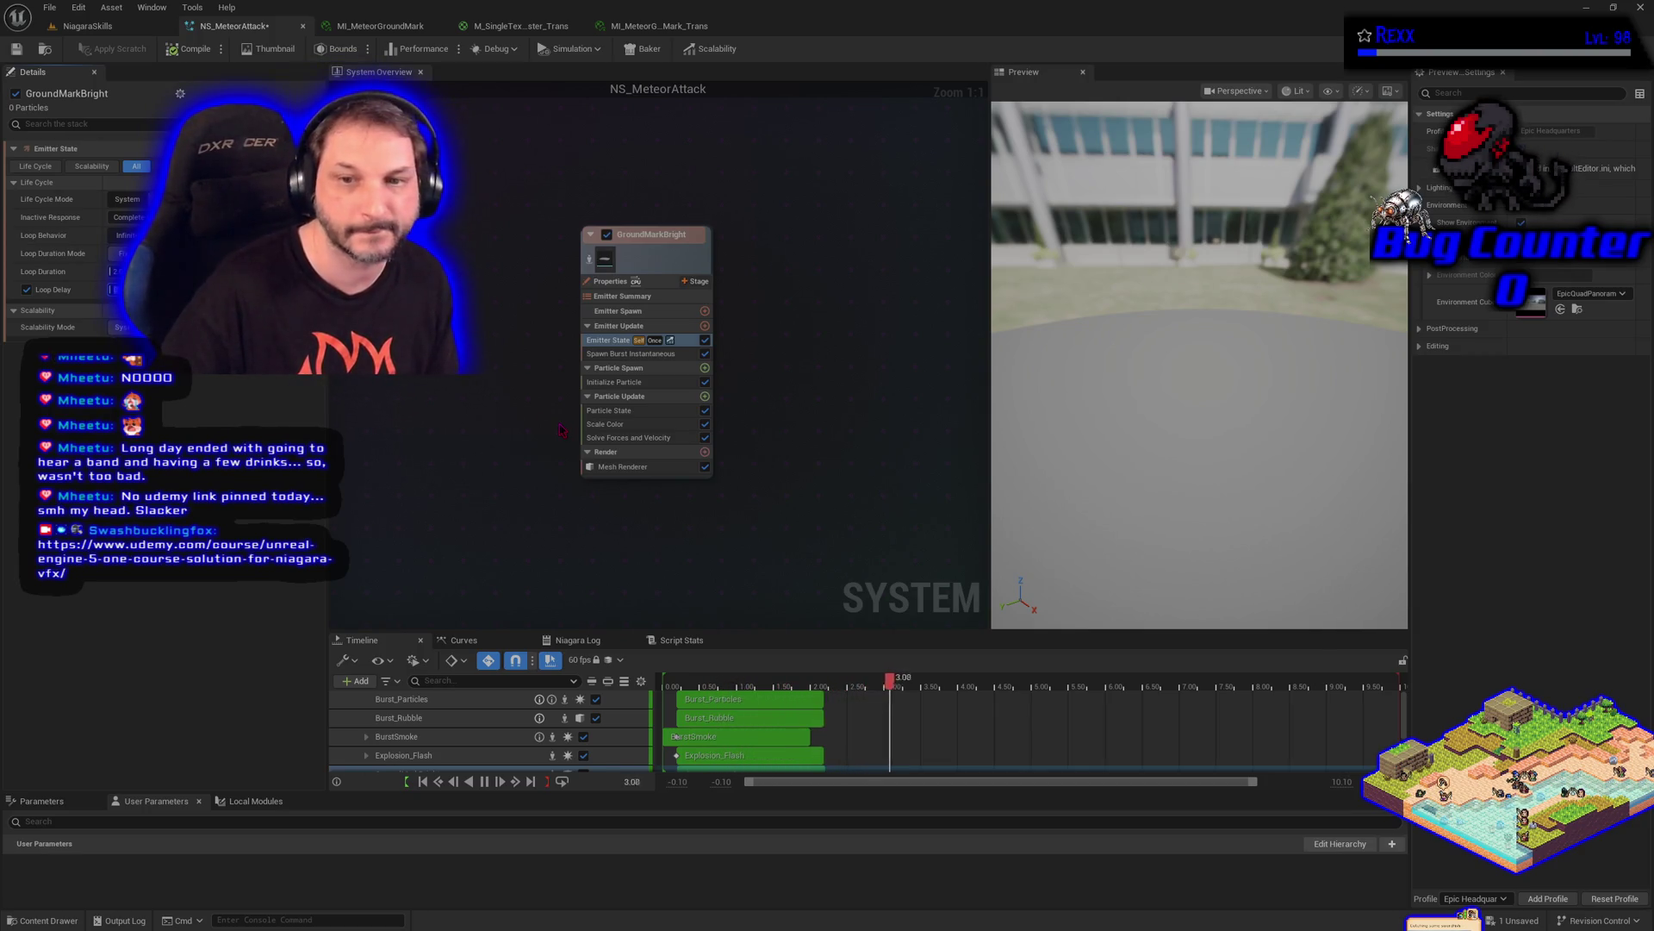
pyautogui.moveTo(560, 428)
pyautogui.mouseDown()
pyautogui.moveTo(982, 435)
pyautogui.moveTo(985, 463)
pyautogui.mouseUp()
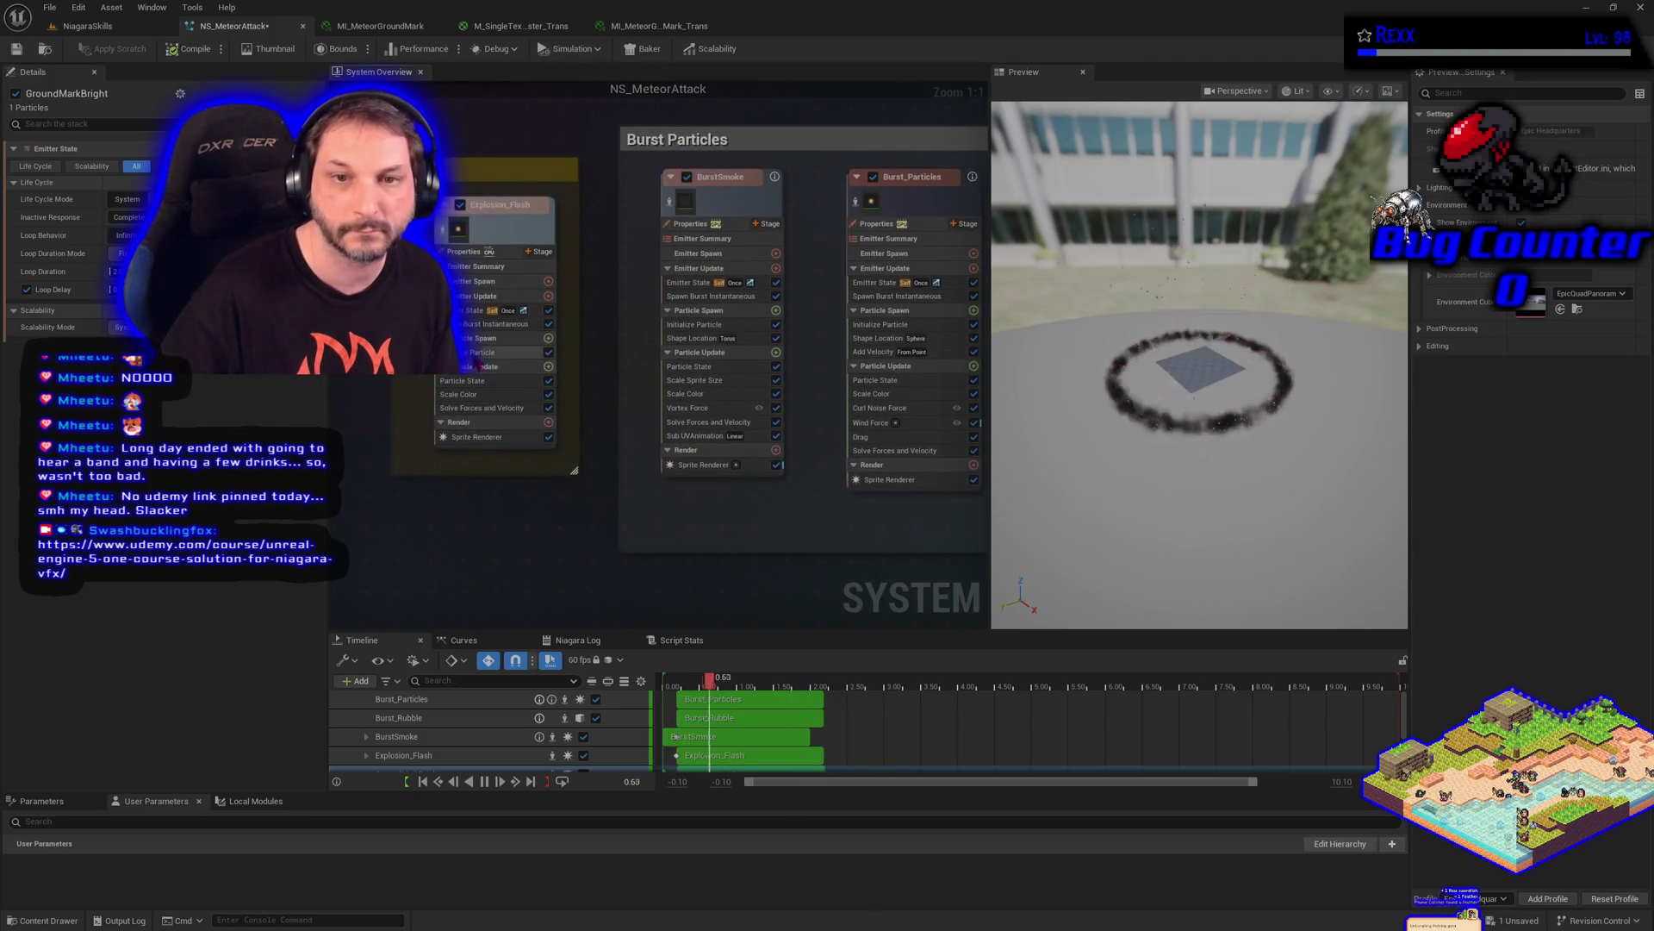
pyautogui.click(500, 352)
pyautogui.rightClick(69, 257)
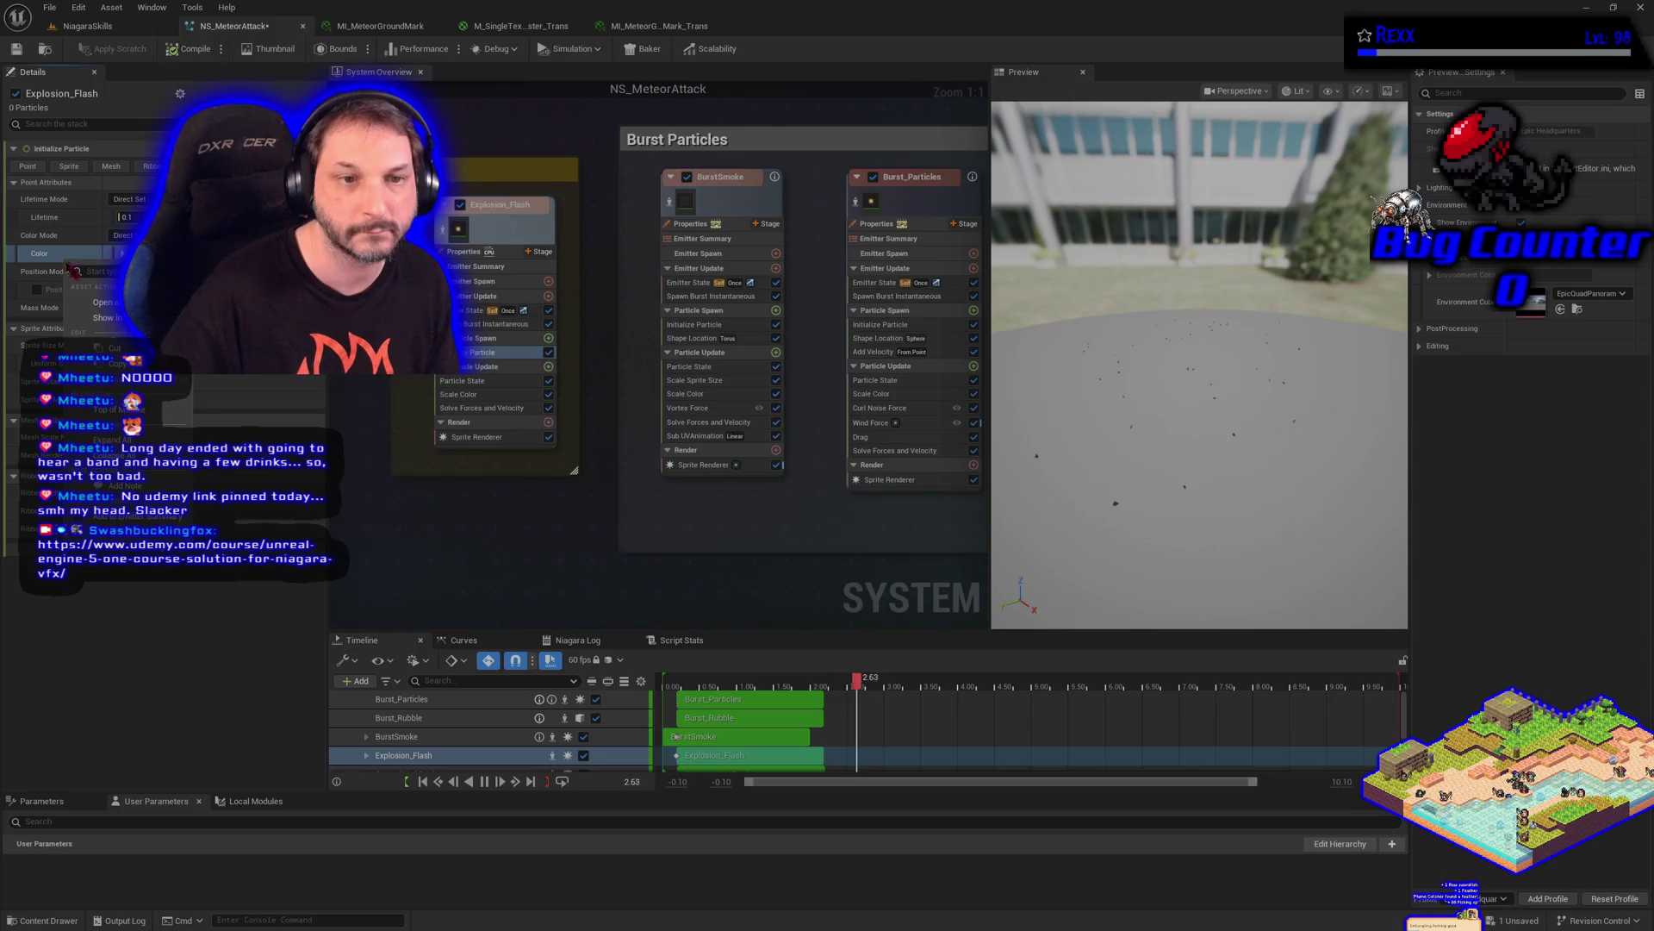
pyautogui.moveTo(948, 560)
pyautogui.mouseDown()
pyautogui.moveTo(603, 557)
pyautogui.moveTo(601, 492)
pyautogui.mouseUp()
pyautogui.click(622, 508)
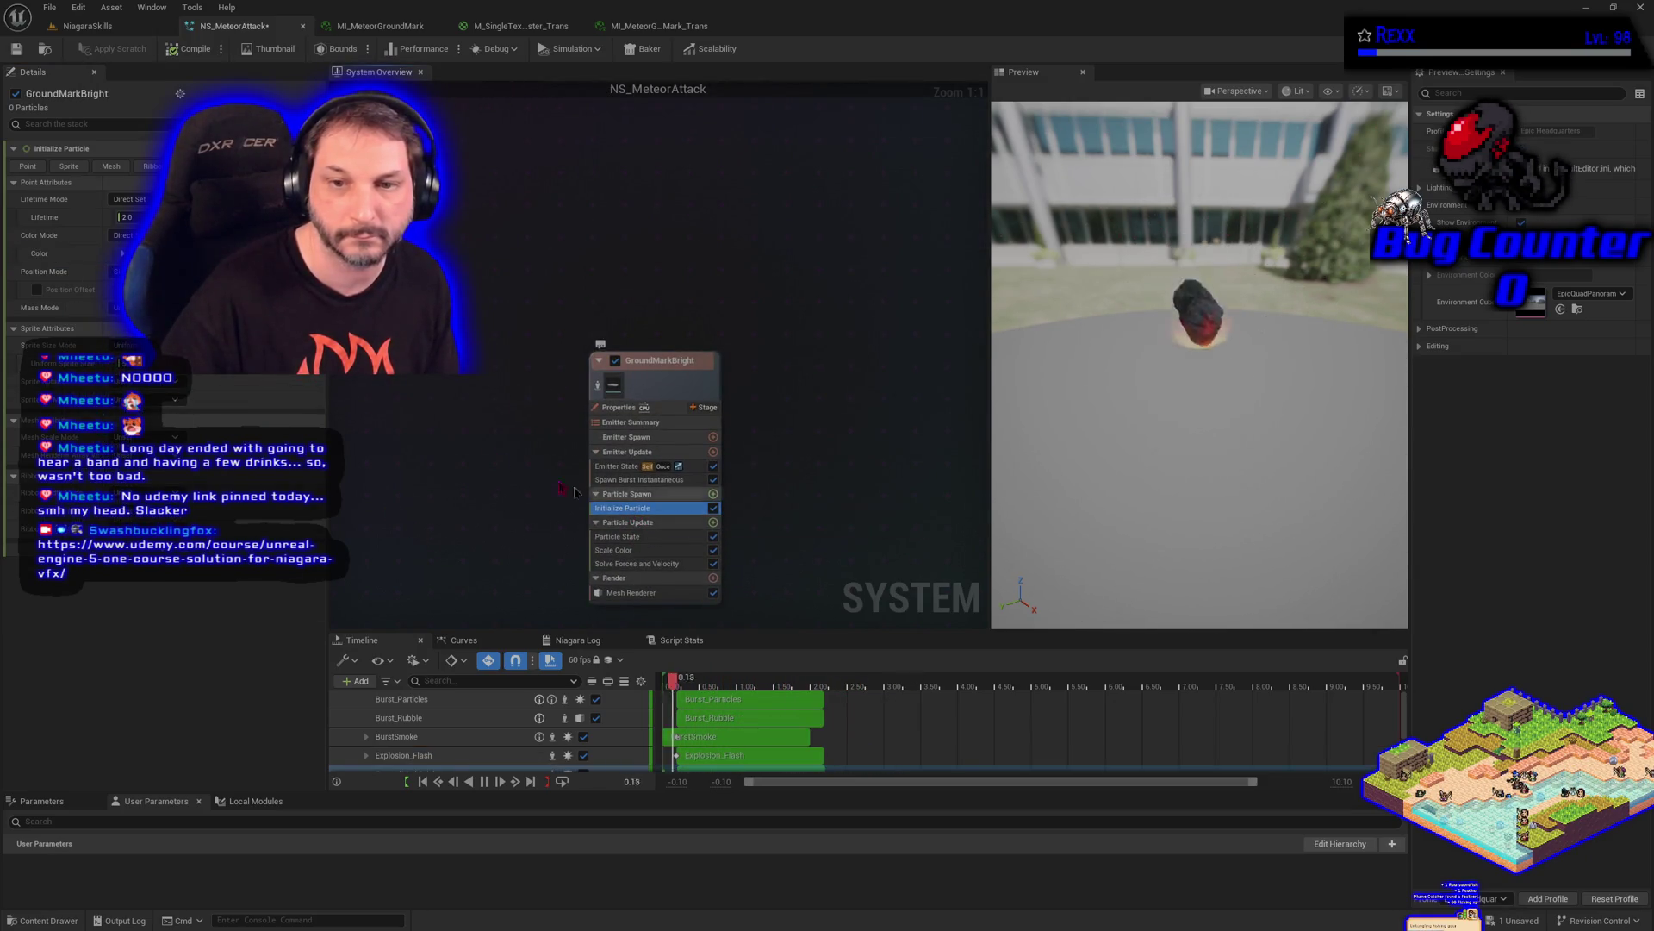
# Set GroundMarkBright's particle Color, then enable Material Override with one slot on its Mesh Renderer
pyautogui.click(88, 256)
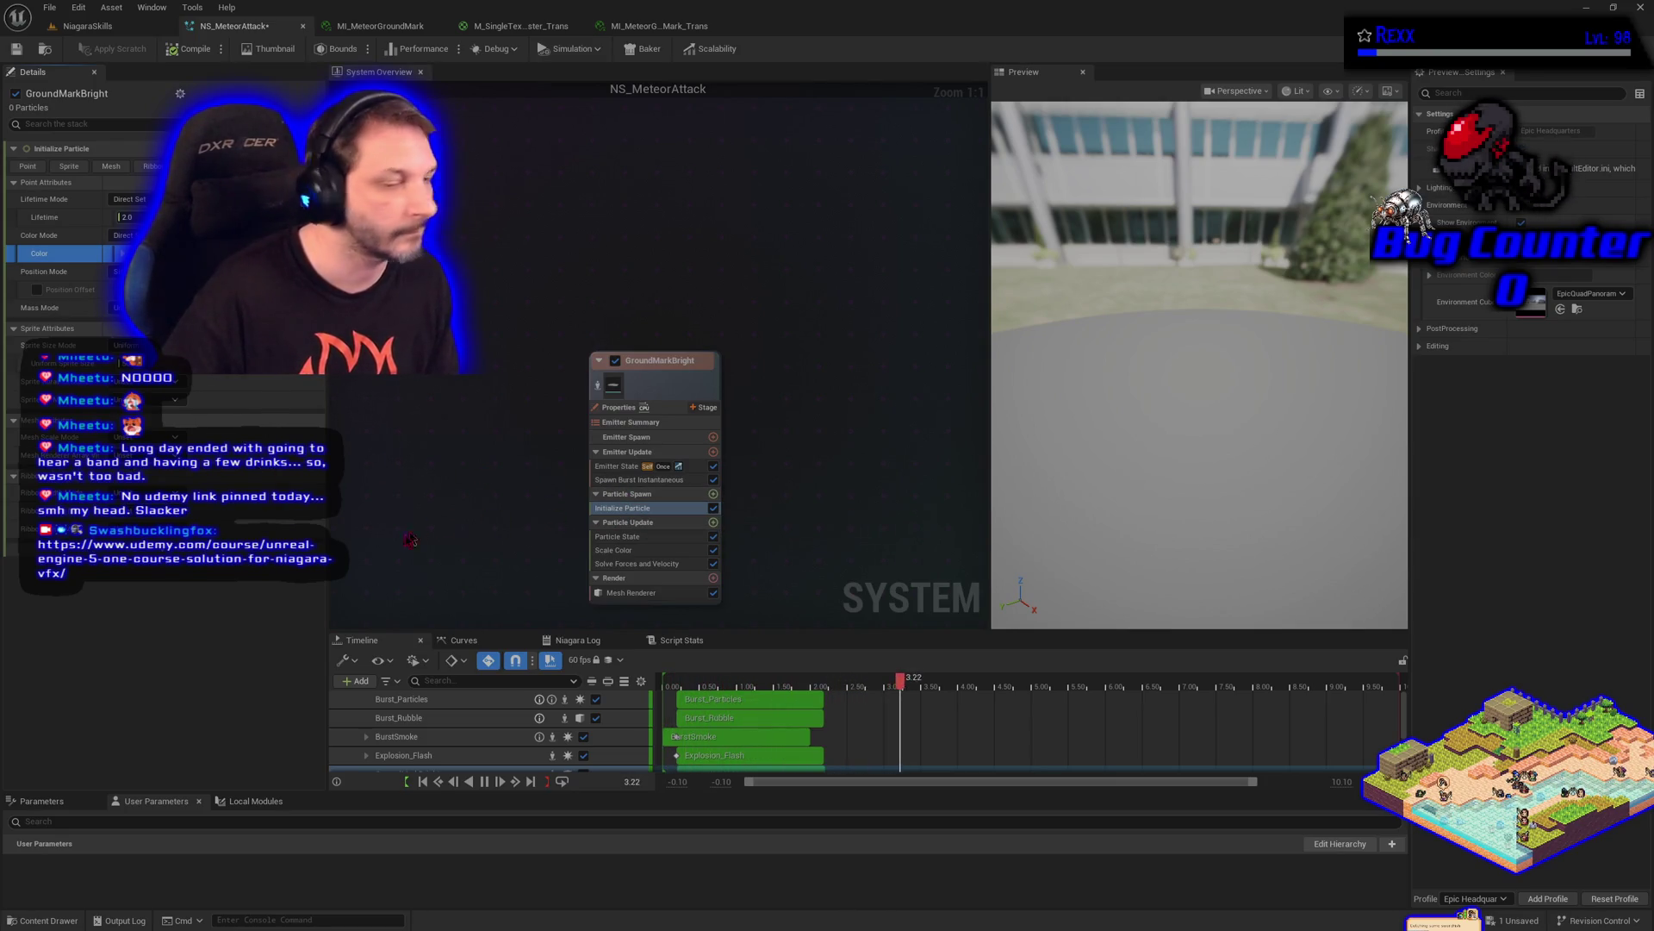
pyautogui.click(631, 593)
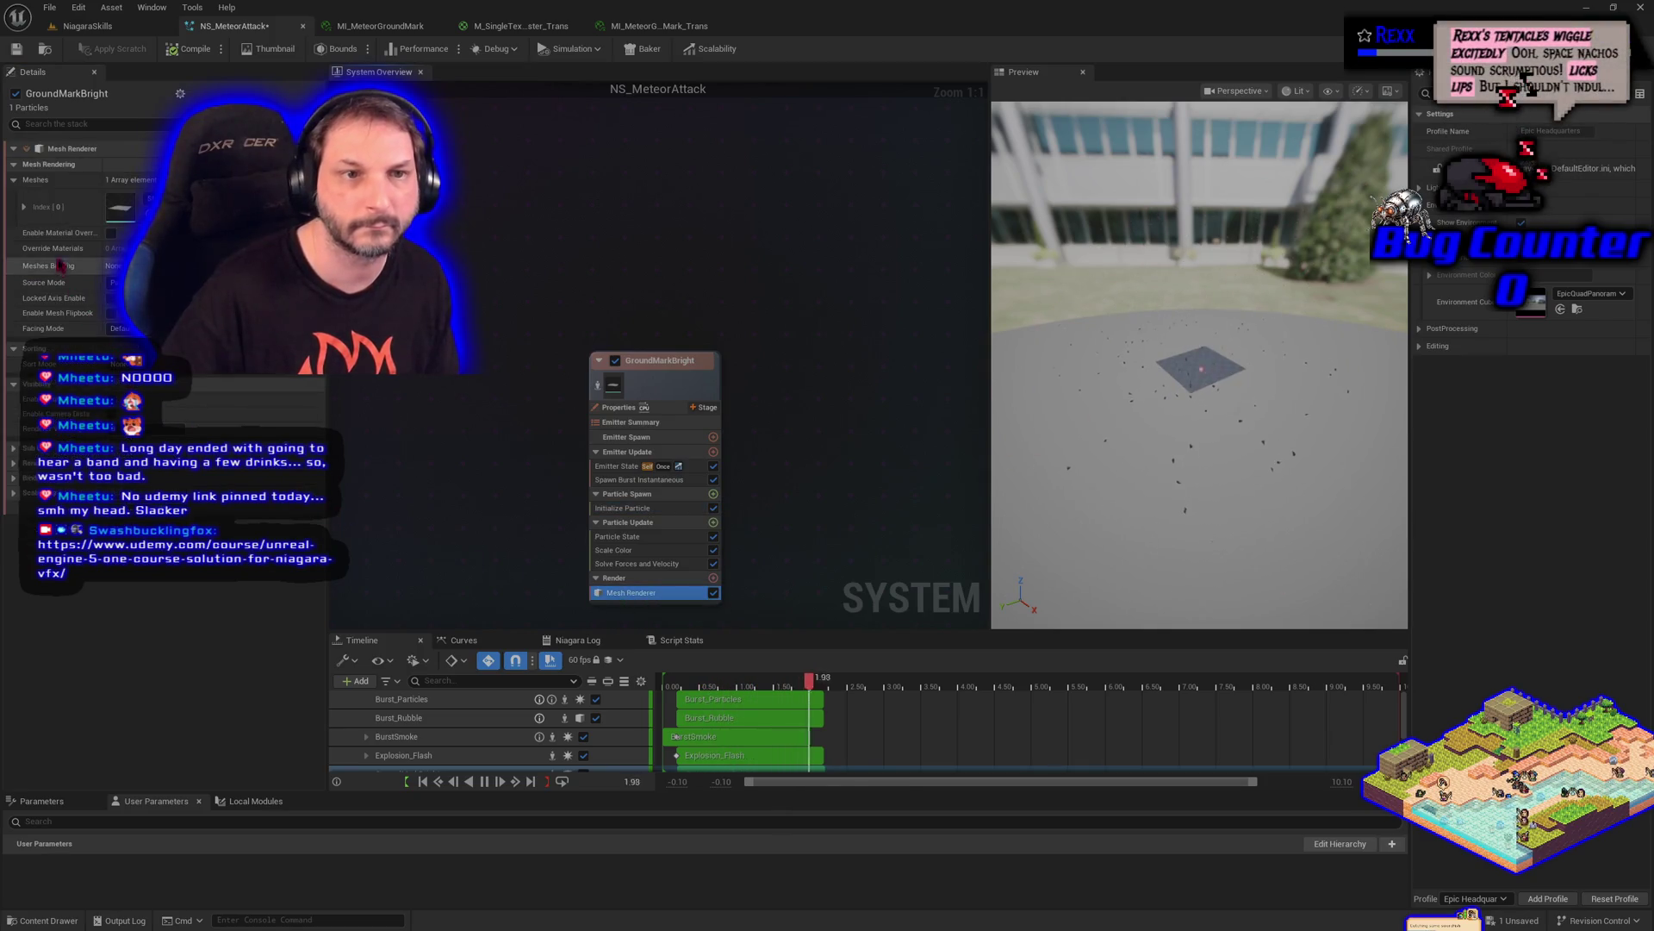
pyautogui.click(111, 233)
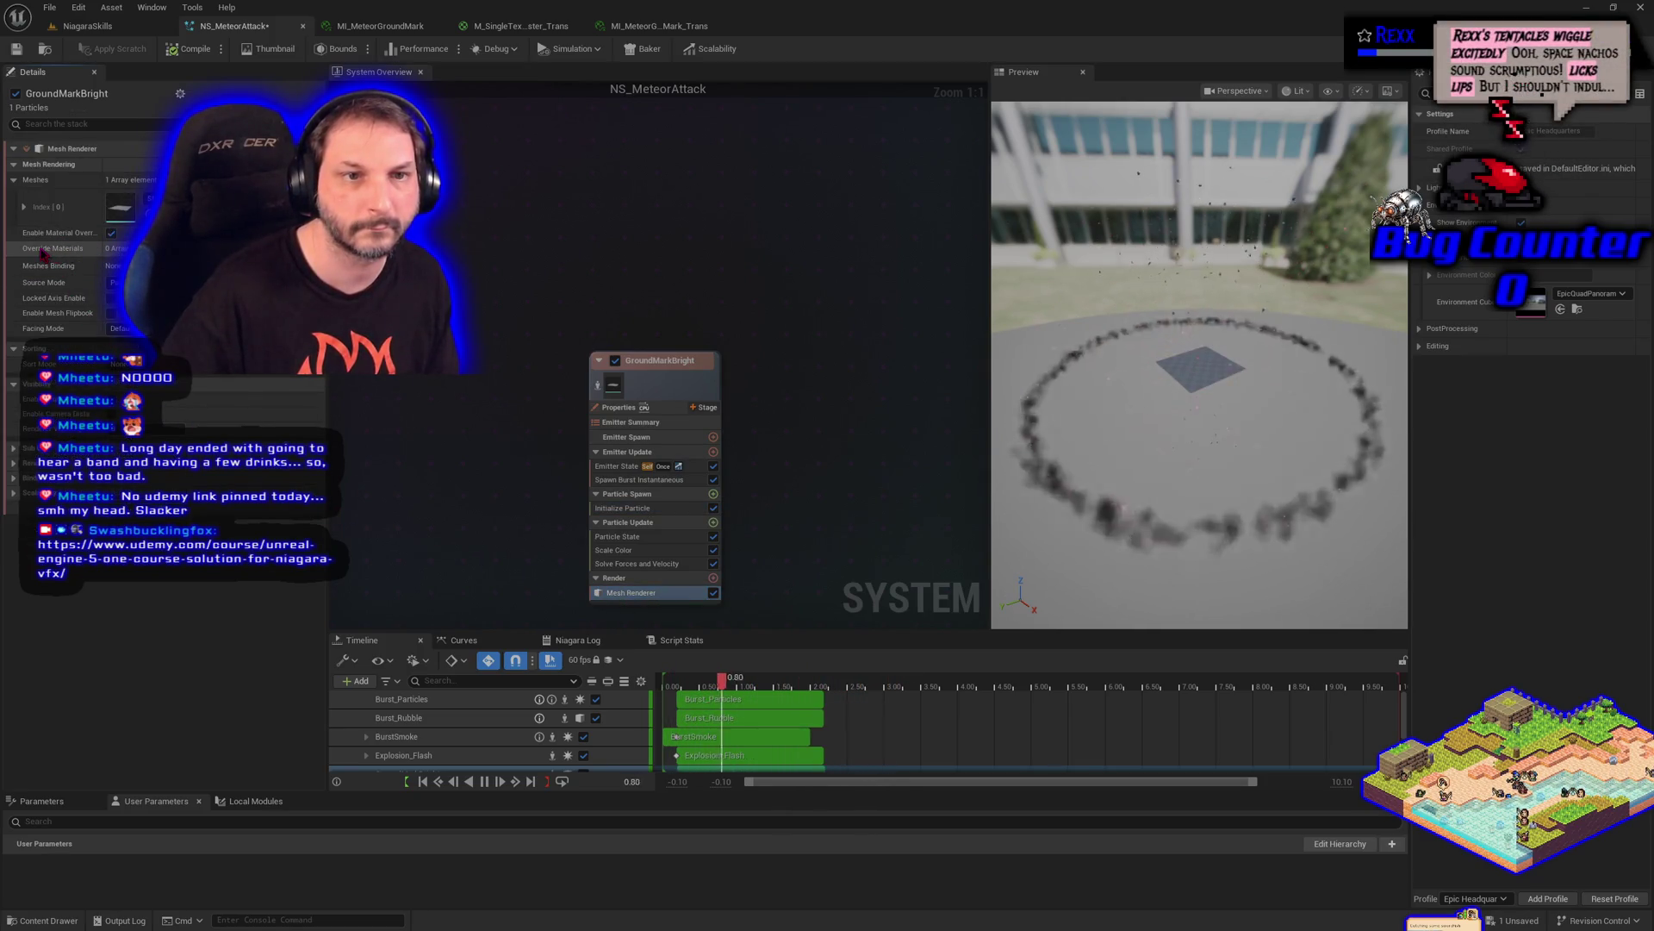
pyautogui.click(14, 248)
pyautogui.click(24, 266)
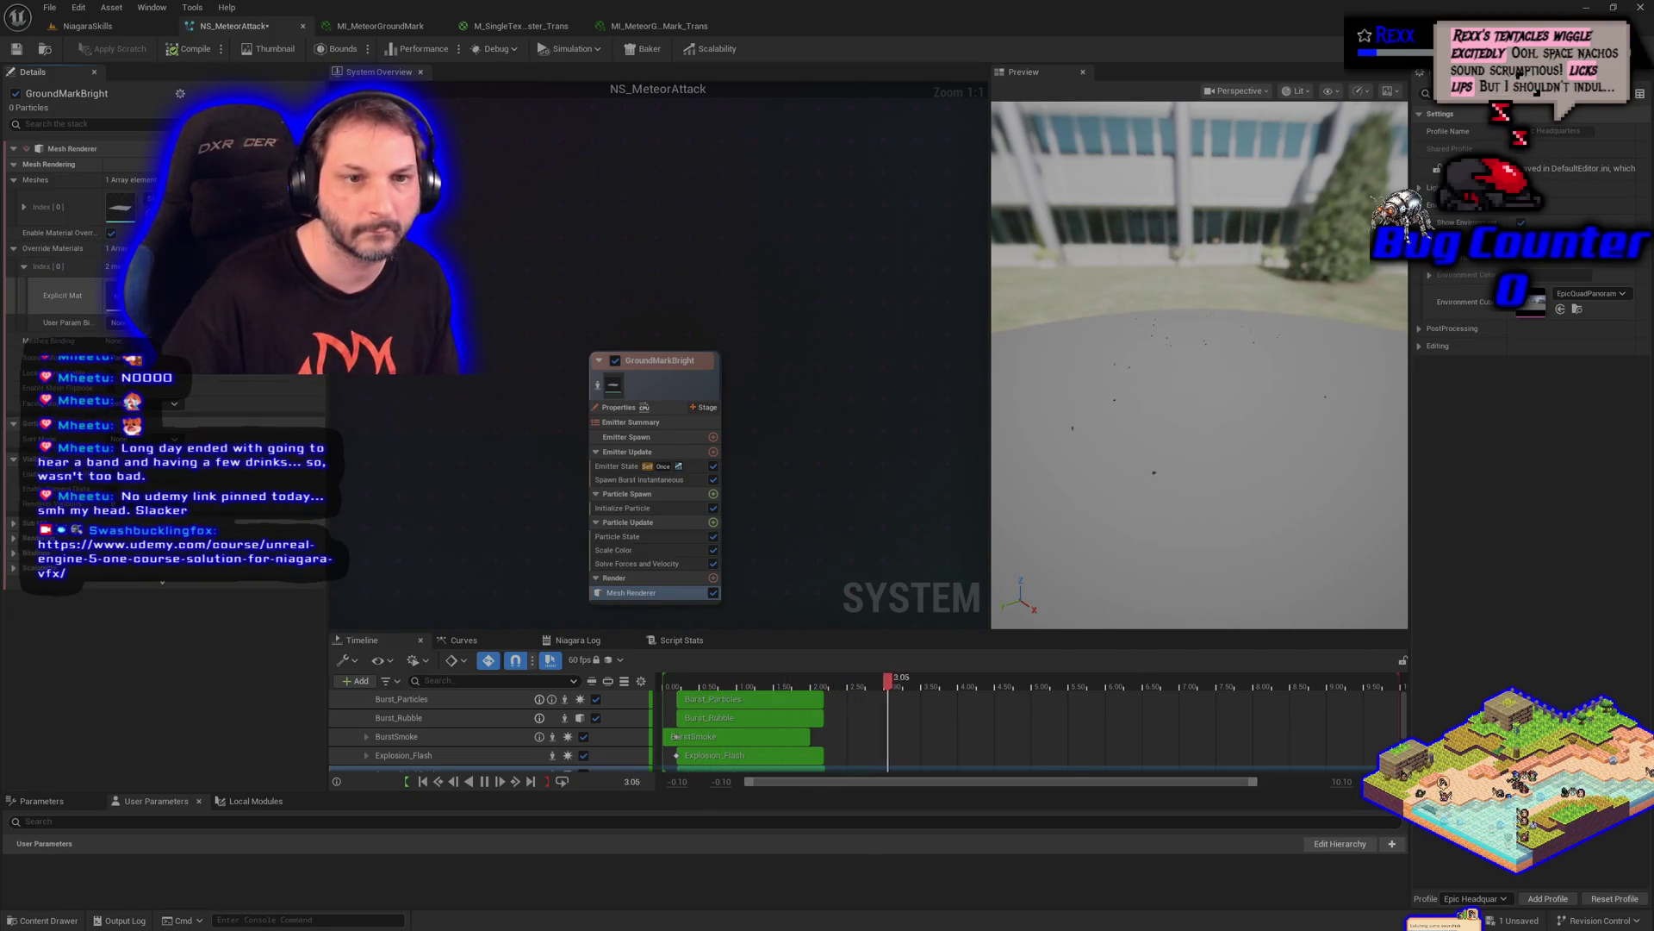
pyautogui.click(146, 298)
pyautogui.click(43, 920)
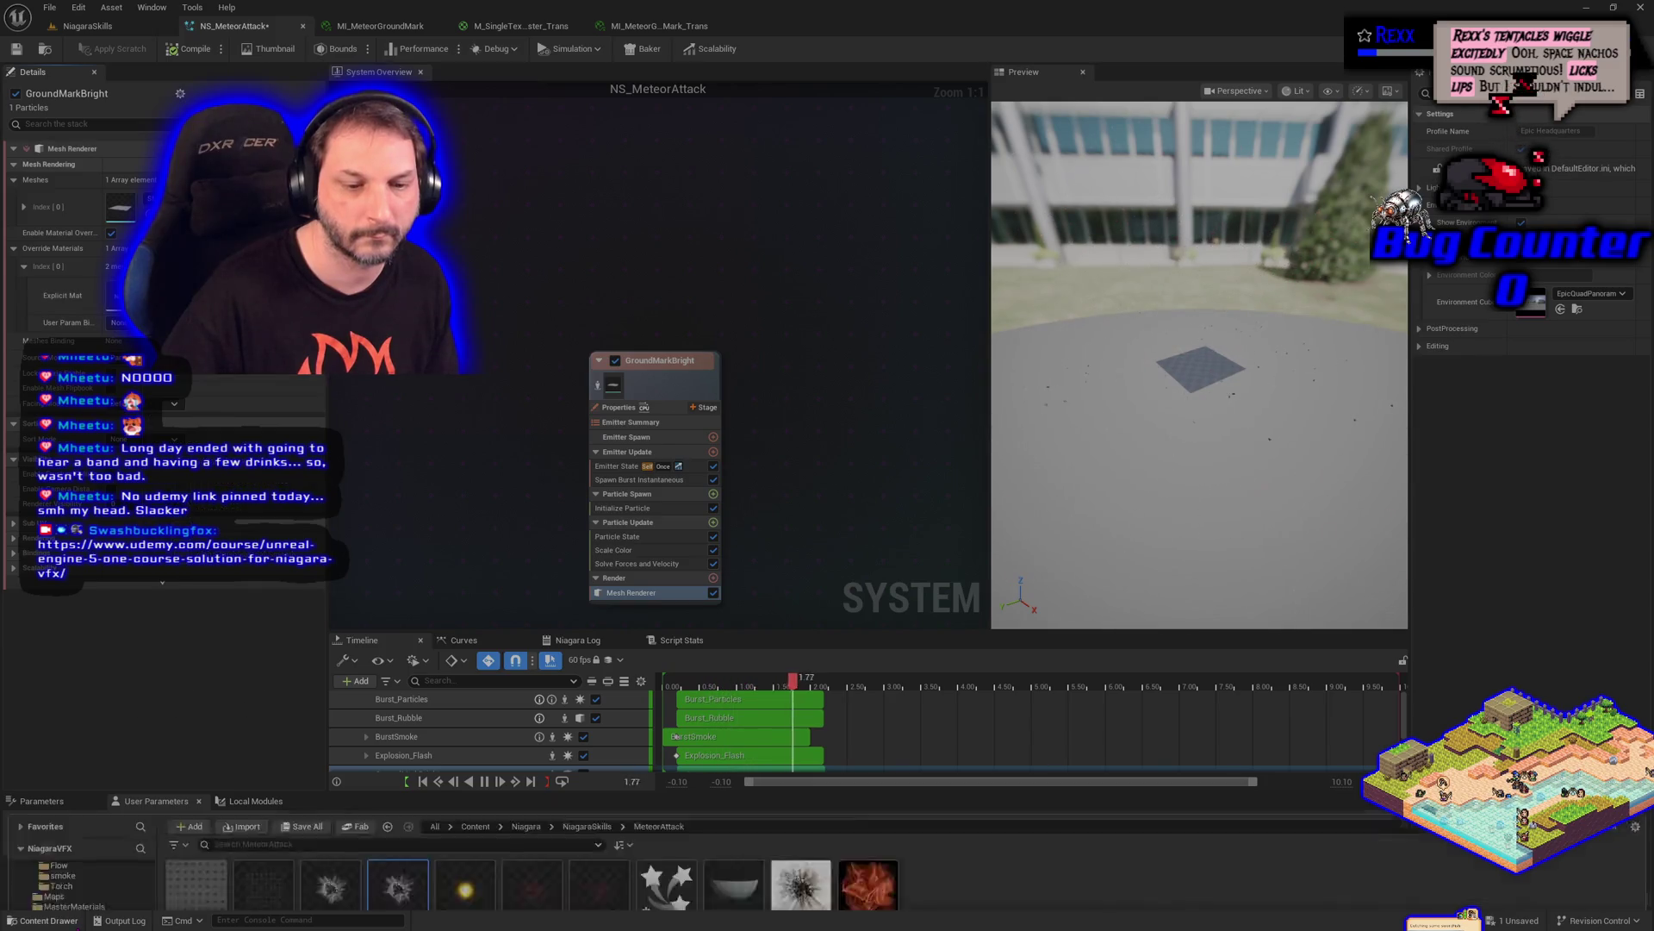
# Assign MI_MeteorGroundMark to the override slot's Explicit Mat and view the level
pyautogui.moveTo(397, 681)
pyautogui.mouseDown()
pyautogui.moveTo(258, 516)
pyautogui.moveTo(117, 295)
pyautogui.mouseUp()
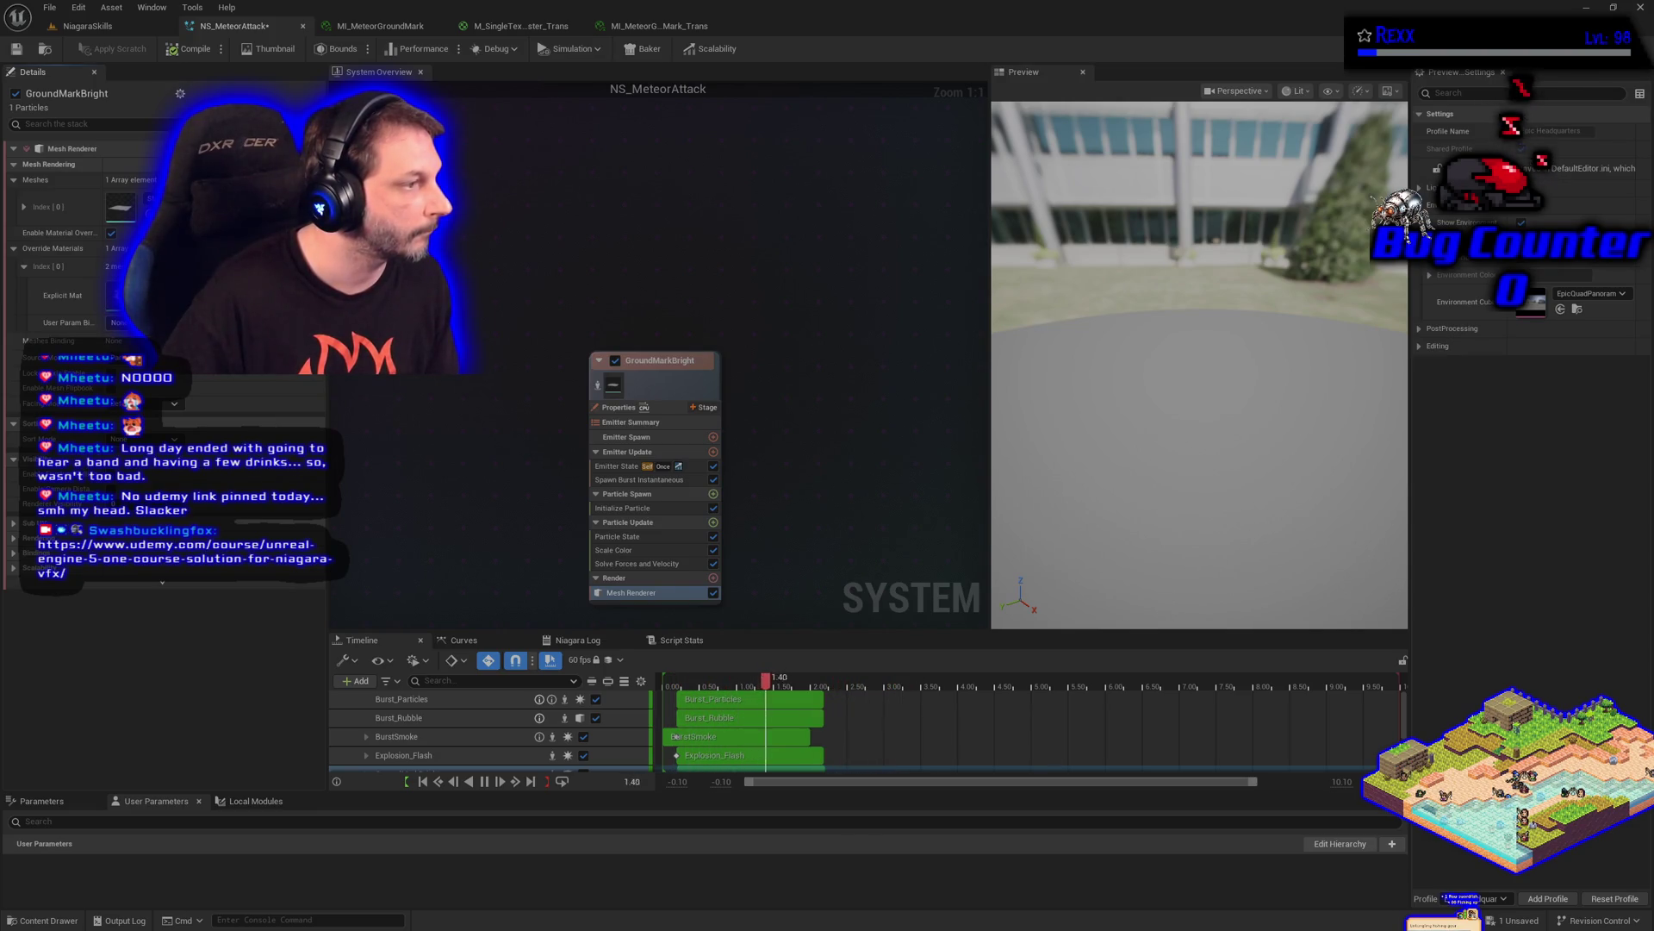
pyautogui.click(86, 26)
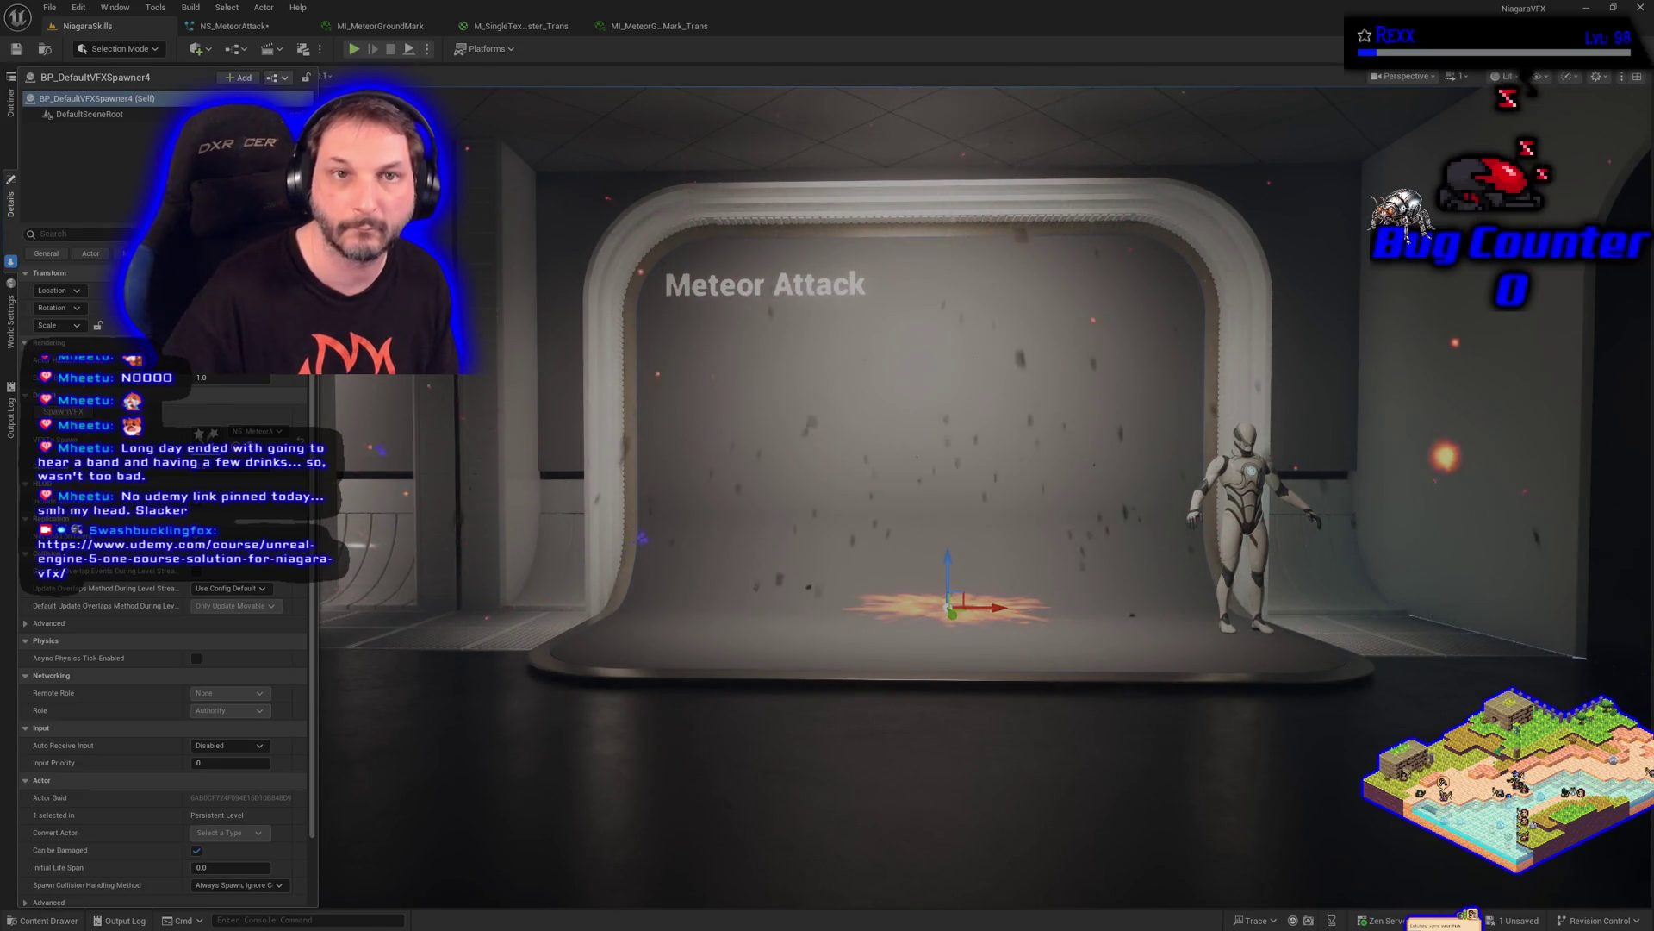
# Return to the NS_MeteorAttack system after seeing the blast mark flash in the level
pyautogui.click(232, 29)
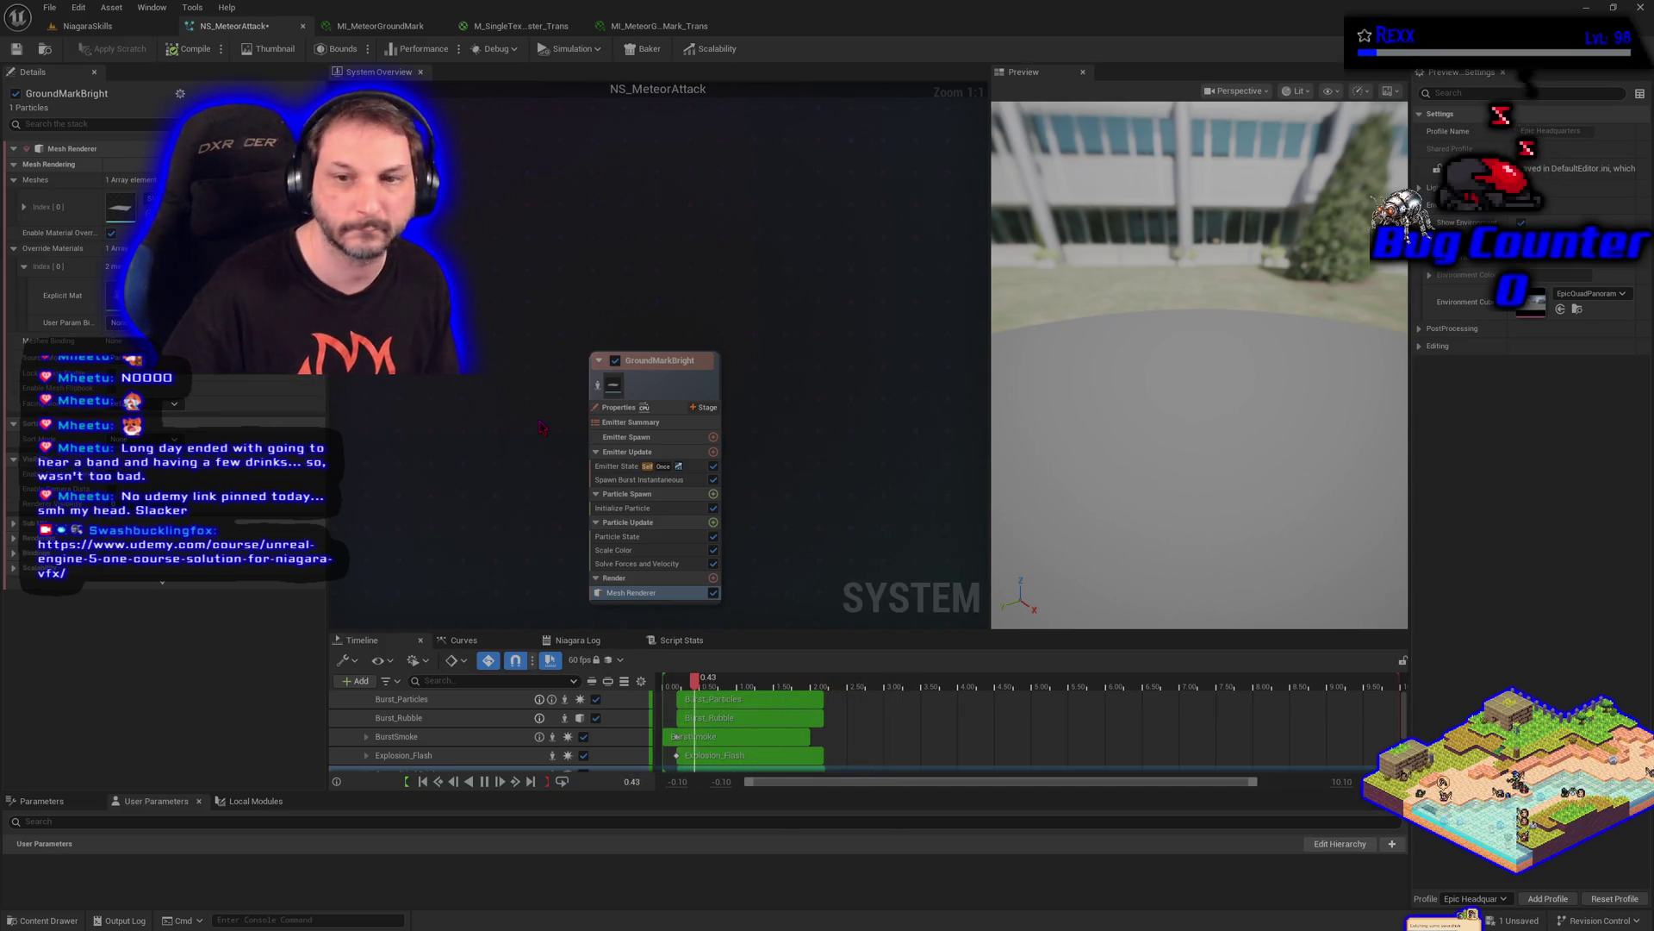
# Set GroundMarkBright's Initialize Particle colour to pure red FF0500FF with intensity 20
pyautogui.click(622, 507)
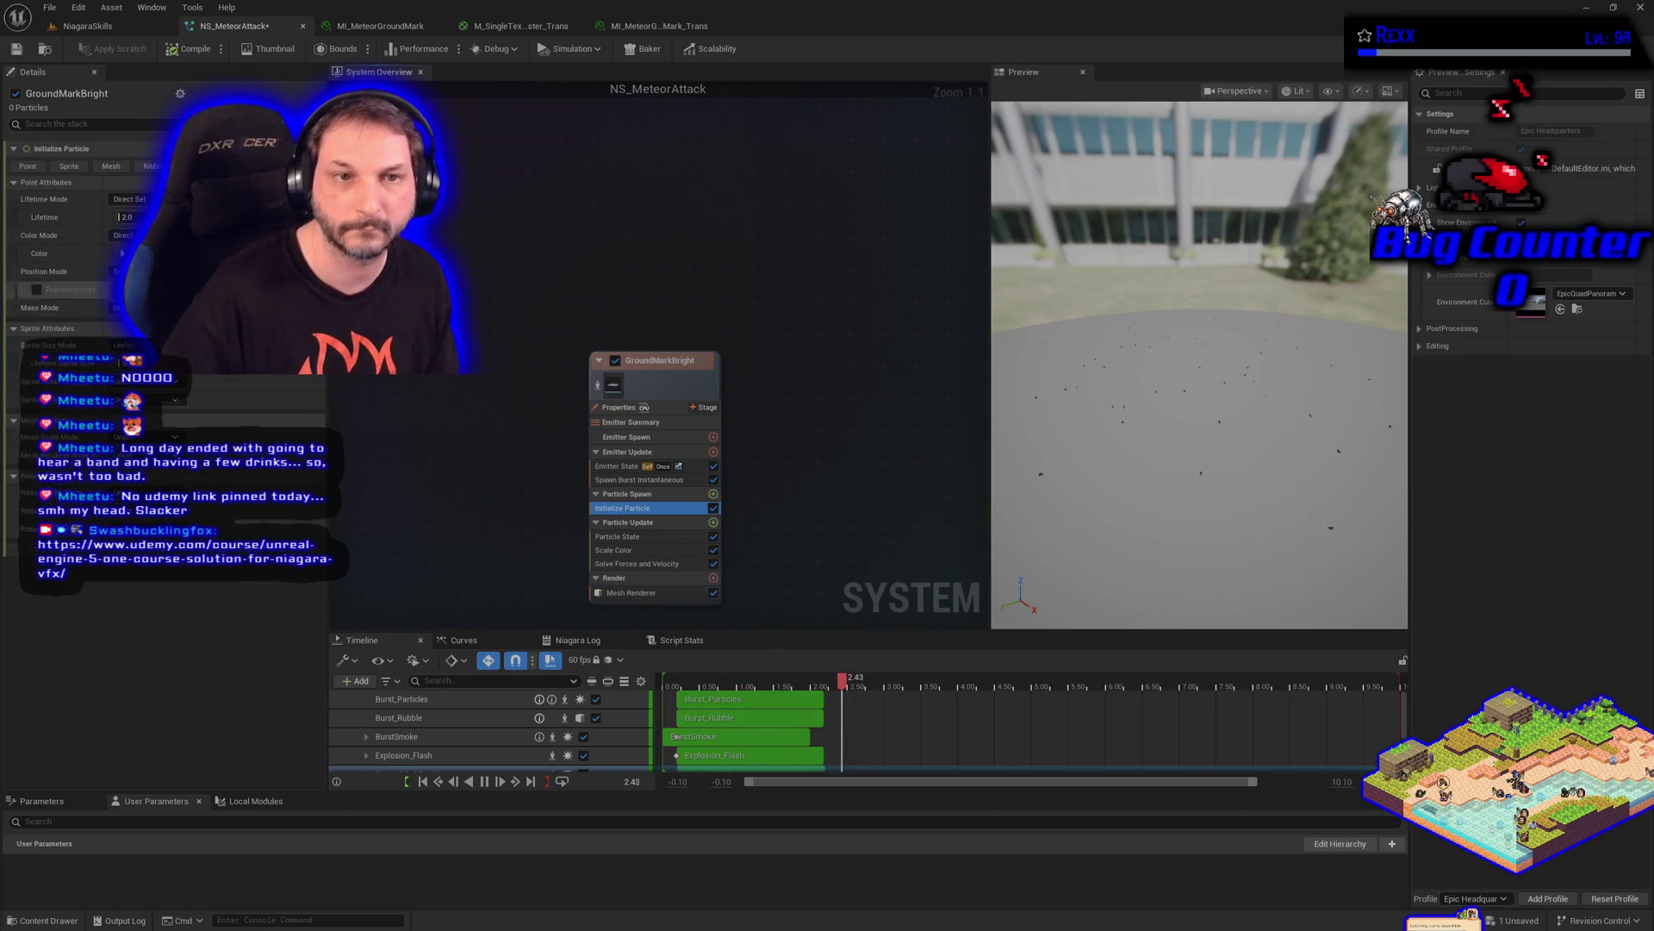
pyautogui.click(121, 253)
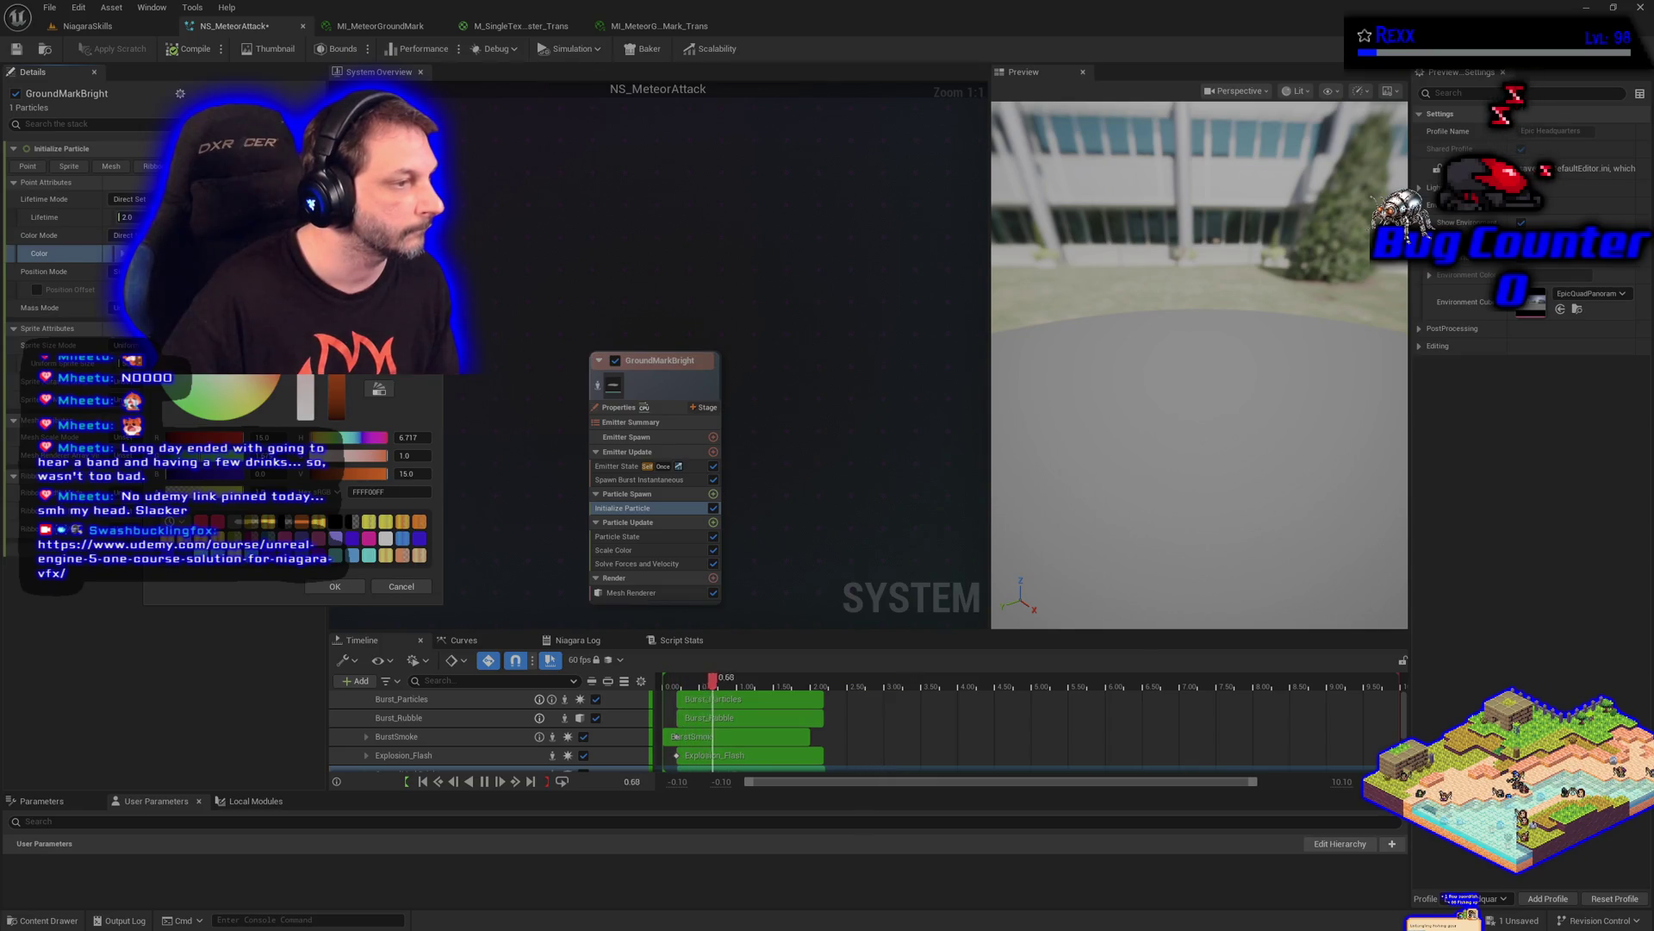
pyautogui.click(409, 474)
pyautogui.write('20')
pyautogui.press('Return')
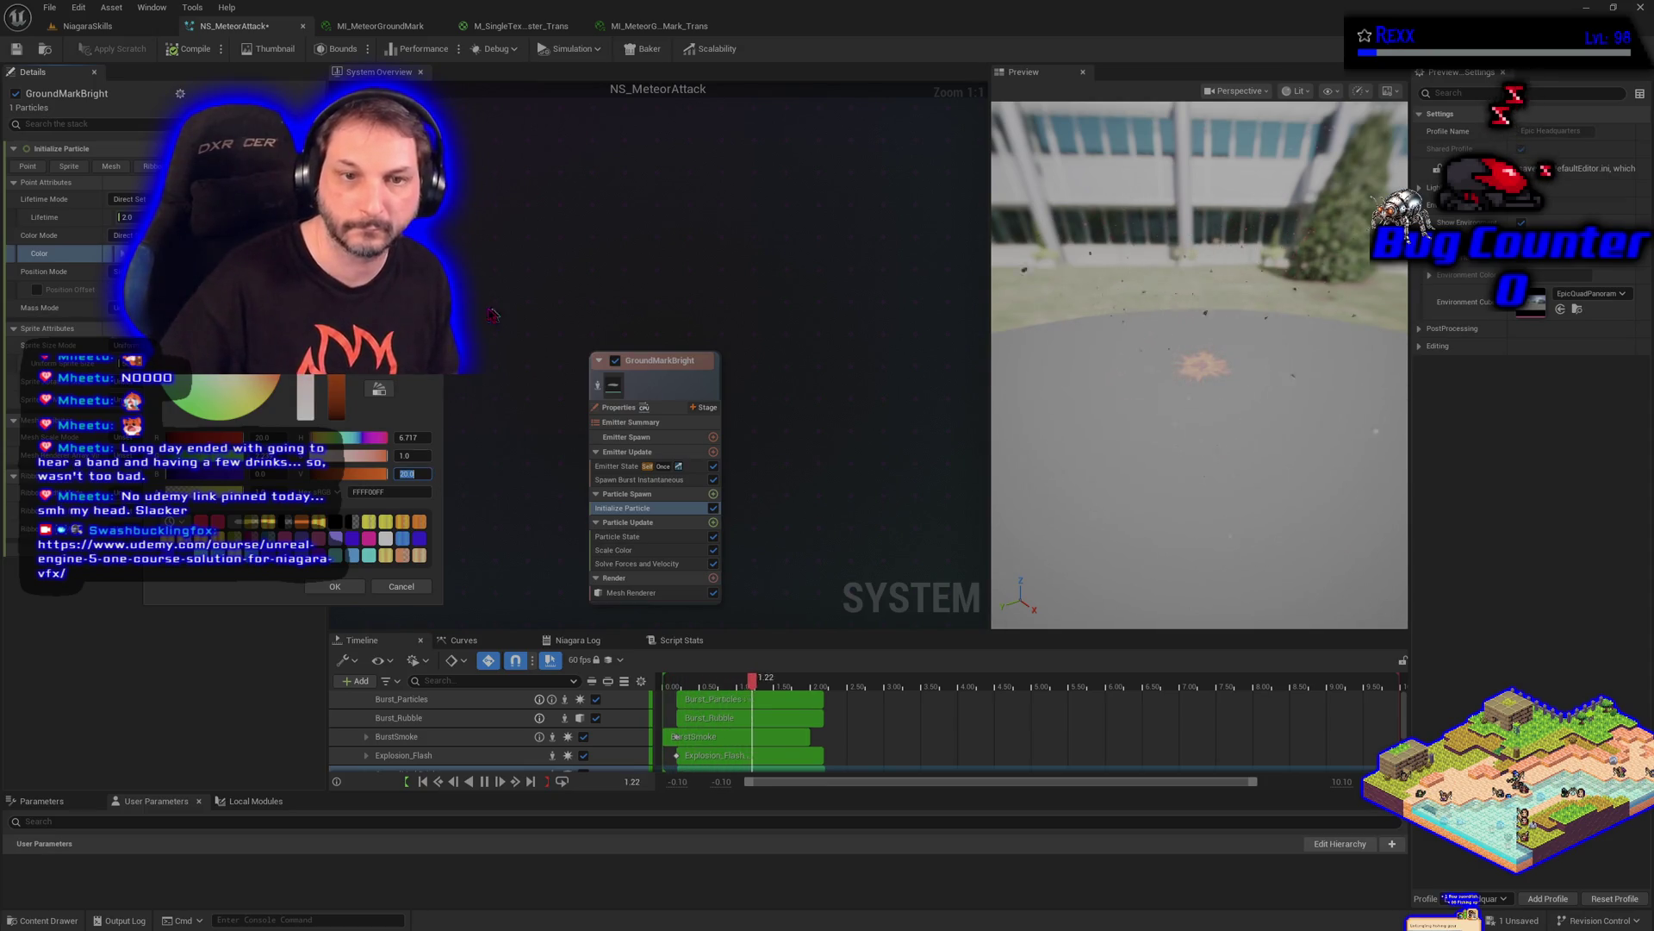
pyautogui.moveTo(386, 438); pyautogui.dragTo(380, 455)
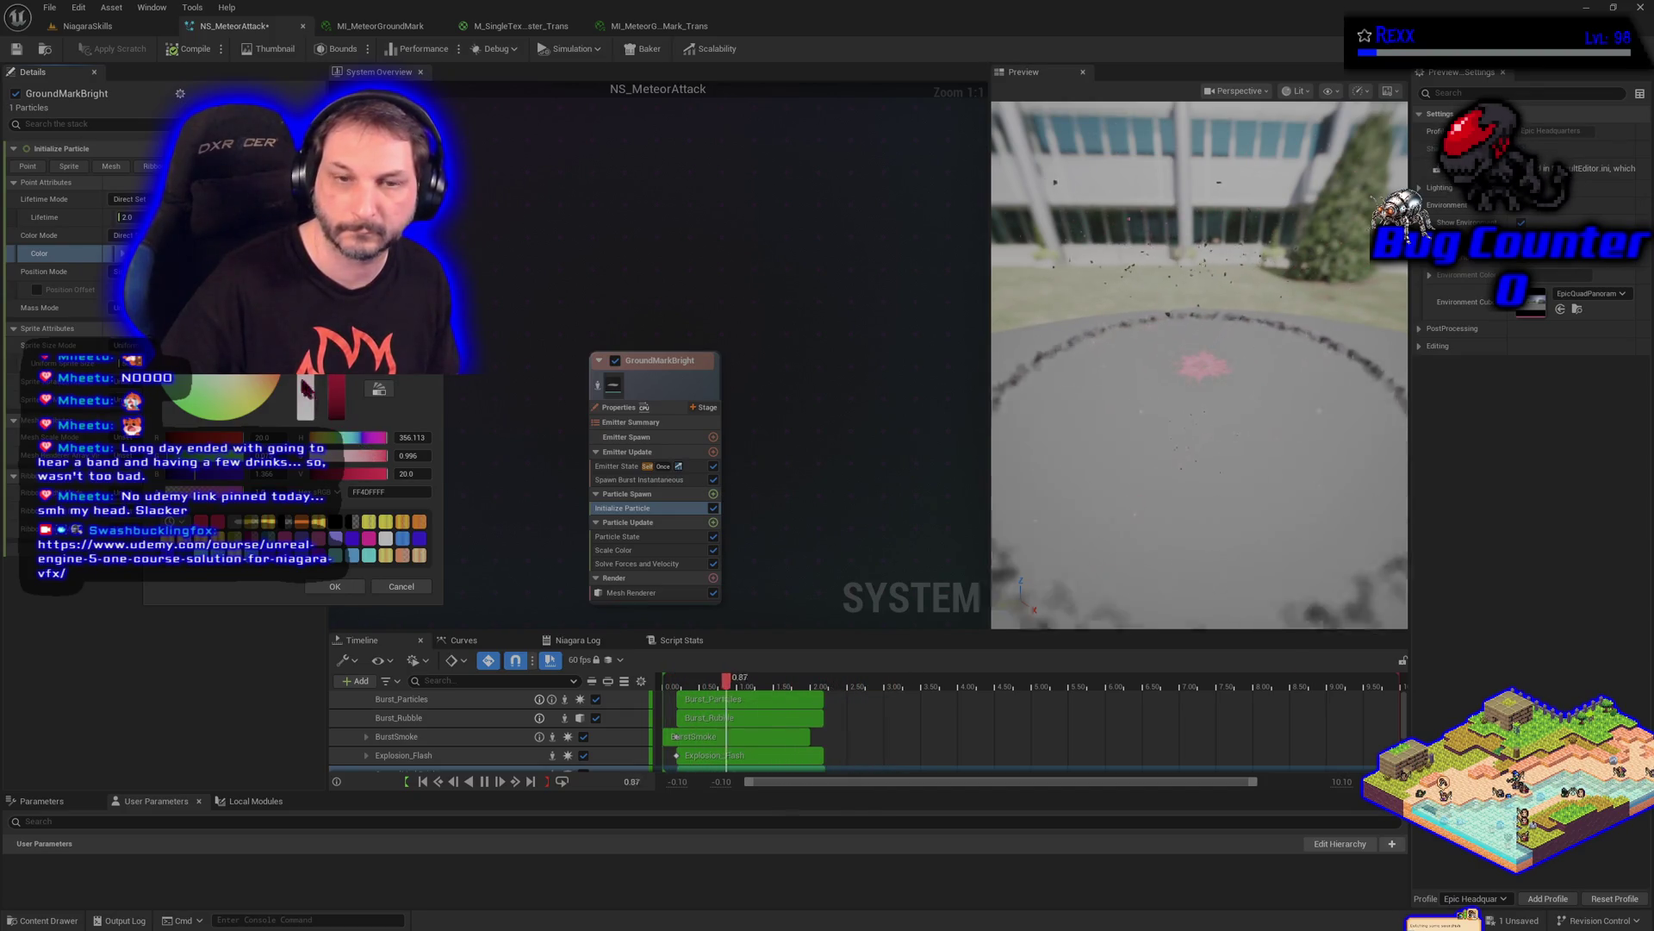
pyautogui.moveTo(379, 455); pyautogui.dragTo(386, 455)
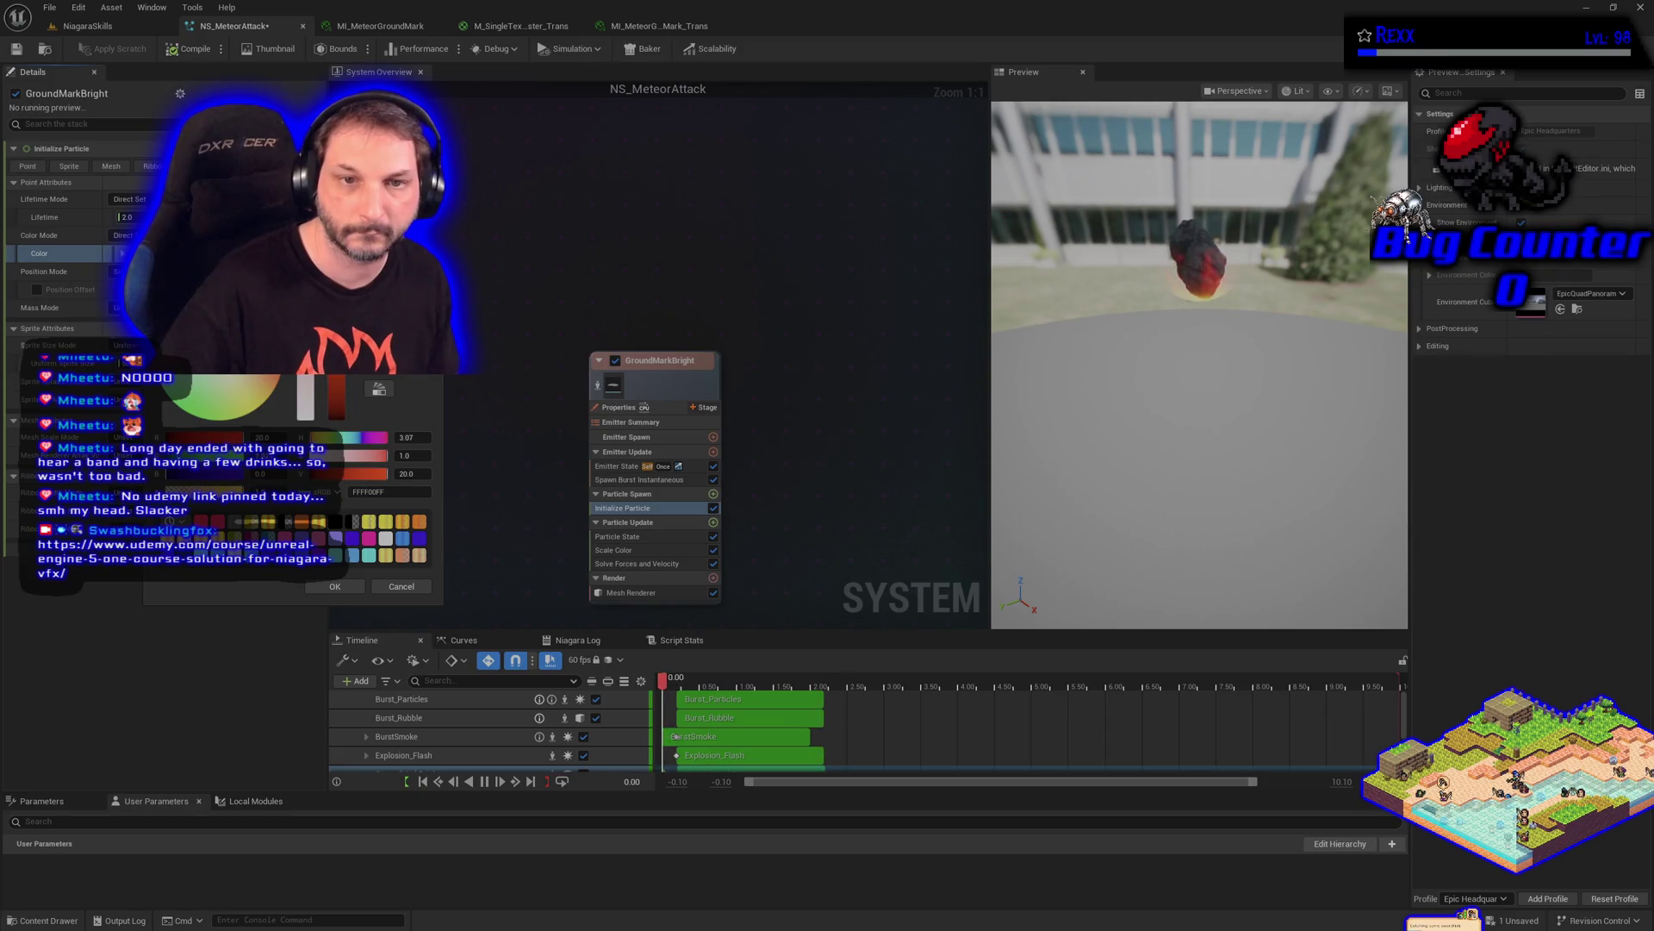
pyautogui.moveTo(387, 437); pyautogui.dragTo(389, 437)
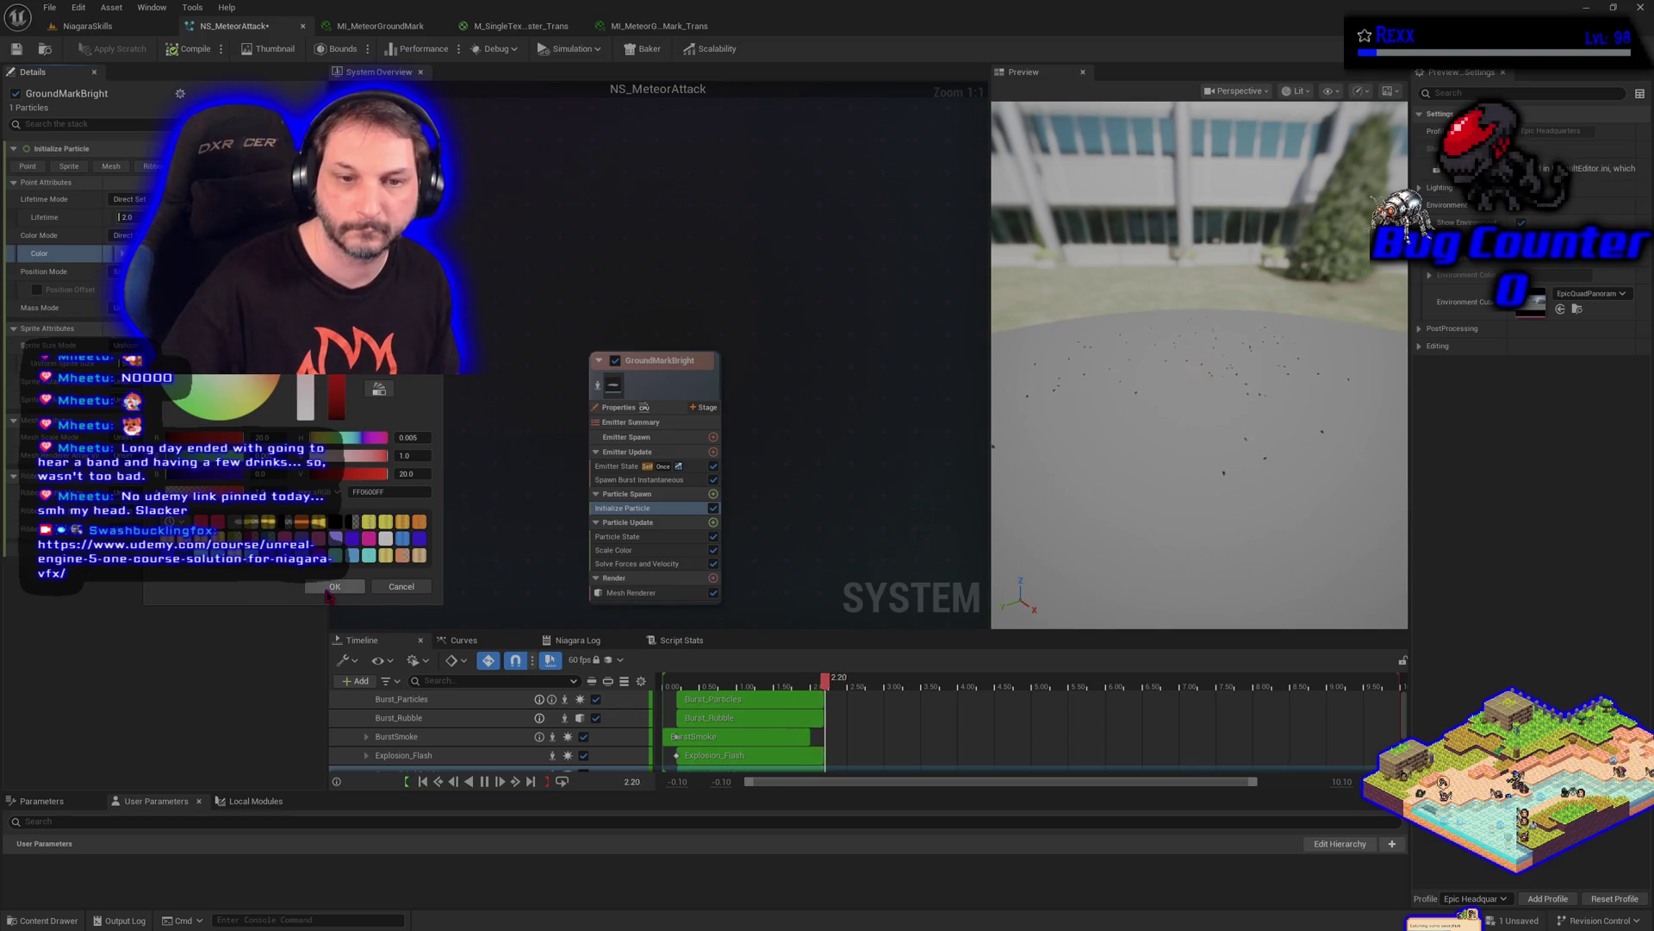
pyautogui.click(328, 593)
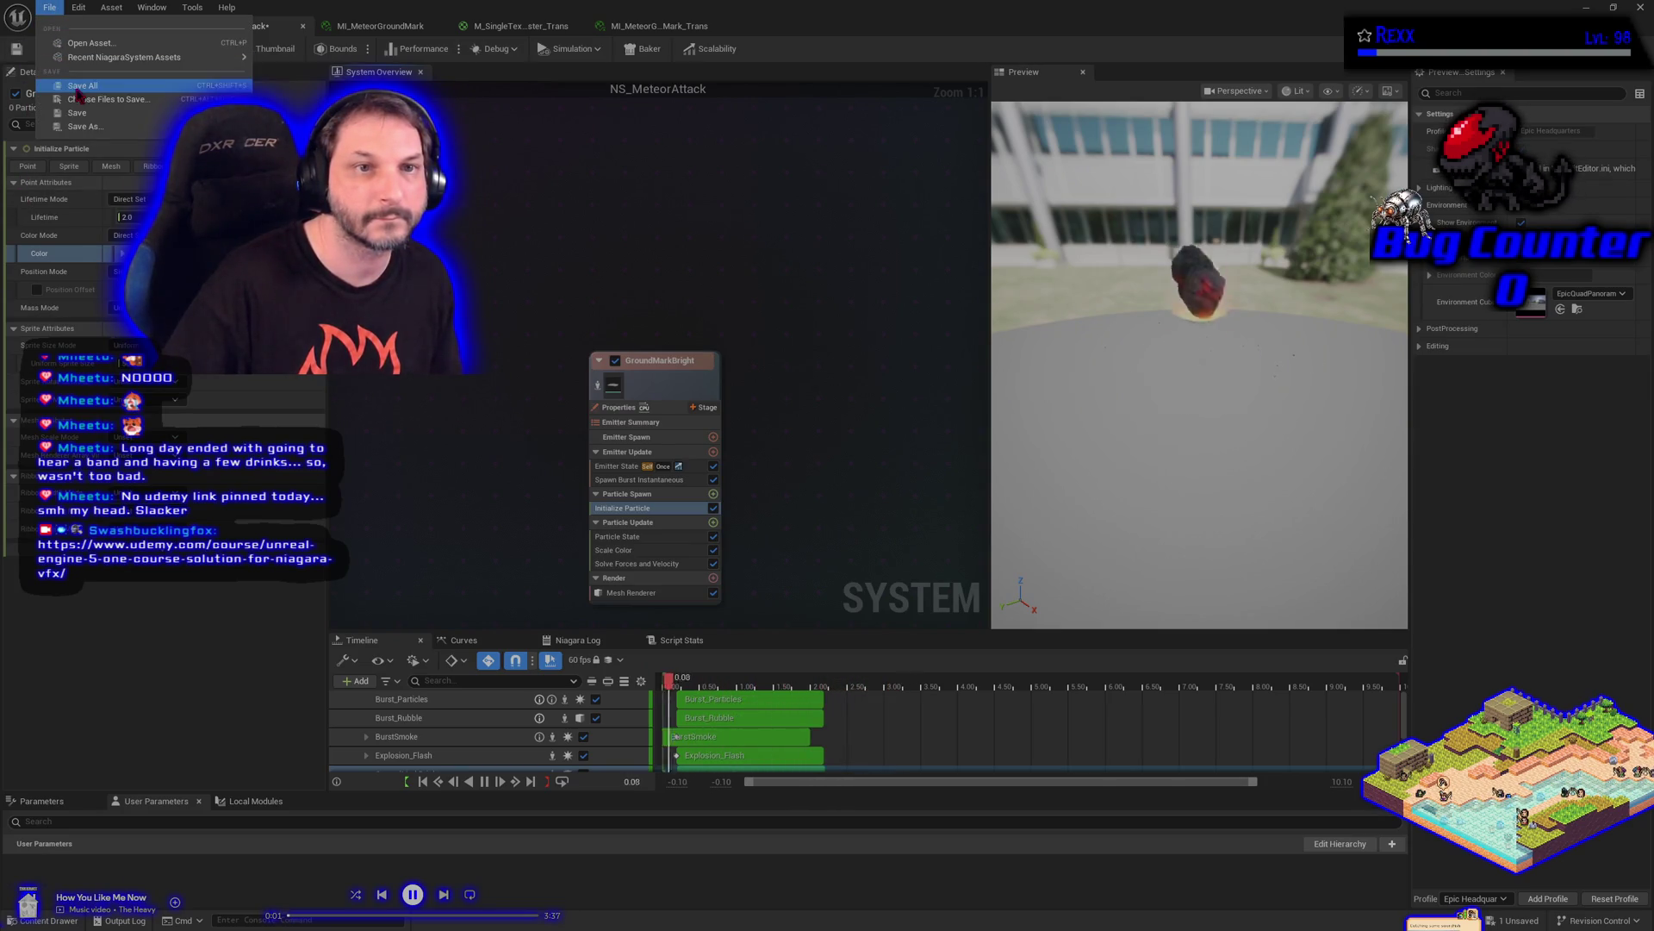
# Use File > Save All to save the updated GroundMarkBright colour and every other modified asset
pyautogui.click(82, 85)
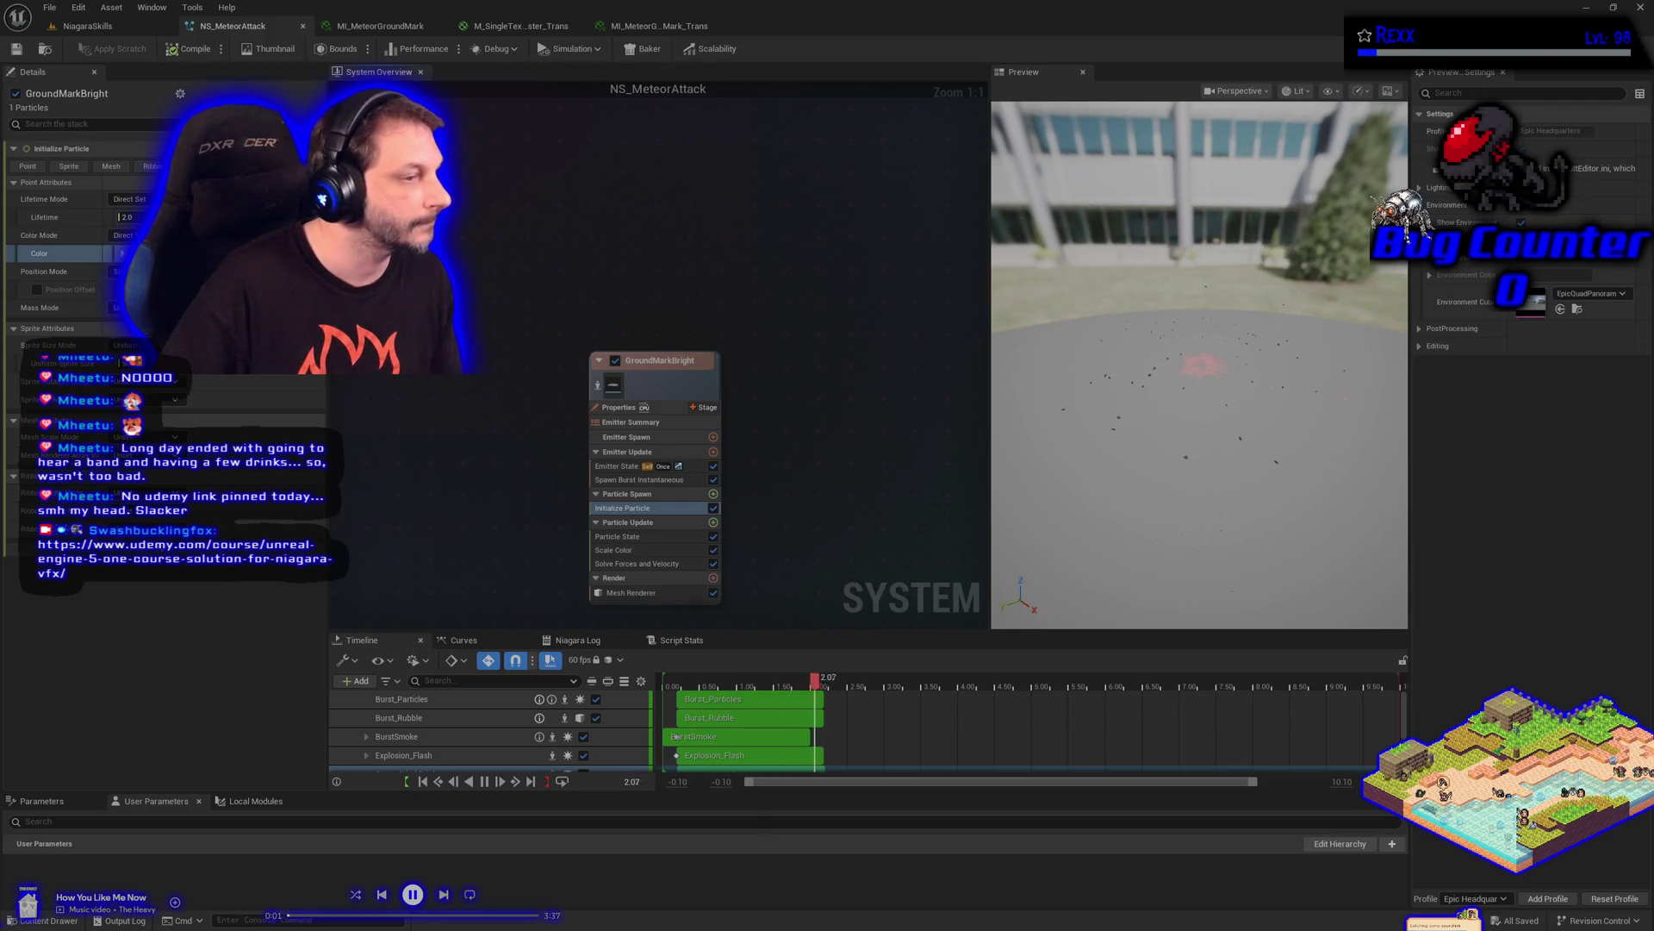
# Duplicate GroundMarkBright, place the copy beside the original, and name it GroundMarkBlack
pyautogui.moveTo(655, 360); pyautogui.dragTo(393, 287)
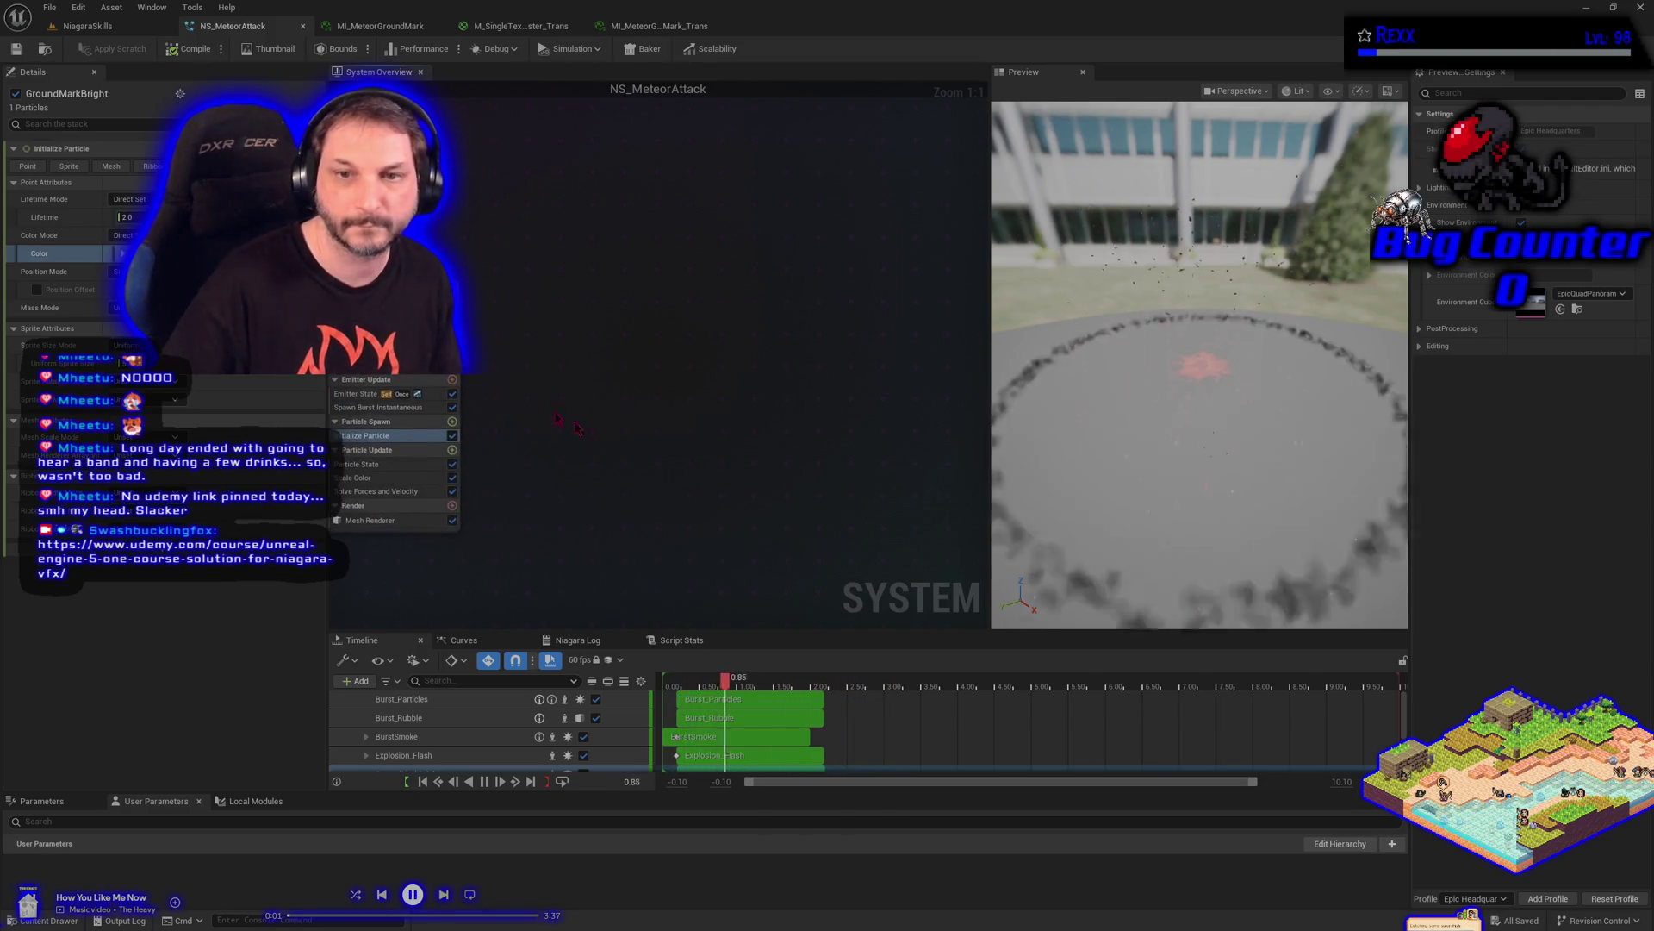
pyautogui.click(396, 287)
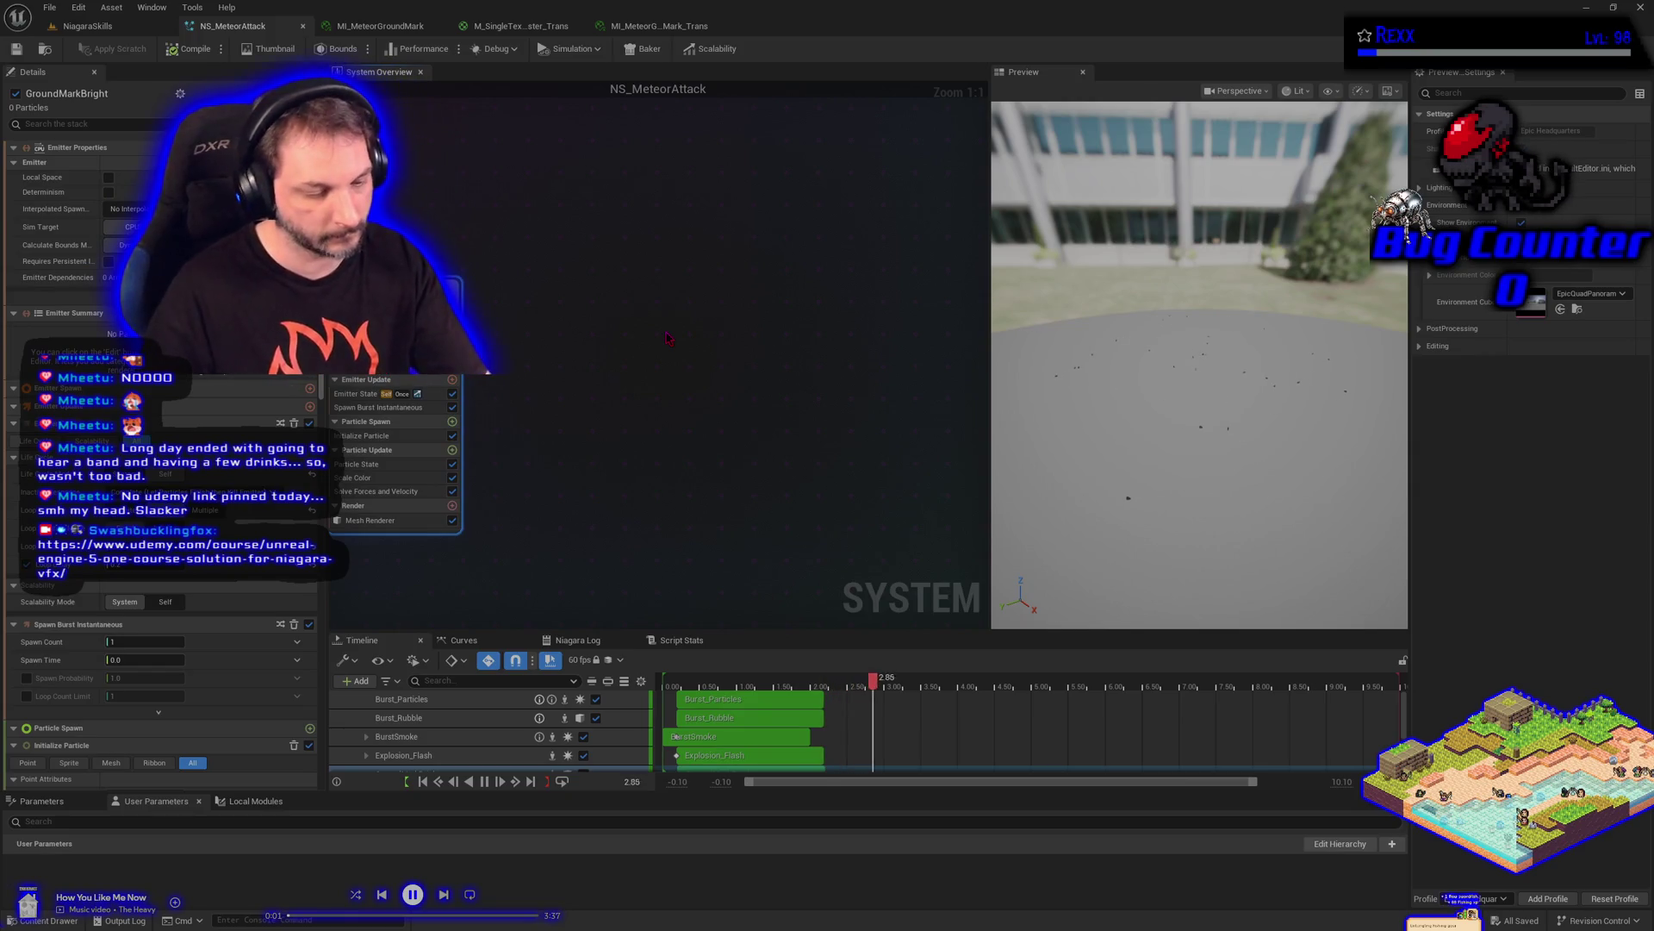
pyautogui.hotkey('ctrl', 'd')
pyautogui.moveTo(707, 351)
pyautogui.mouseDown()
pyautogui.moveTo(596, 290)
pyautogui.moveTo(606, 305)
pyautogui.mouseUp()
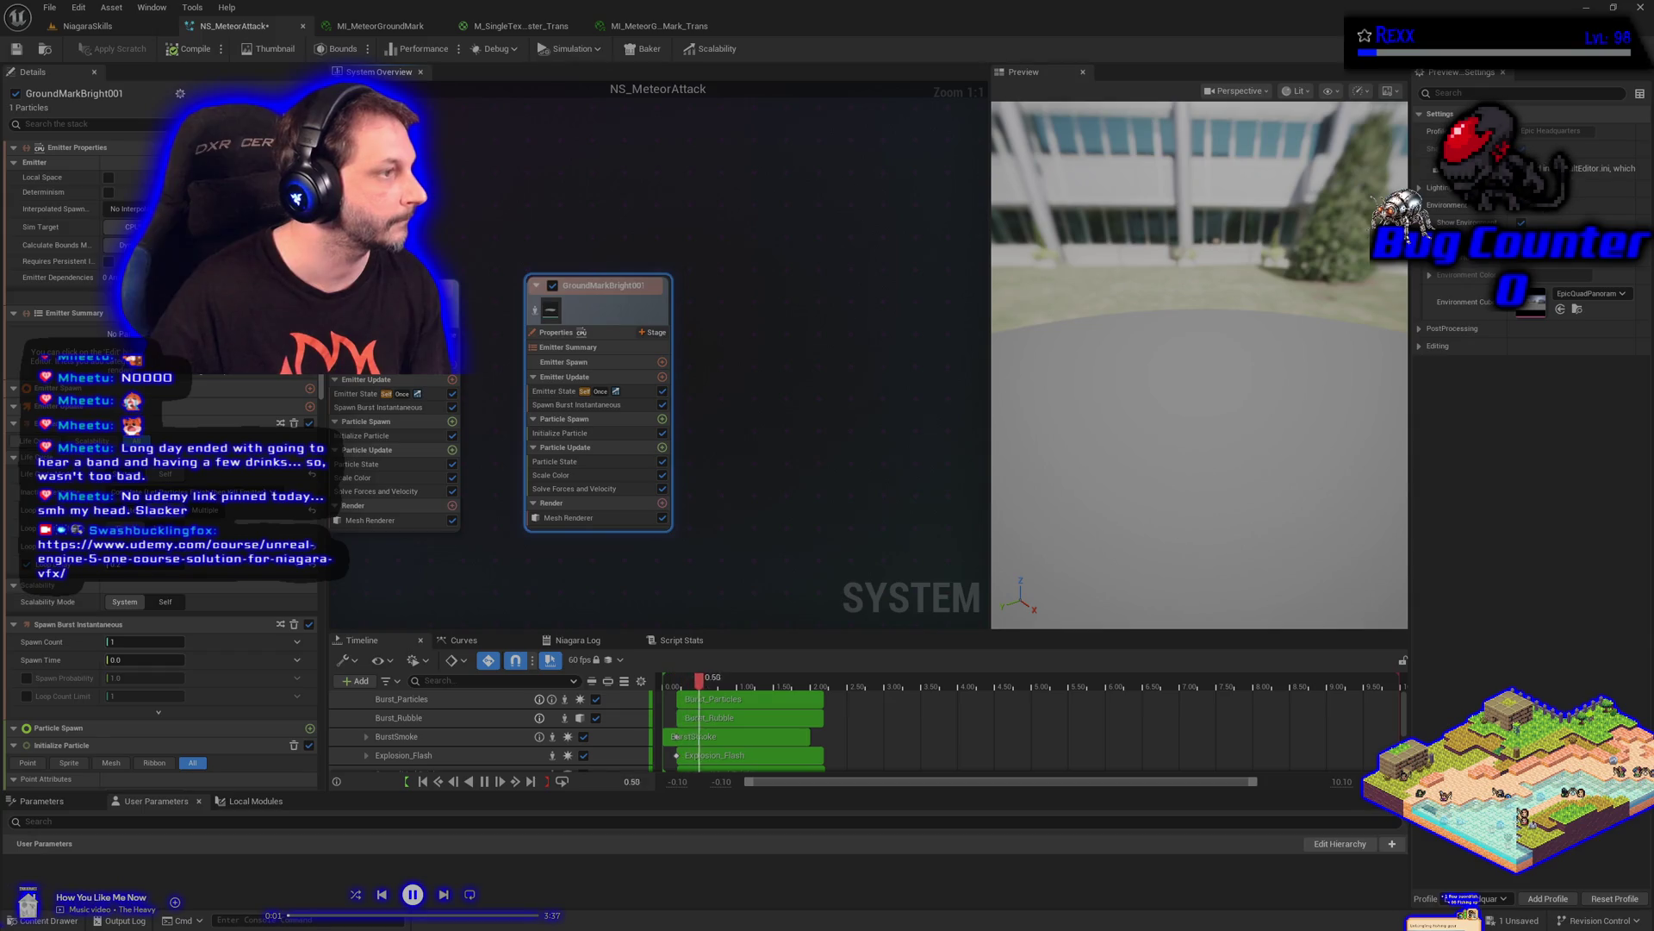
pyautogui.doubleClick(599, 287)
pyautogui.press('BackSpace')
pyautogui.press('BackSpace')
pyautogui.press('BackSpace')
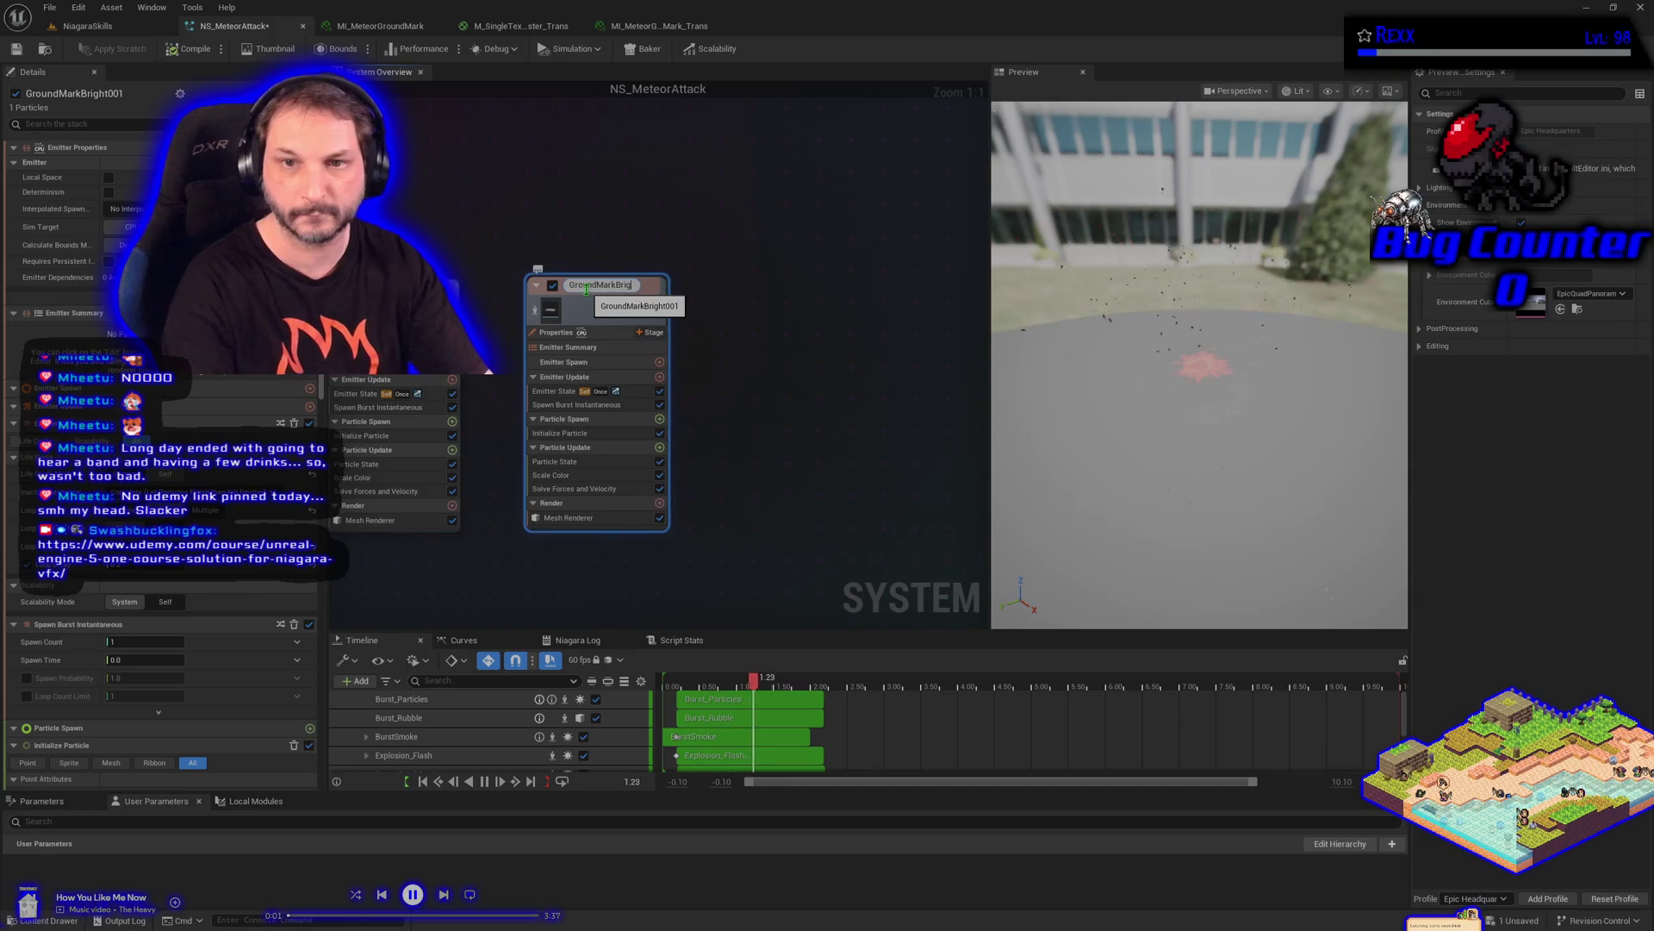
pyautogui.write('lack')
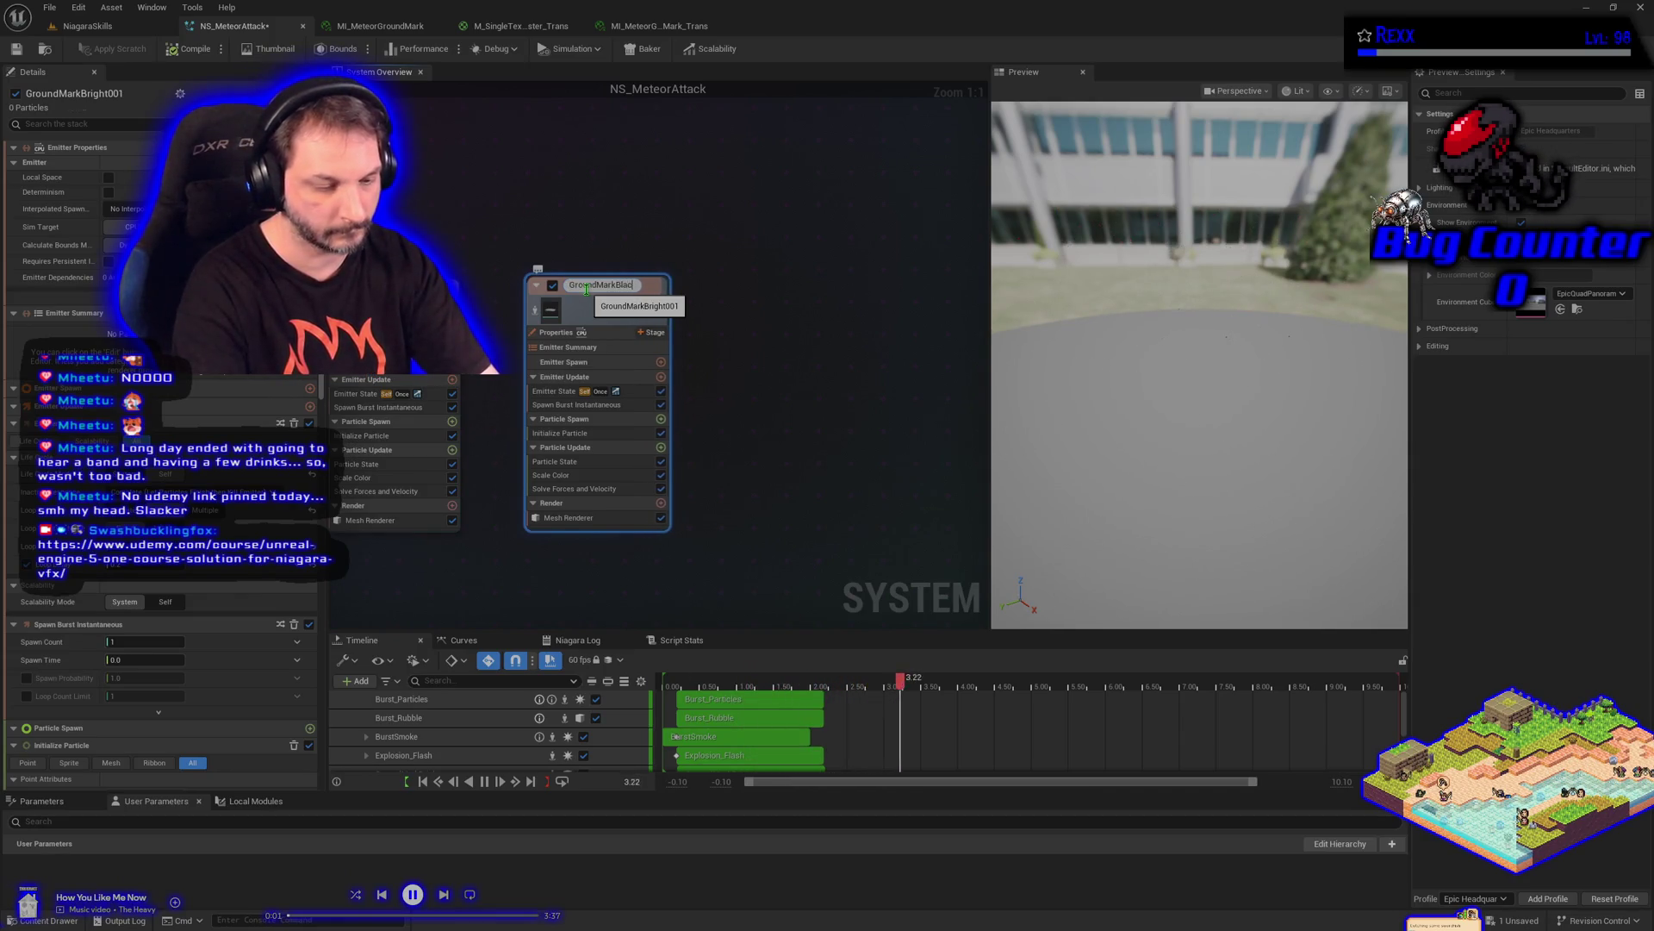
pyautogui.press('Return')
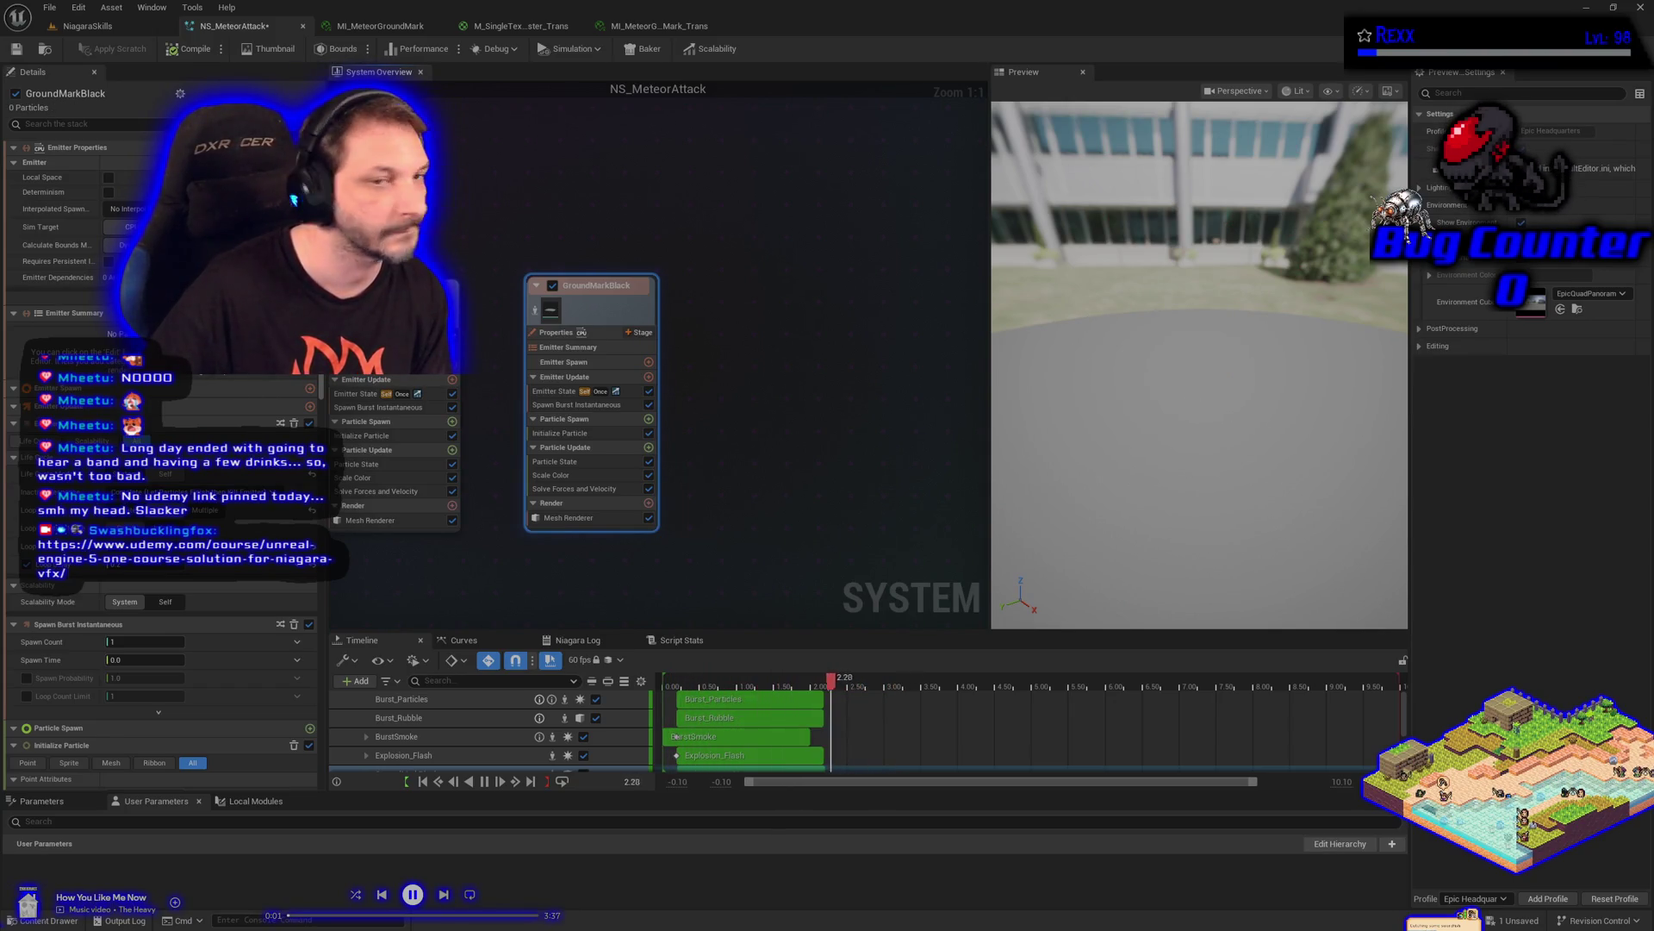
# Check GroundMarkBlack's mesh renderer material list without changing it, and save the system
pyautogui.click(569, 518)
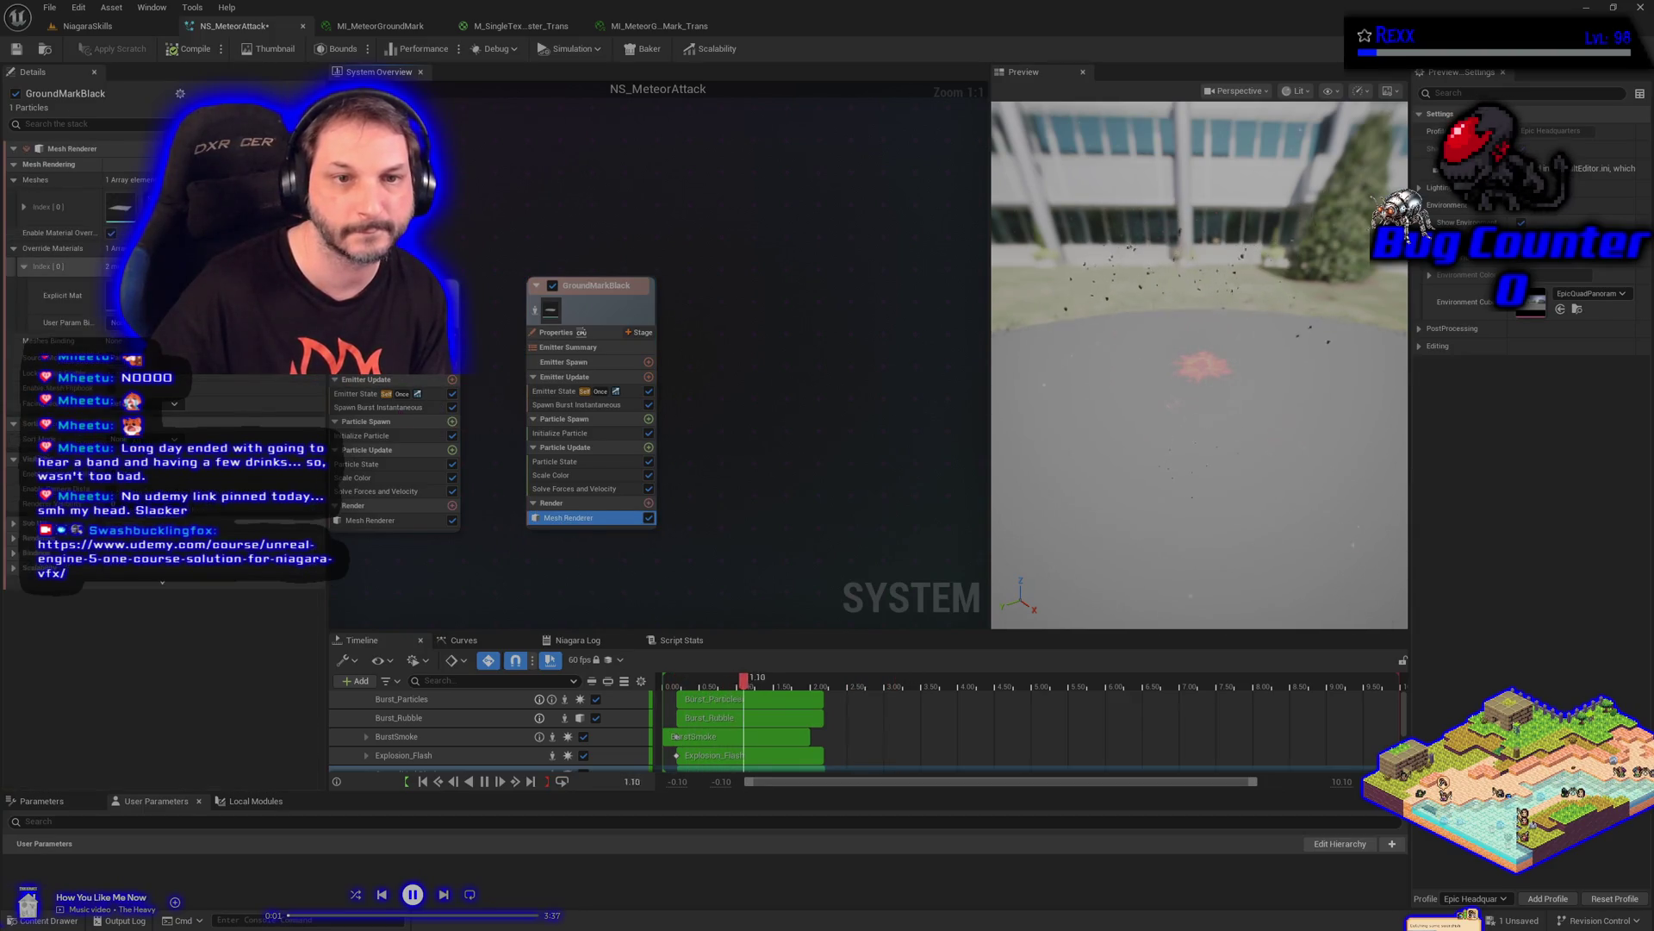
pyautogui.click(233, 298)
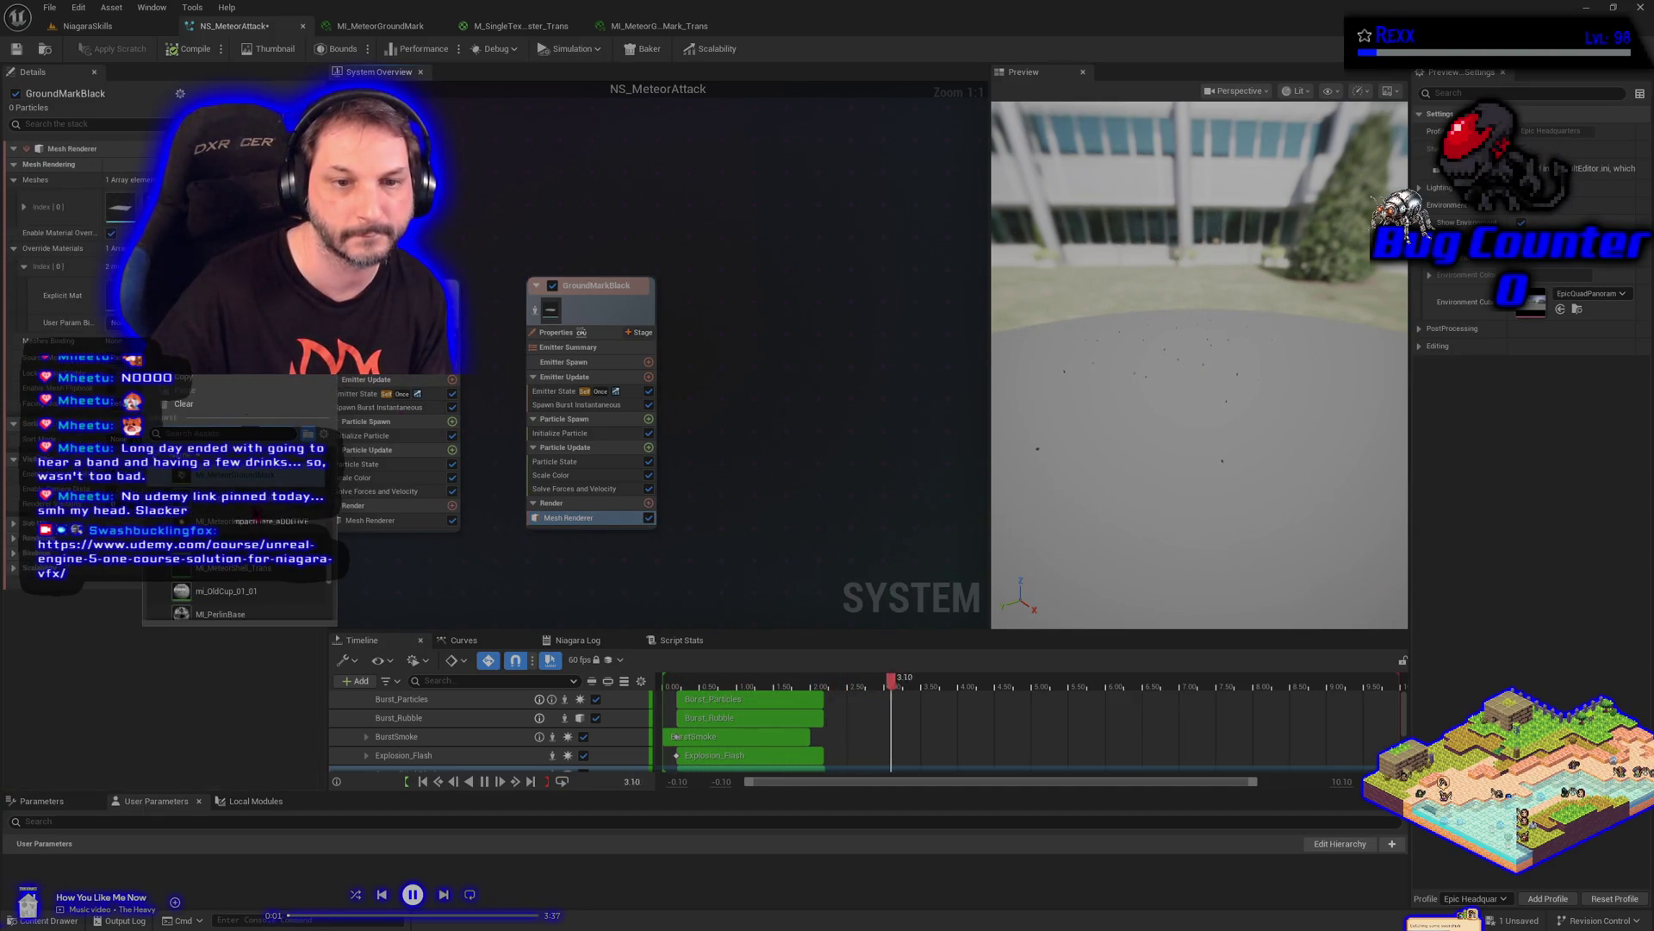
pyautogui.press('Escape')
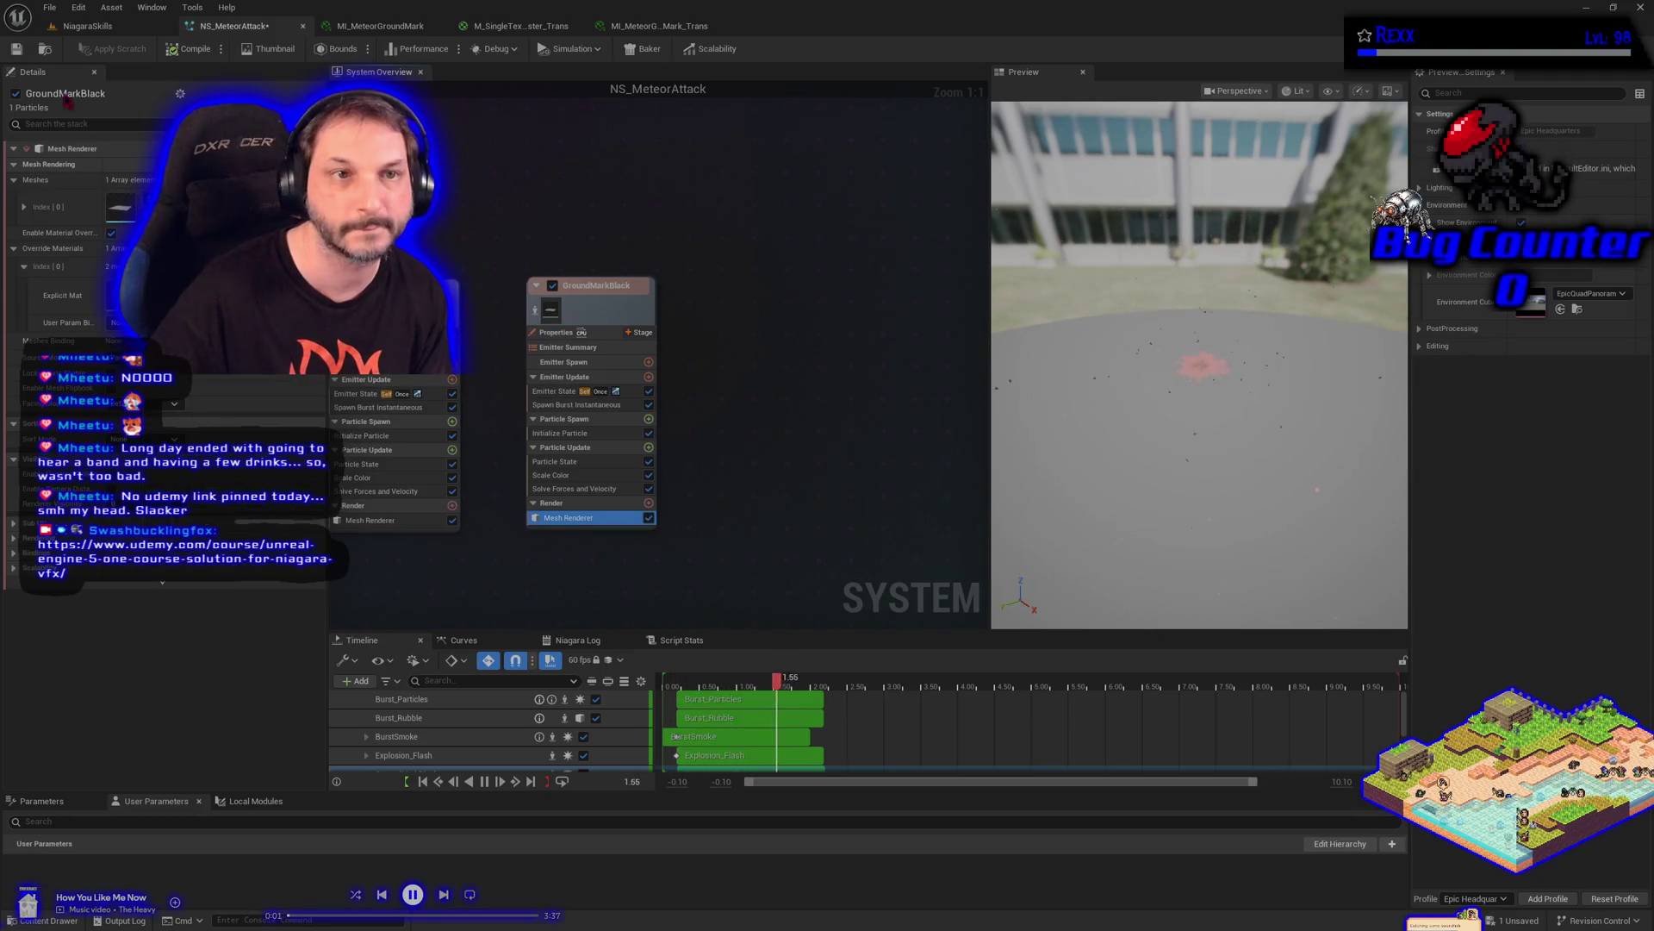
pyautogui.click(19, 51)
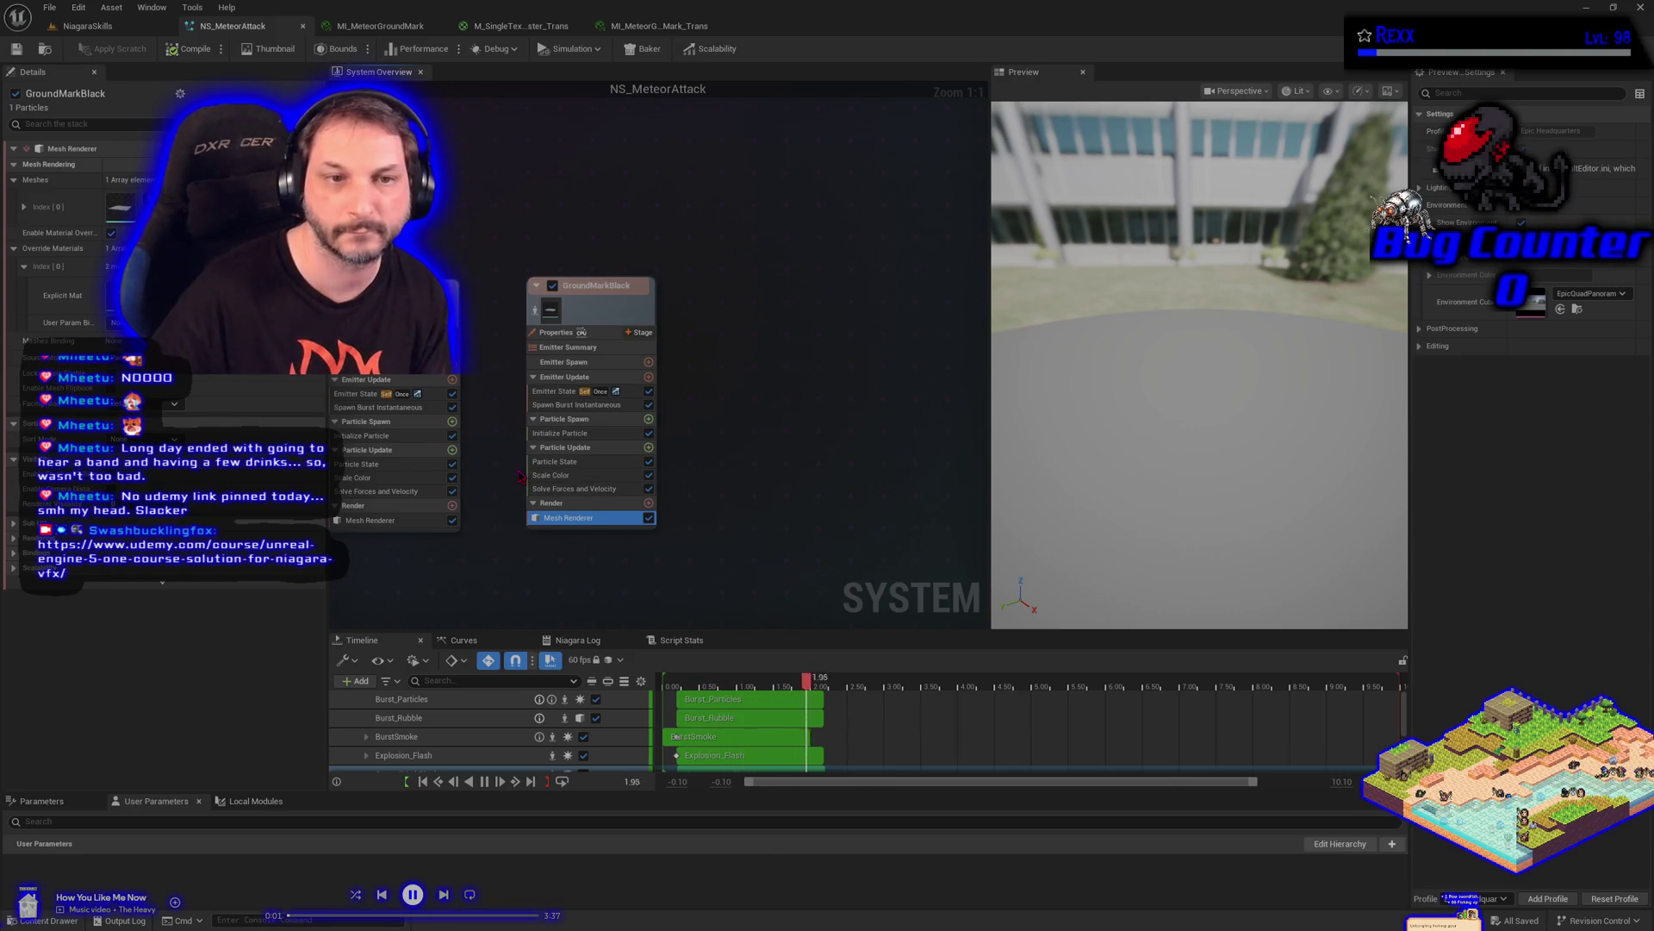
# Darken GroundMarkBlack's particle colour to 280000FF, recompile, and preview that emitter in isolation
pyautogui.click(575, 435)
pyautogui.click(130, 254)
pyautogui.click(363, 417)
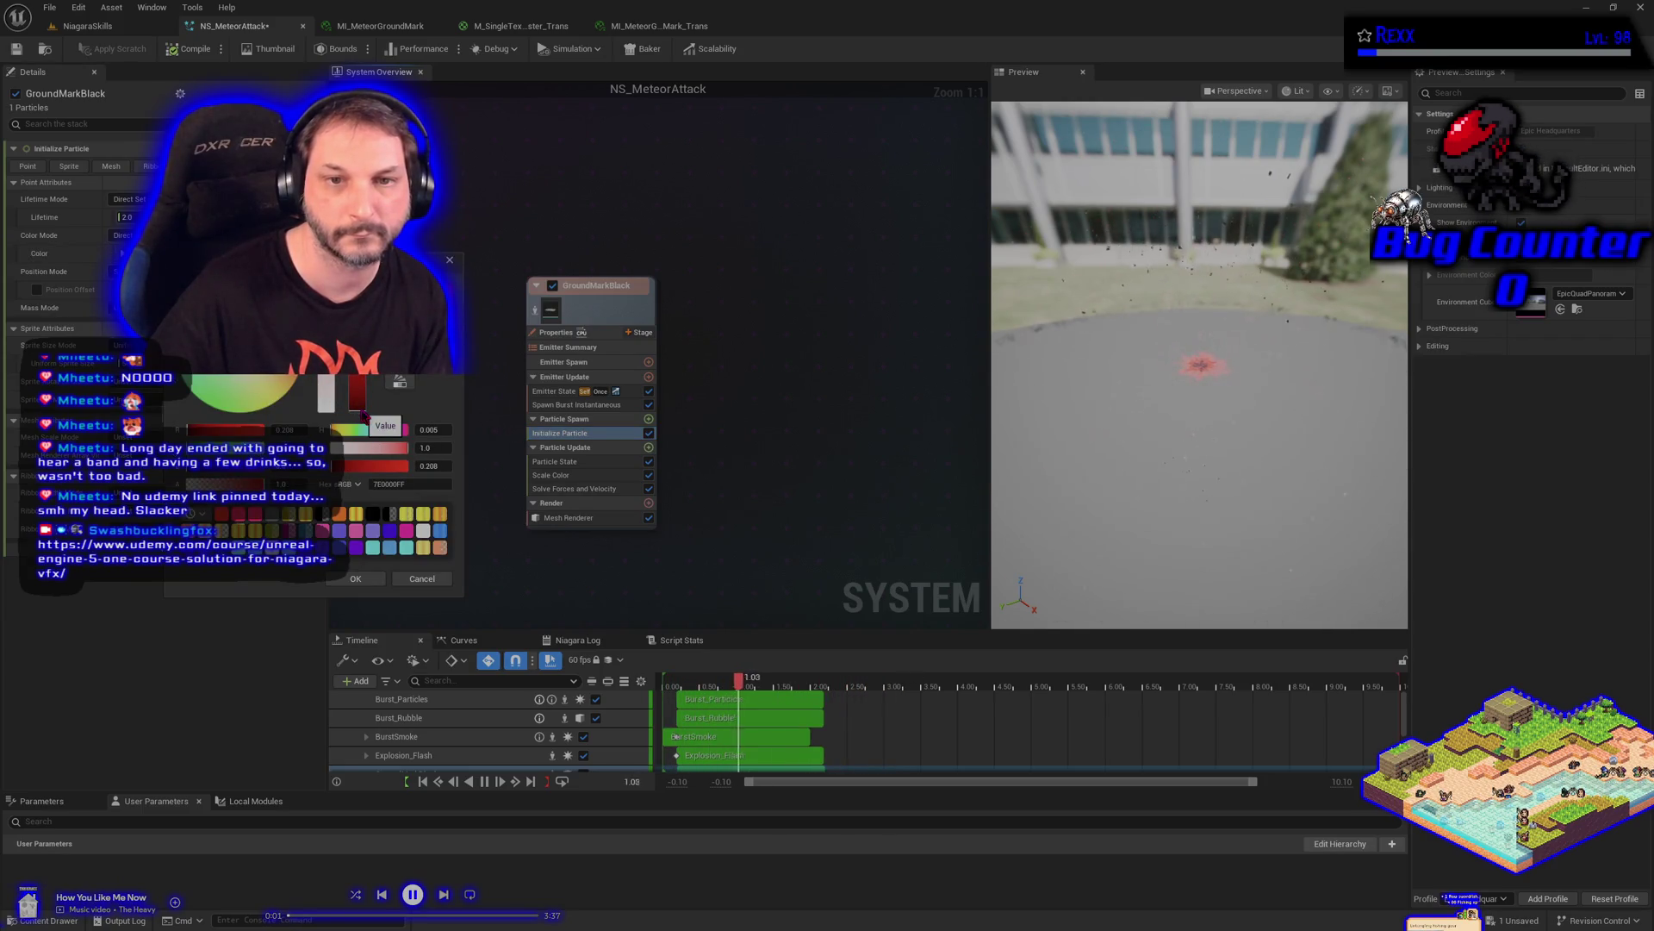
pyautogui.click(368, 581)
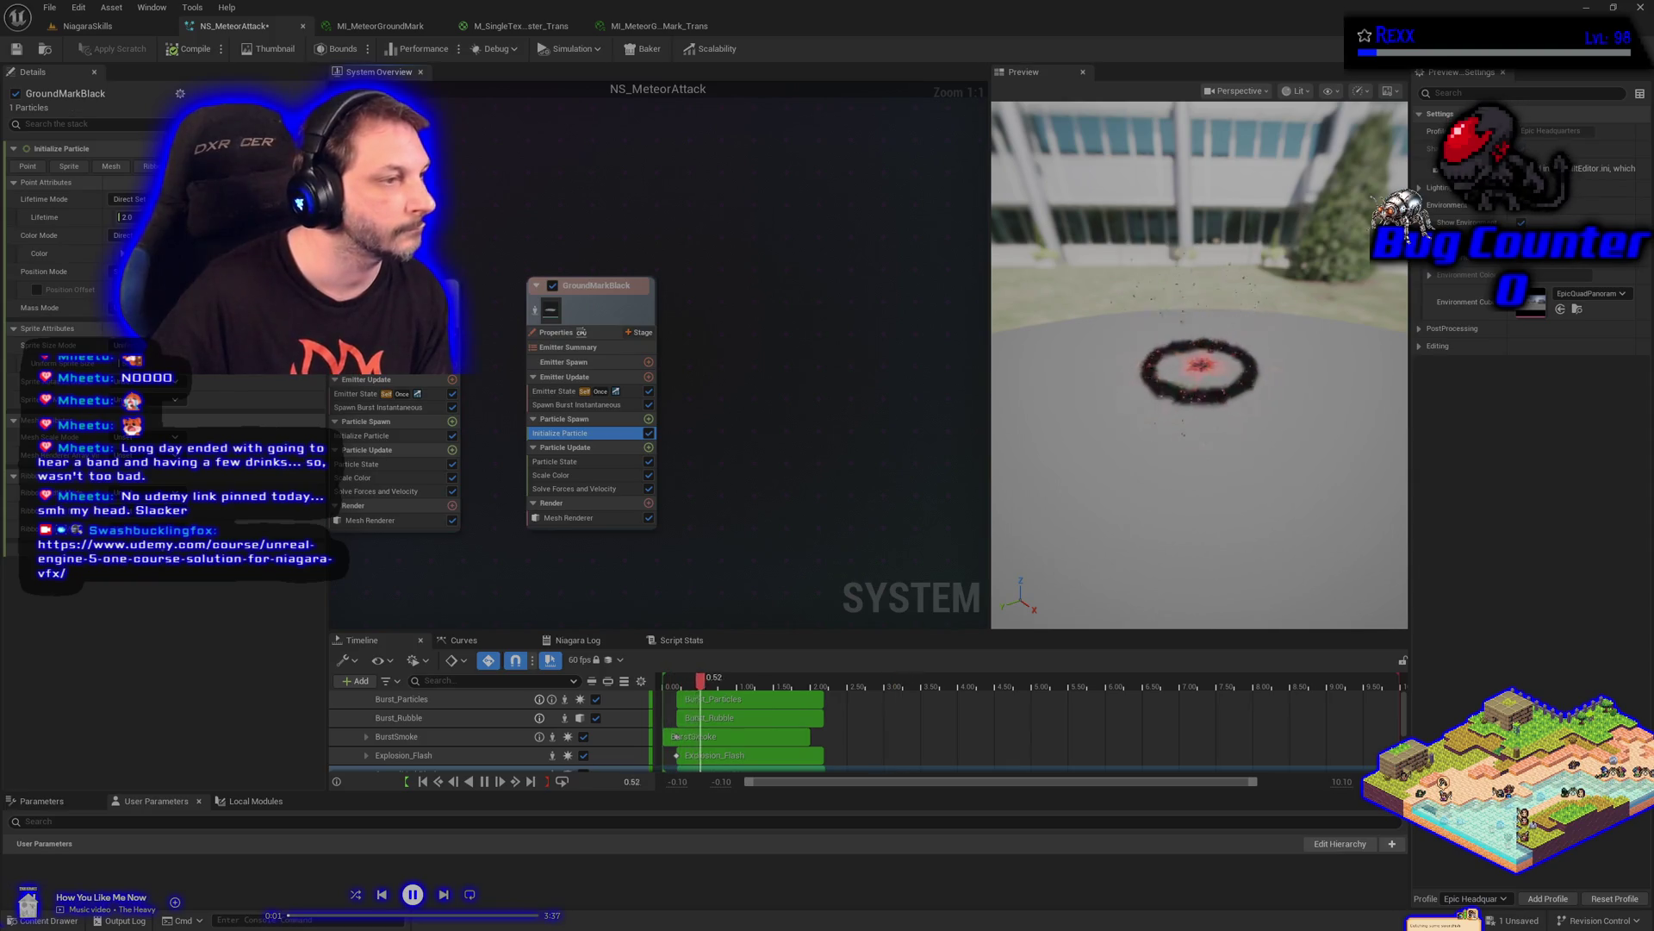
pyautogui.click(52, 253)
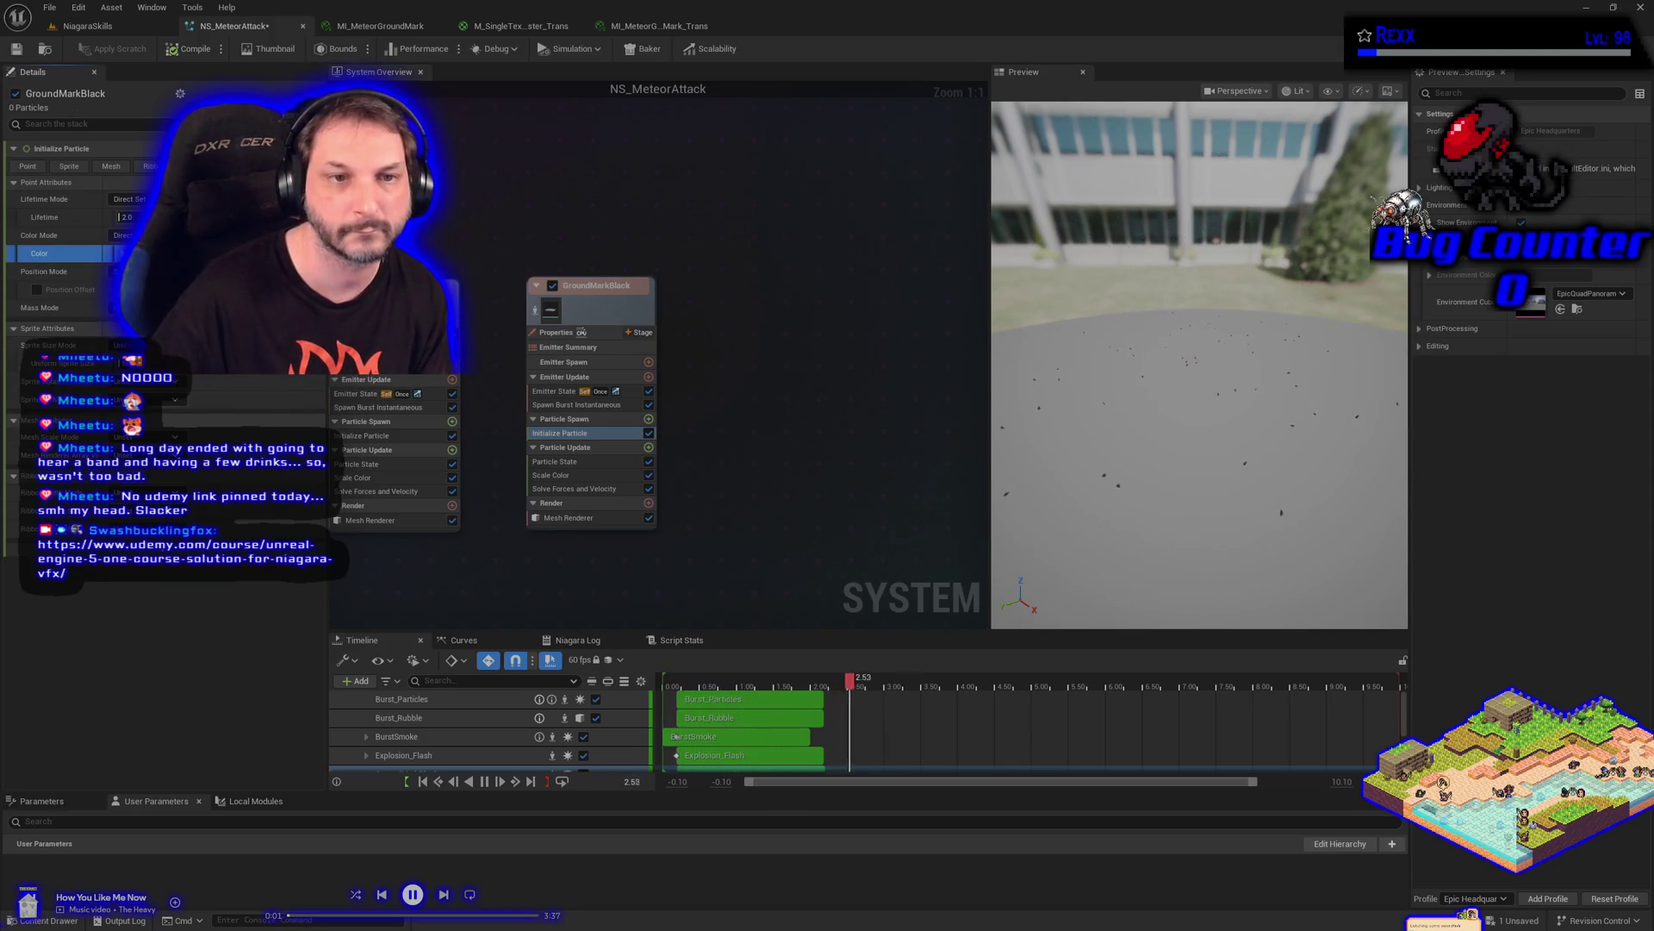
pyautogui.click(147, 254)
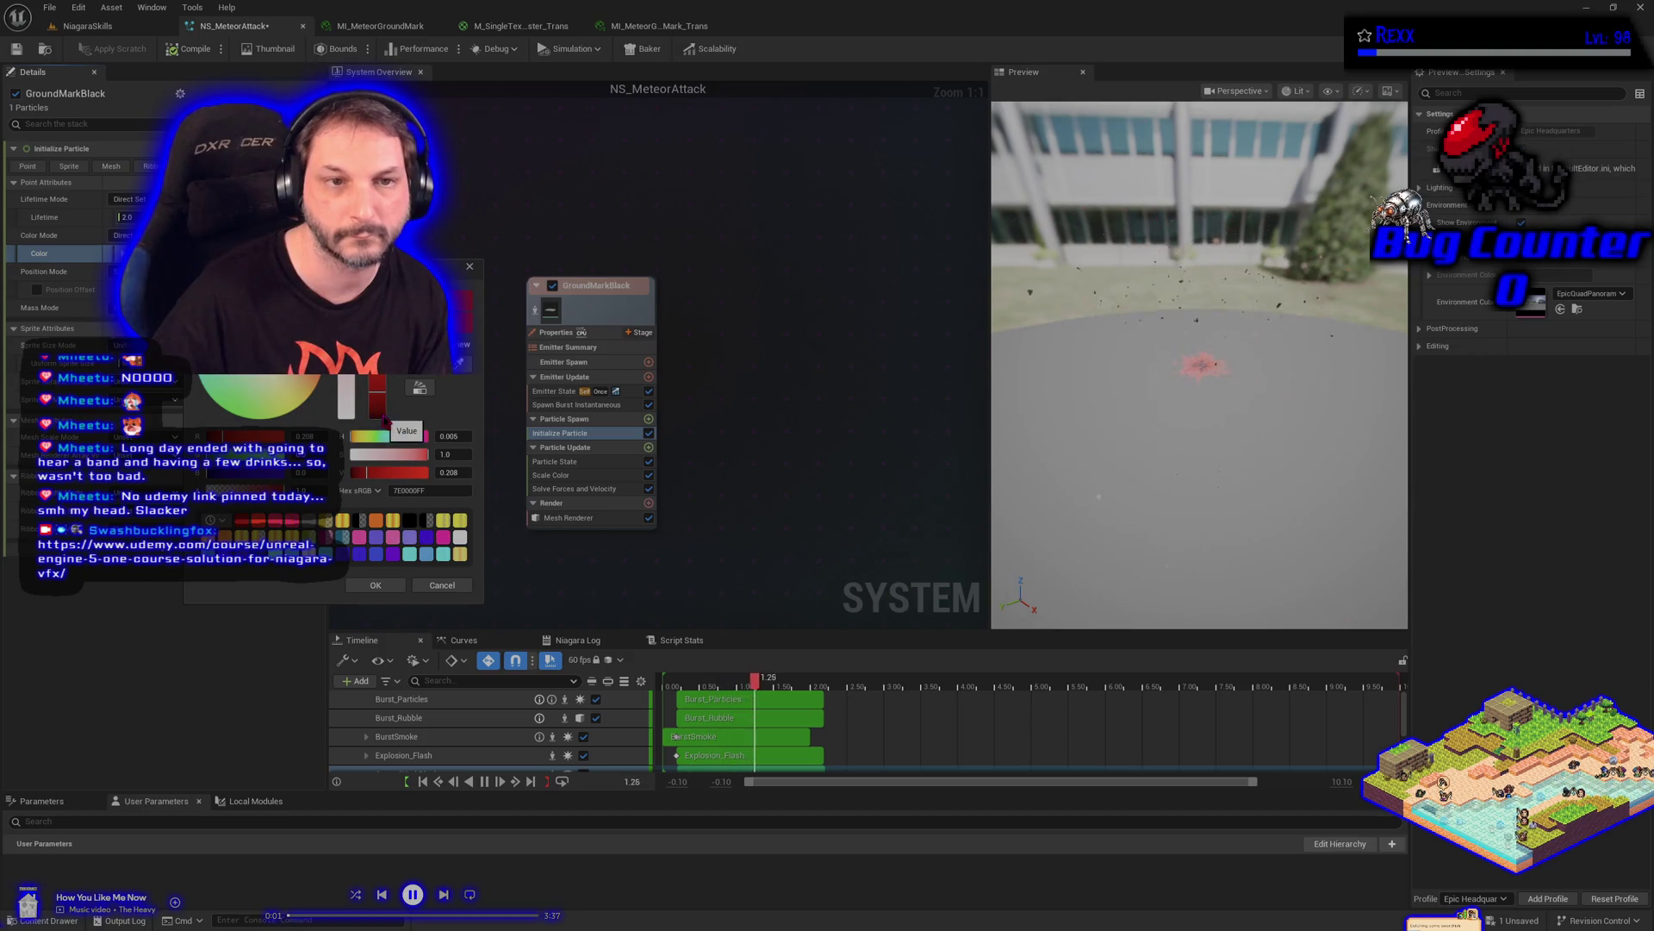
pyautogui.moveTo(385, 421); pyautogui.dragTo(379, 415)
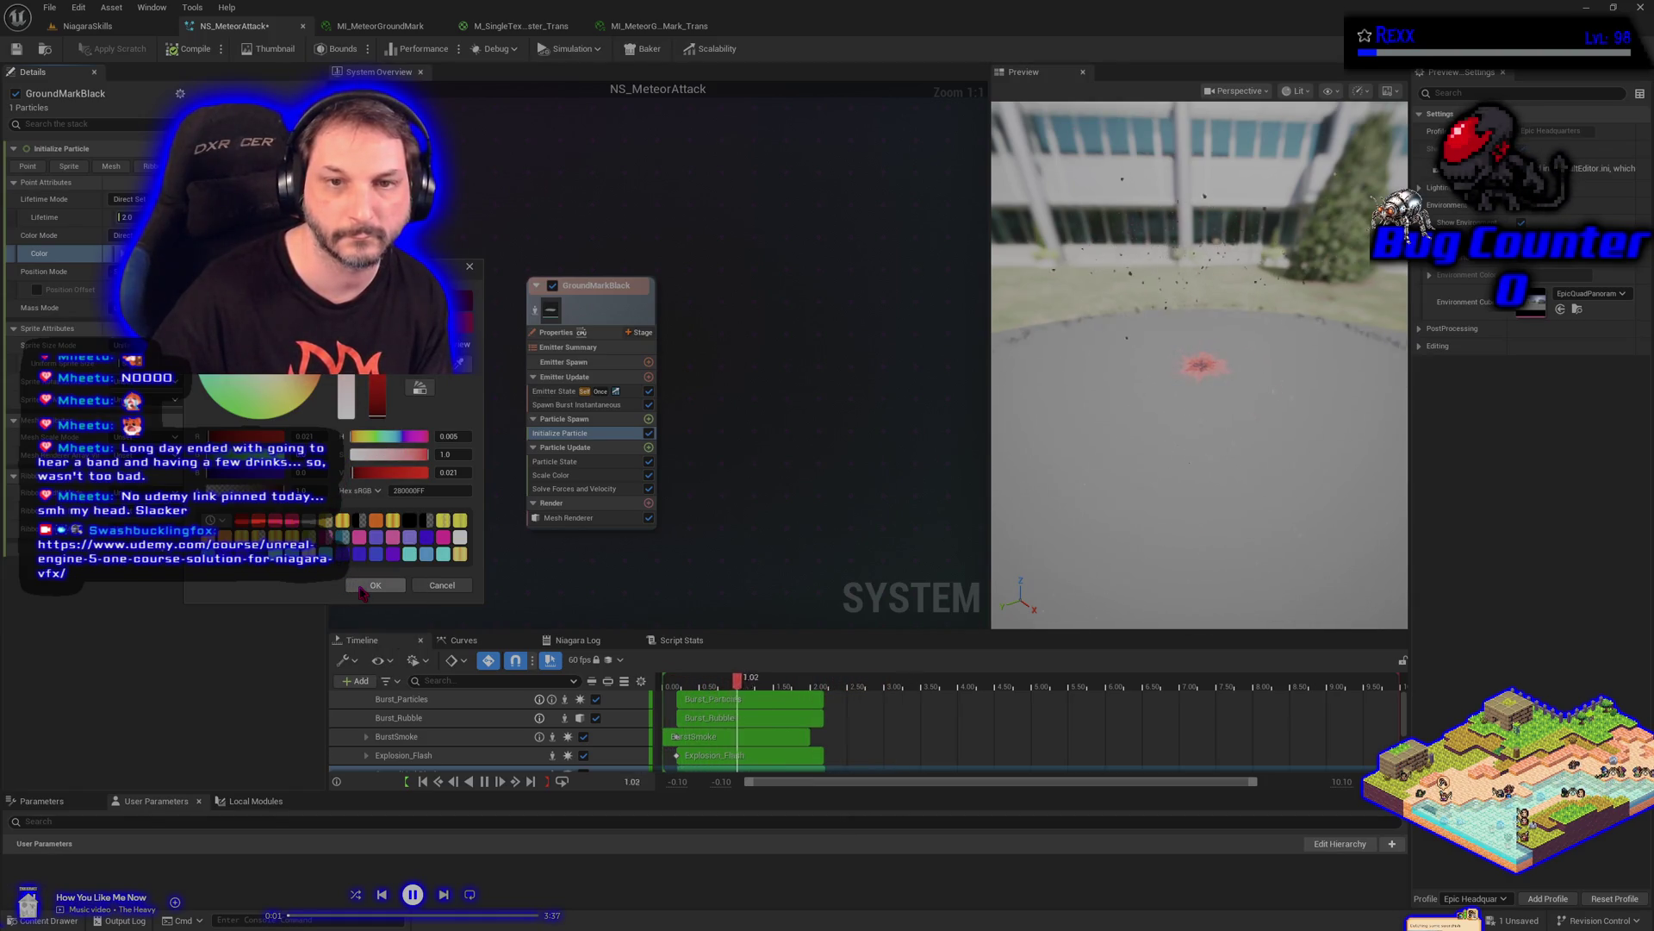
pyautogui.click(373, 585)
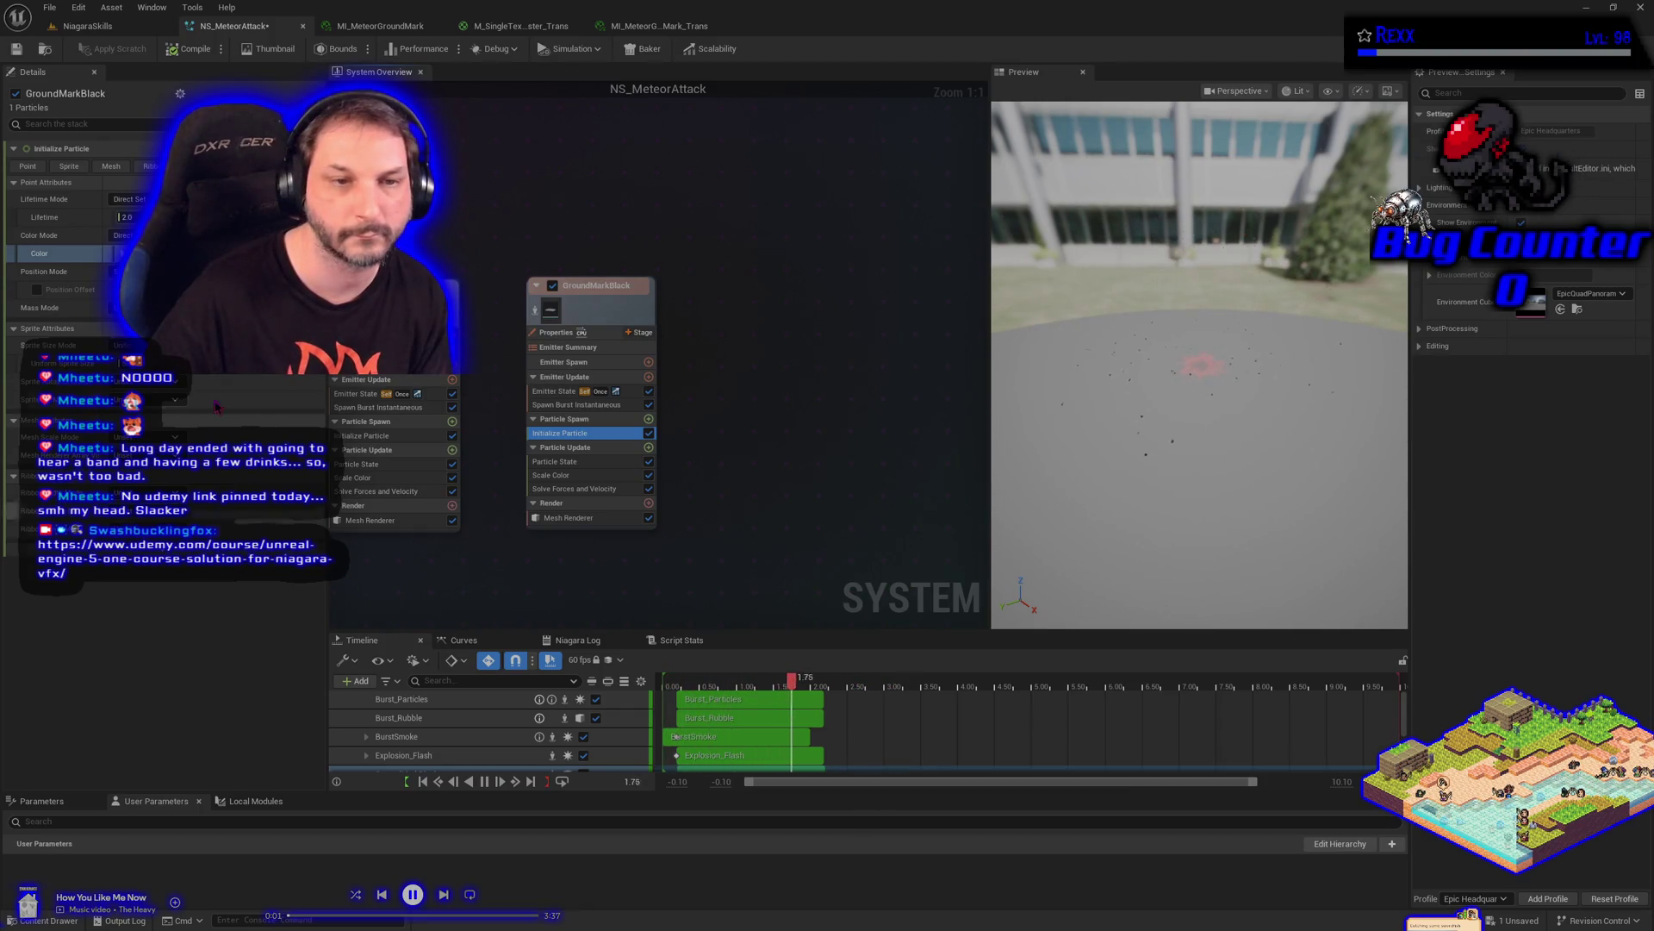
pyautogui.click(162, 51)
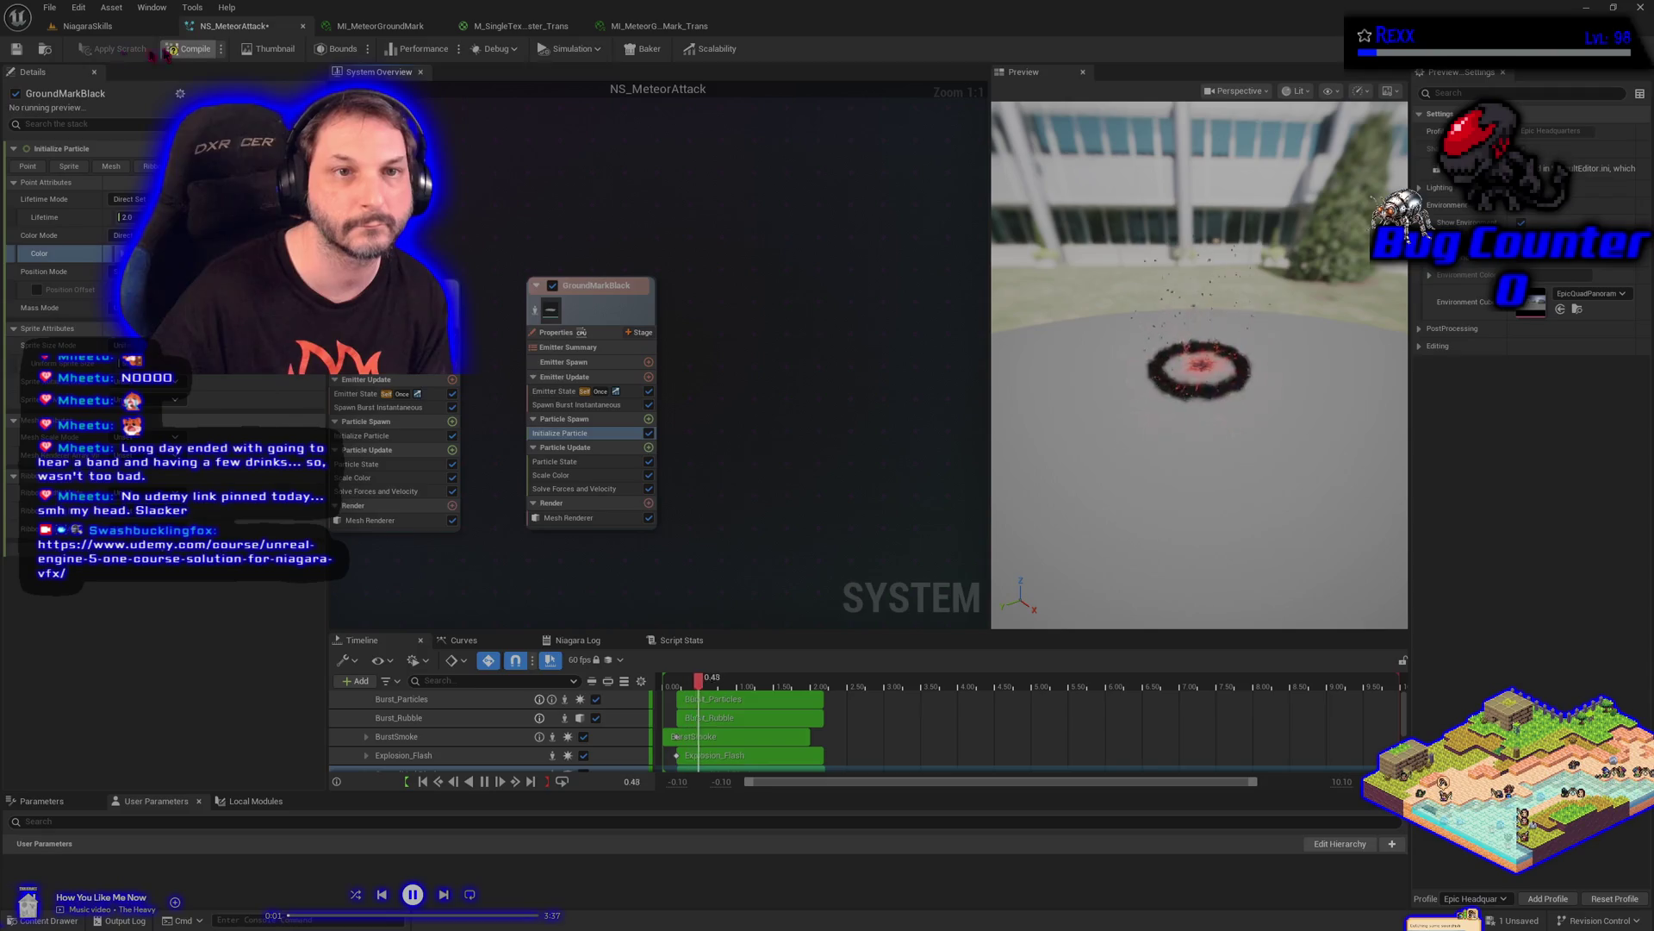
pyautogui.click(534, 312)
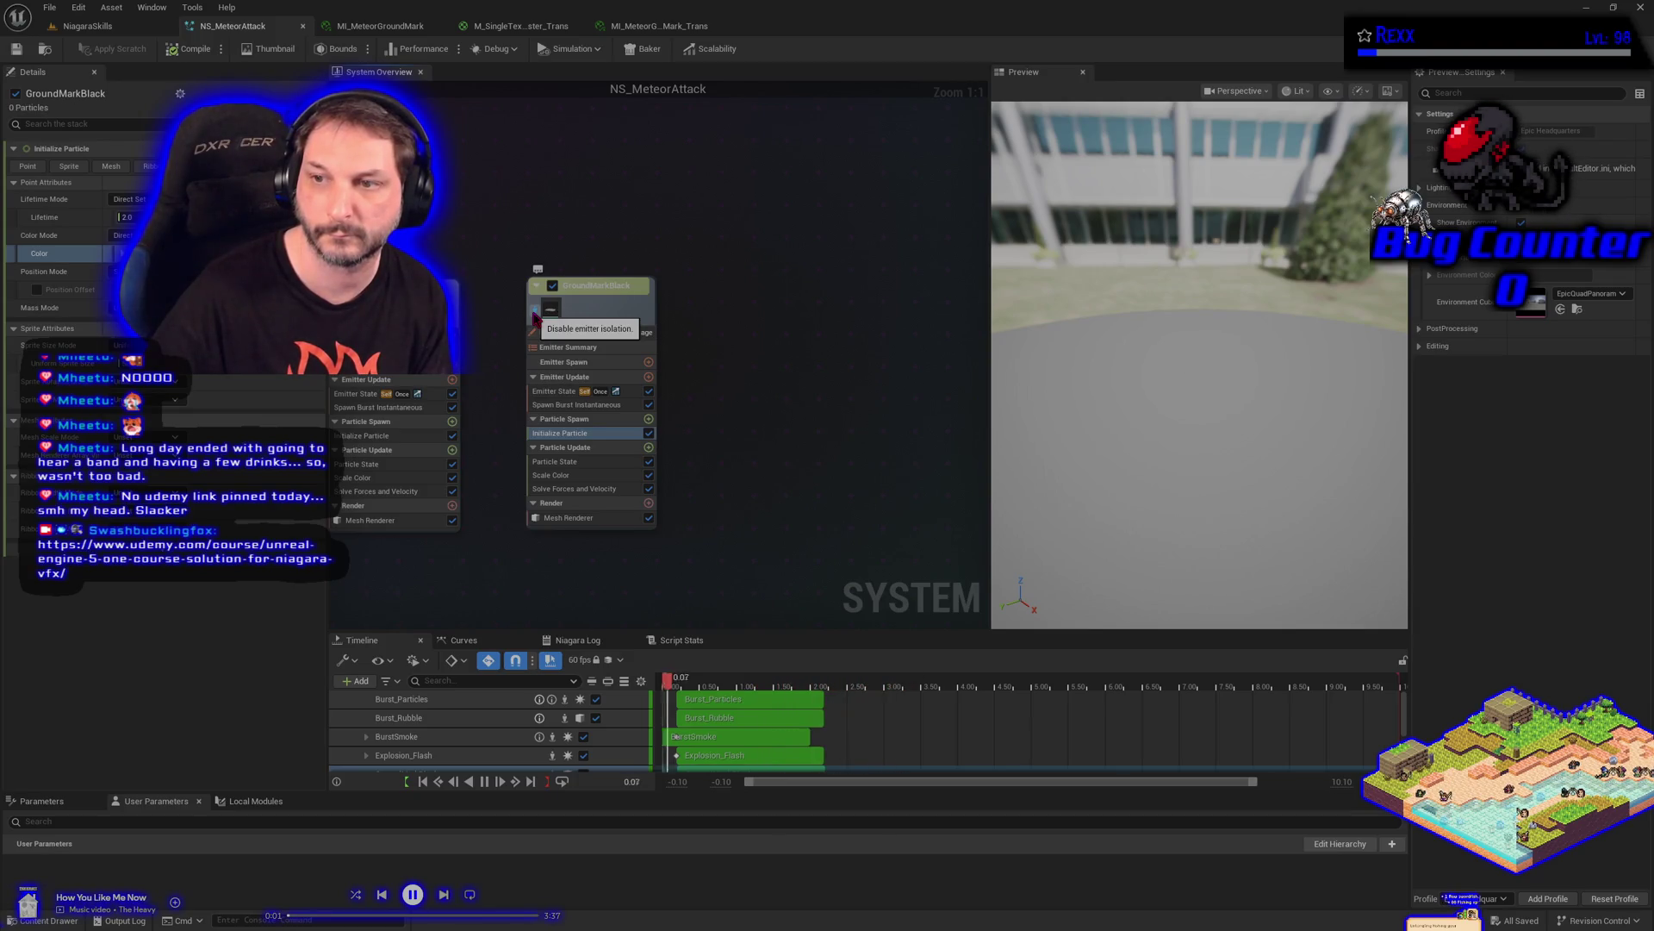
# Preview all emitters again and retune GroundMarkBright's particle colour toward orange
pyautogui.click(535, 318)
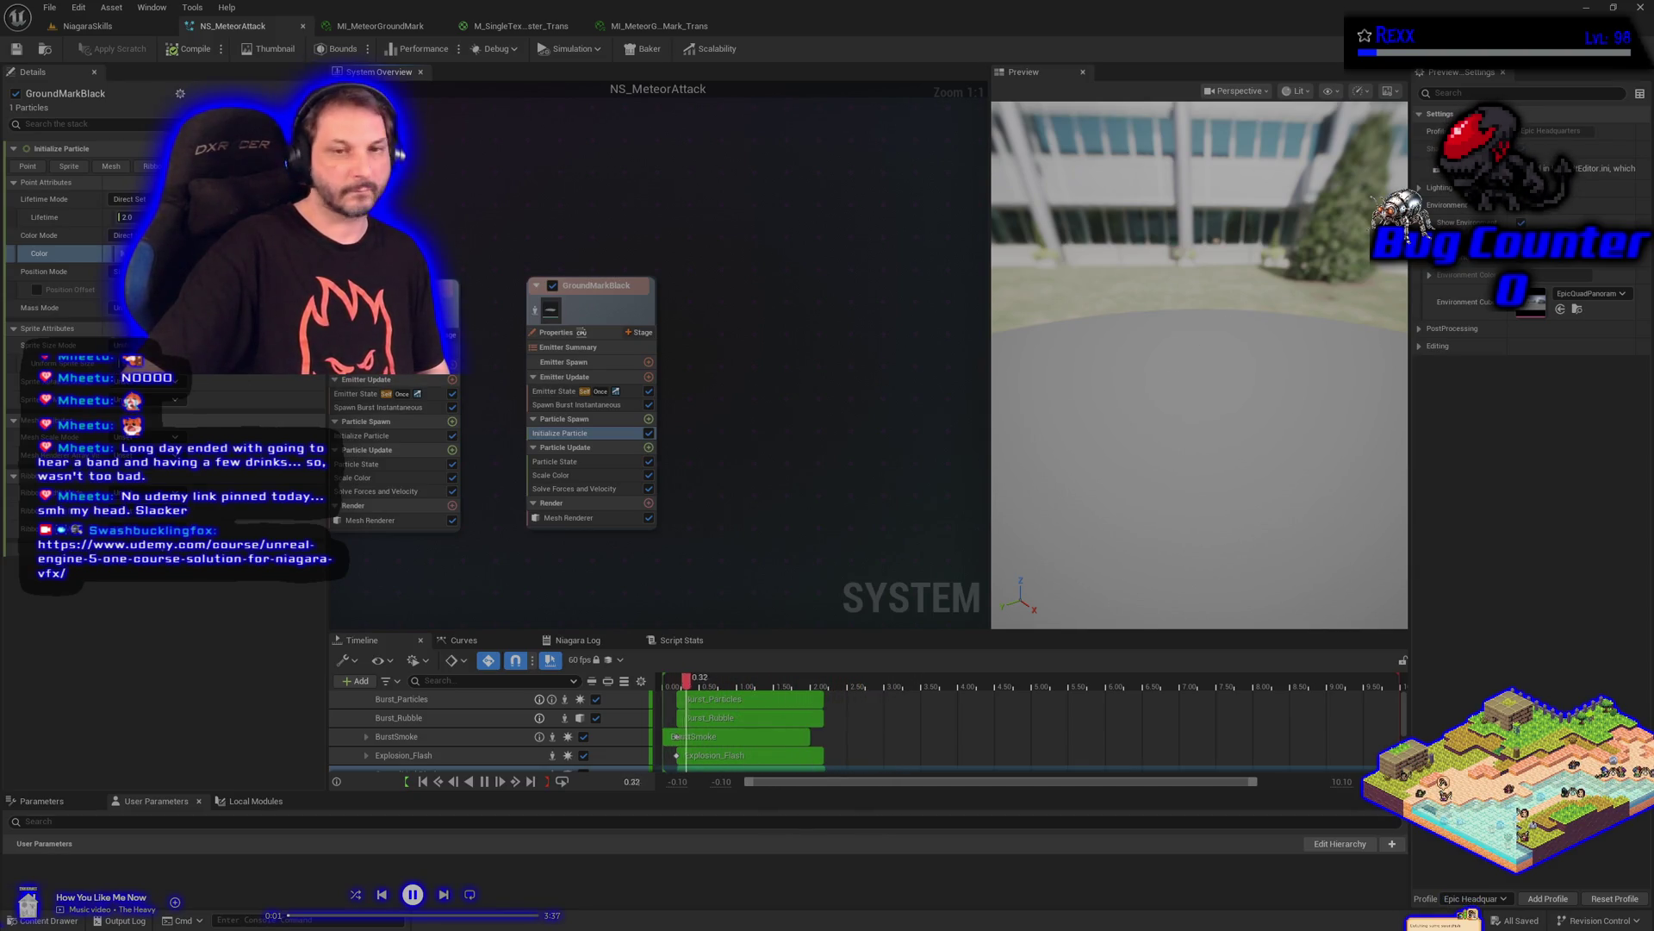
pyautogui.click(376, 436)
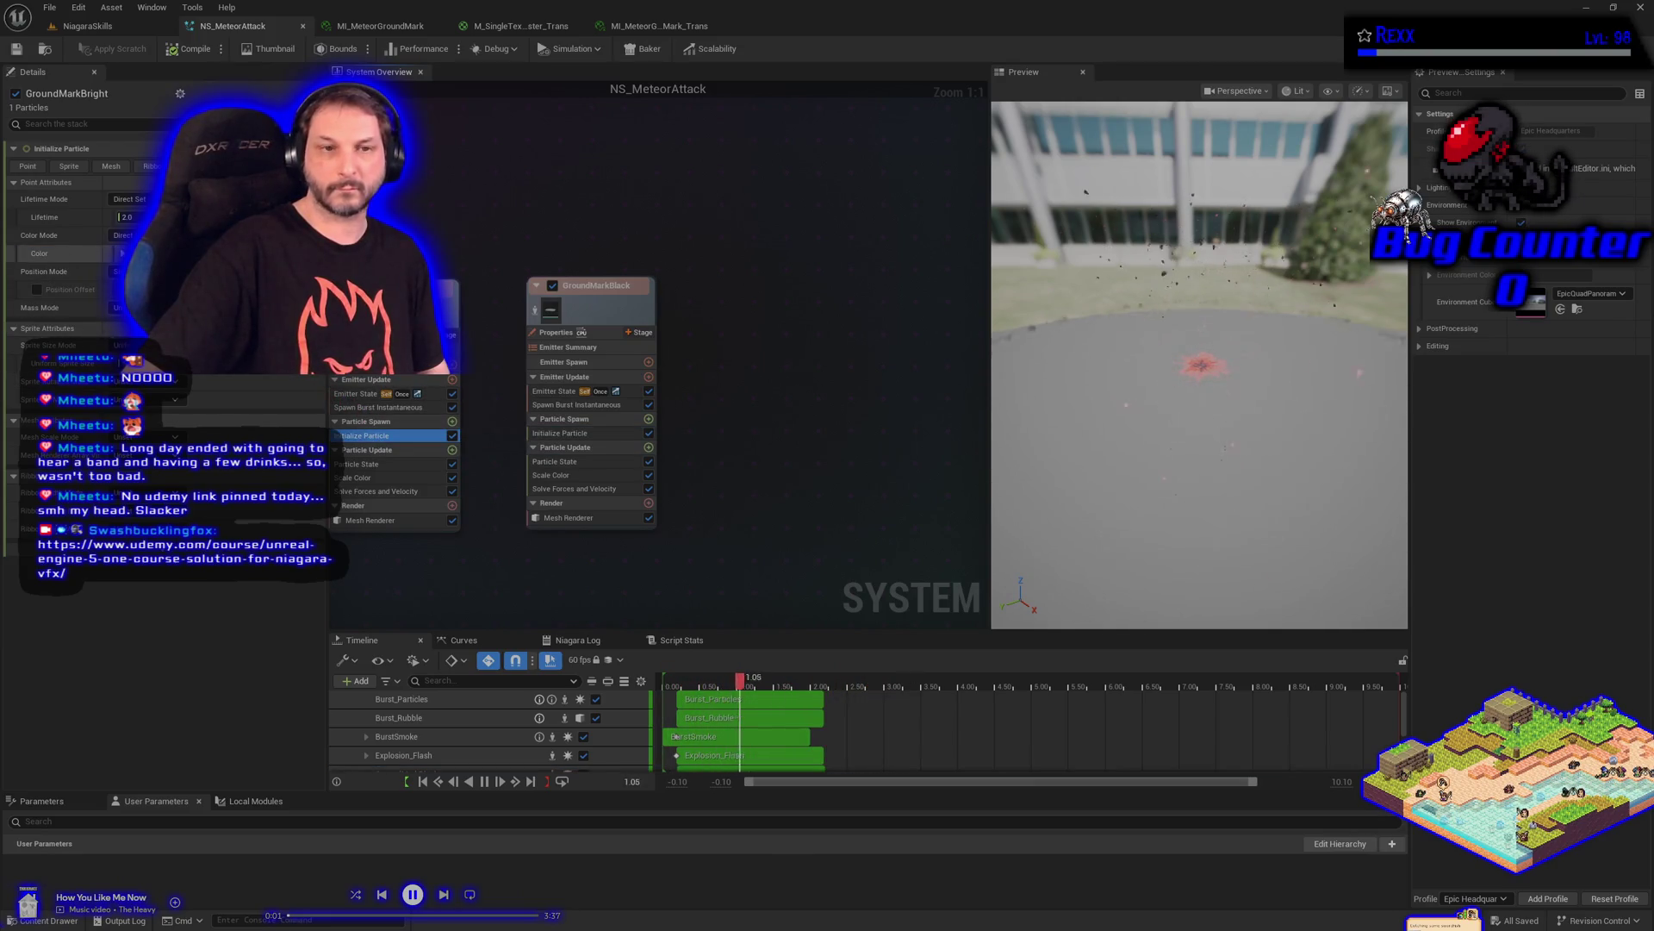
pyautogui.click(121, 253)
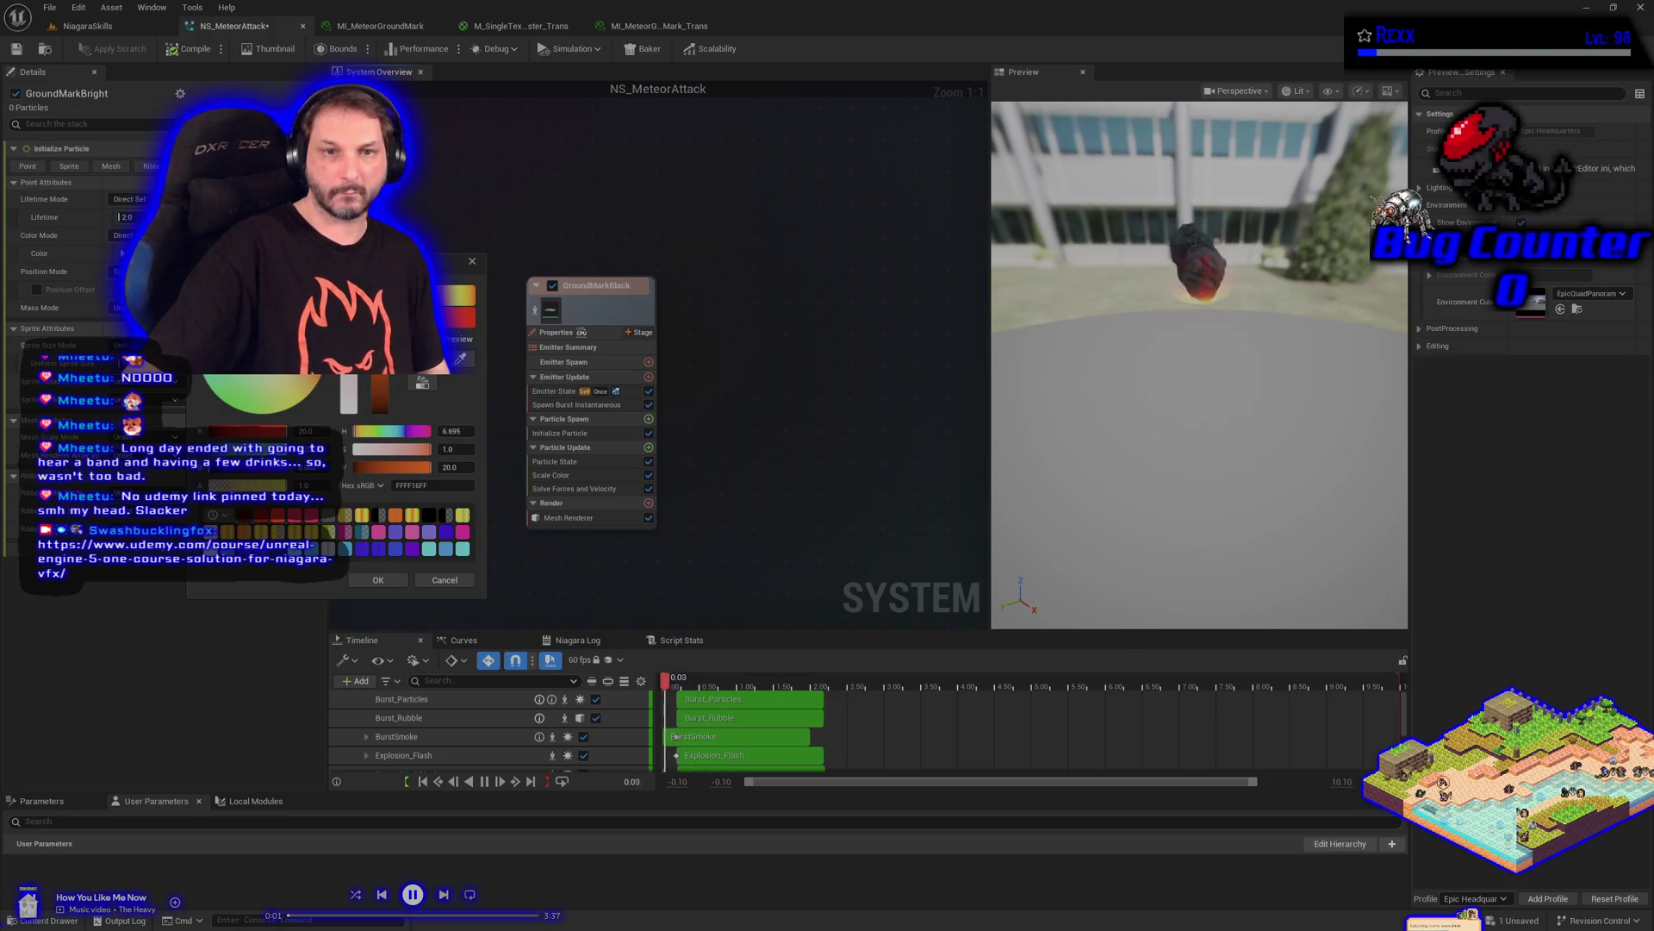
pyautogui.click(386, 585)
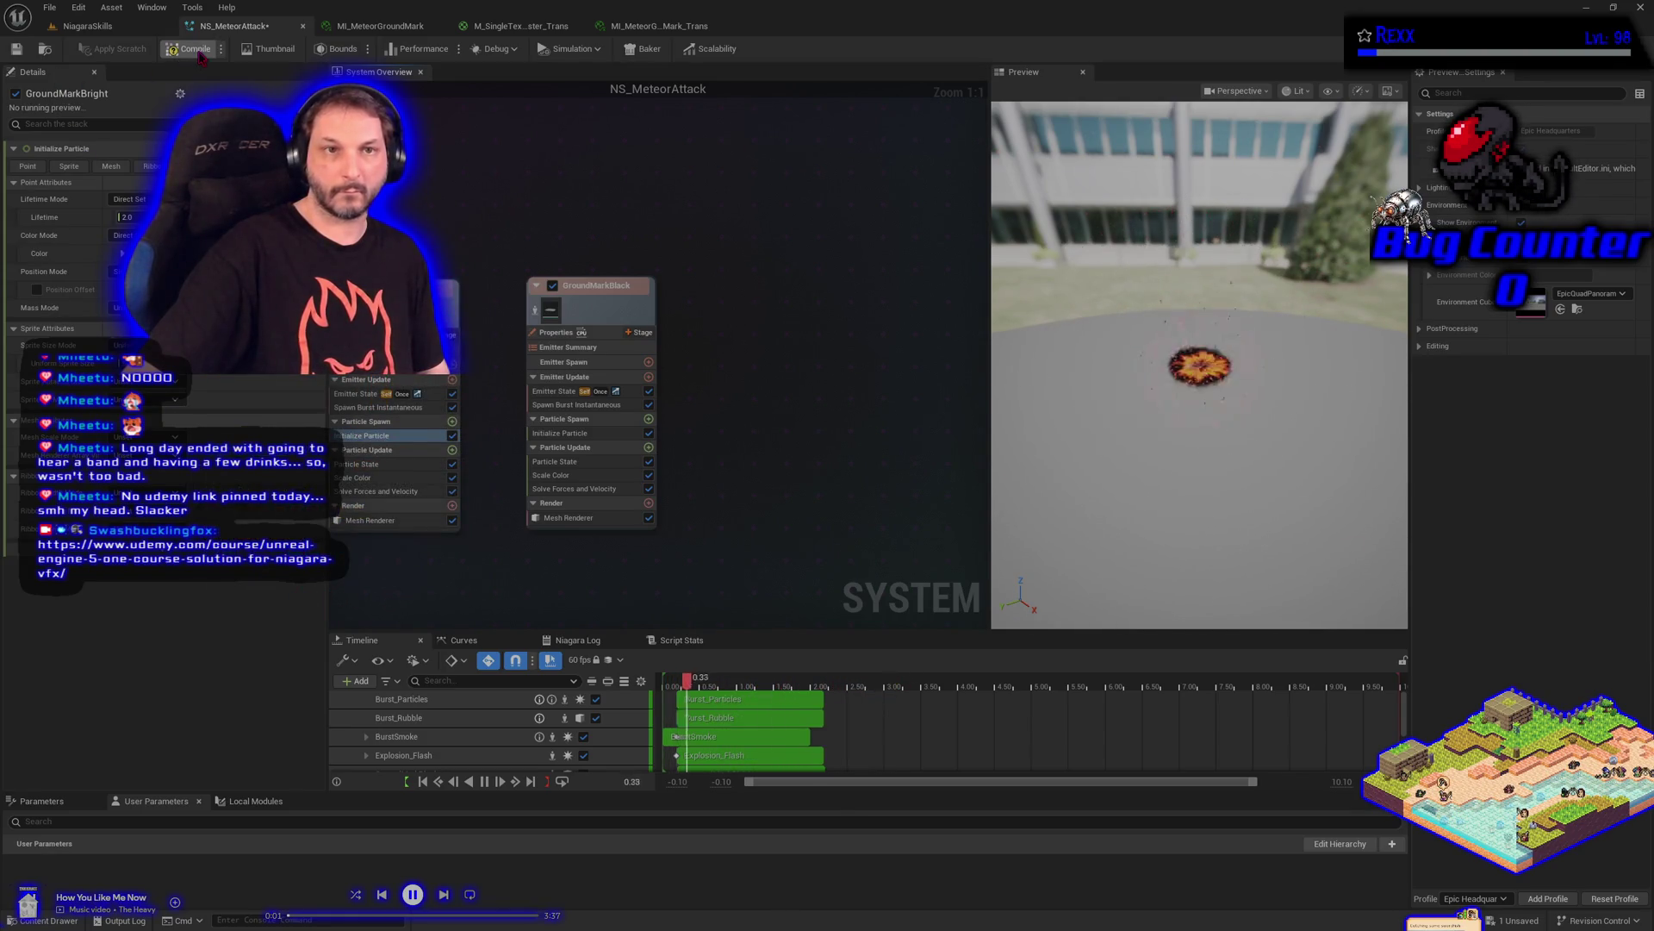
pyautogui.click(49, 8)
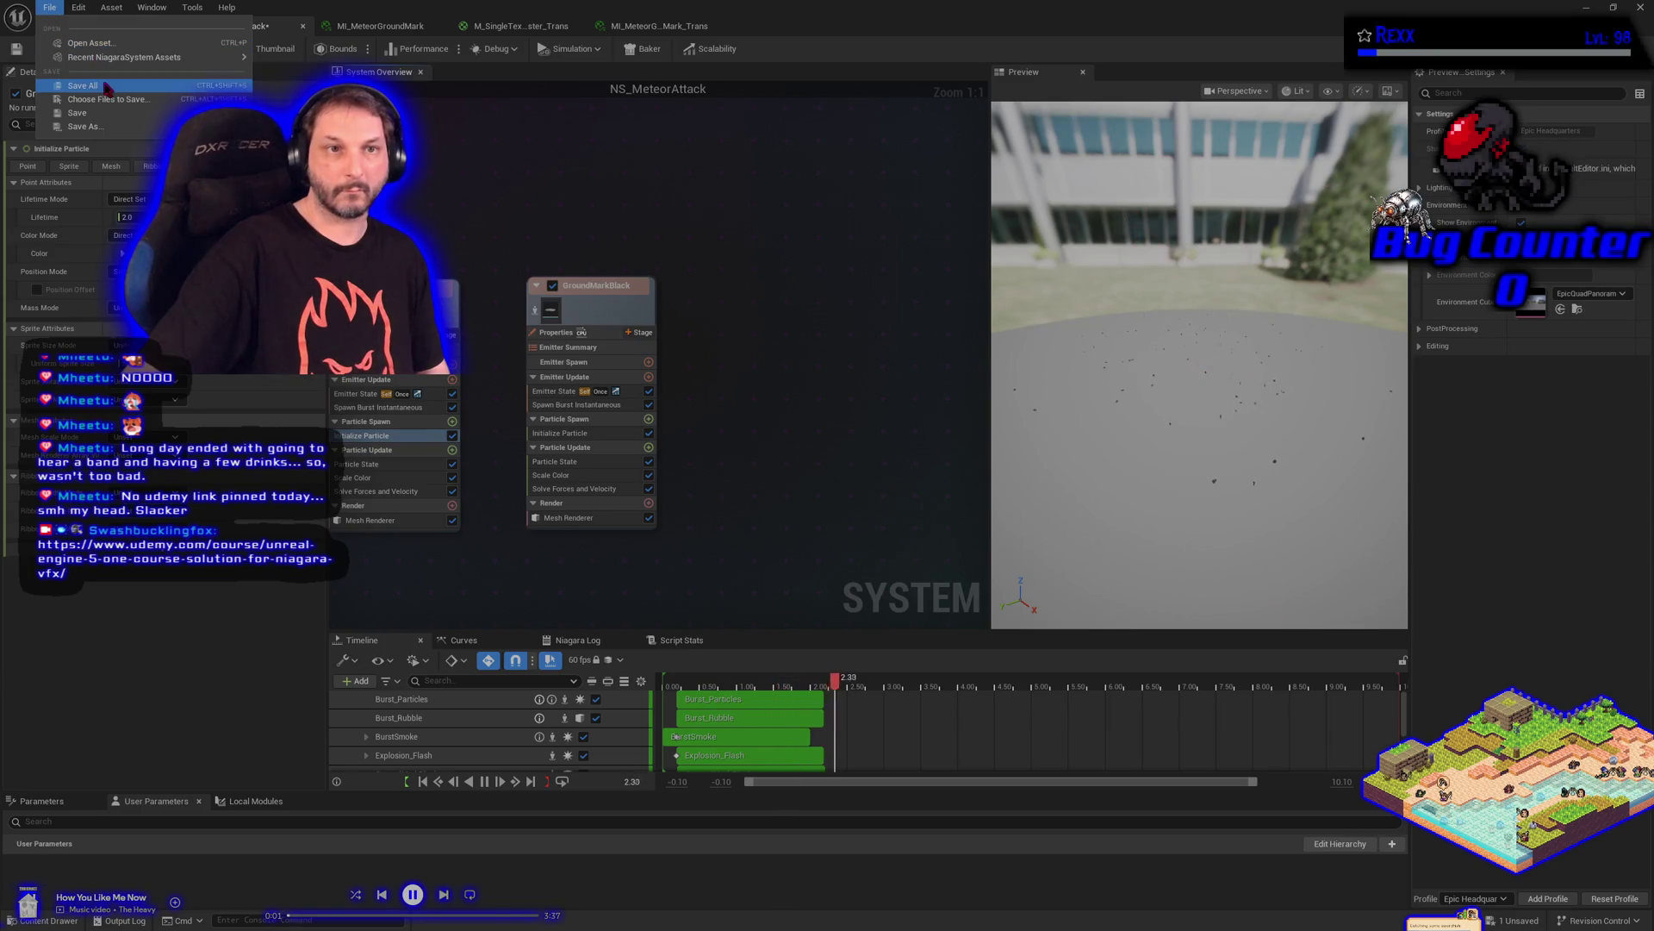
# Save the system and give GroundMarkBlack's particles a lifetime of 3.0
pyautogui.click(78, 113)
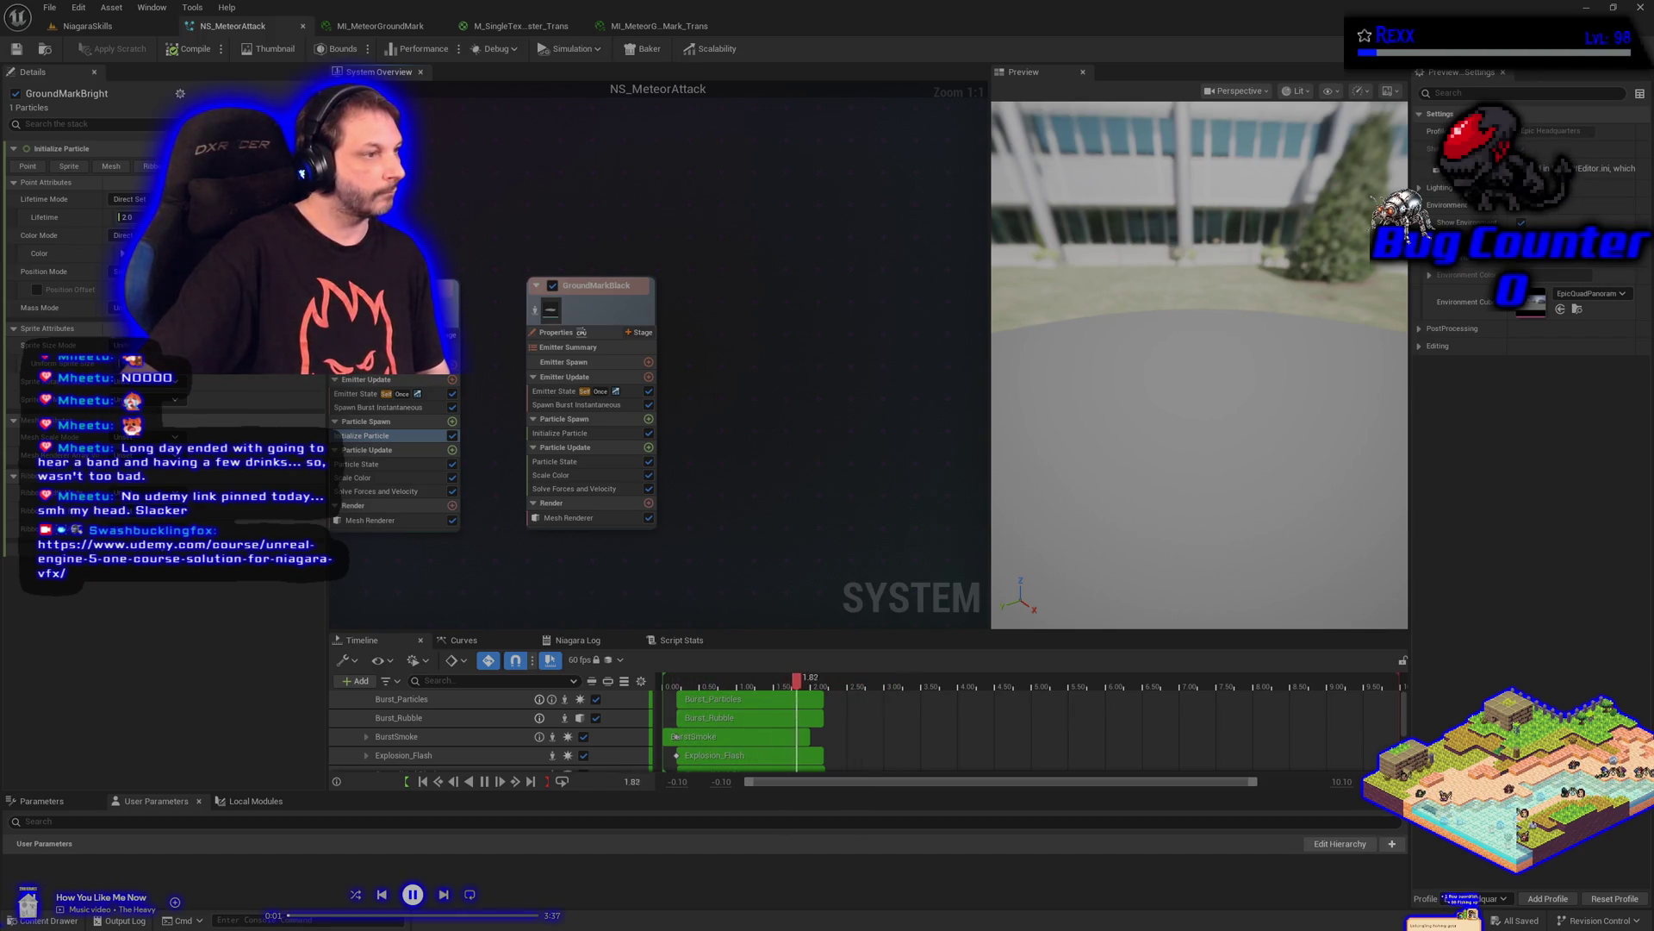
pyautogui.click(558, 434)
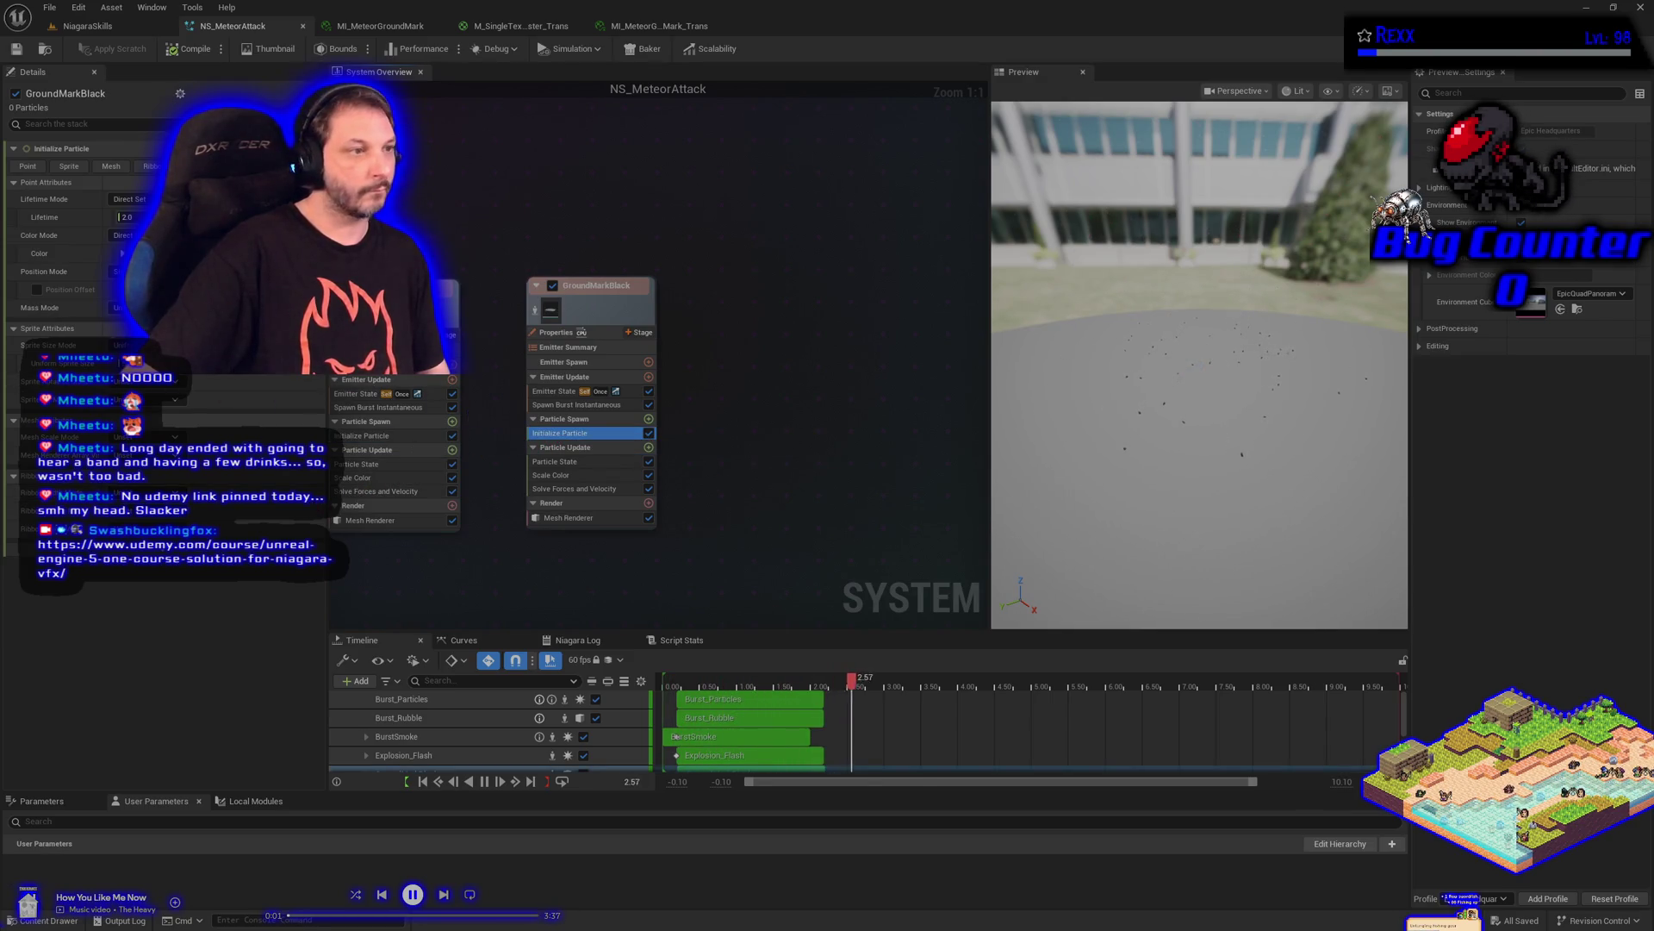
pyautogui.click(125, 217)
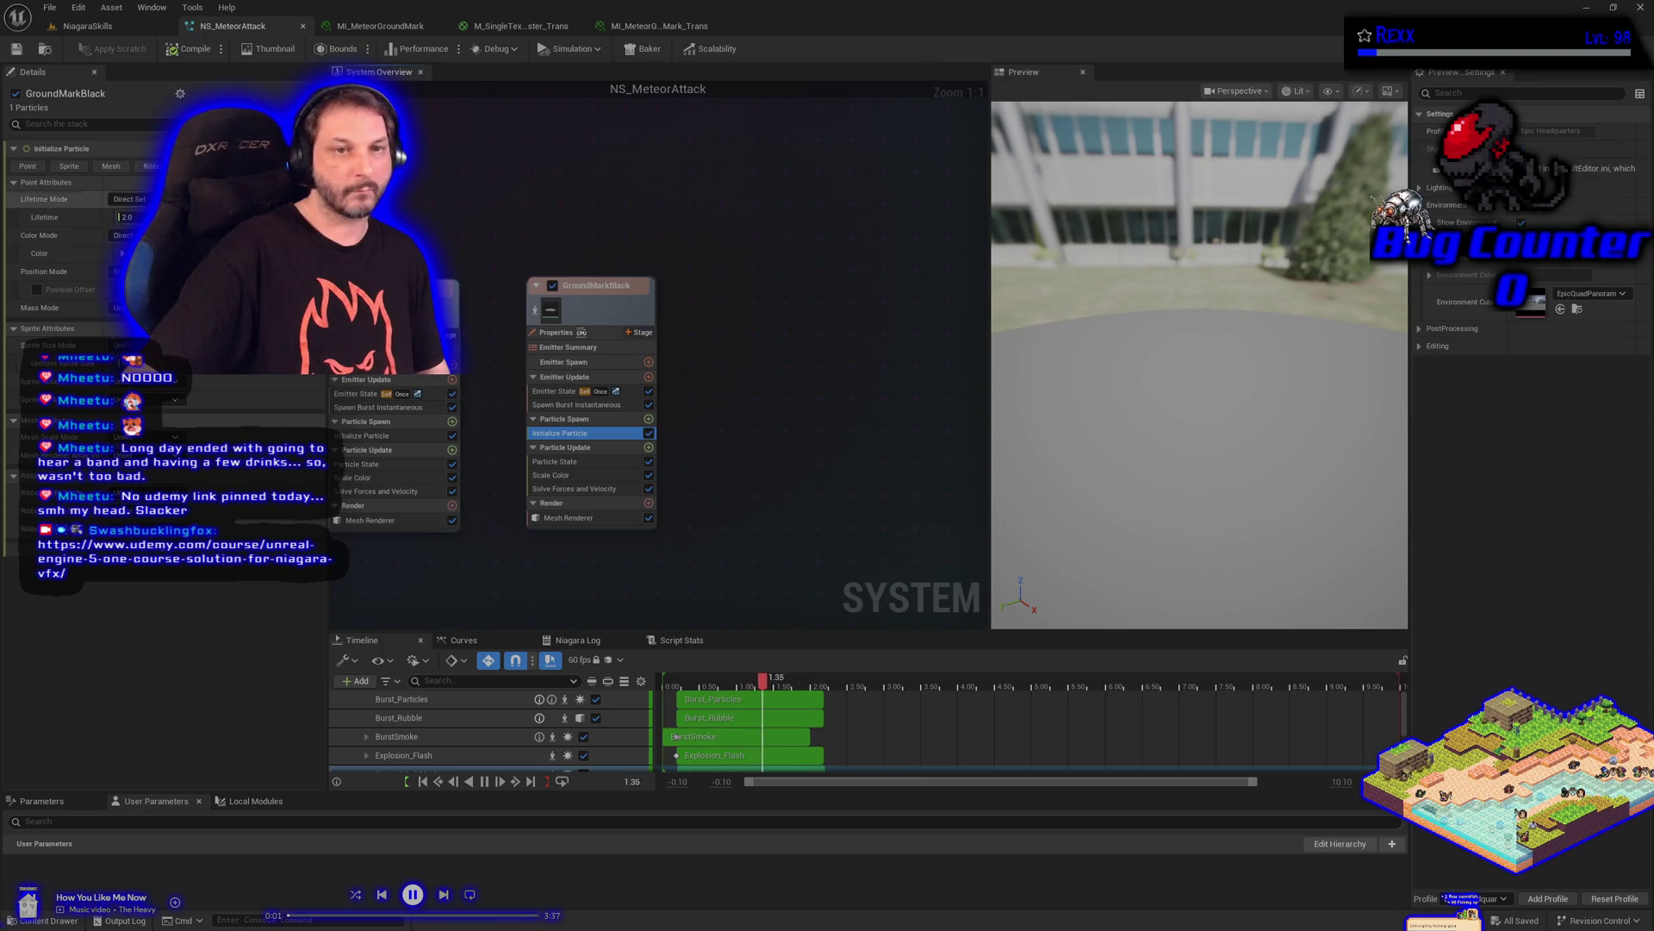
pyautogui.write('3')
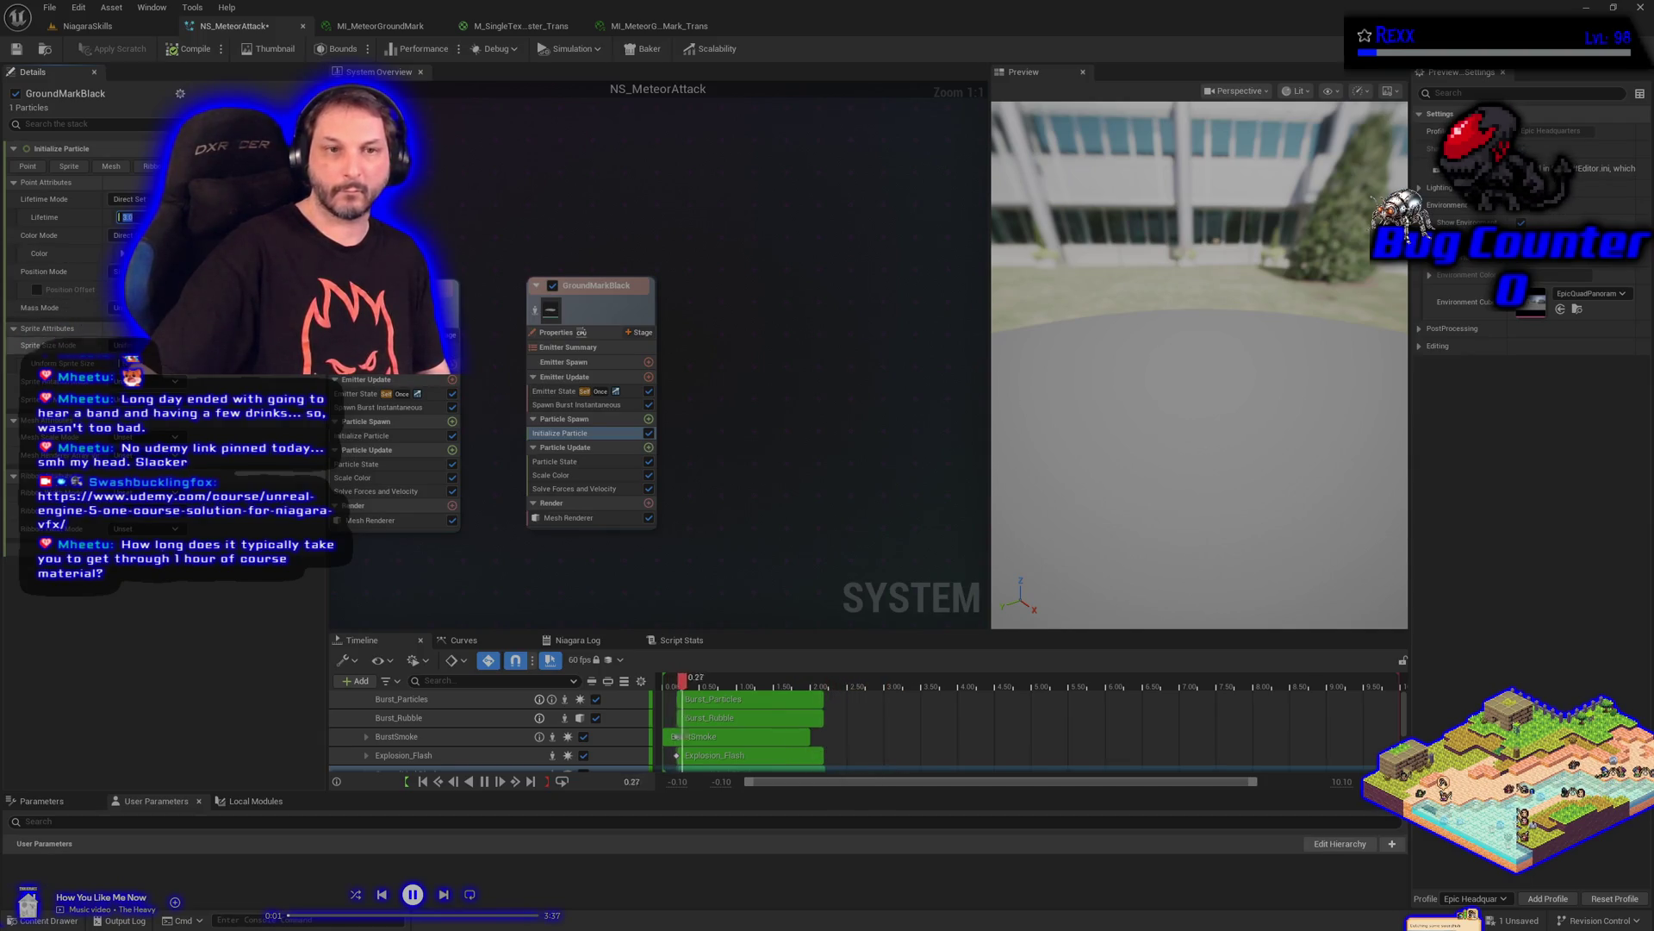
pyautogui.write('3.0')
pyautogui.press('Return')
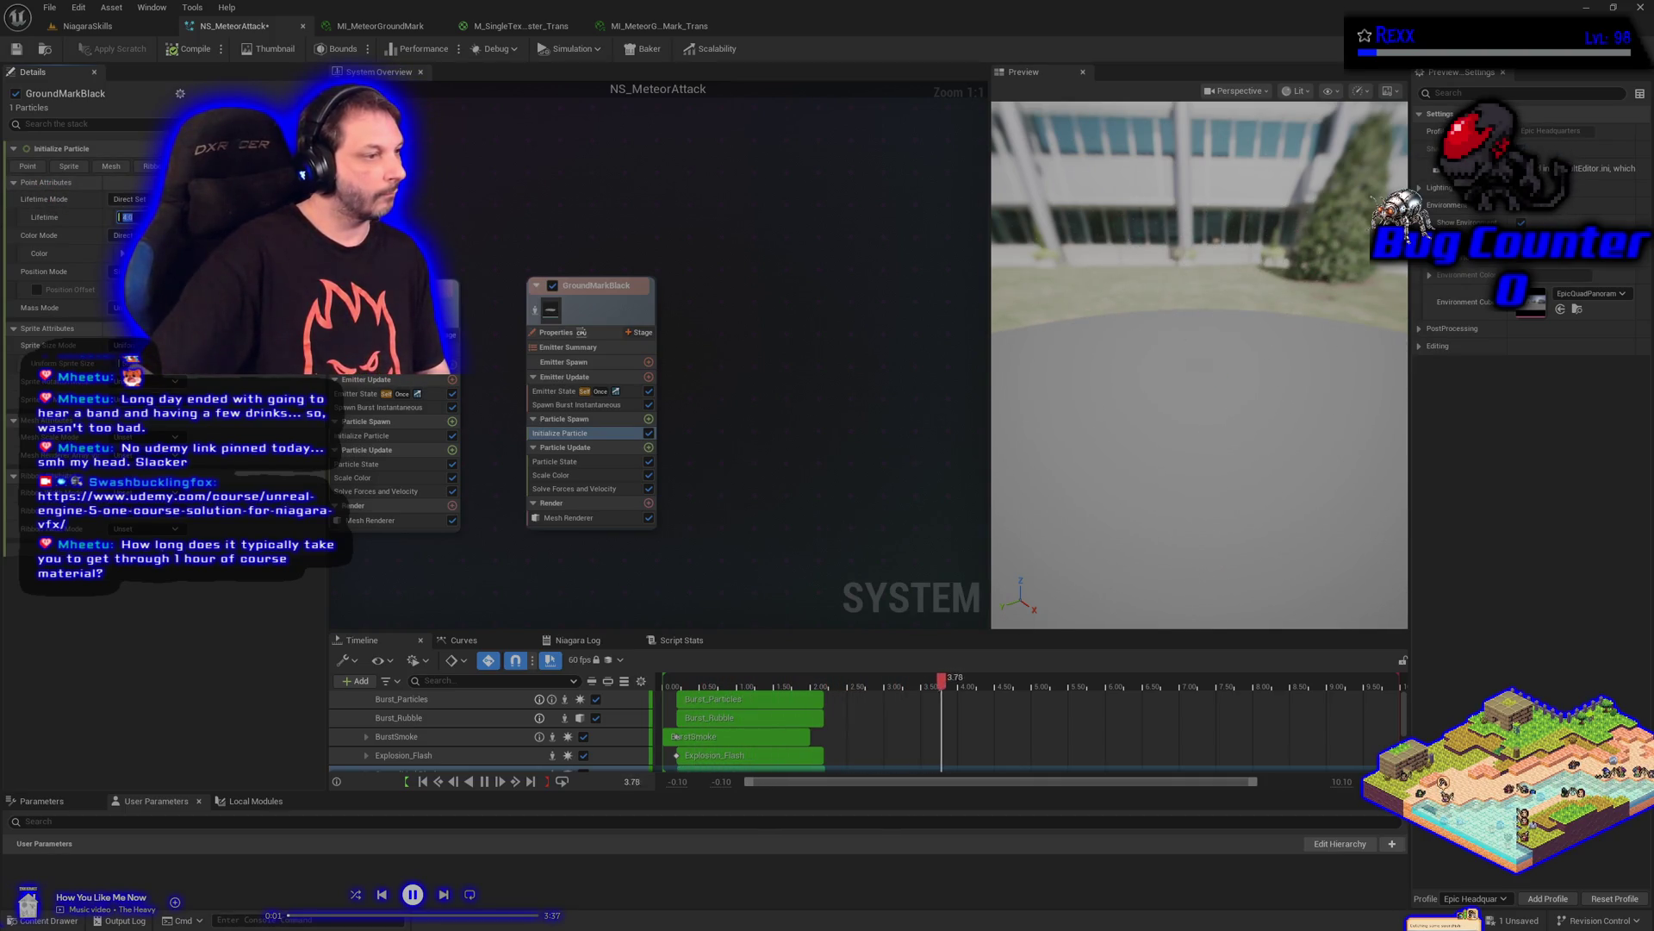
pyautogui.click(538, 474)
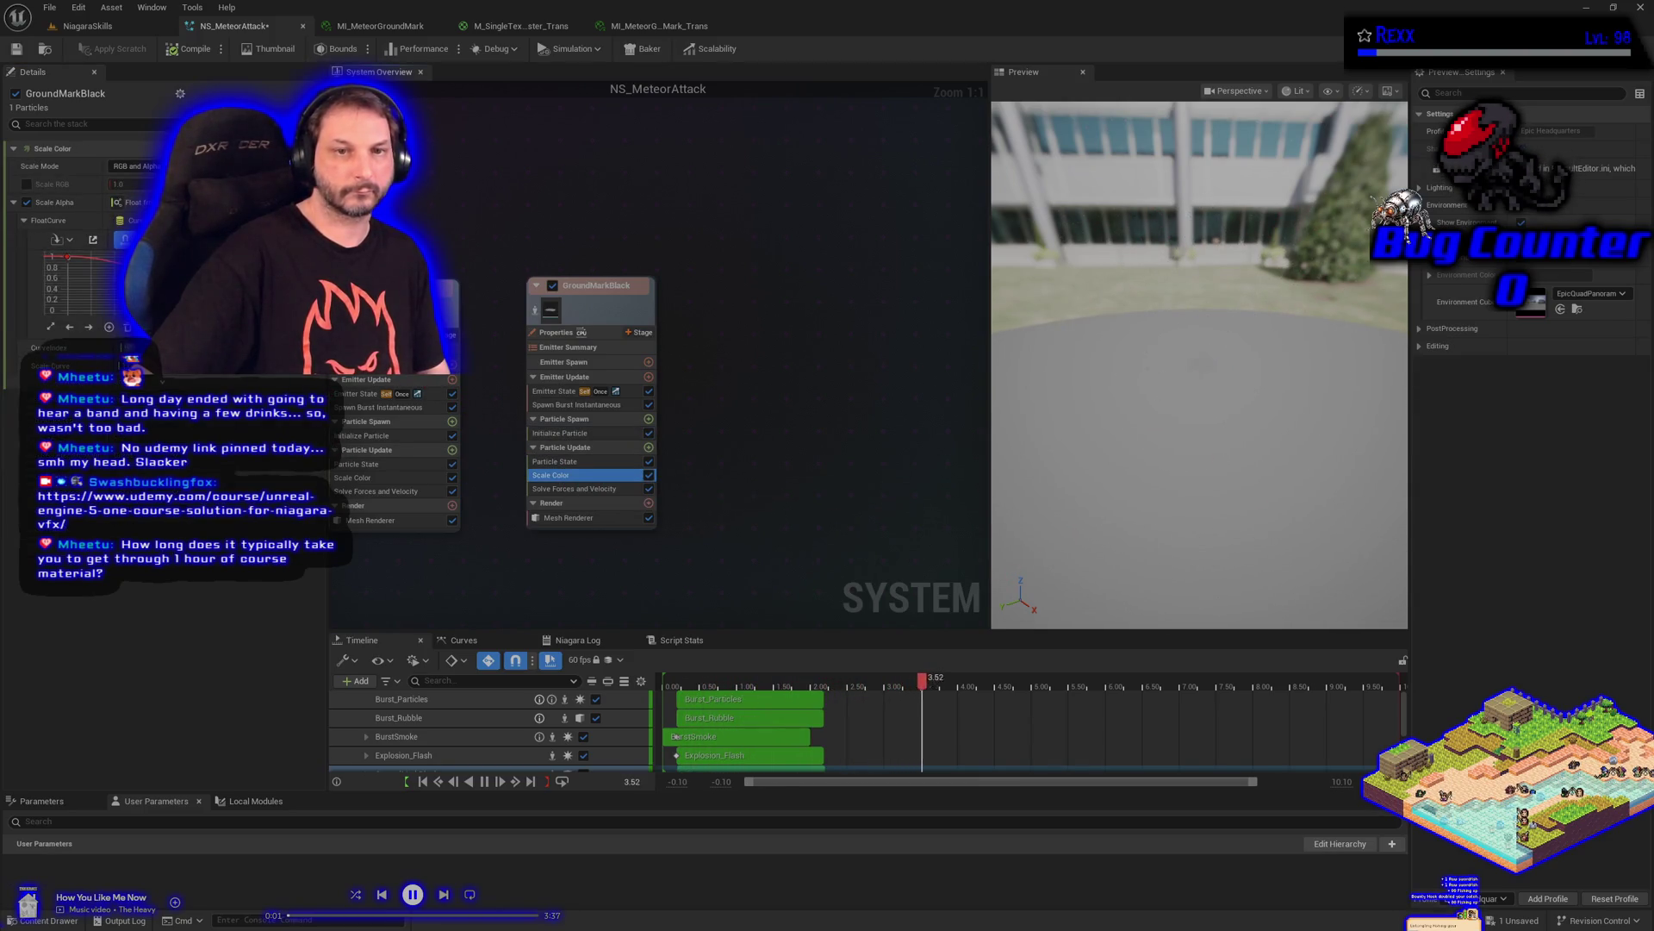
# Widen the Details panel, recompile and Save All, then inspect GroundMarkBright's Scale Color settings
pyautogui.moveTo(328, 560); pyautogui.dragTo(439, 560)
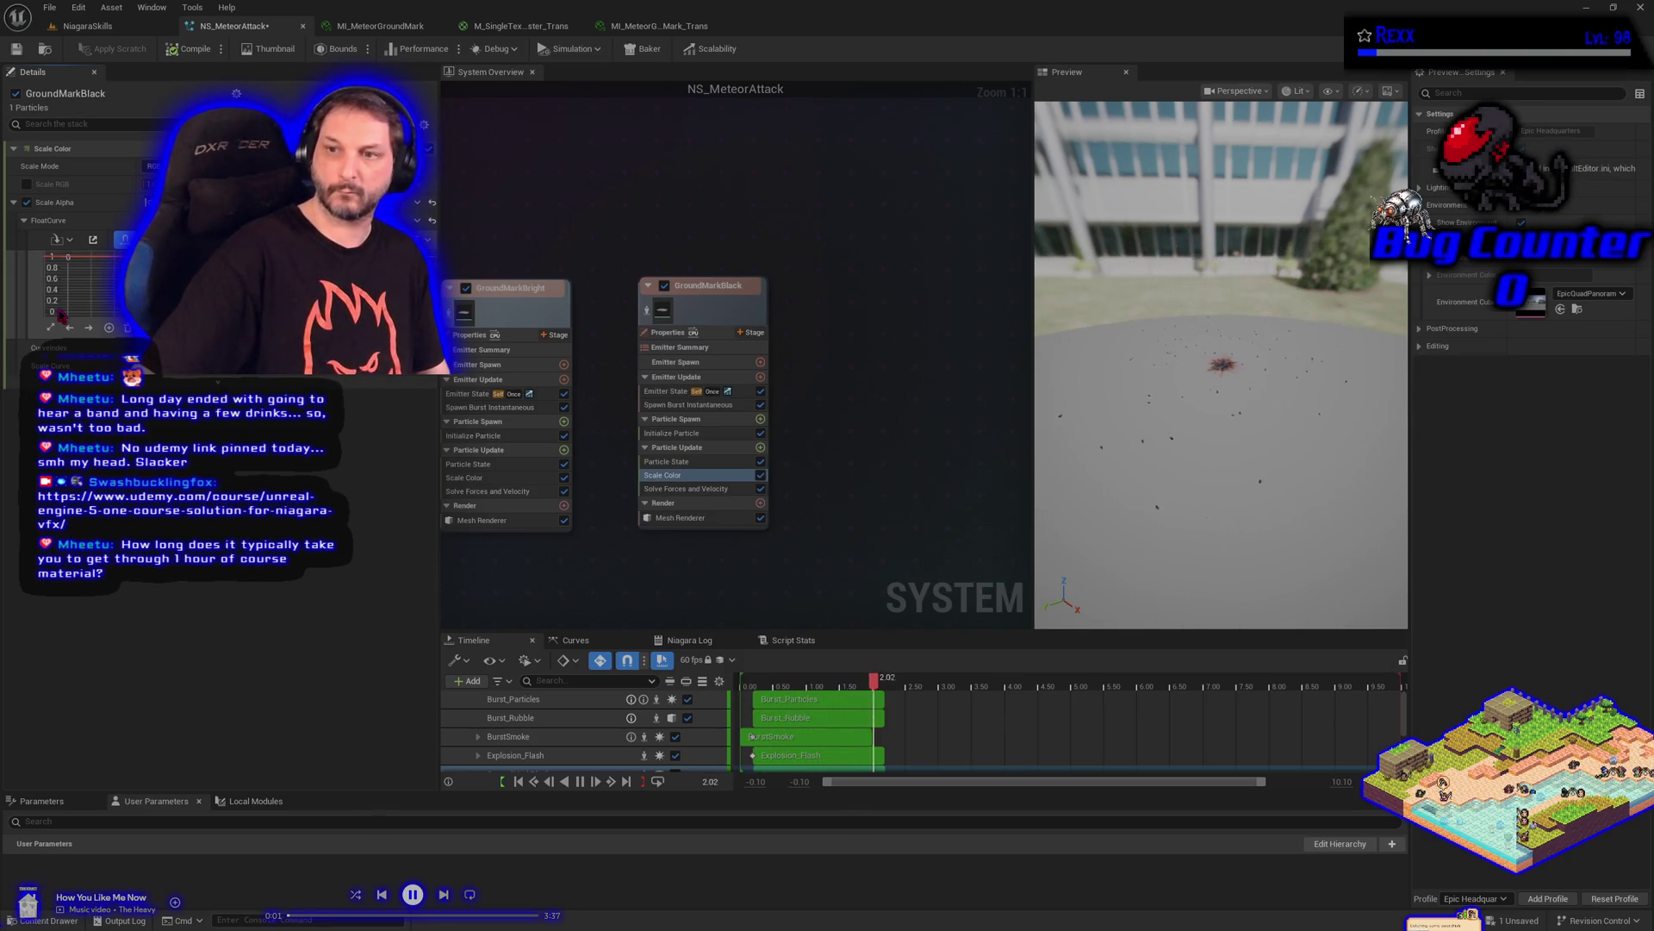
pyautogui.click(188, 50)
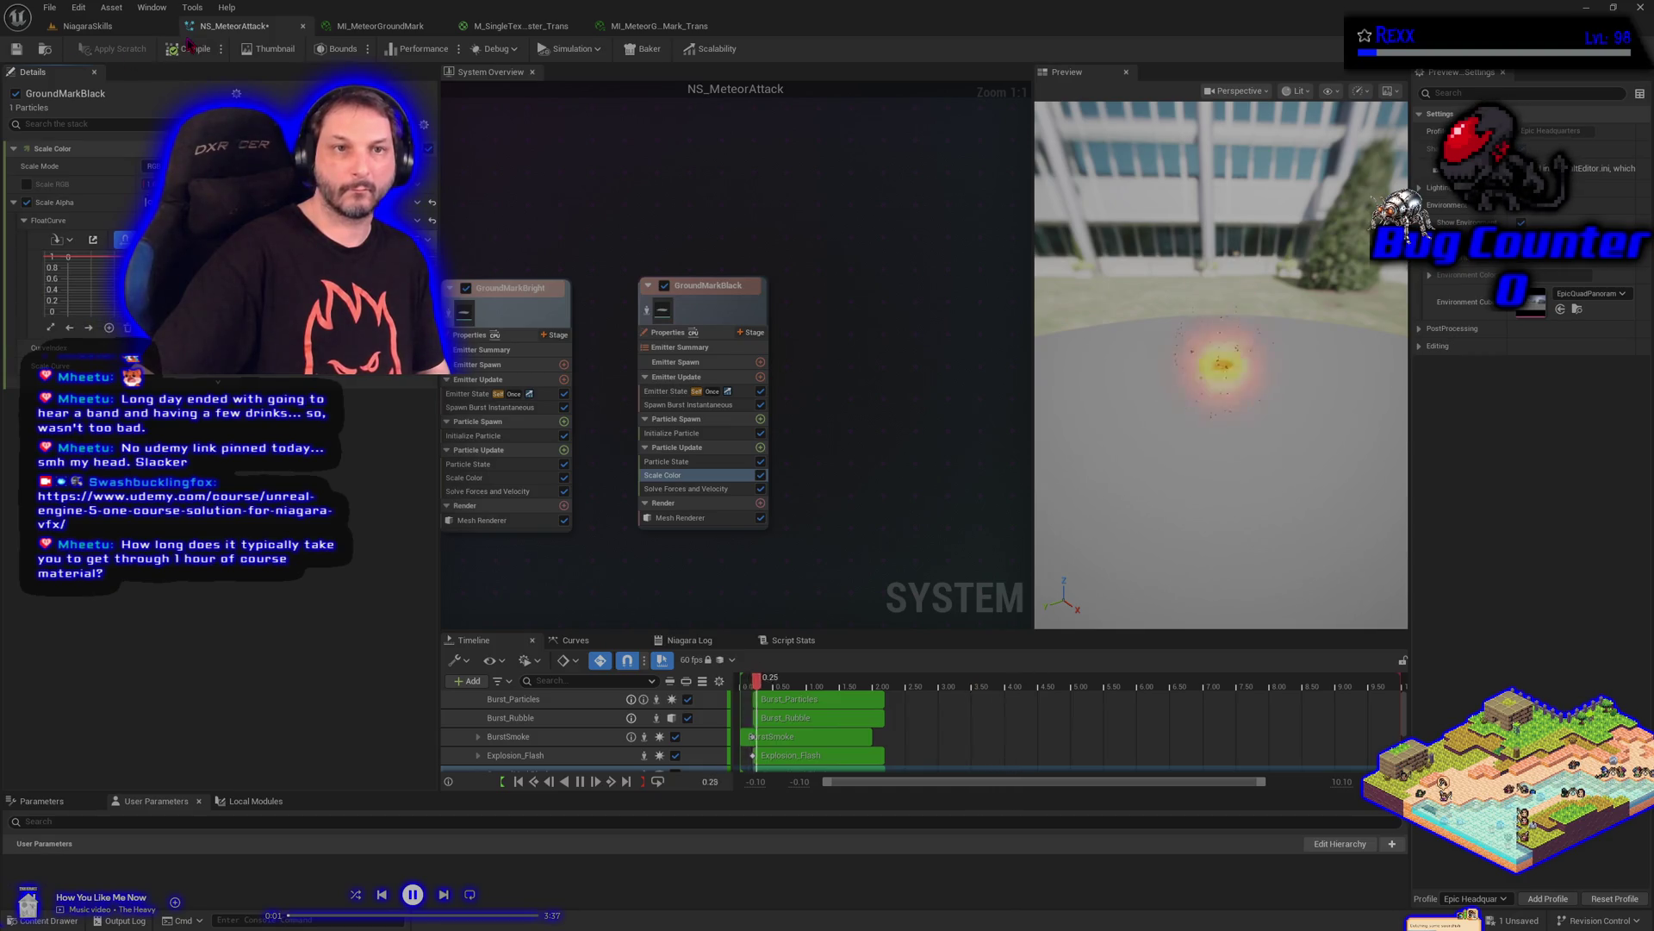
pyautogui.click(49, 6)
pyautogui.click(84, 86)
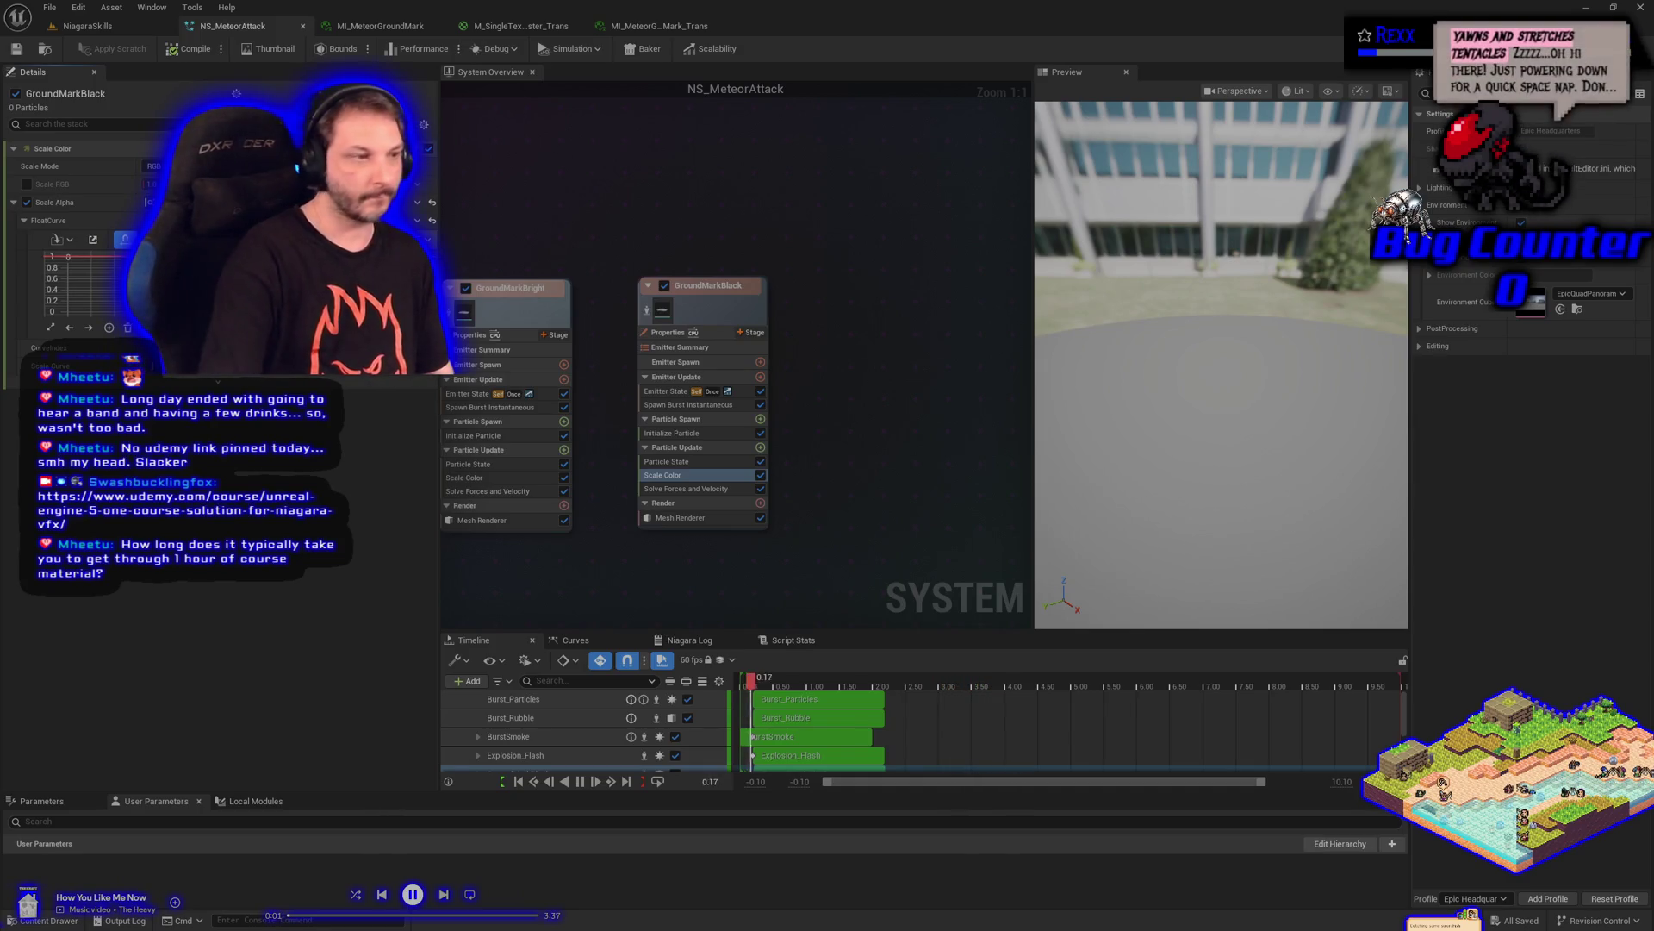
pyautogui.click(470, 477)
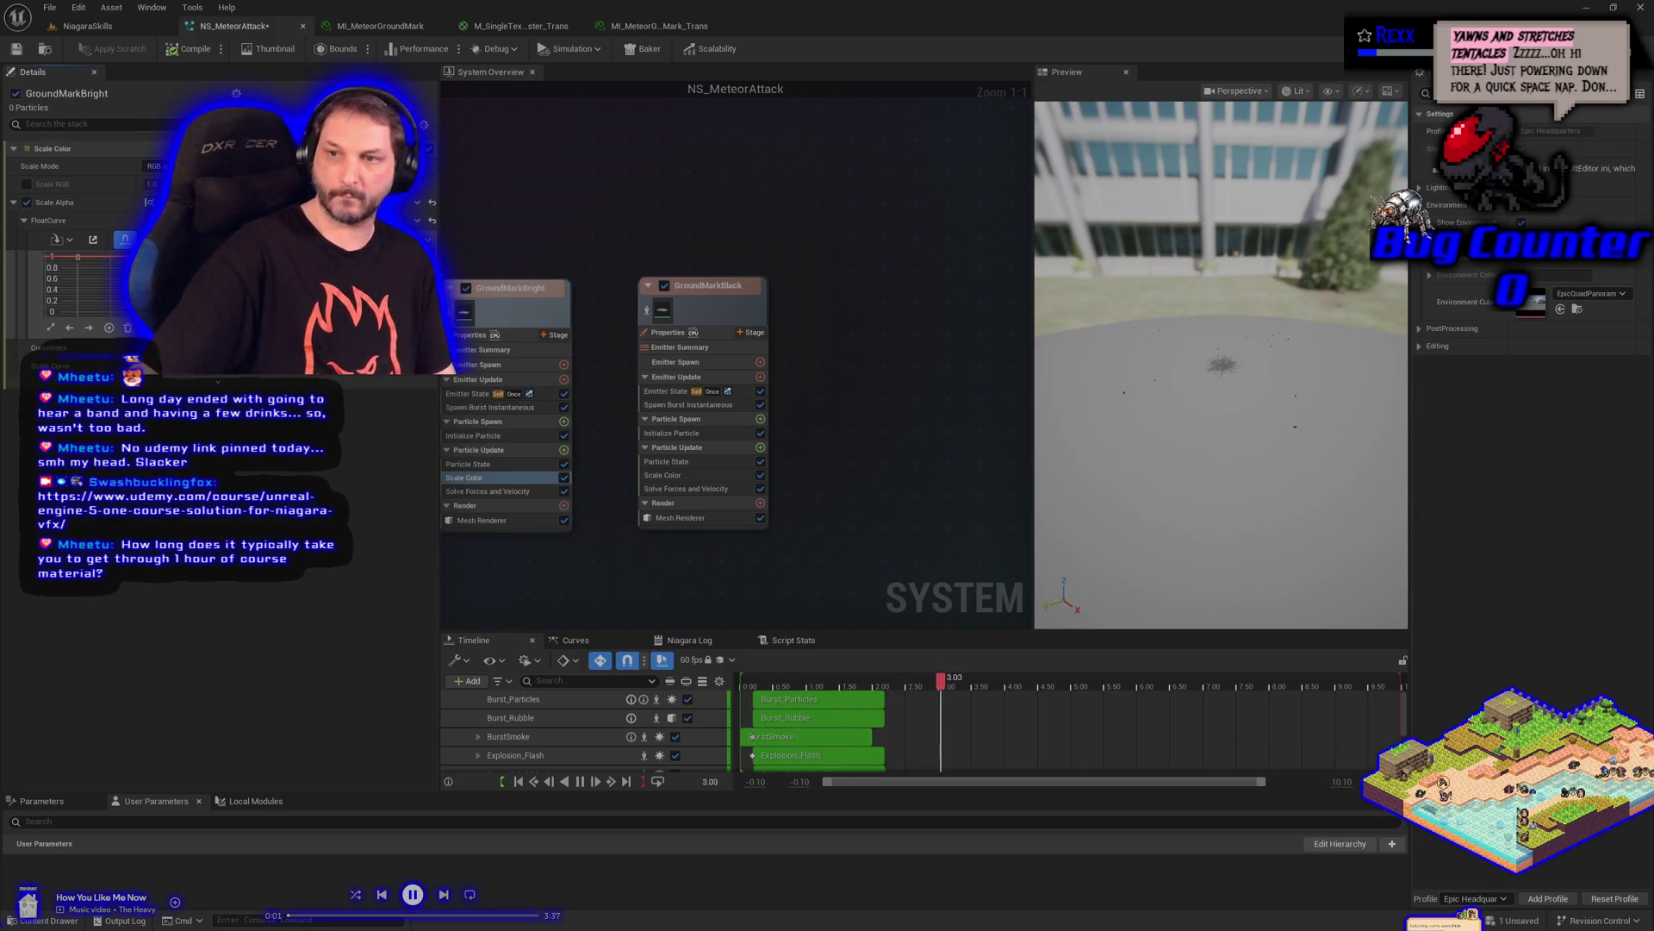
# Save NS_MeteorAttack once compiled and switch to the NiagaraSkills level
pyautogui.click(15, 51)
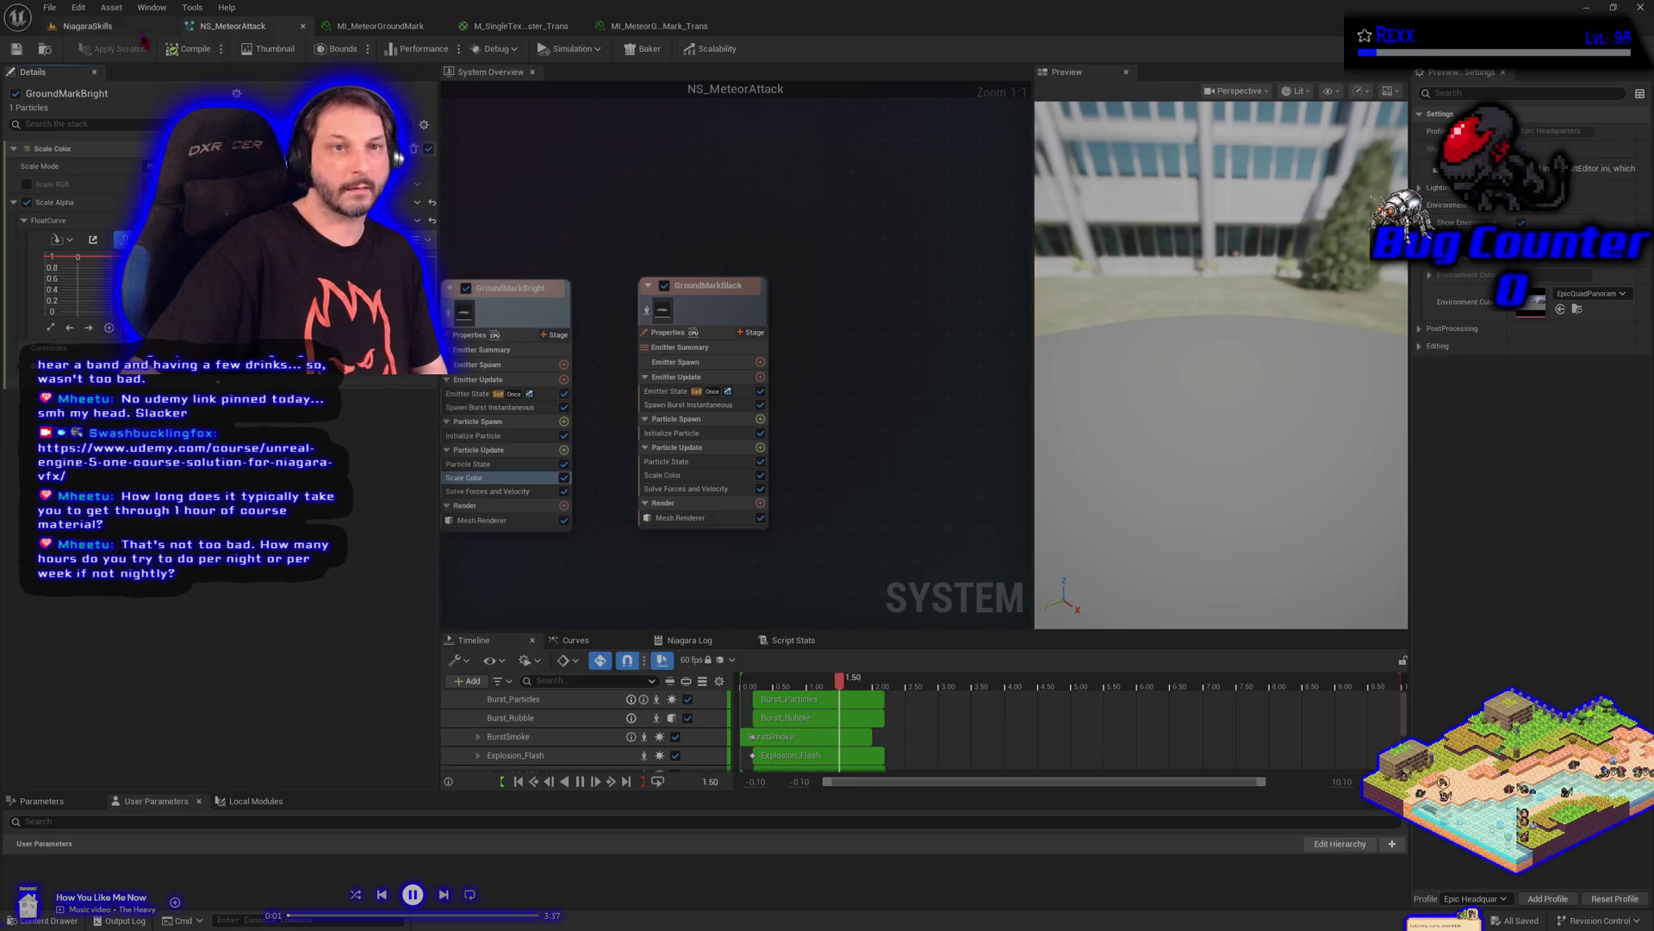
pyautogui.click(87, 26)
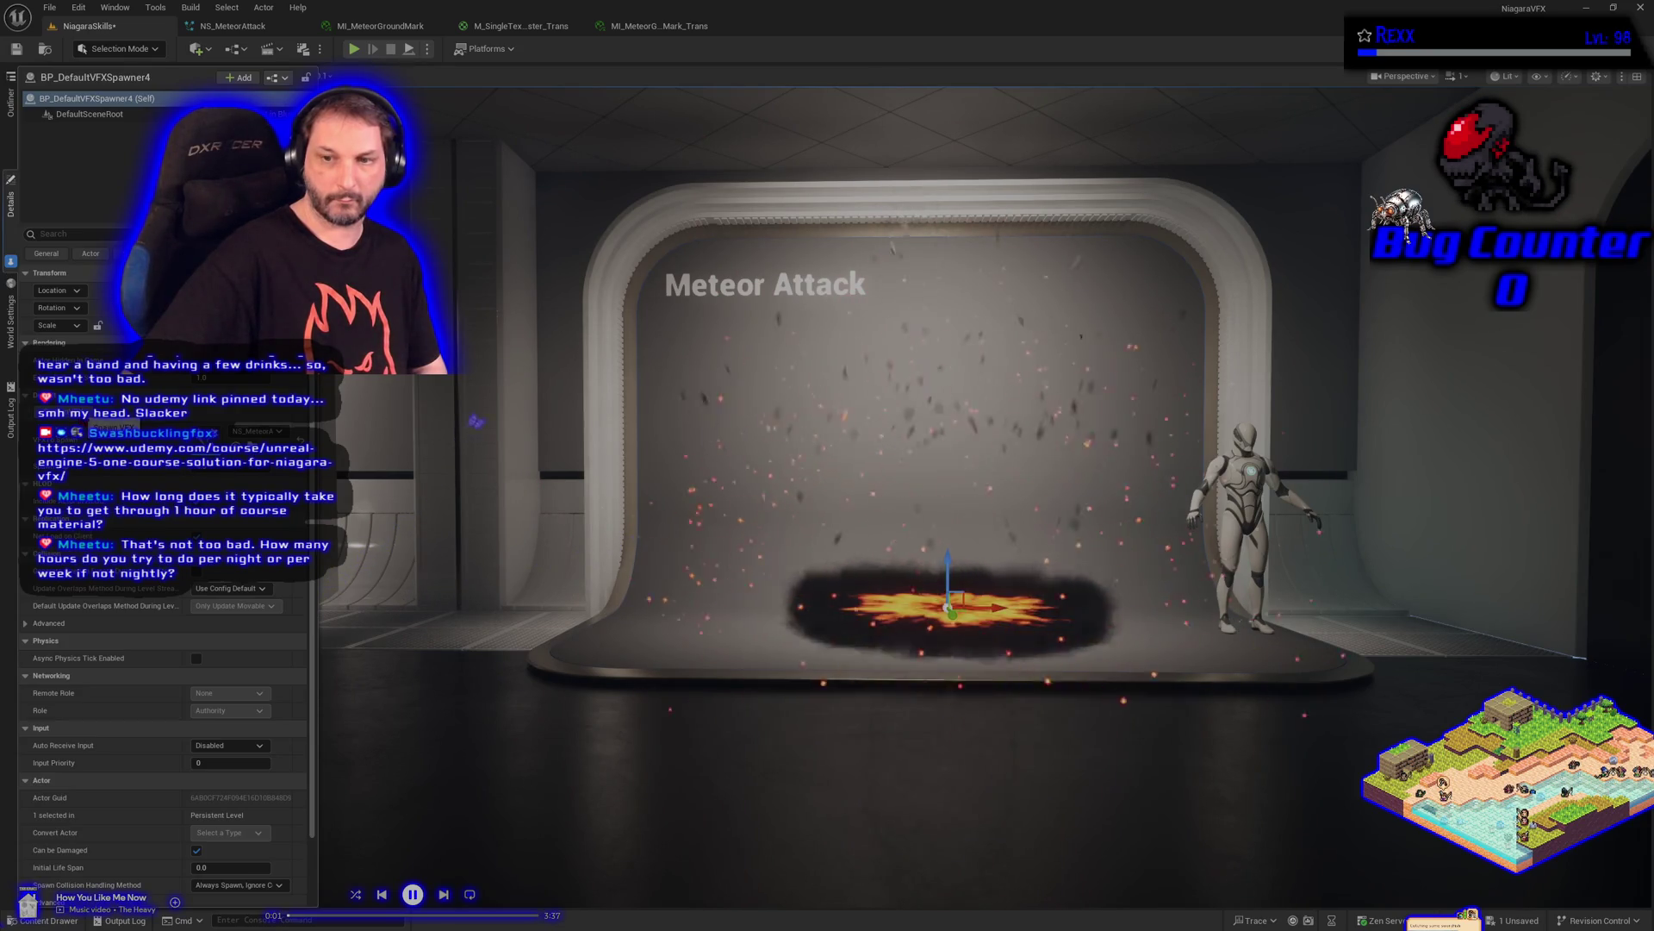
# Zoom toward the spawner to watch the meteor impact, then return to NS_MeteorAttack
pyautogui.scroll(5, 888, 611)
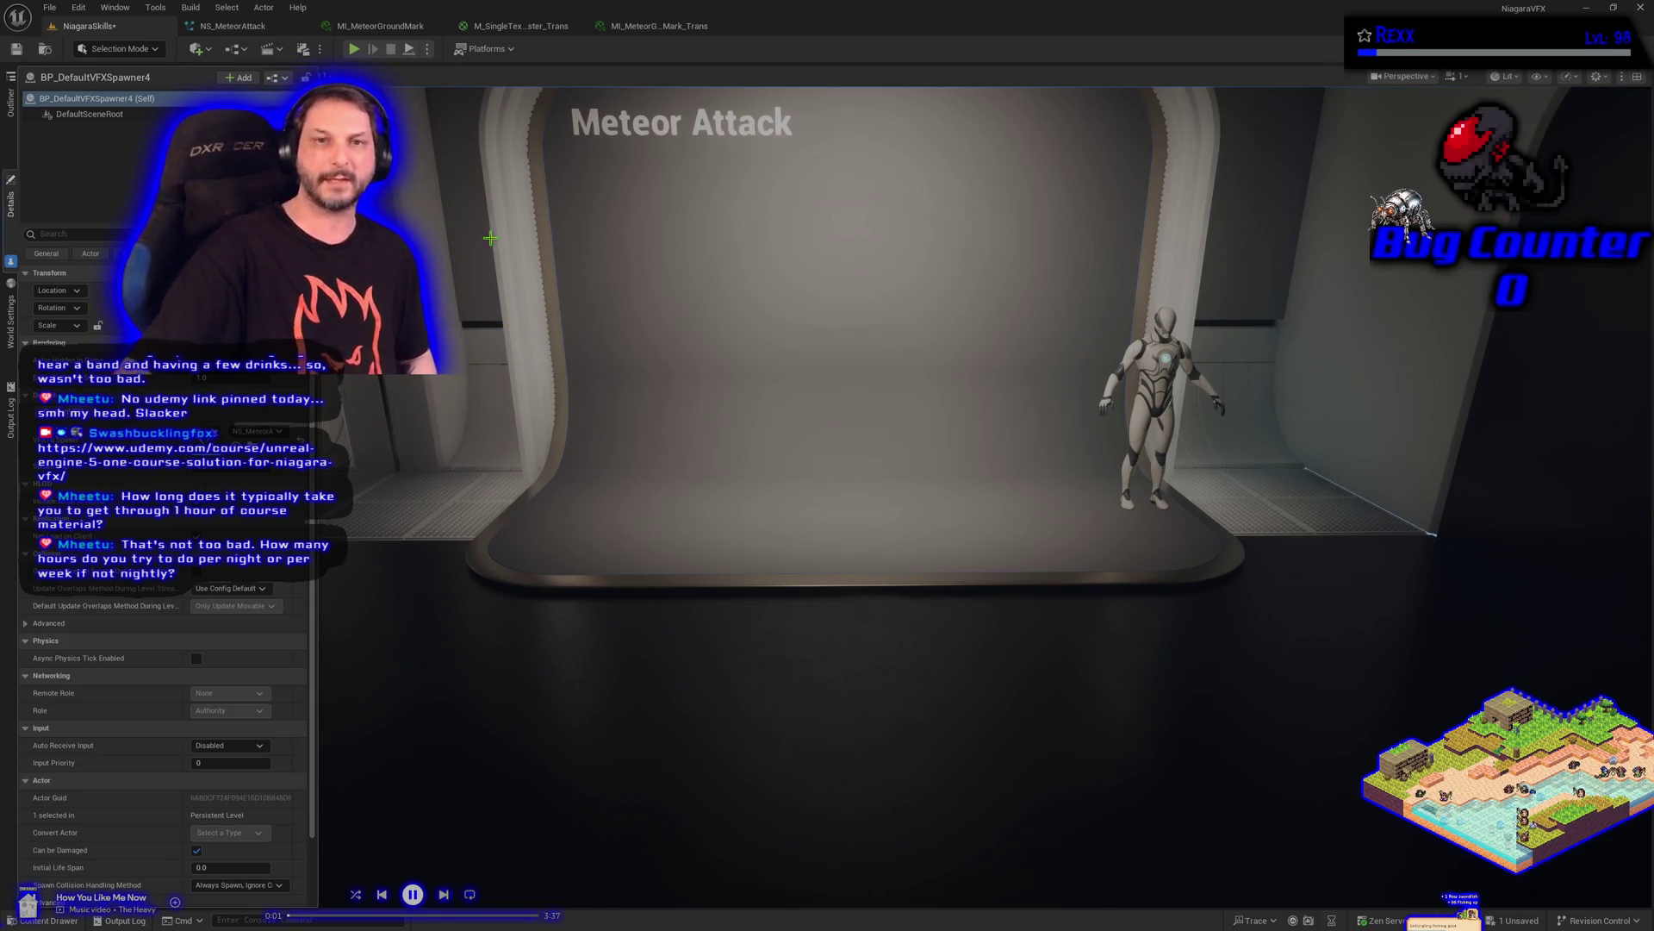
pyautogui.click(231, 26)
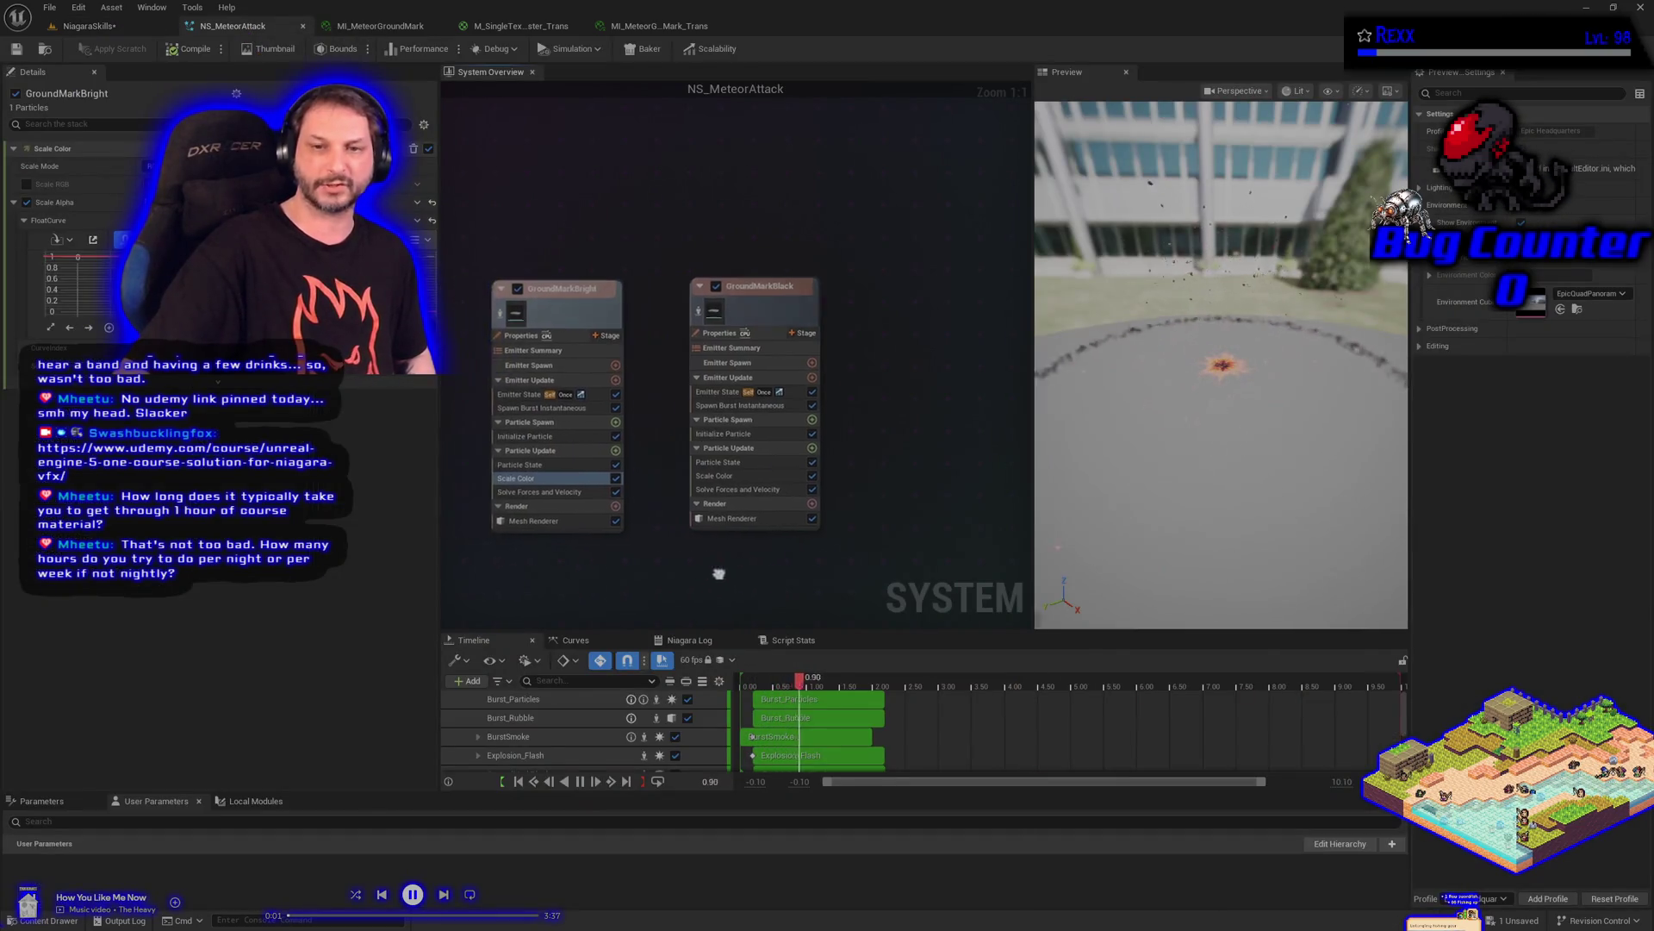
# Save the NiagaraSkills level and orbit the camera to reframe the stage
pyautogui.click(143, 28)
pyautogui.click(49, 6)
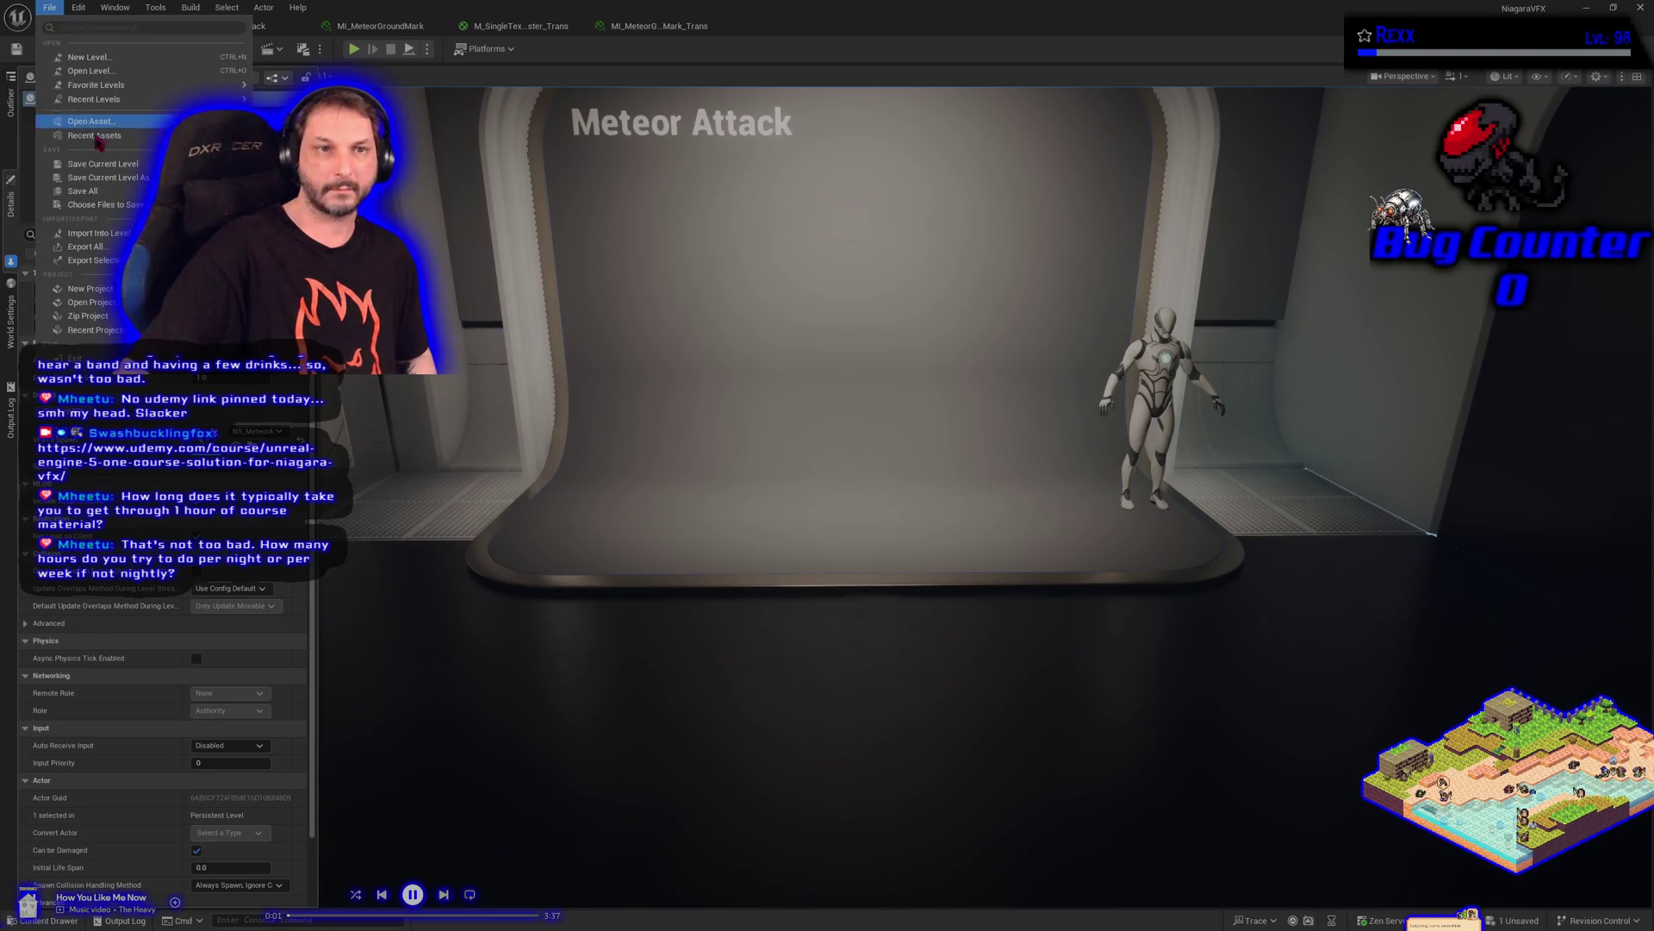
pyautogui.click(82, 190)
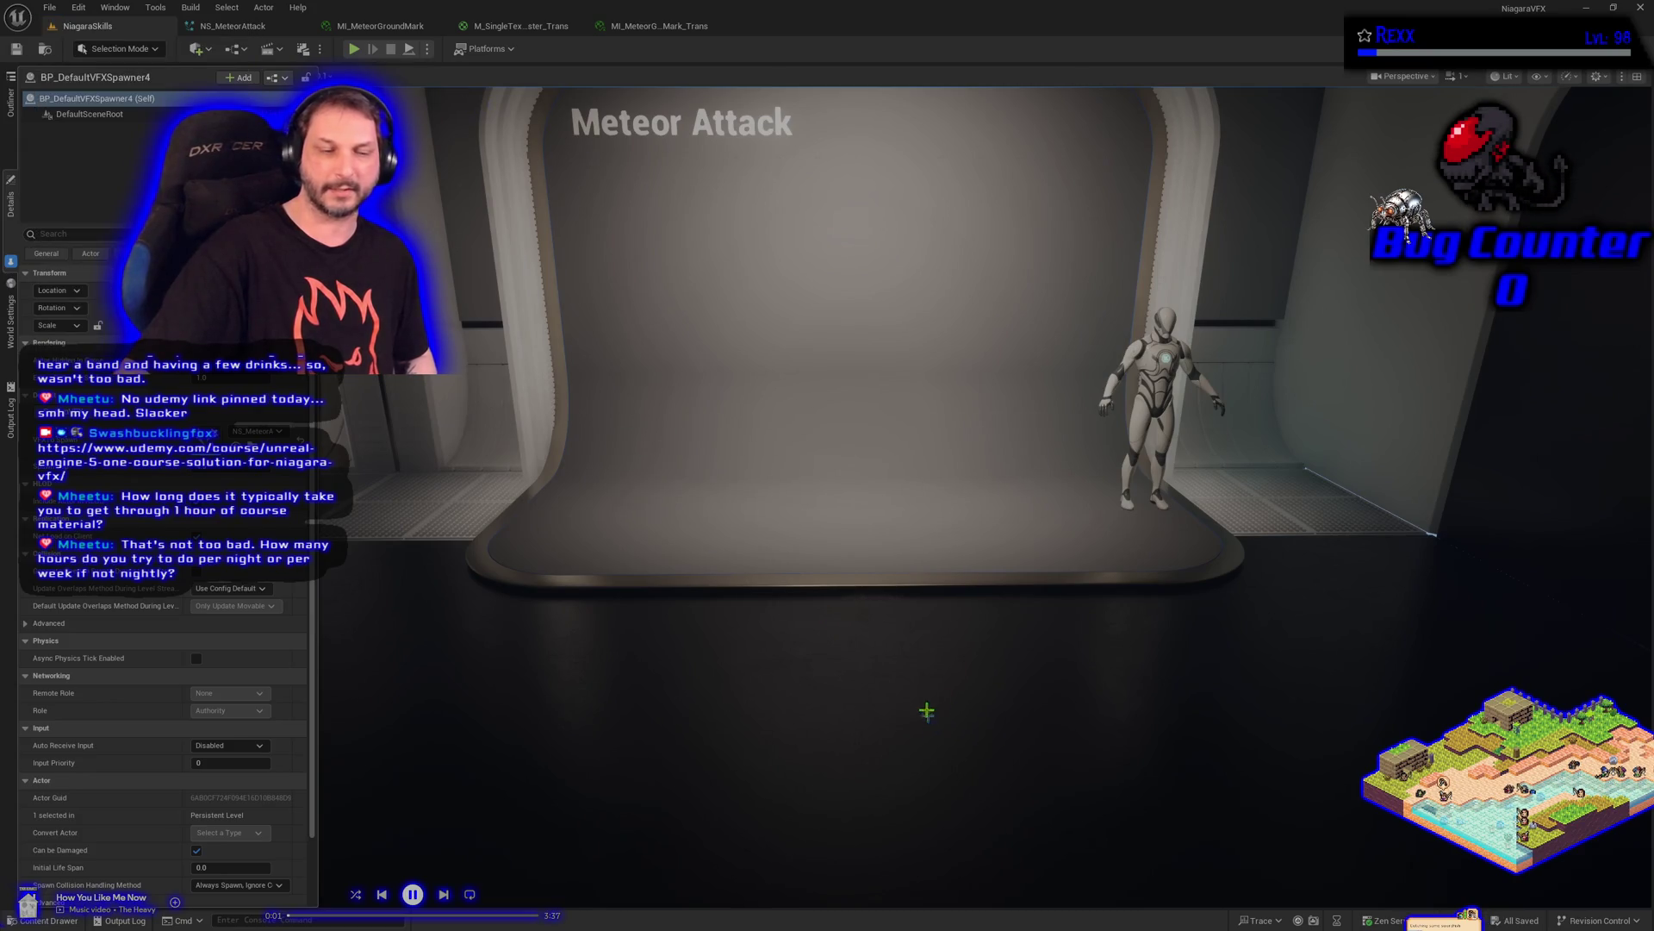
pyautogui.moveTo(838, 617)
pyautogui.mouseDown()
pyautogui.moveTo(896, 617)
pyautogui.moveTo(817, 572)
pyautogui.mouseUp()
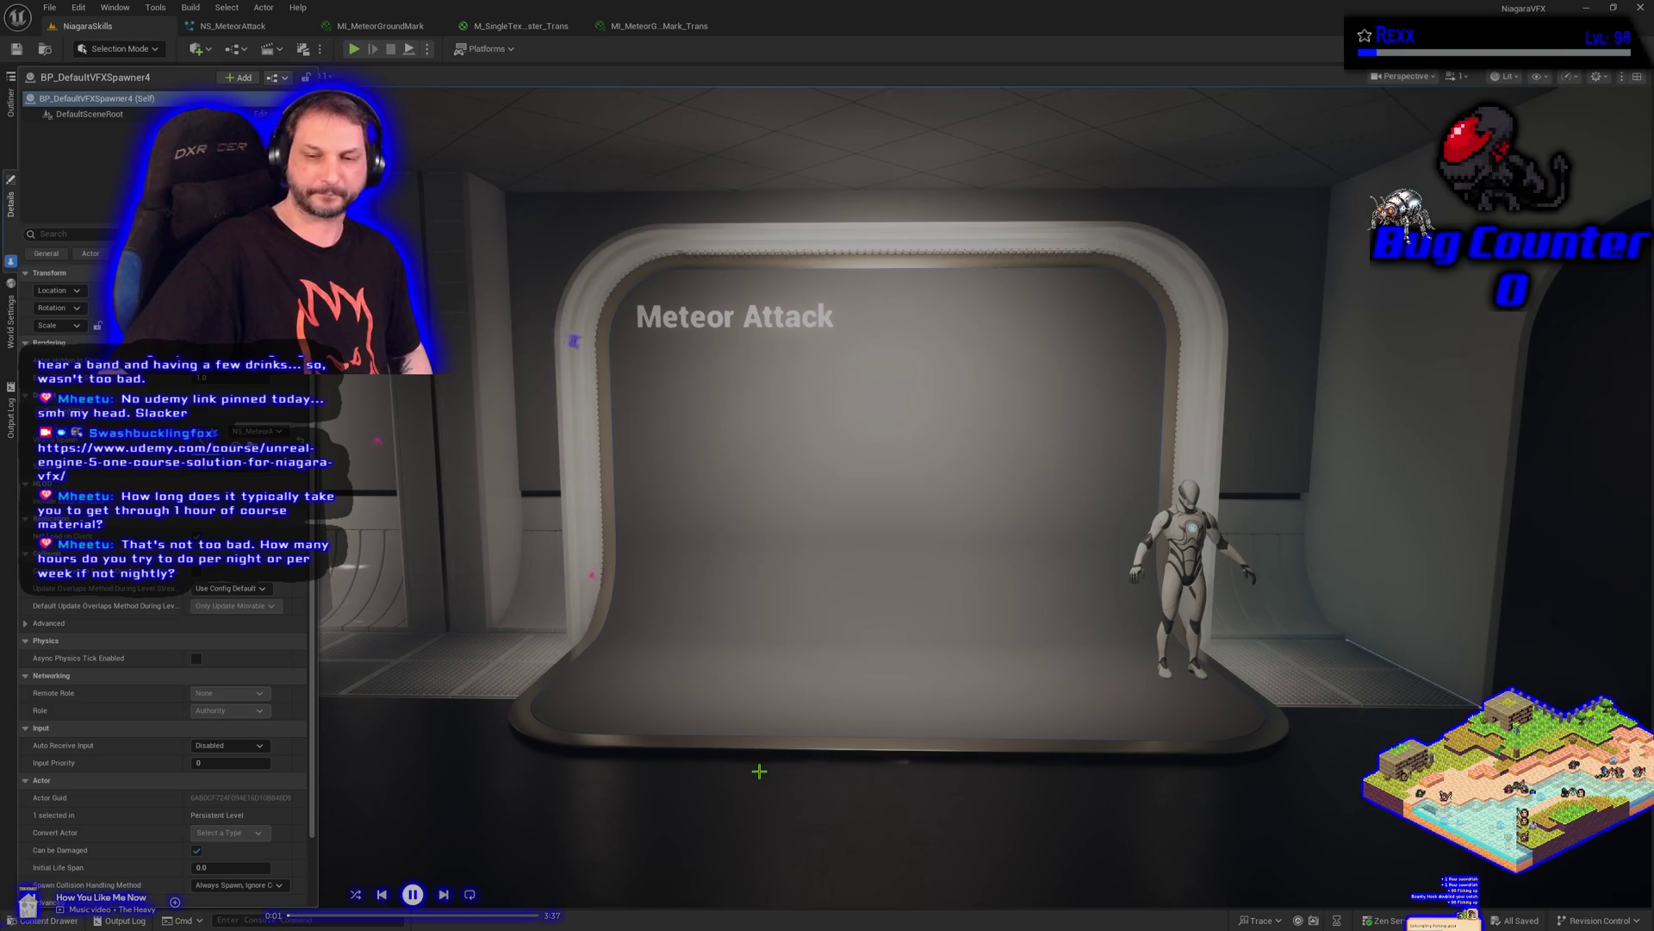
pyautogui.moveTo(759, 771); pyautogui.dragTo(768, 774)
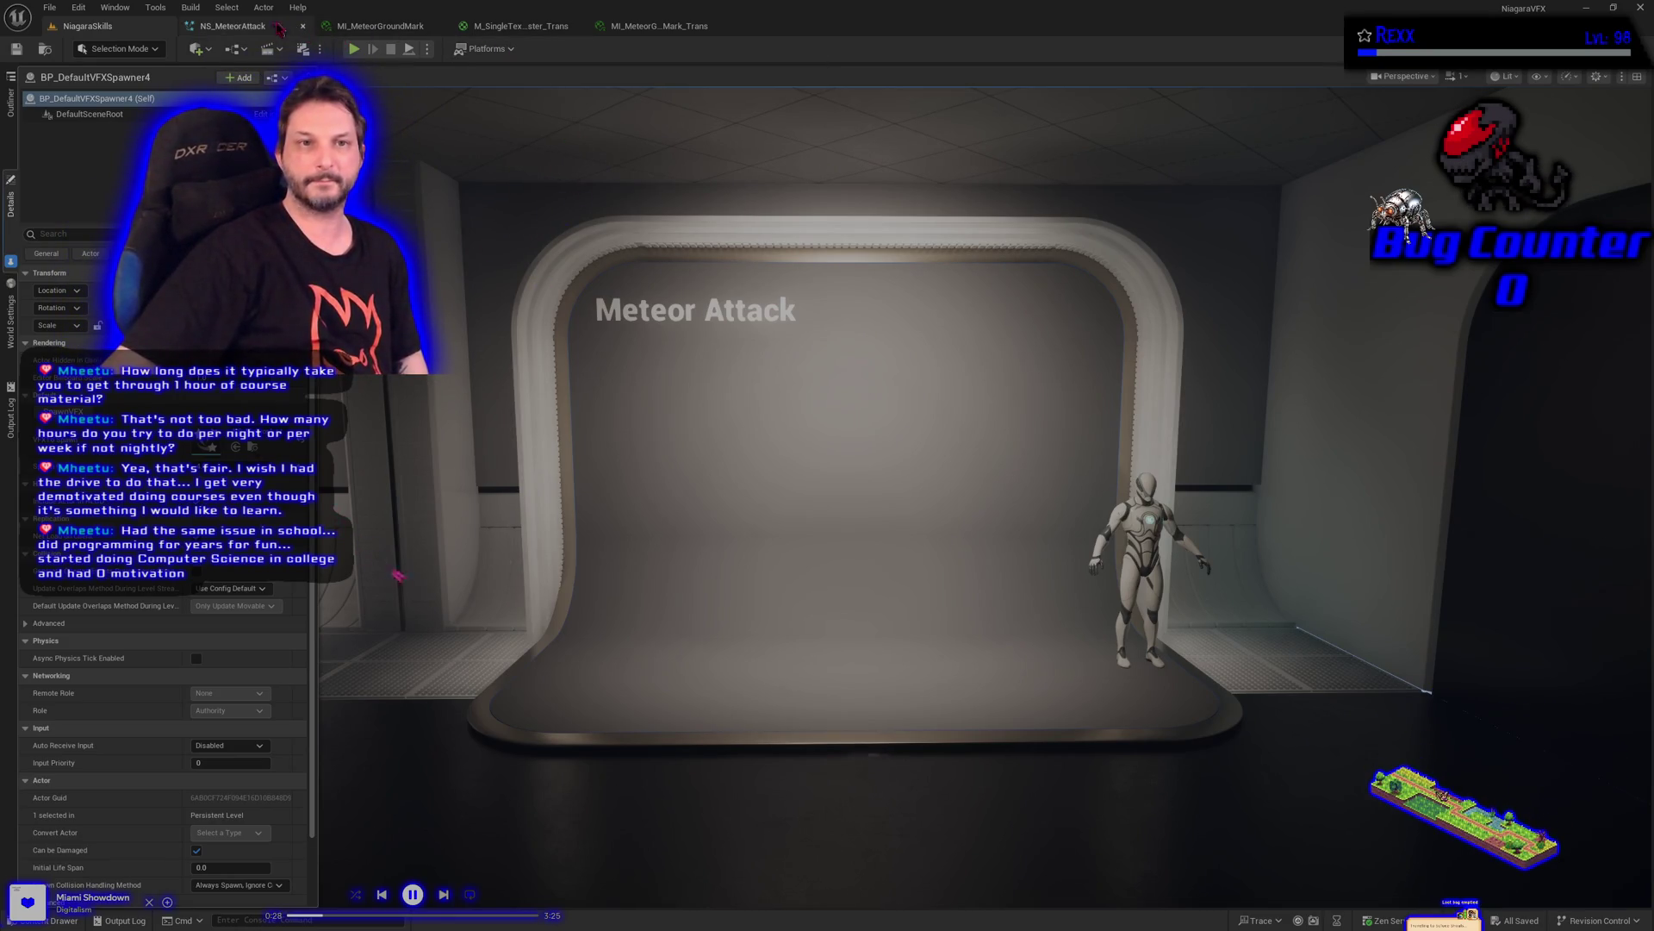
# Close all editor tabs to the right of NS_MeteorAttack
pyautogui.click(258, 26)
pyautogui.rightClick(269, 28)
pyautogui.click(314, 90)
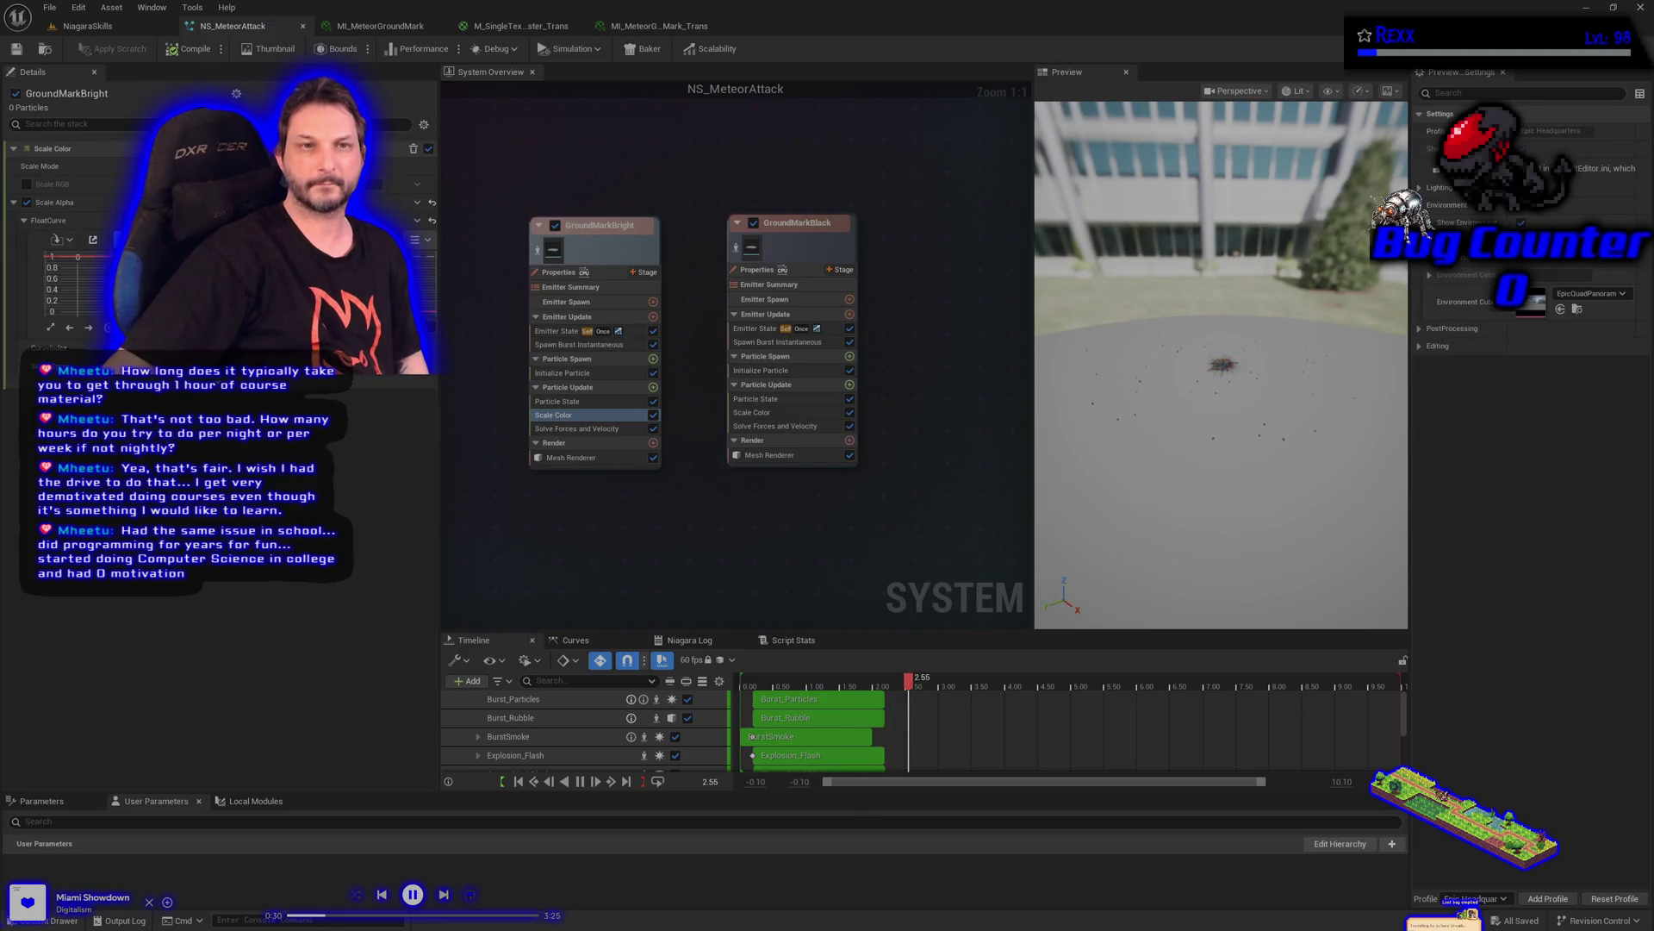
# Return to the NiagaraSkills level and frame the selected meteor spawner to watch its ground mark replay
pyautogui.click(151, 30)
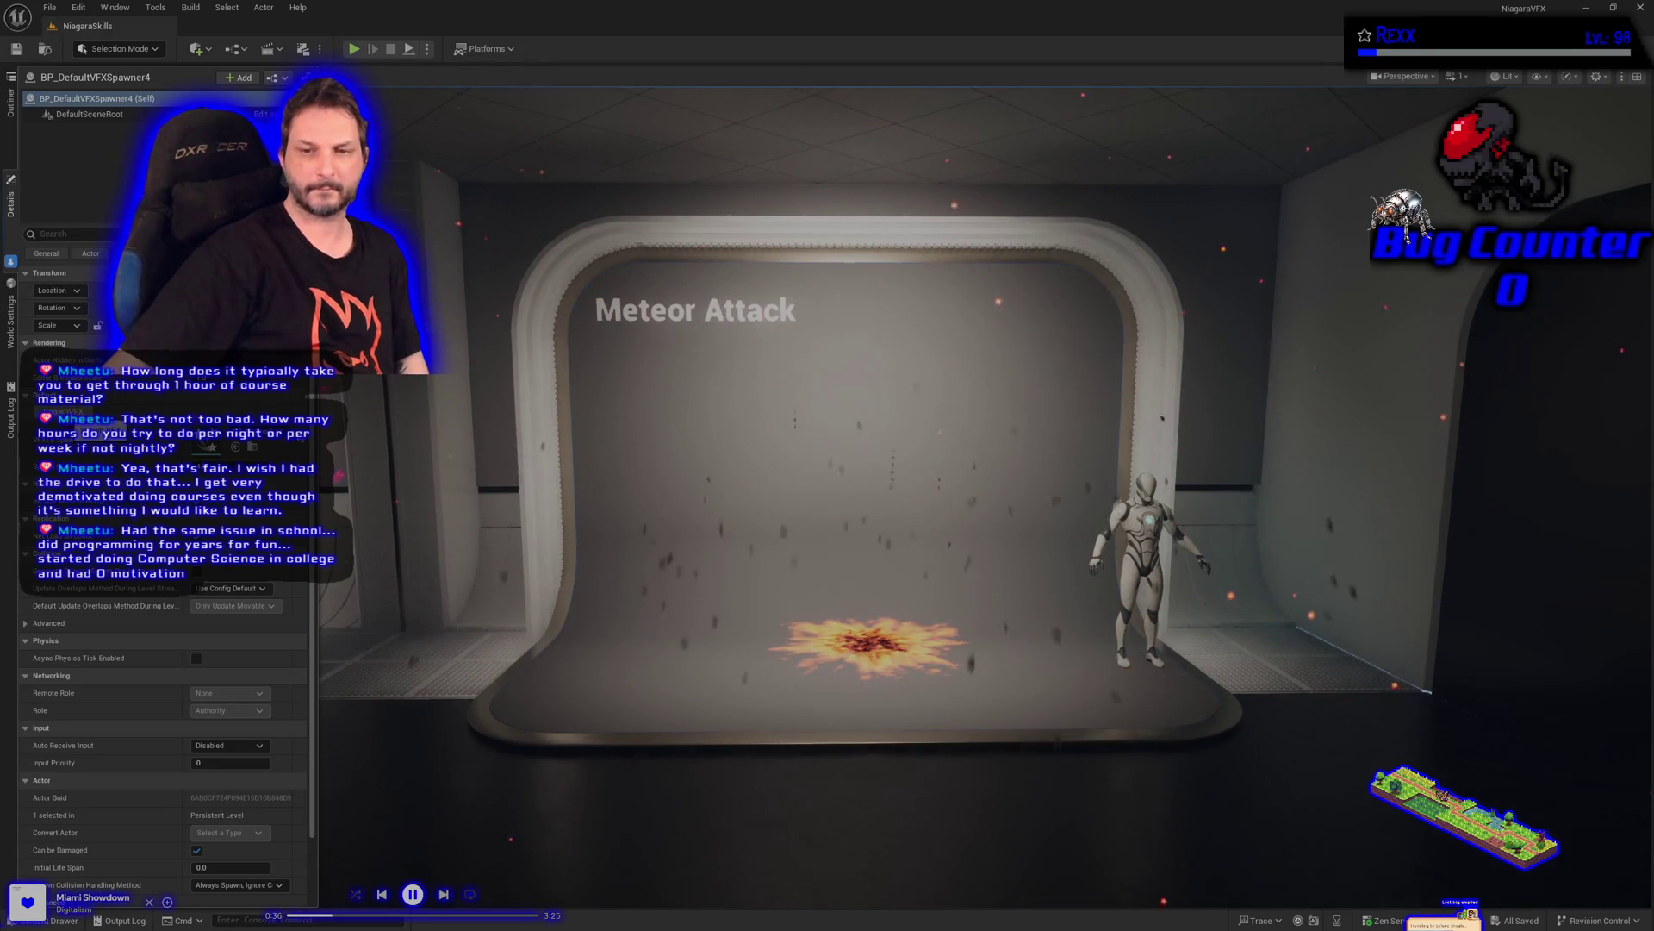
pyautogui.press('f')
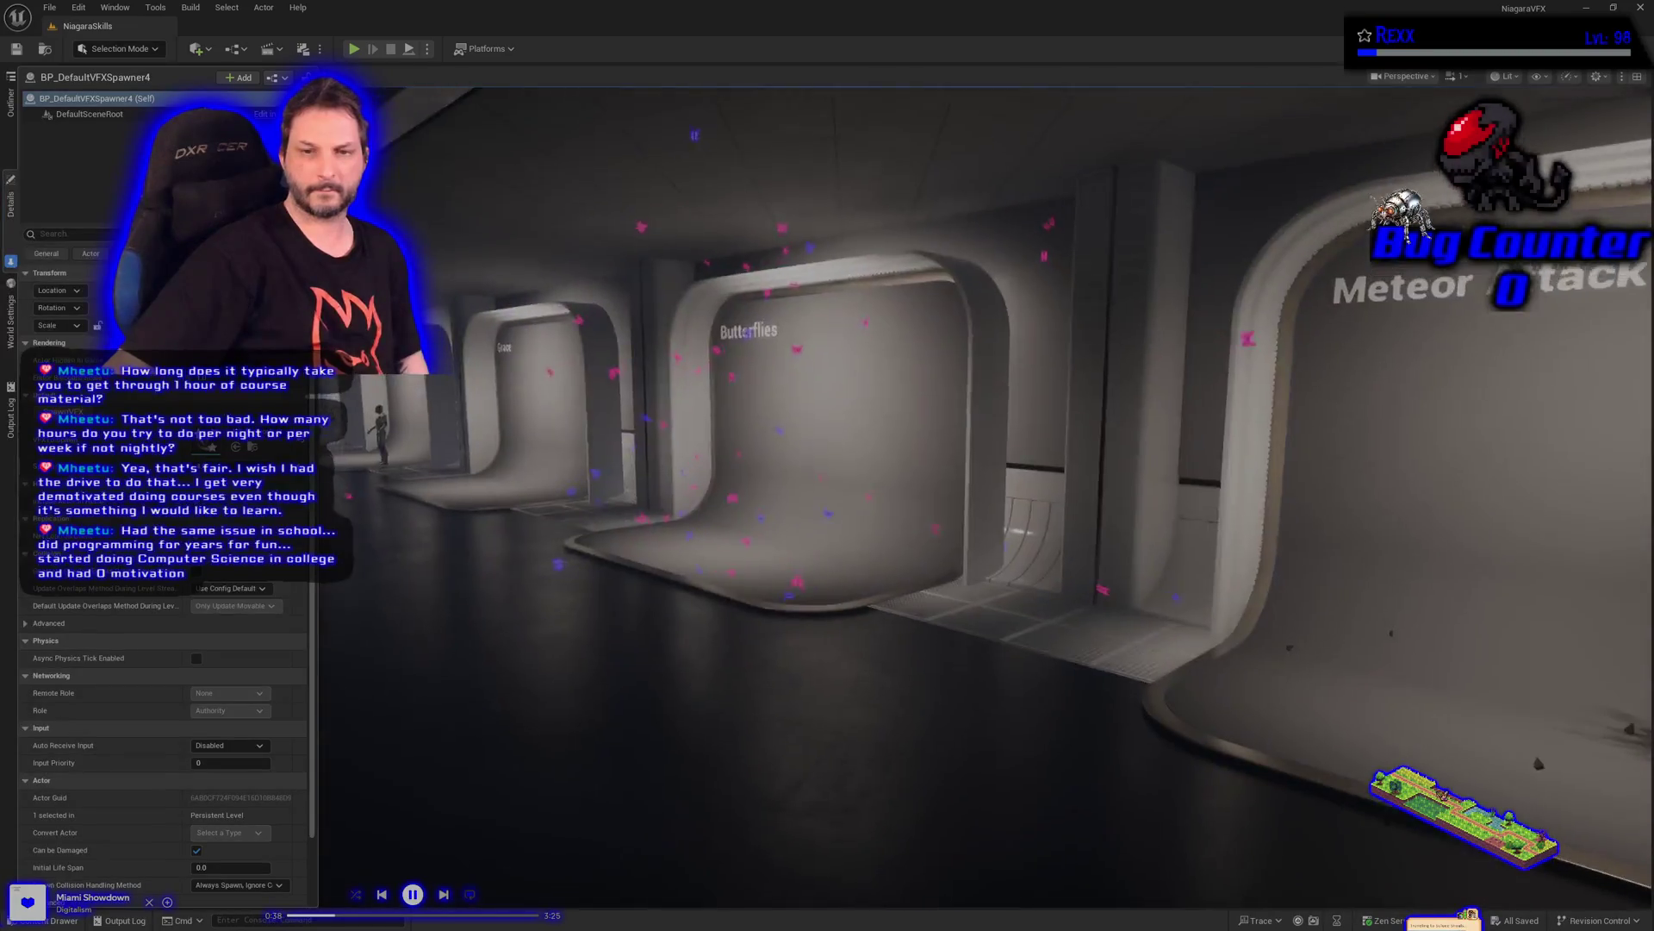